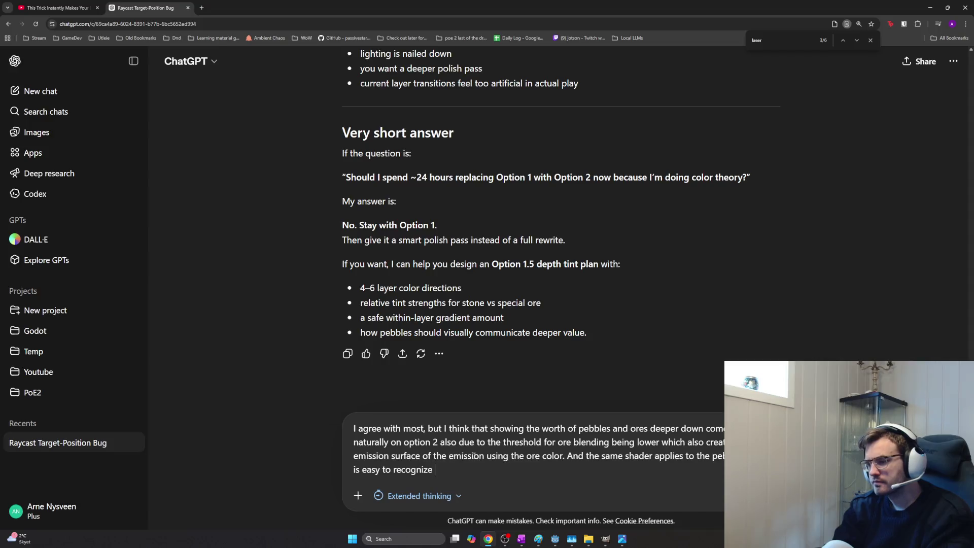
Extend the reply: concede it's potentially a week's work and propose a placeholder version 1 with lower tint on special ores.
type("of a pebble.")
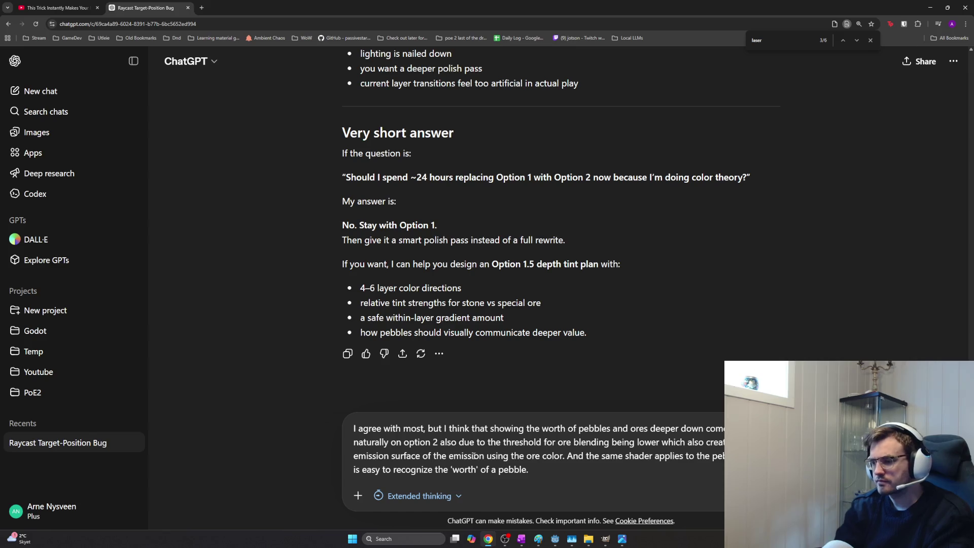
key("shift+Return")
key("shift+Return")
type("However I ")
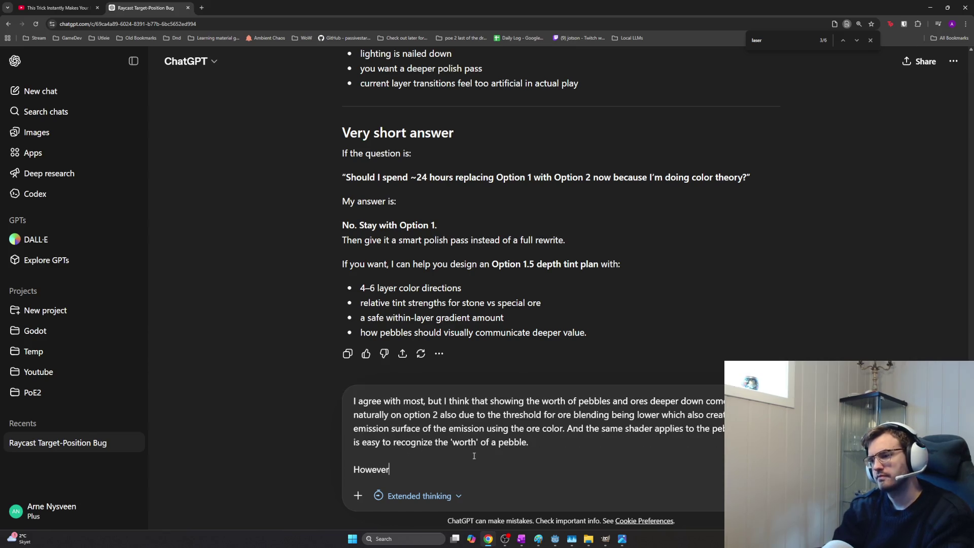
type("do agree that it ")
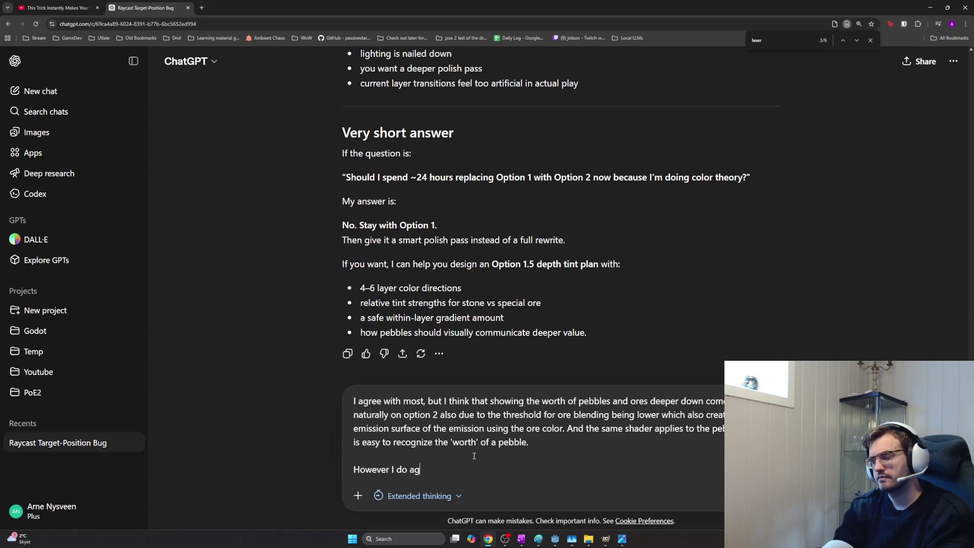
type("is ")
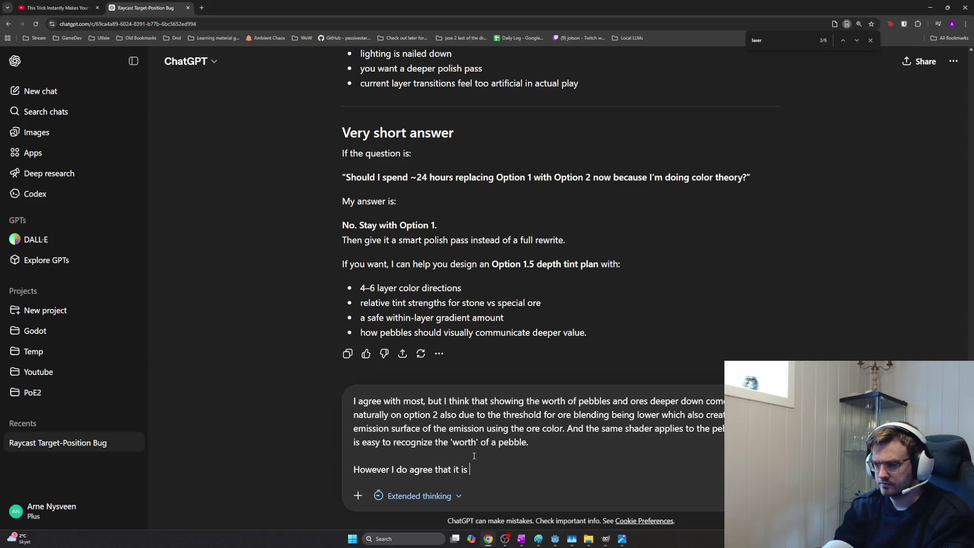
type("potentiall")
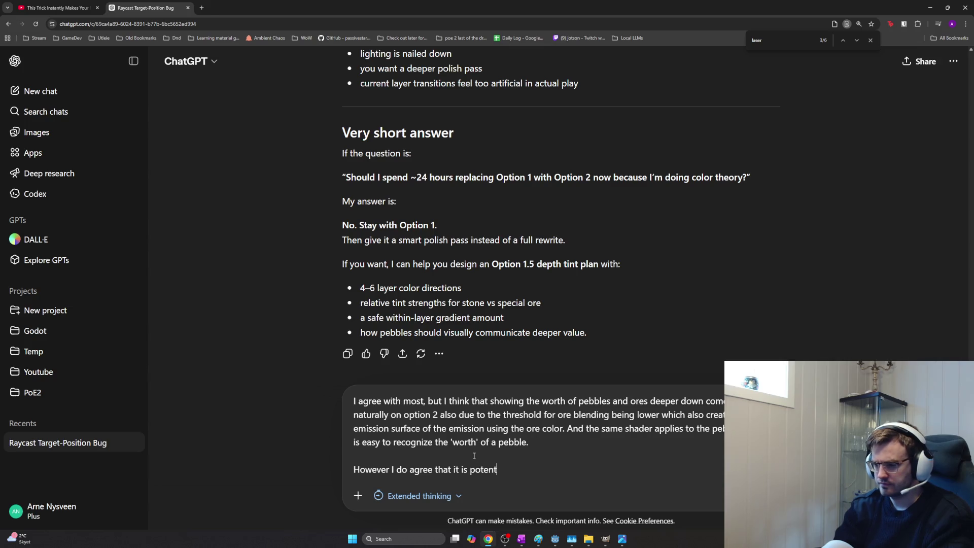
type("y a weeks wor")
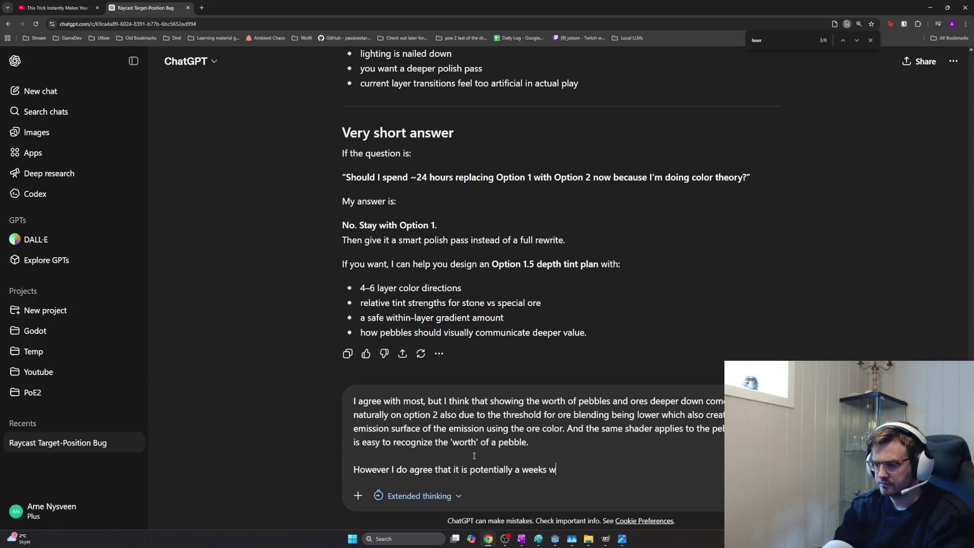
type("k, I don't thin")
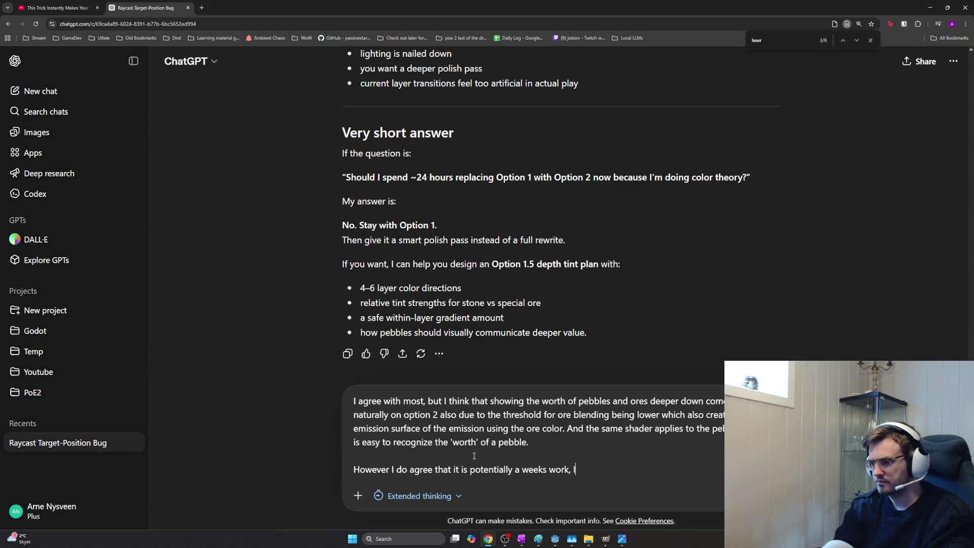
type("k it will be more hto")
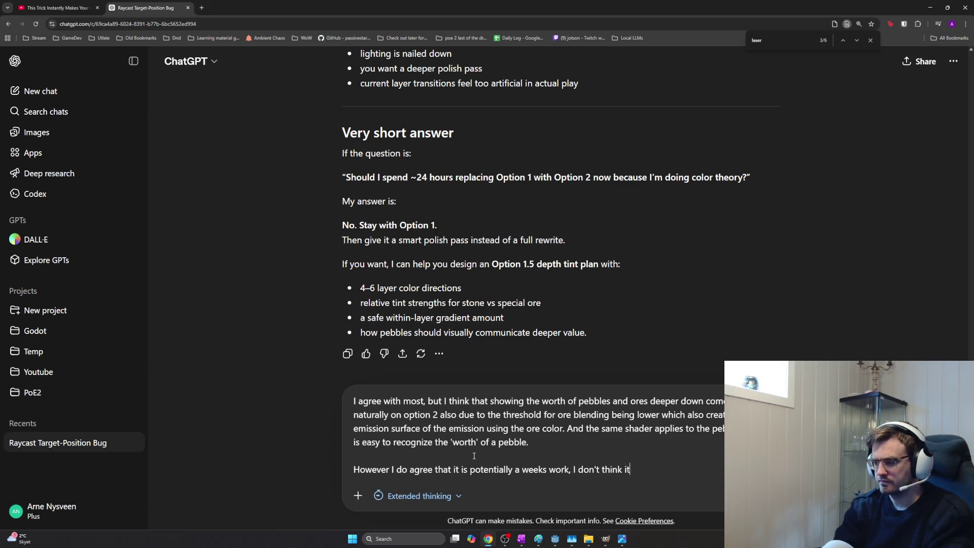
key("BackSpace")
key("BackSpace")
key("BackSpace")
type("though. B ")
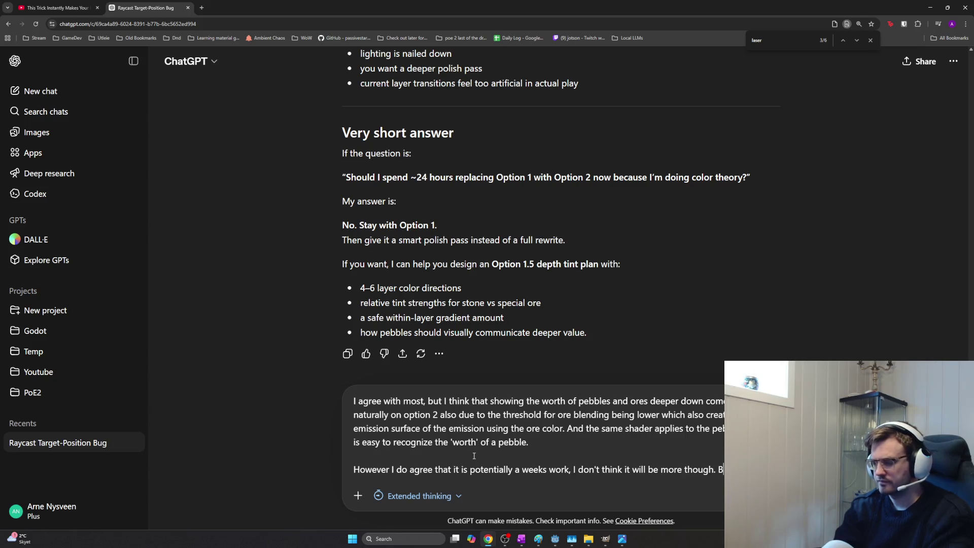
type("do a placeholder")
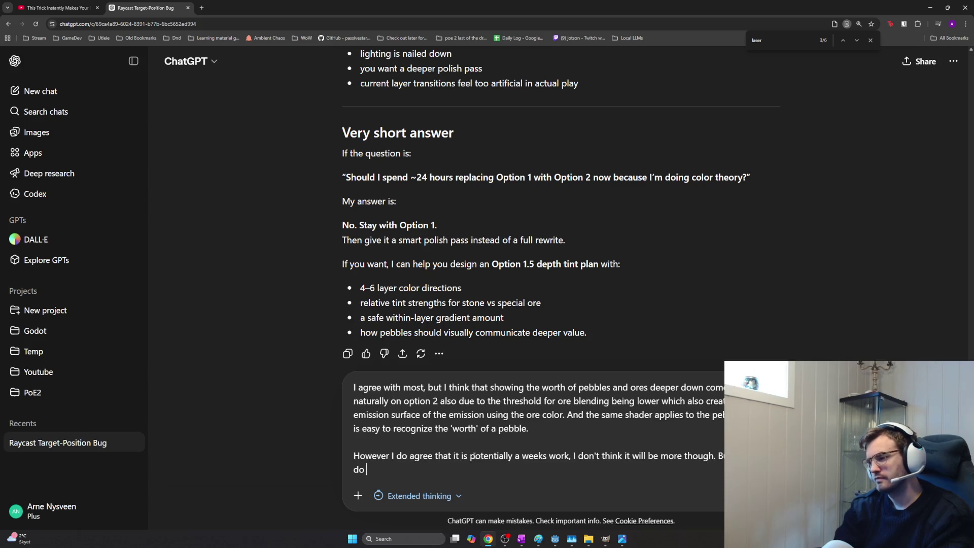
type(" version 1 ")
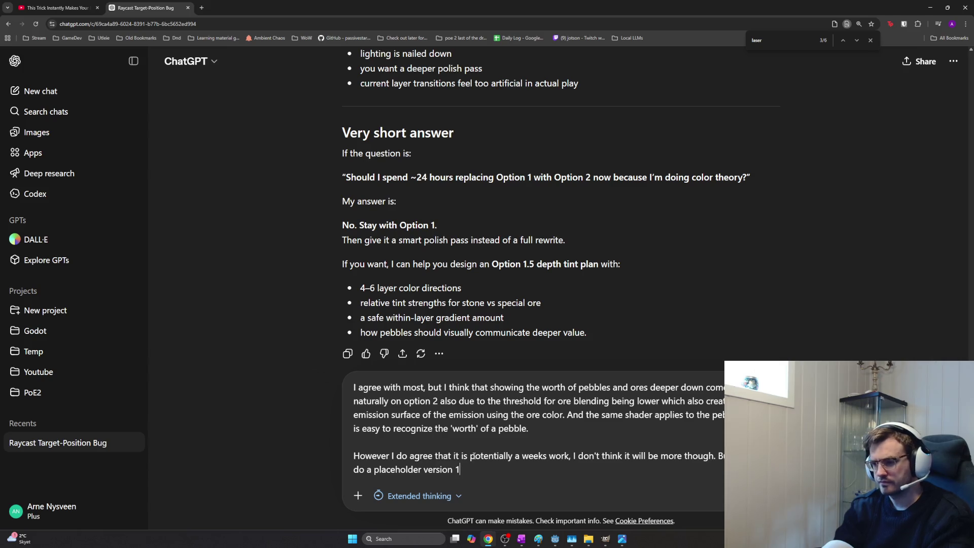
type("with lower tint on ")
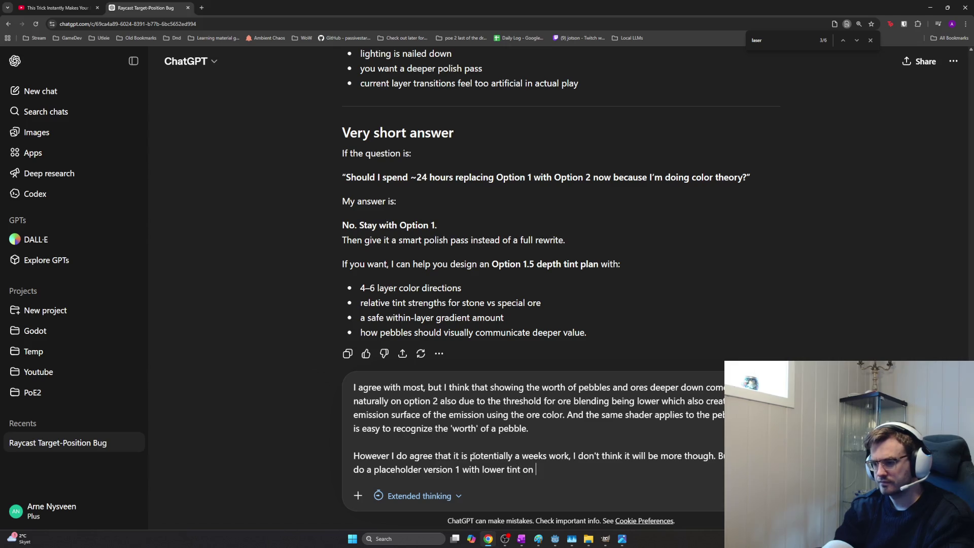
type("special ores for n")
type("ow.")
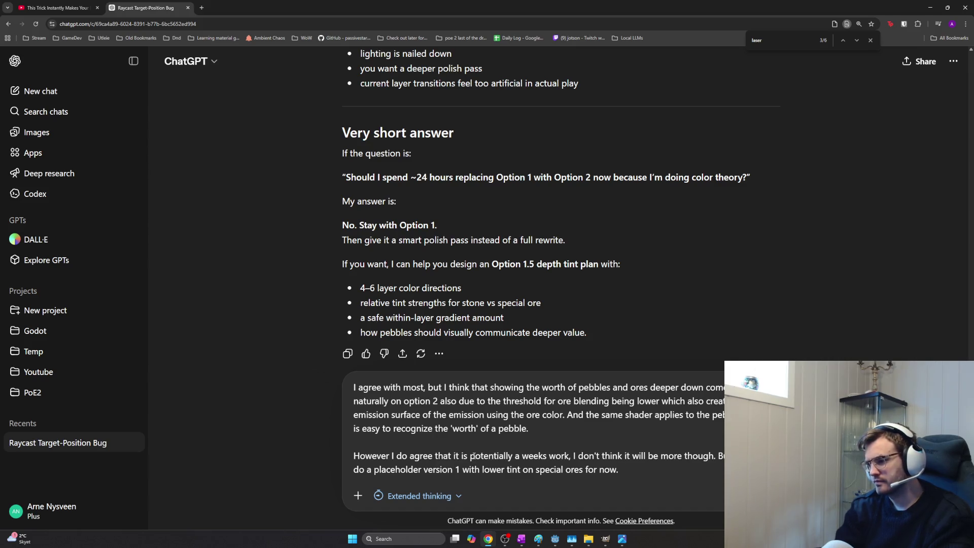
key("shift+Return")
key("shift+Return")
type("Starting with")
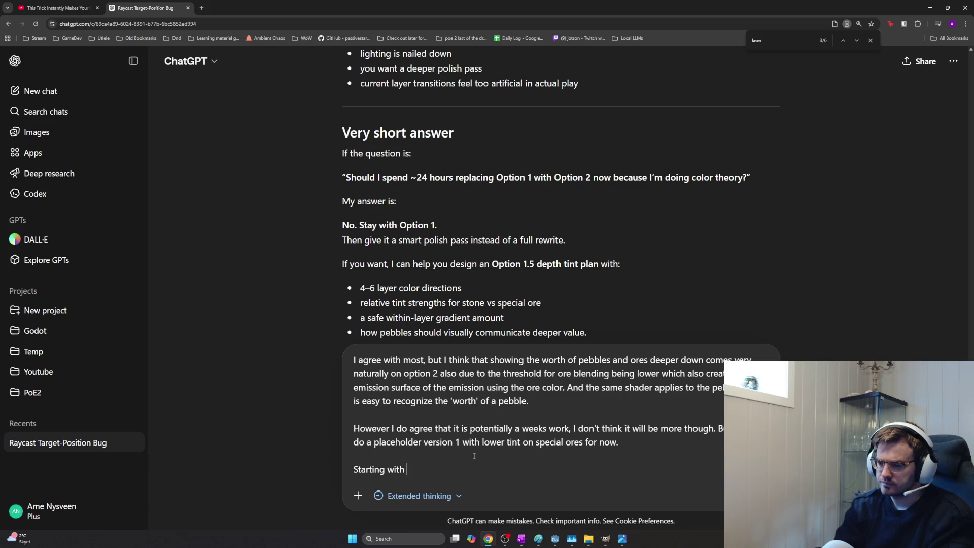
Ask for 10 colour-gradient layers for deeper cave parts, visually distinct even at low tints.
type("the gradient map")
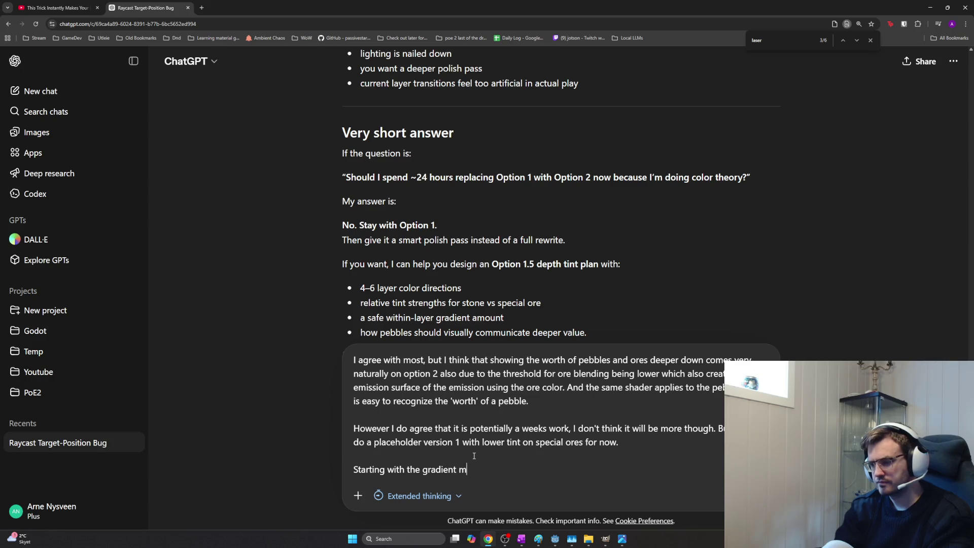
type(", can you give me 1")
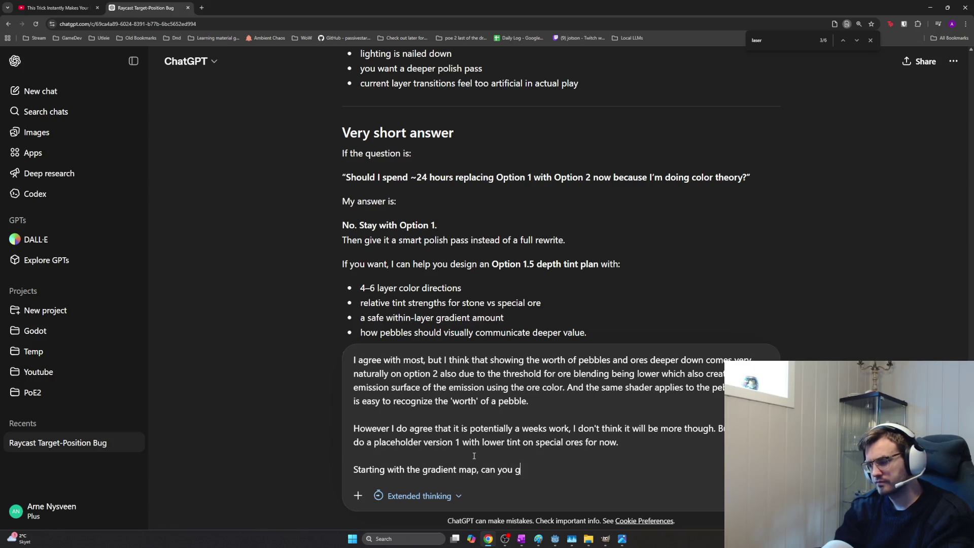
type("0 layers of")
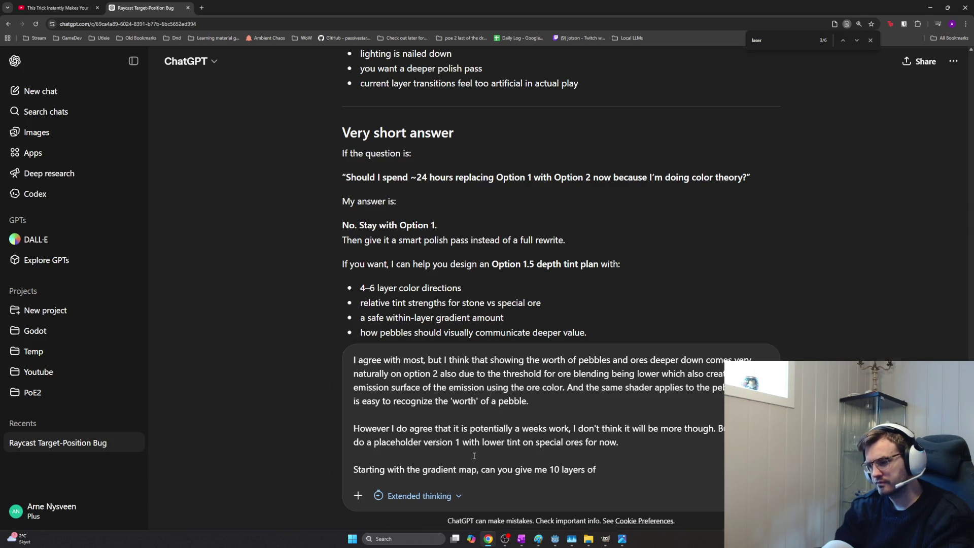
key("BackSpace")
key("BackSpace")
key("BackSpace")
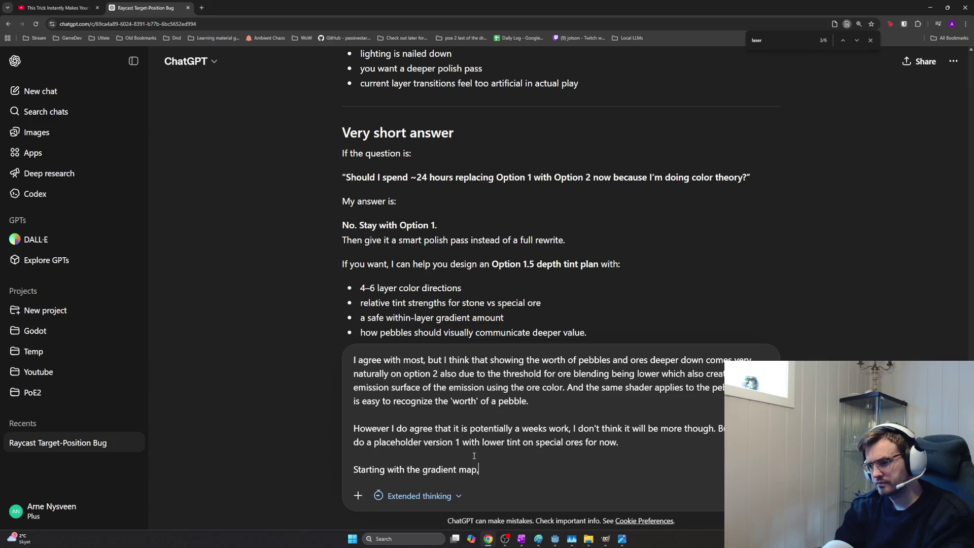
type("can oyu")
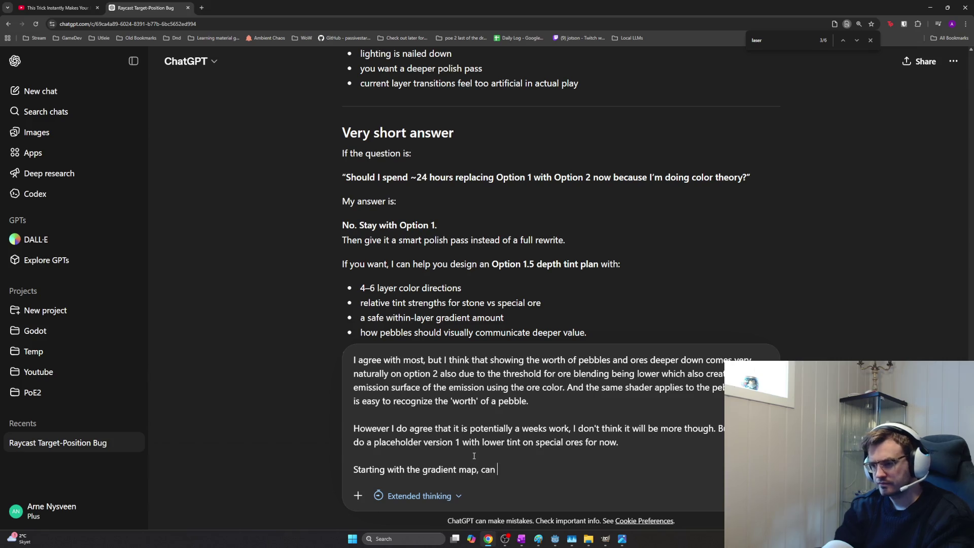
key("BackSpace")
key("BackSpace")
key("BackSpace")
type("you give me 10 layers of col")
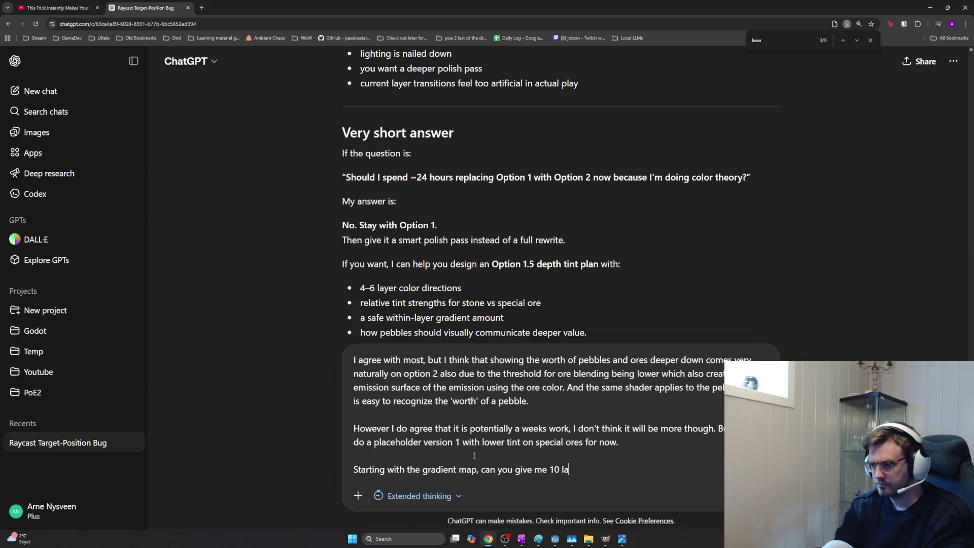
type("or gradient")
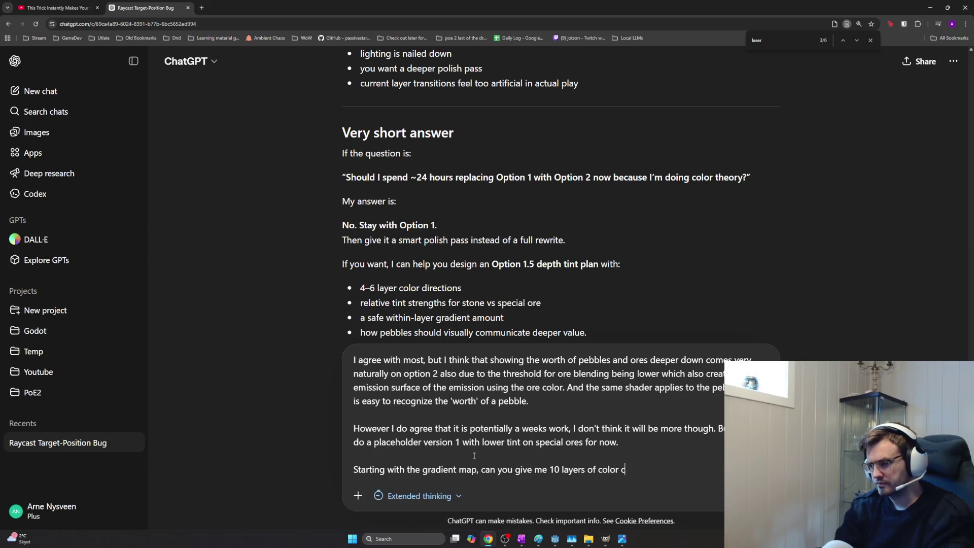
key("BackSpace")
key("BackSpace")
key("BackSpace")
key("BackSpace")
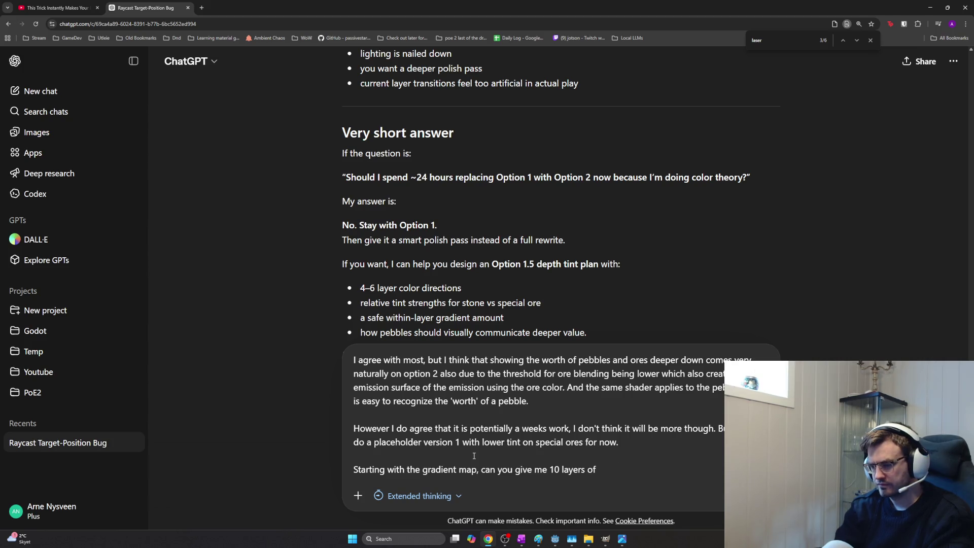
type("color gradient I ")
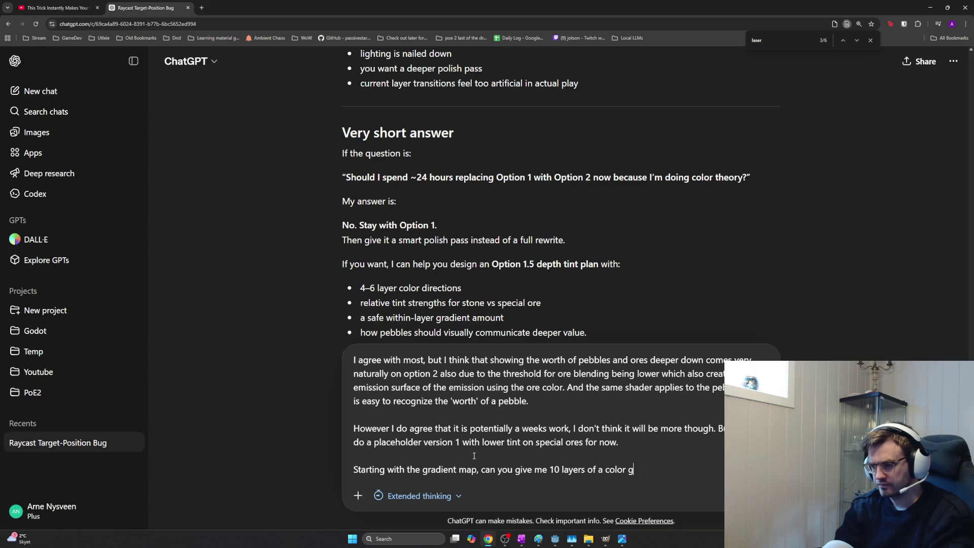
type("can")
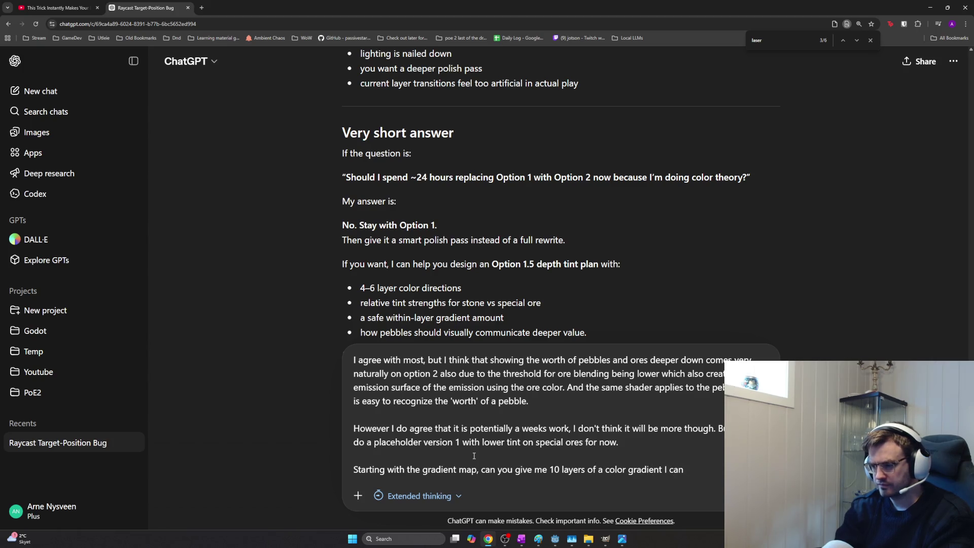
key("BackSpace")
key("BackSpace")
key("BackSpace")
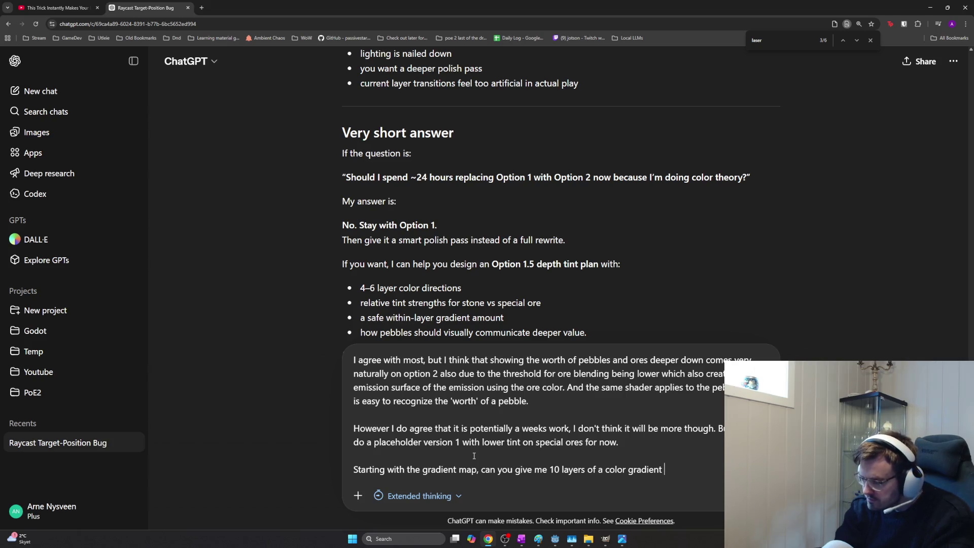
type("so I can ")
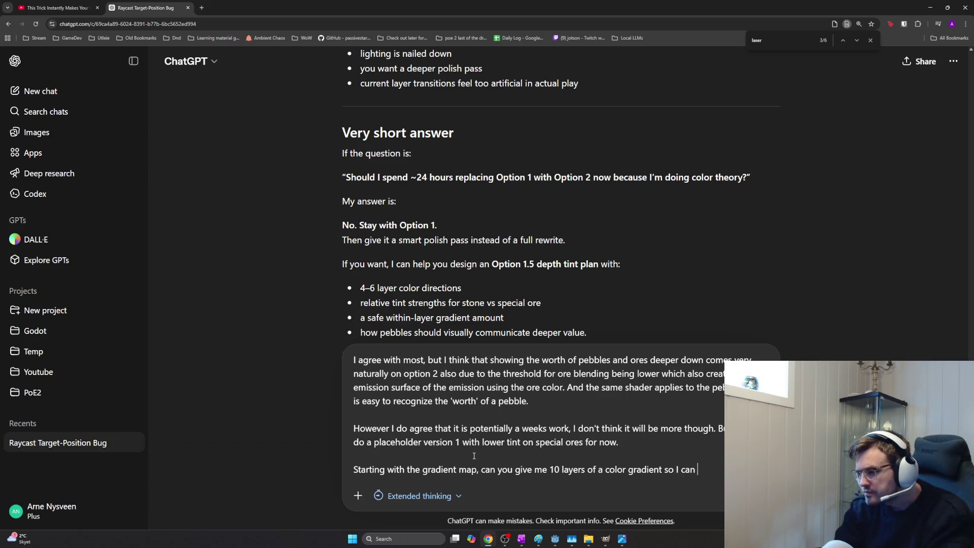
type("slowly")
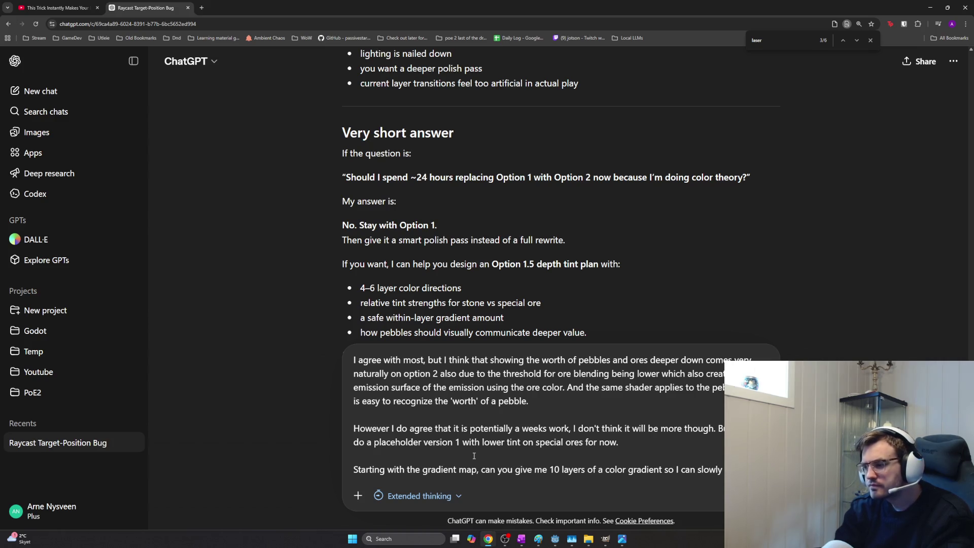
type(" deeper and deeper parts of the cave, buty")
key("BackSpace")
type("that are visually distinct ")
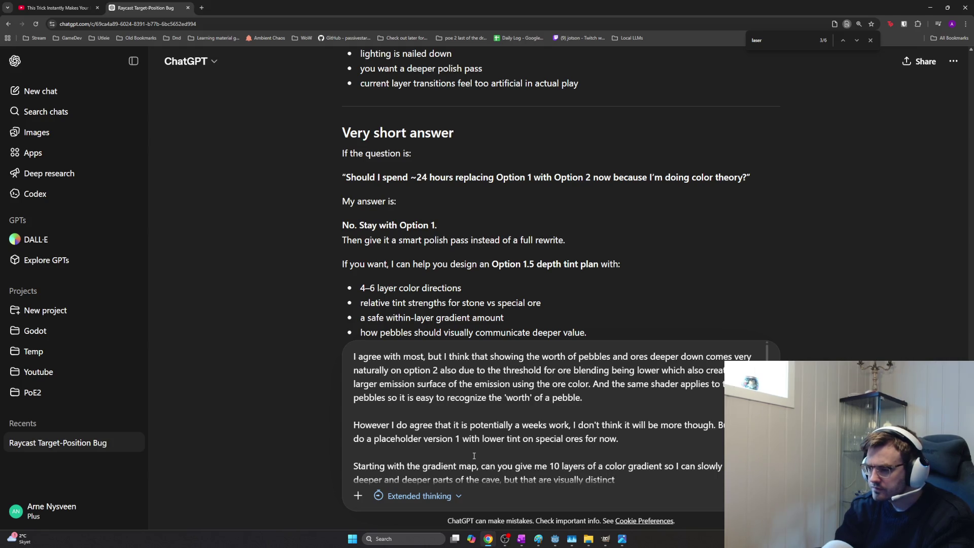
type("even at low ")
type("thresholds")
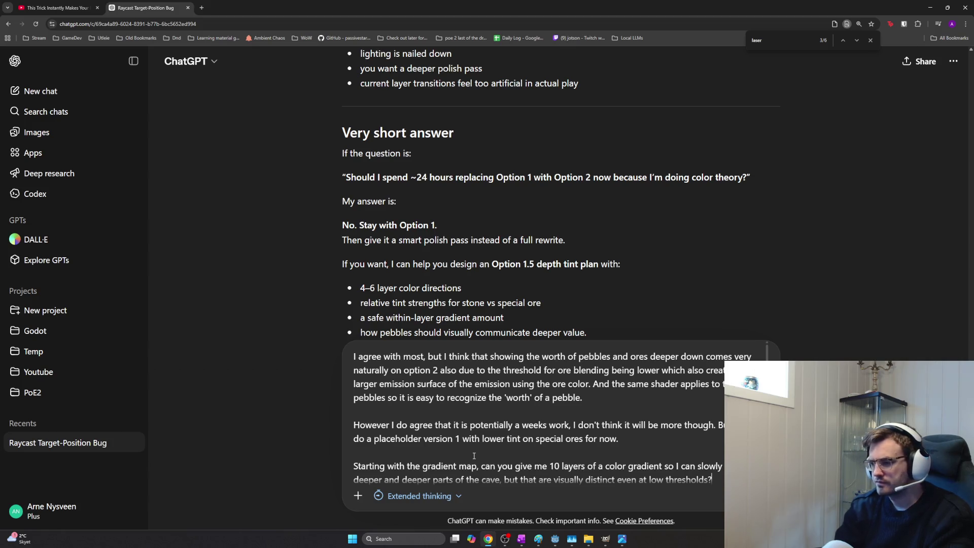
key("BackSpace")
key("BackSpace")
key("BackSpace")
type("tints`?")
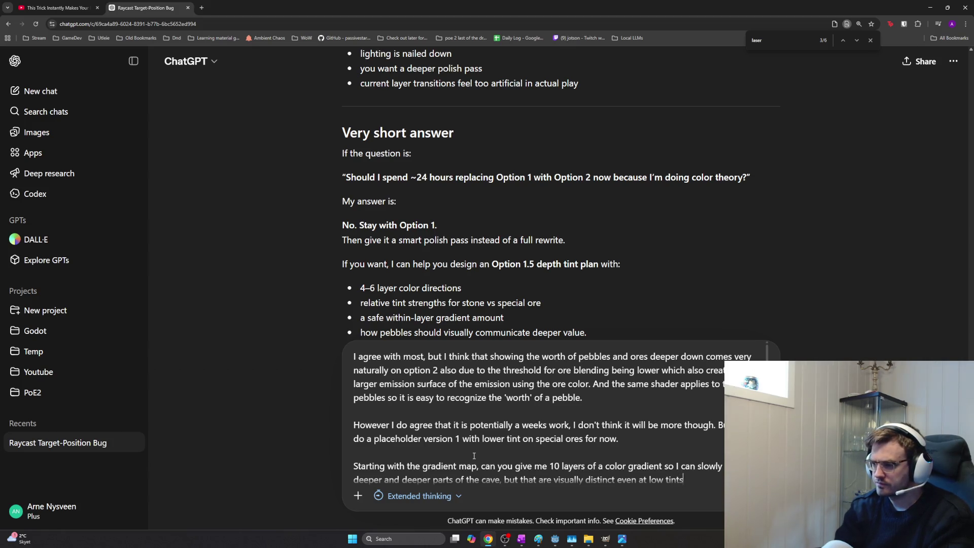
Begin a new line: 'if you are not happy with the main color'.
key("shift+Return")
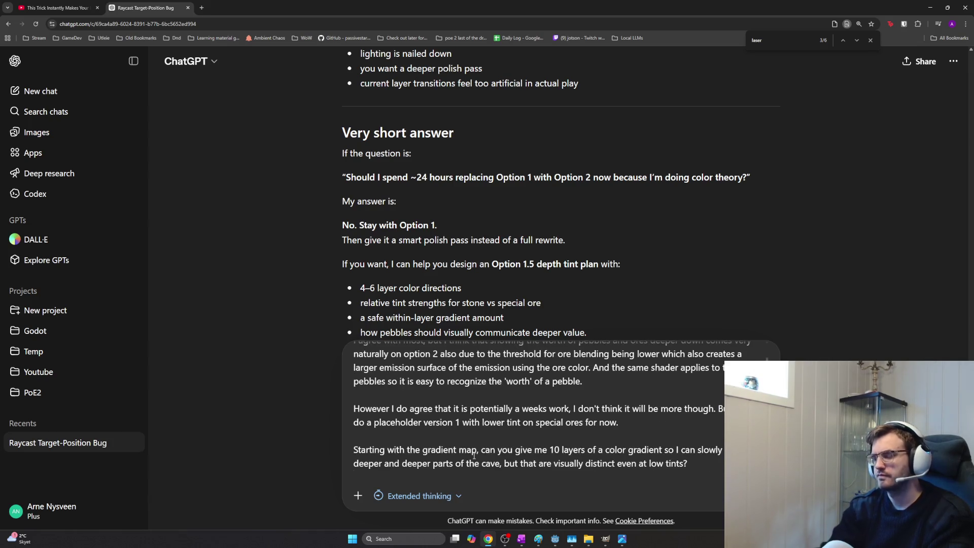
type("I do ")
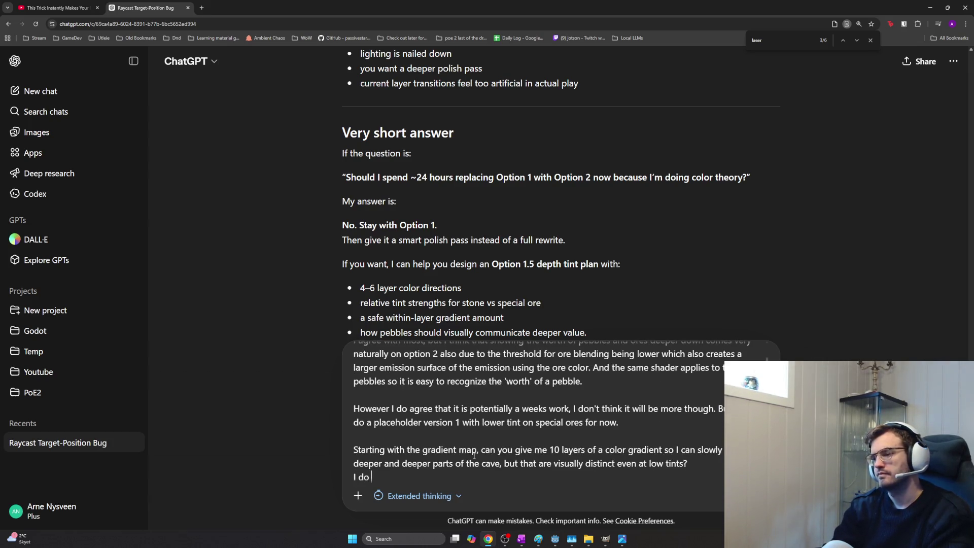
type("f oyu")
key("BackSpace")
key("BackSpace")
key("BackSpace")
type("you are not happy with the main color")
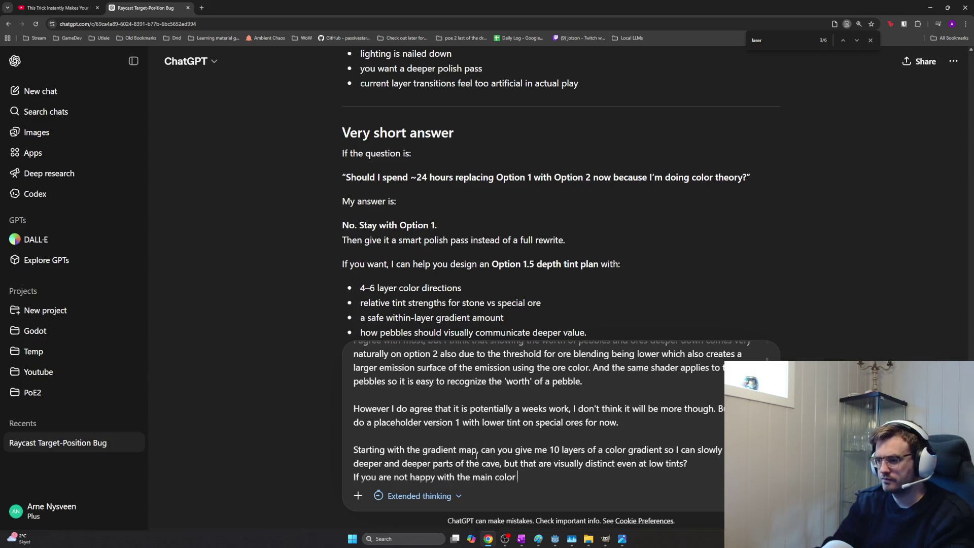
left_click(589, 539)
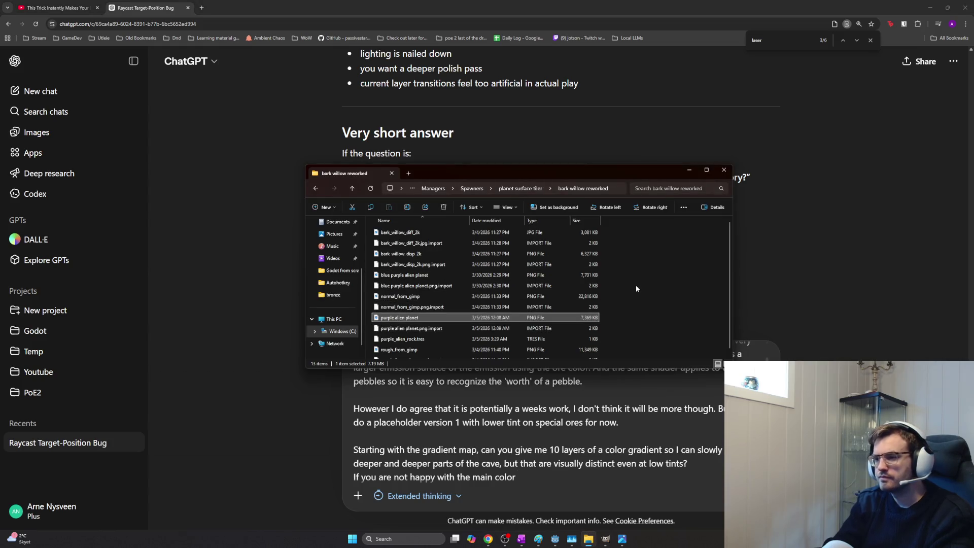
Navigate Explorer to Scenes > Resources > Meshes > mining_block meshes > stone.
key("alt+Left")
key("alt+Left")
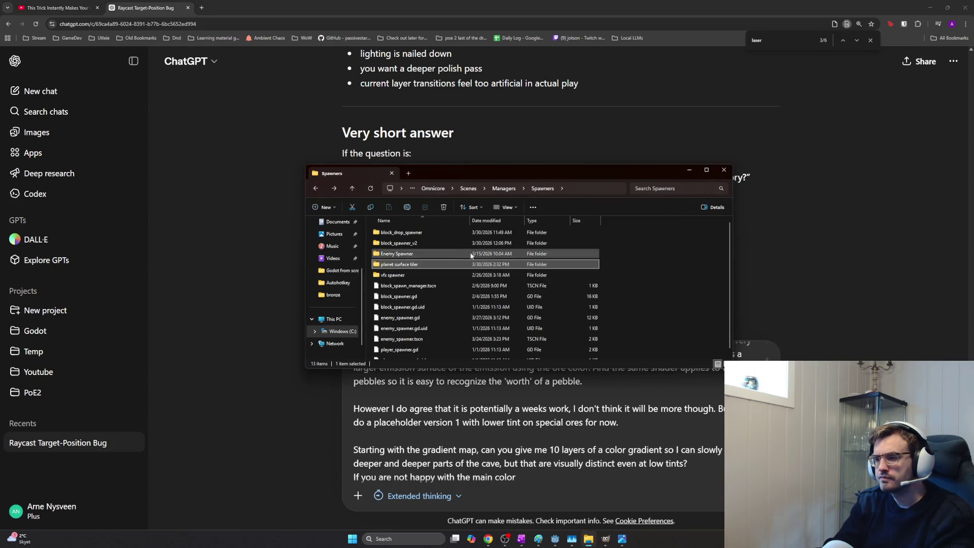
key("alt+Up")
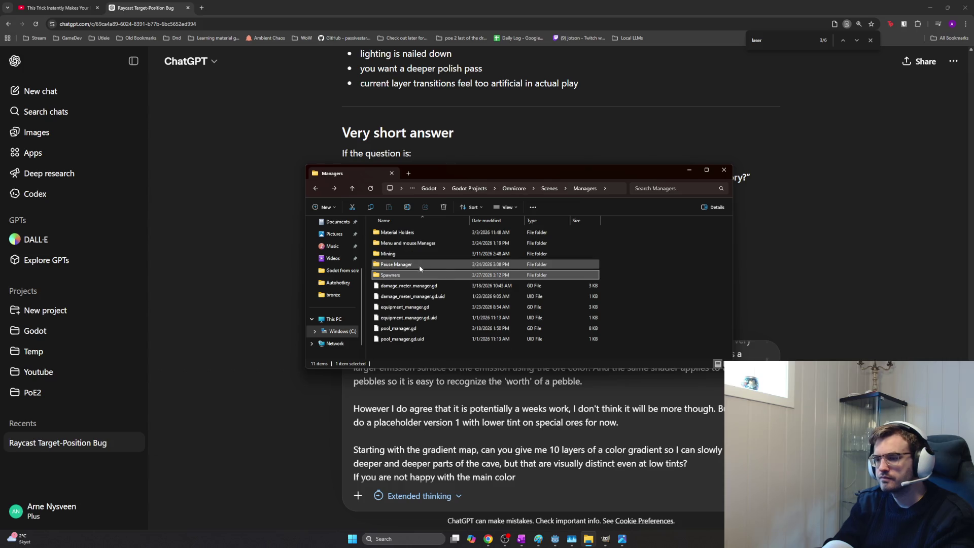
double_click(415, 252)
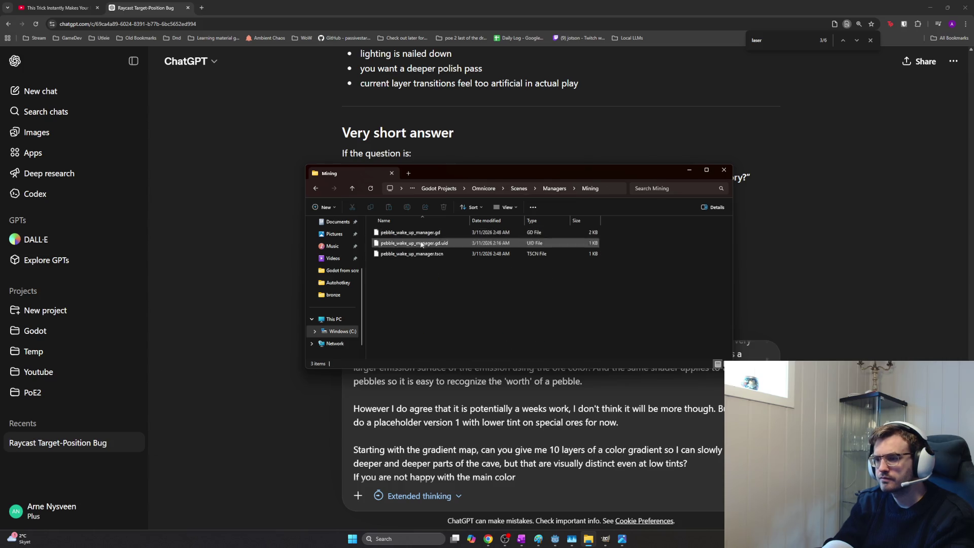
key("alt+Left")
double_click(437, 234)
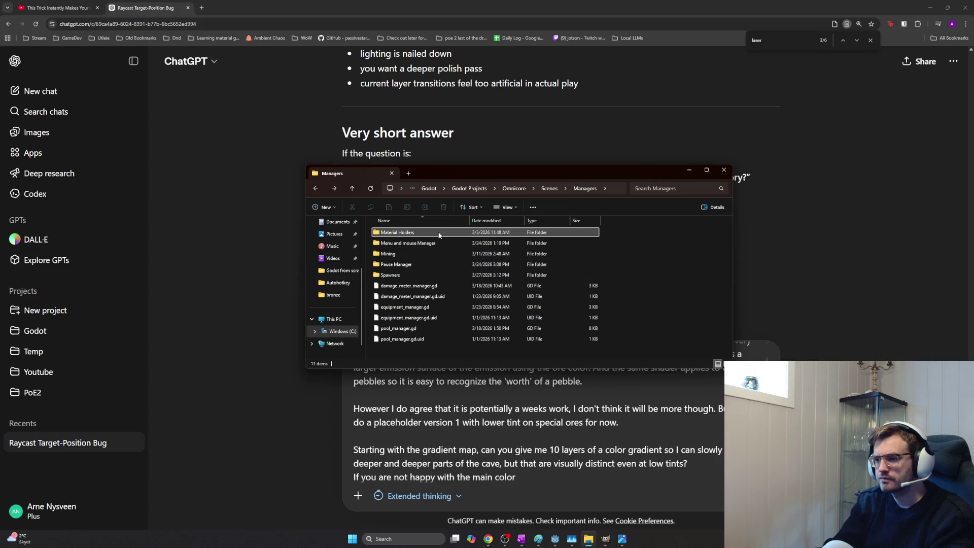
key("alt+Left")
key("alt+Left")
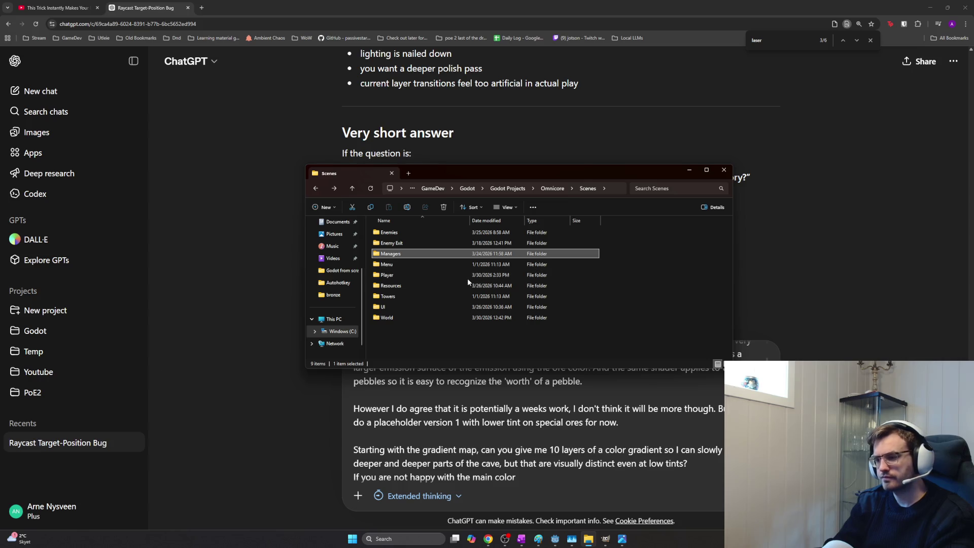
double_click(466, 287)
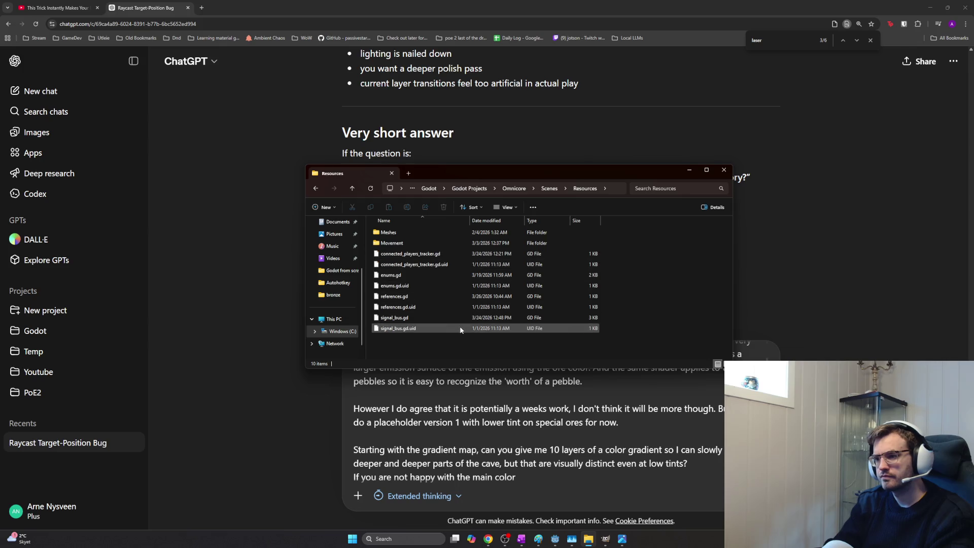
double_click(433, 233)
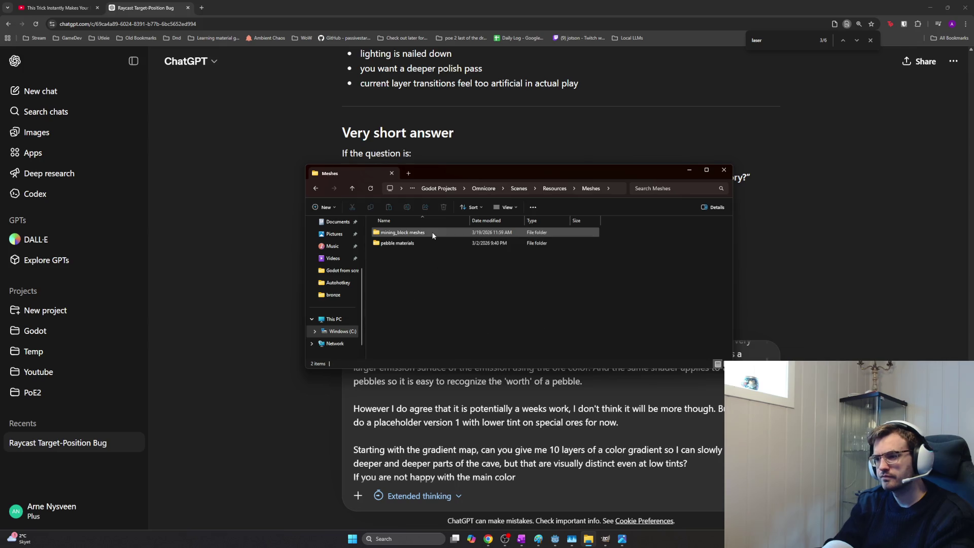
double_click(432, 232)
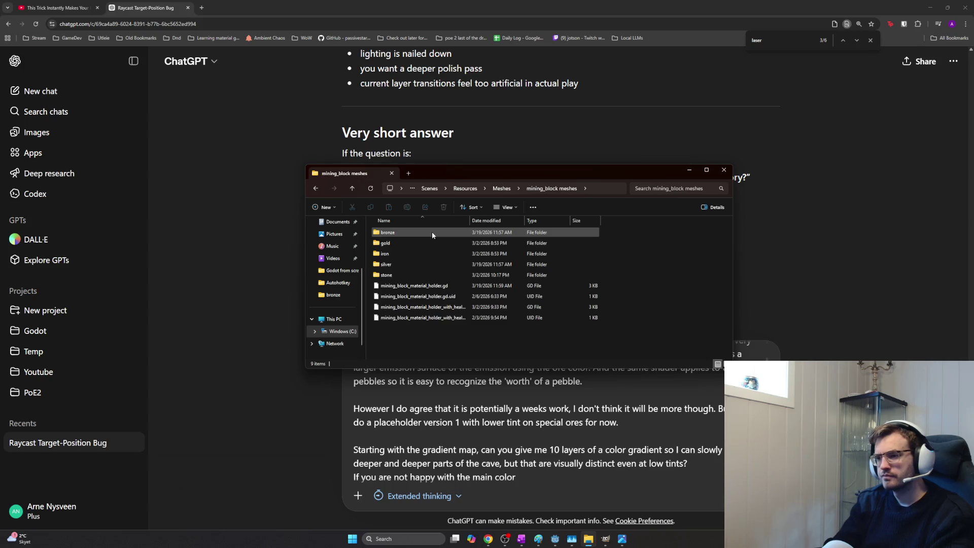
double_click(419, 275)
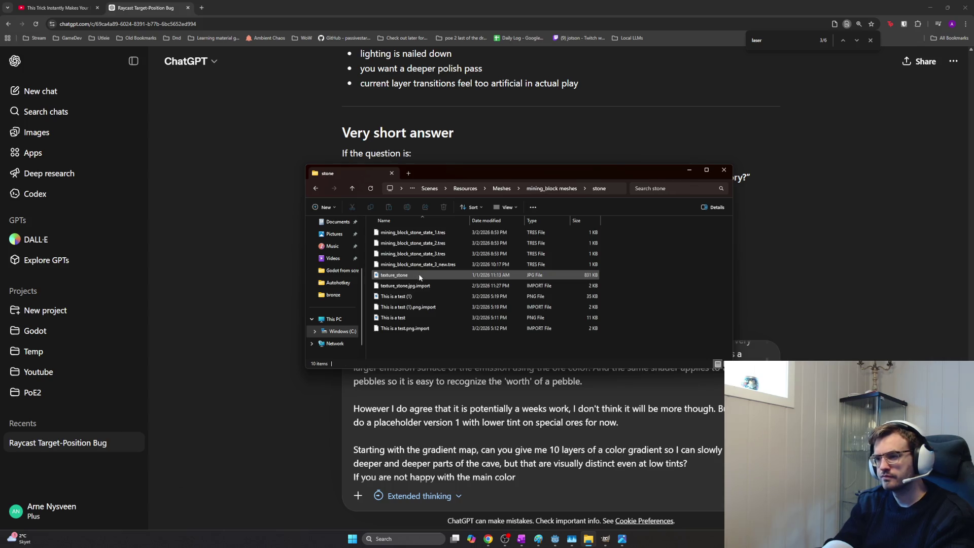
Preview texture_stone, then drag it into the ChatGPT message as an attachment.
double_click(425, 276)
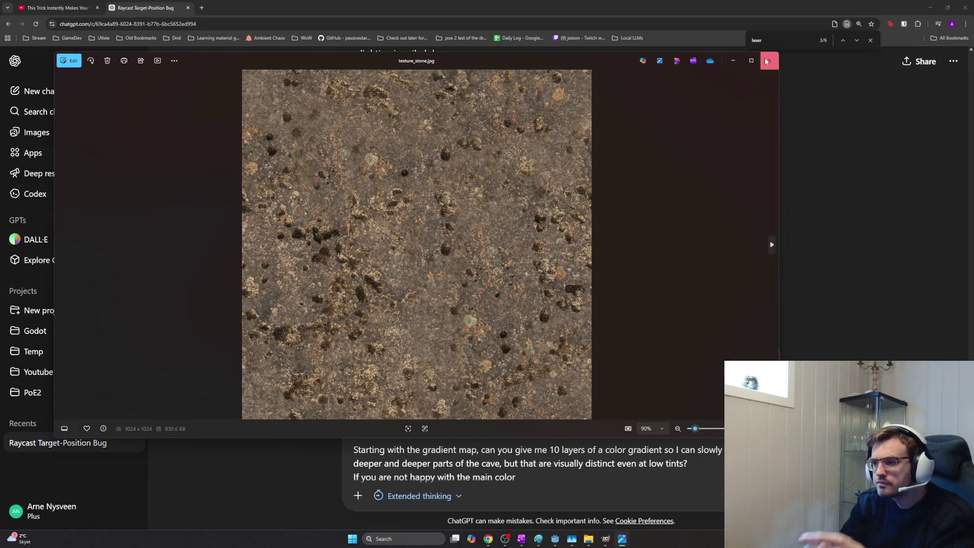
left_click(769, 61)
left_click_drag(388, 279, 537, 464)
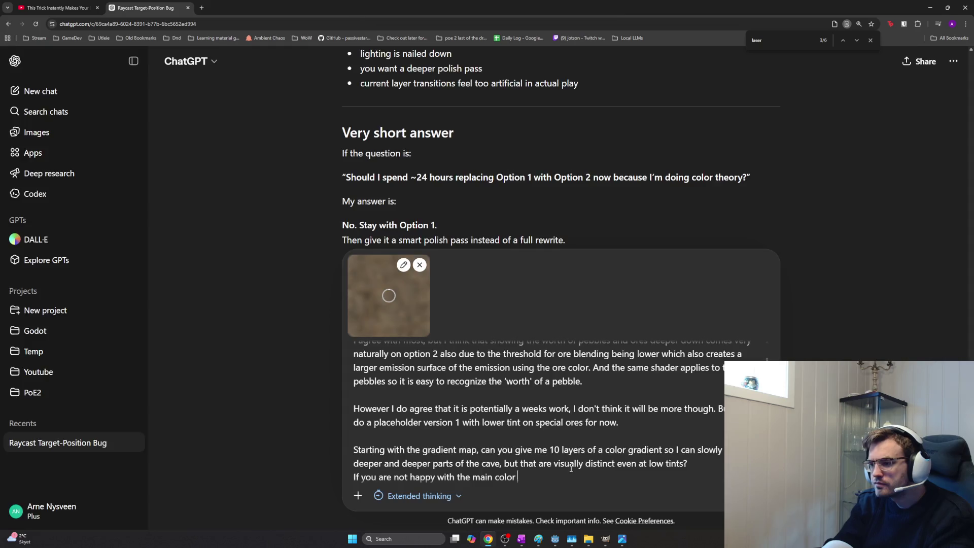
Add that another texture could be used, or this one's colours tweaked in GIMP to match better.
left_click(557, 481)
type("stone uses as I linked above ")
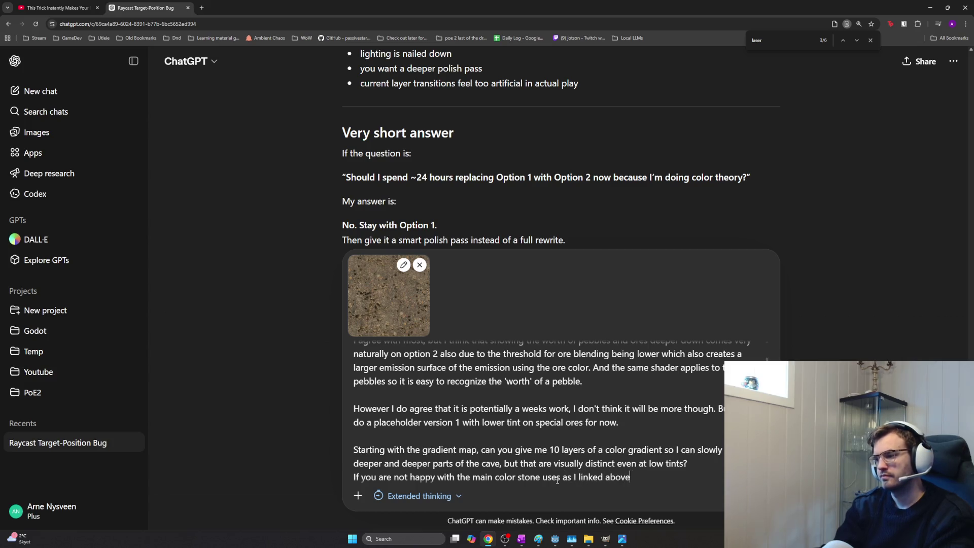
type("we could totally ")
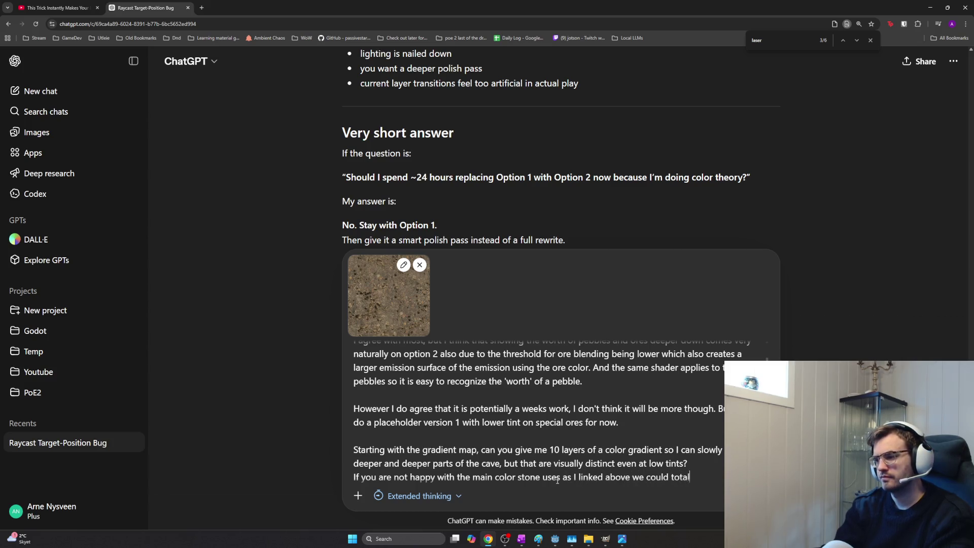
type("get an")
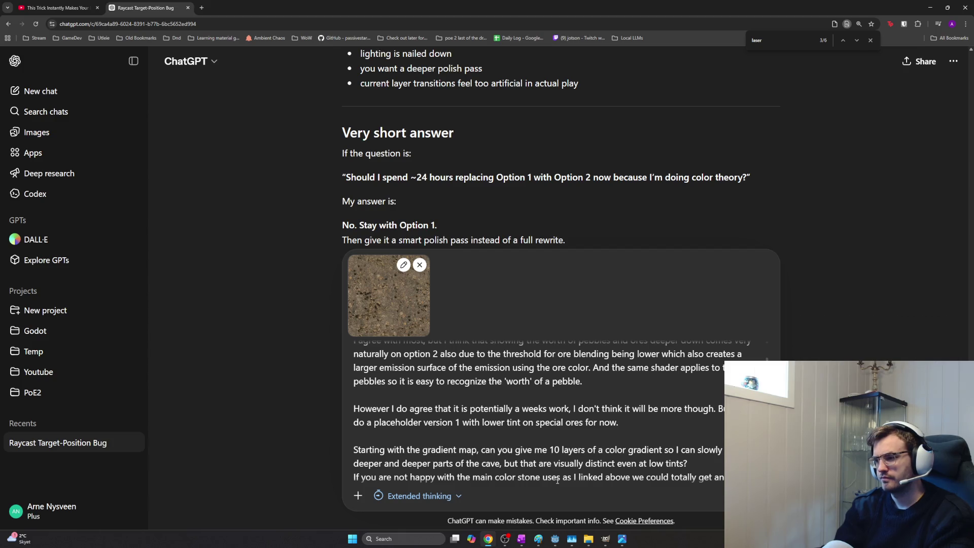
type("texture or ")
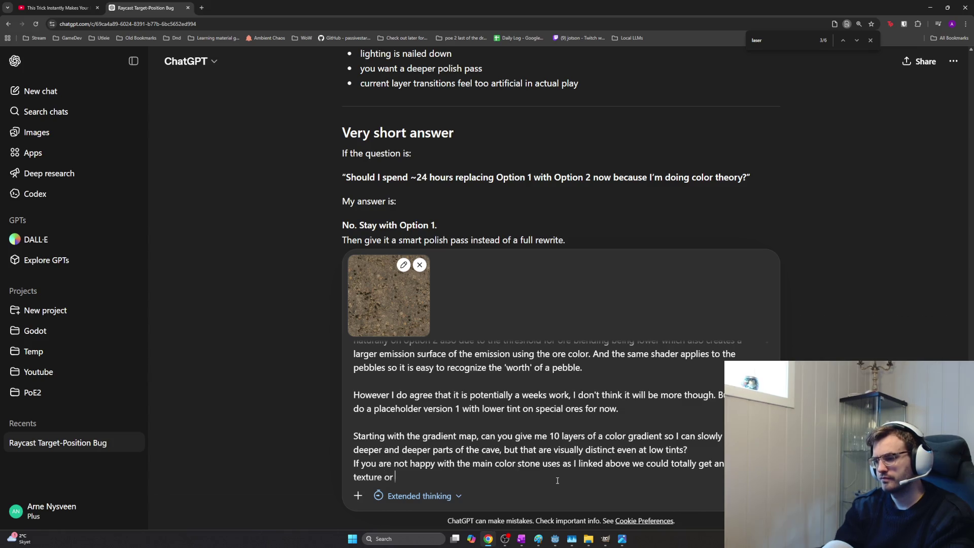
type("tweak the c")
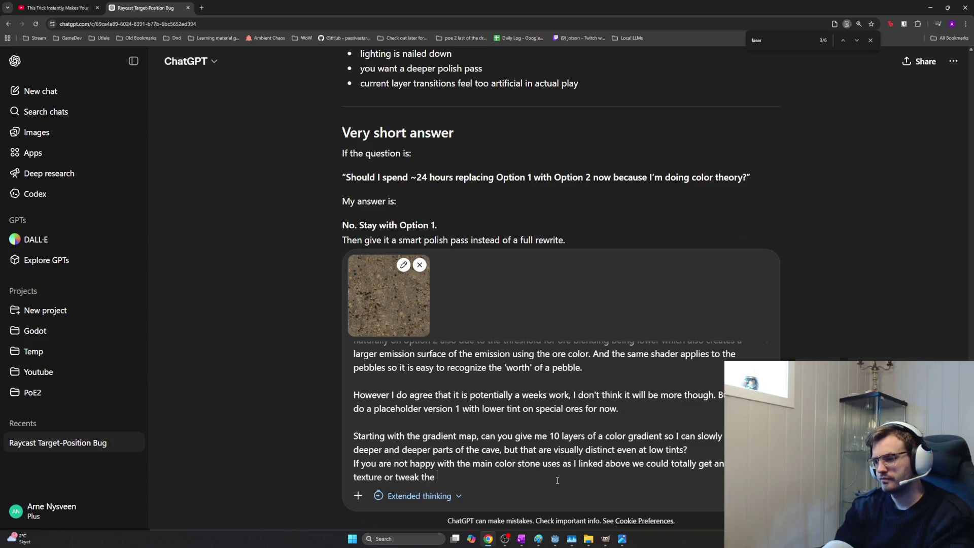
type("olors of this one in")
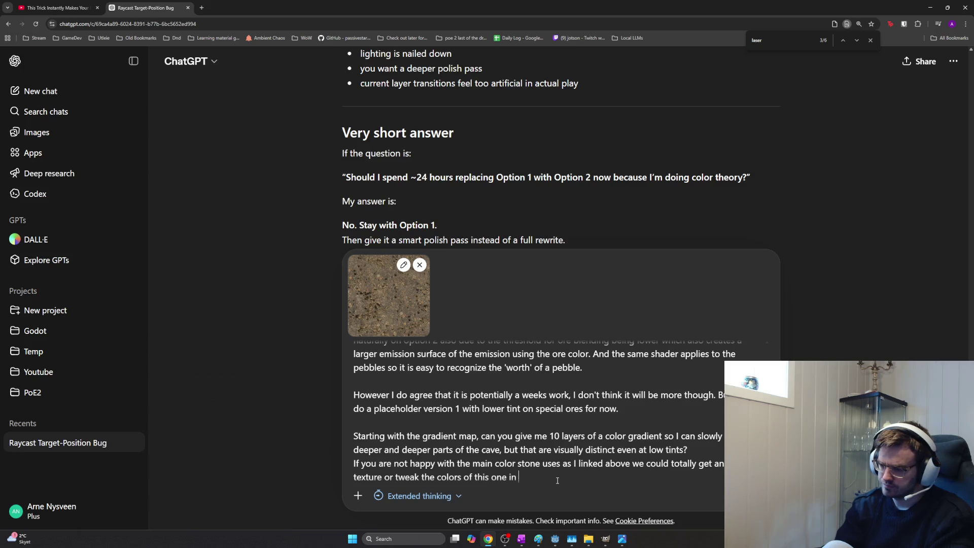
type("gimp to make it")
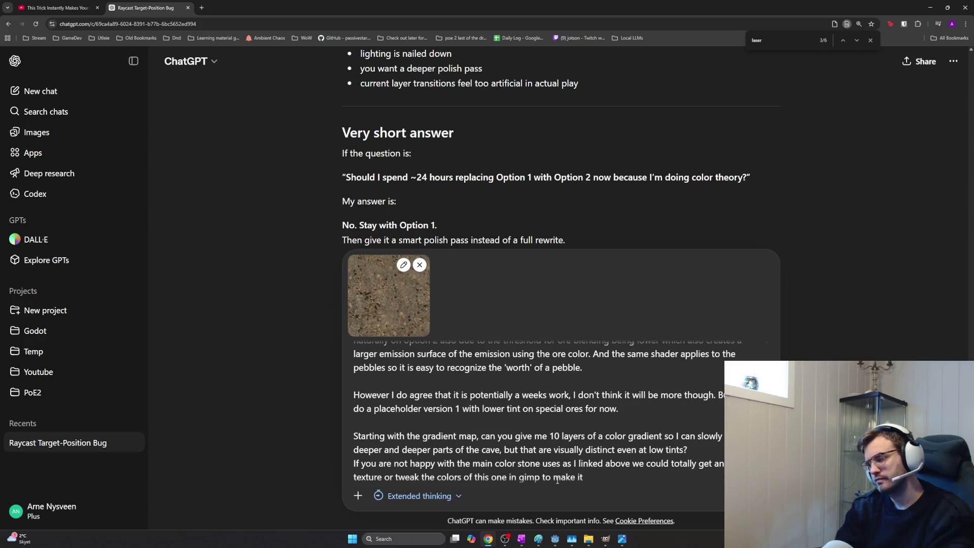
type(" more ")
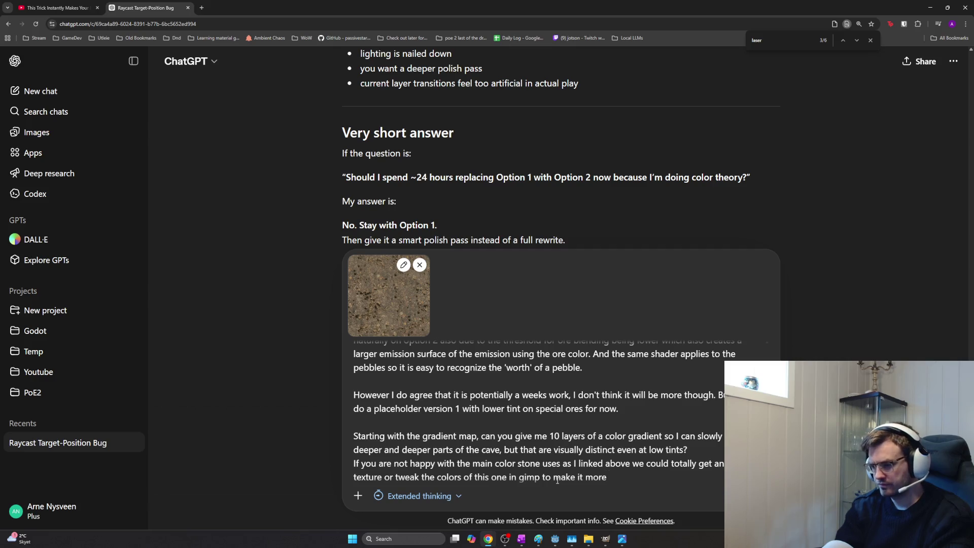
type("matching with")
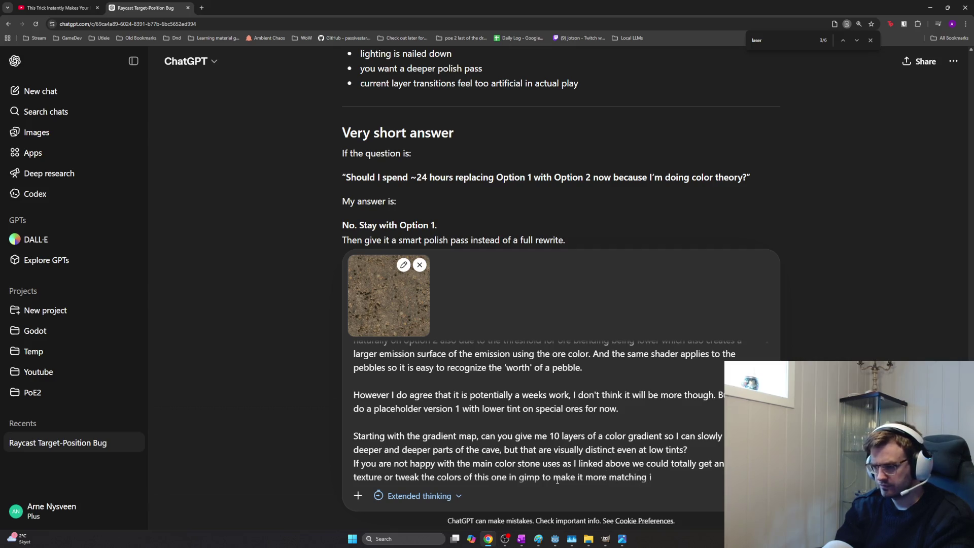
type(" the rest")
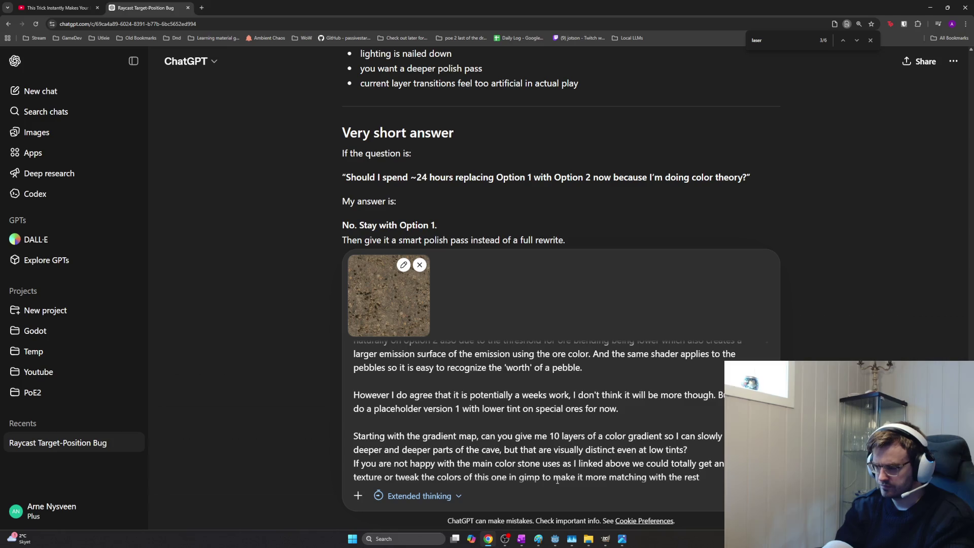
key("BackSpace")
key("BackSpace")
key("BackSpace")
key("BackSpace")
key("BackSpace")
key("BackSpace")
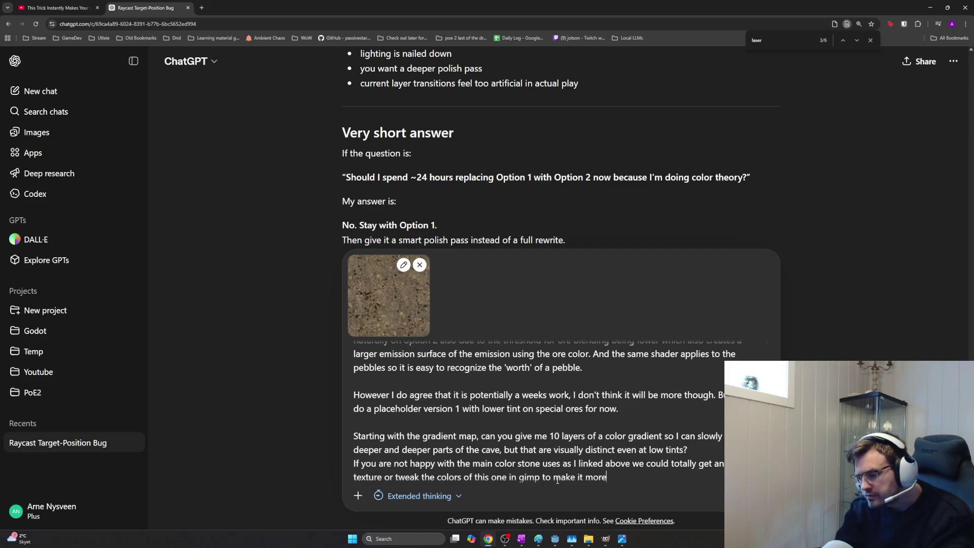
key("BackSpace")
key("BackSpace")
key("BackSpace")
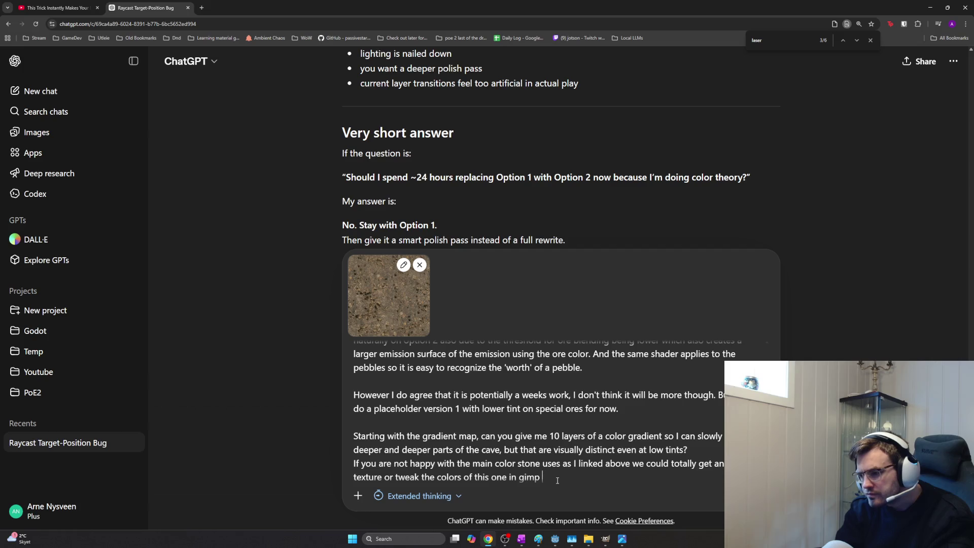
key("alt+Tab")
key("alt+Tab")
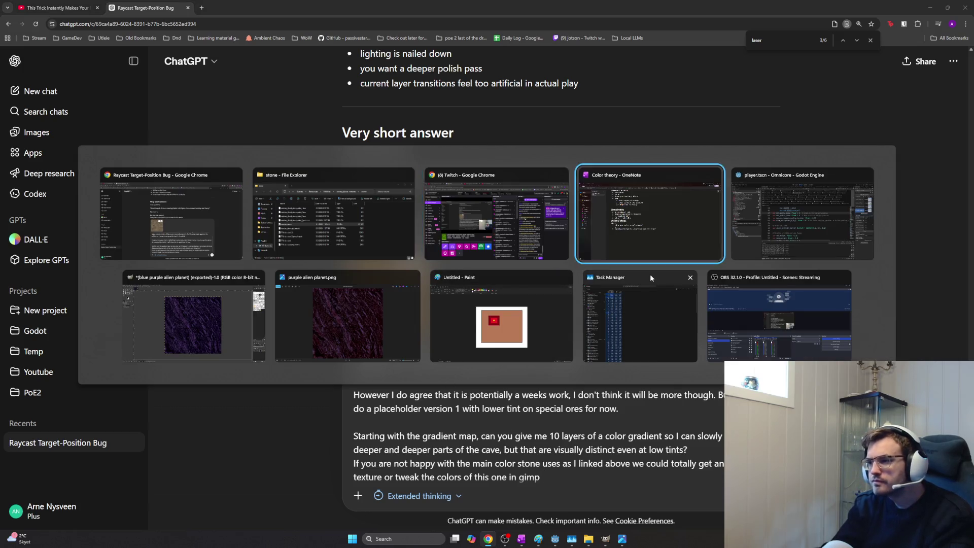
In OneNote's Color theory notes, select the Ore identity section.
left_click(649, 254)
scroll(508, 250, "up", 3)
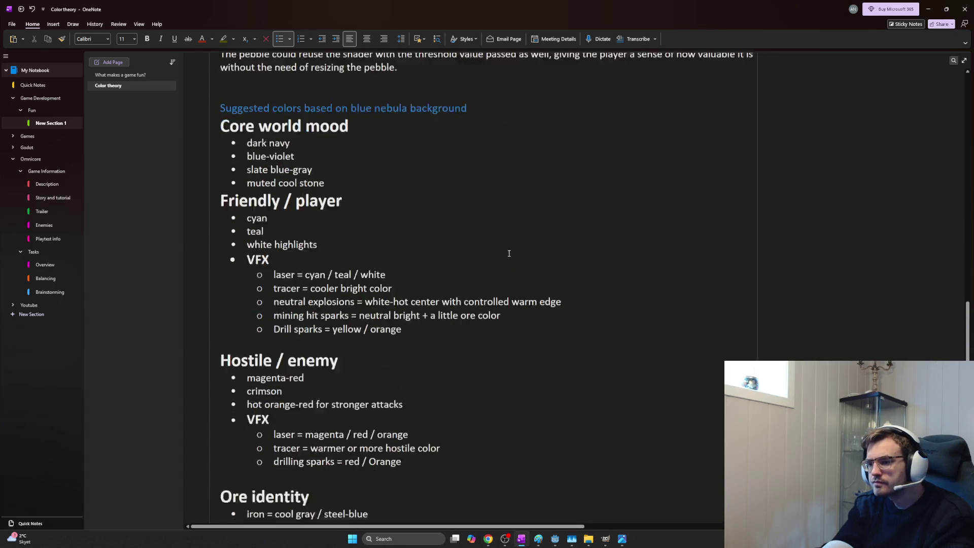
scroll(508, 250, "down", 5)
mouse_move(324, 373)
left_mouse_down()
mouse_move(223, 327)
mouse_move(230, 310)
left_mouse_up()
left_click(394, 340)
left_click(215, 289)
scroll(488, 330, "up", 10)
scroll(488, 330, "up", 5)
scroll(492, 330, "down", 8)
scroll(497, 330, "down", 4)
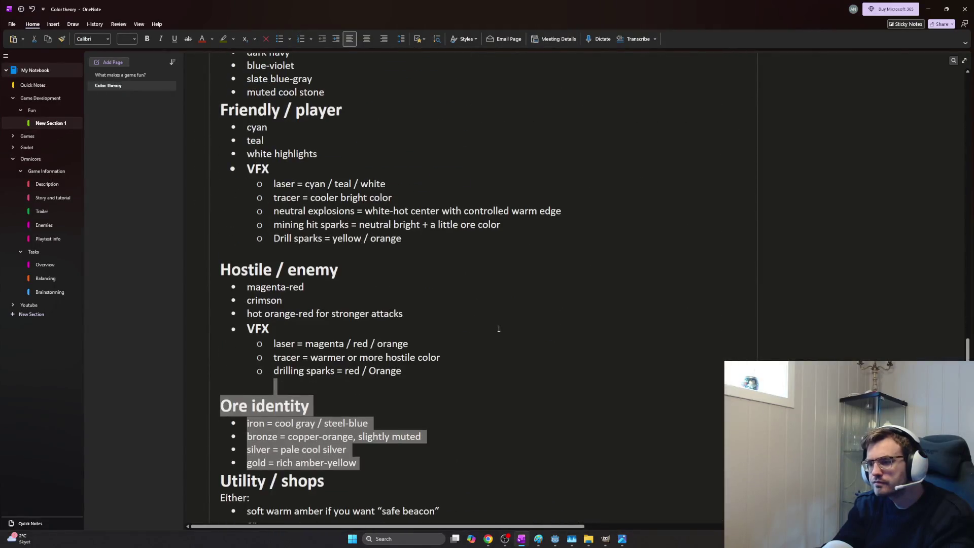
In ChatGPT, start a new line: 'There was no mention of what you wanted th'.
key("alt+Tab")
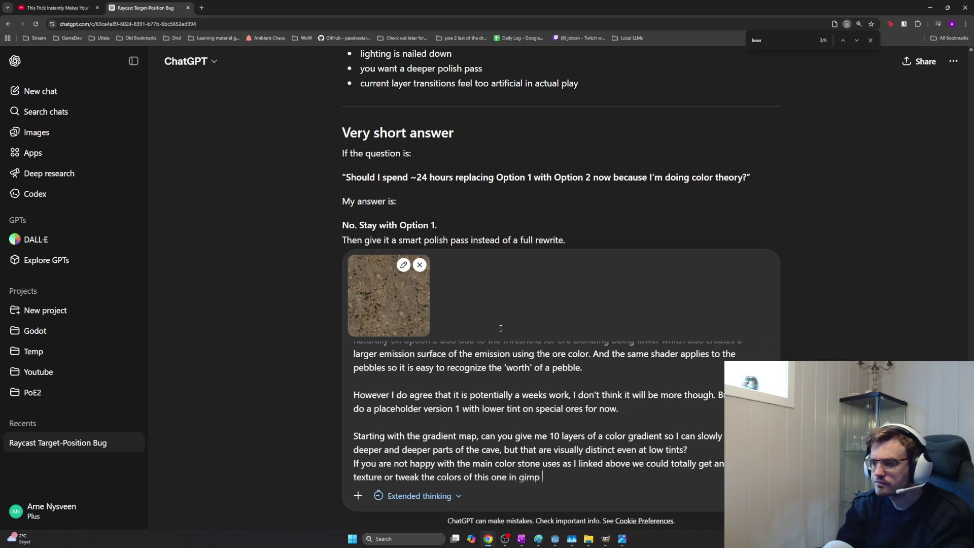
key("shift+Return")
type("There was no mention of the")
key("BackSpace")
key("BackSpace")
key("BackSpace")
type("what you wanted th")
Select the colour notes from the page end up to Core world mood and copy them.
key("alt+Tab")
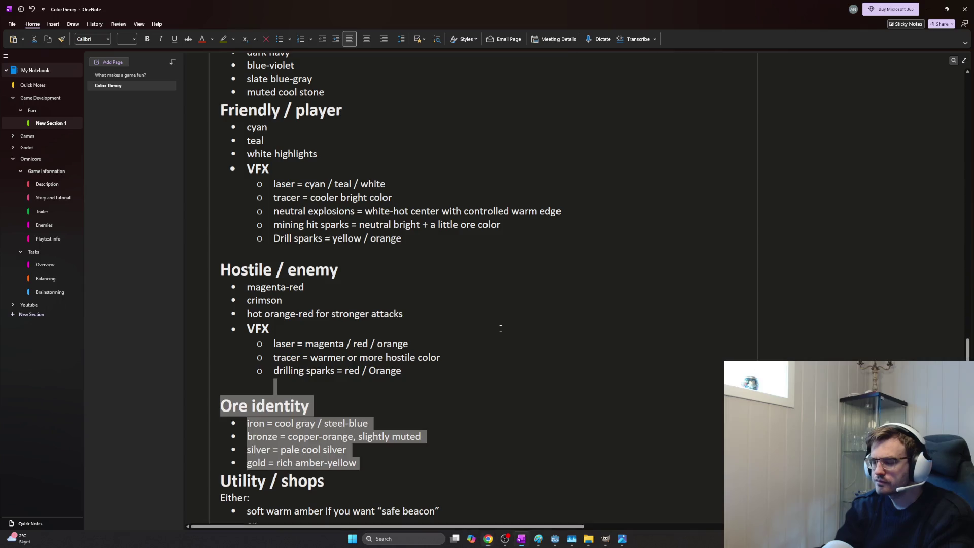
scroll(507, 324, "down", 5)
left_click(543, 322)
scroll(476, 310, "up", 10)
left_click(225, 257, "shift")
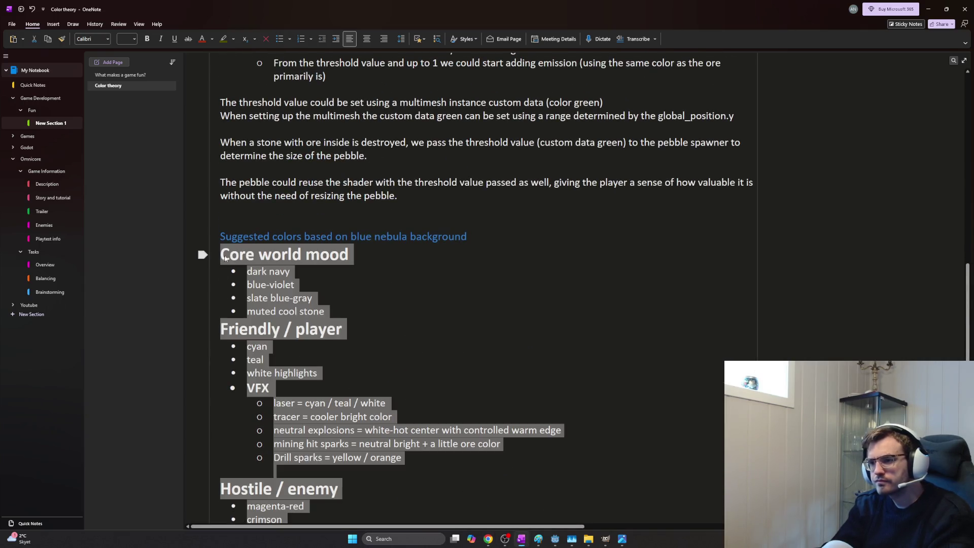
key("alt+Tab")
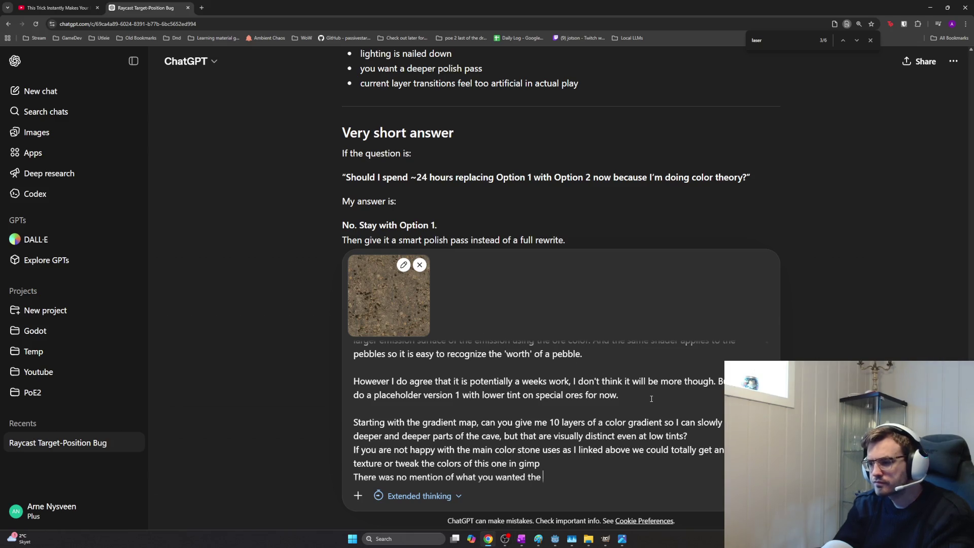
Paste the colour notes and add that the stones weren't in the earlier list, so consider that now.
key("ctrl+v")
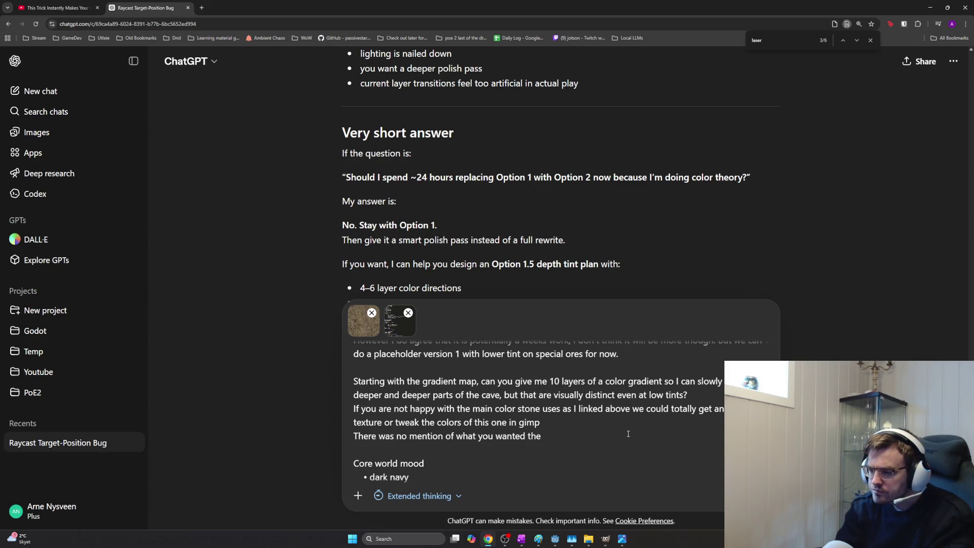
scroll(588, 426, "down", 3)
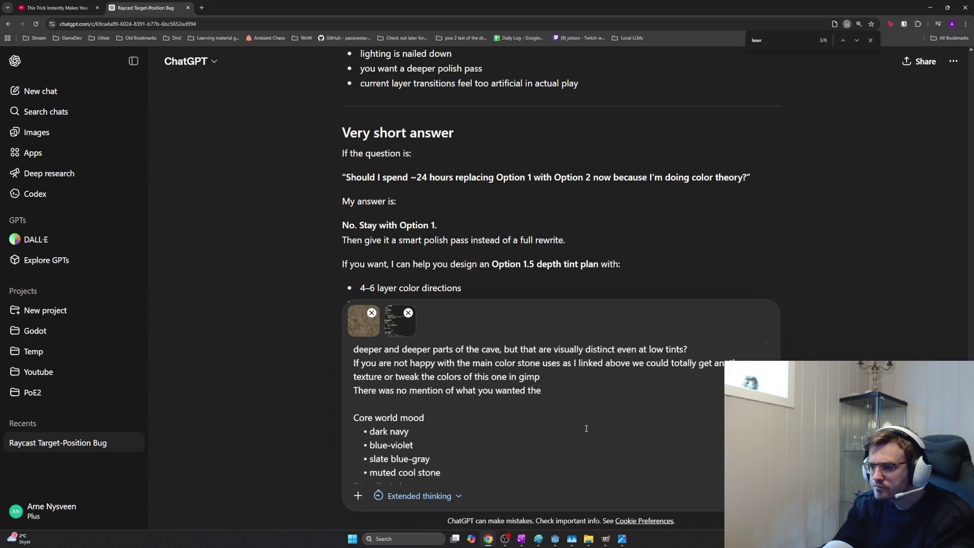
scroll(580, 396, "down", 5)
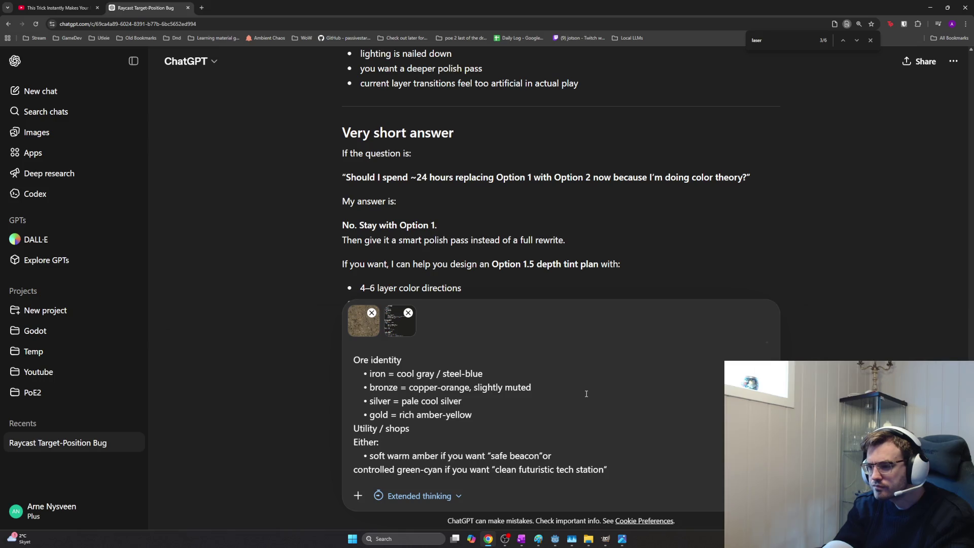
scroll(587, 393, "up", 10)
type("stones to be in the list you gave me earlier")
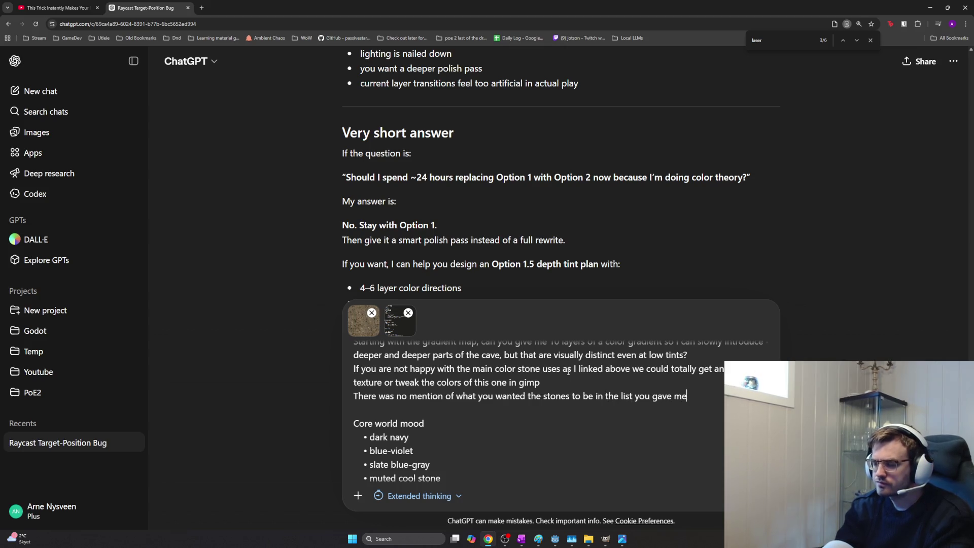
type(" so")
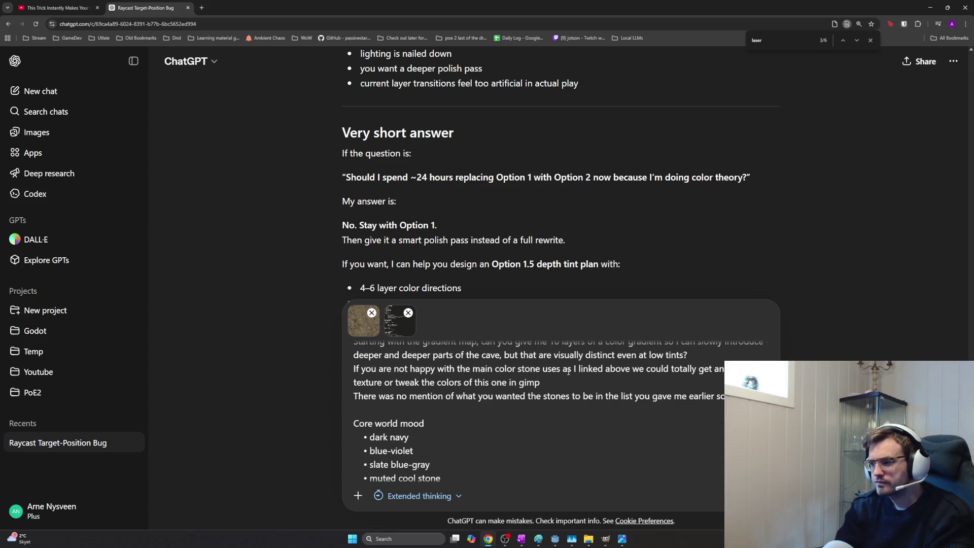
type(" consider that now.")
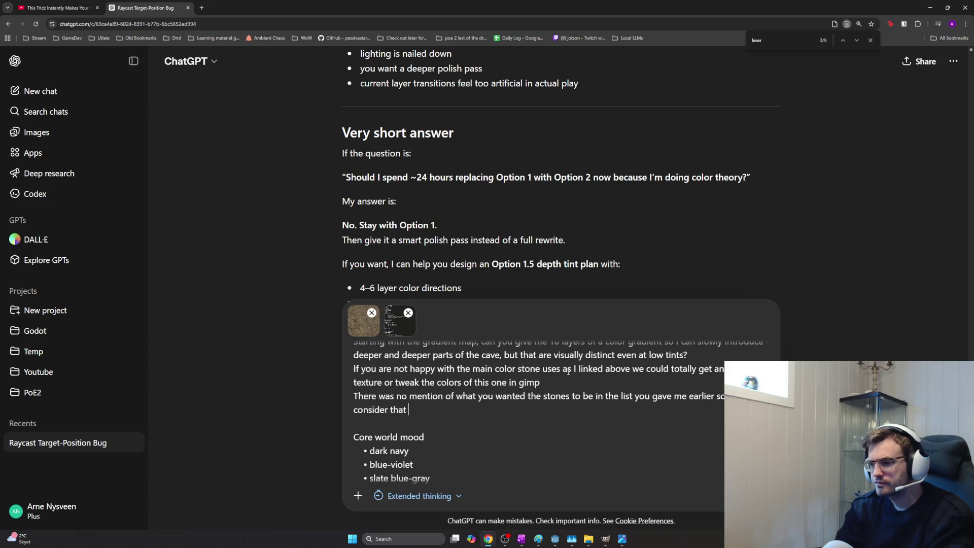
key("BackSpace")
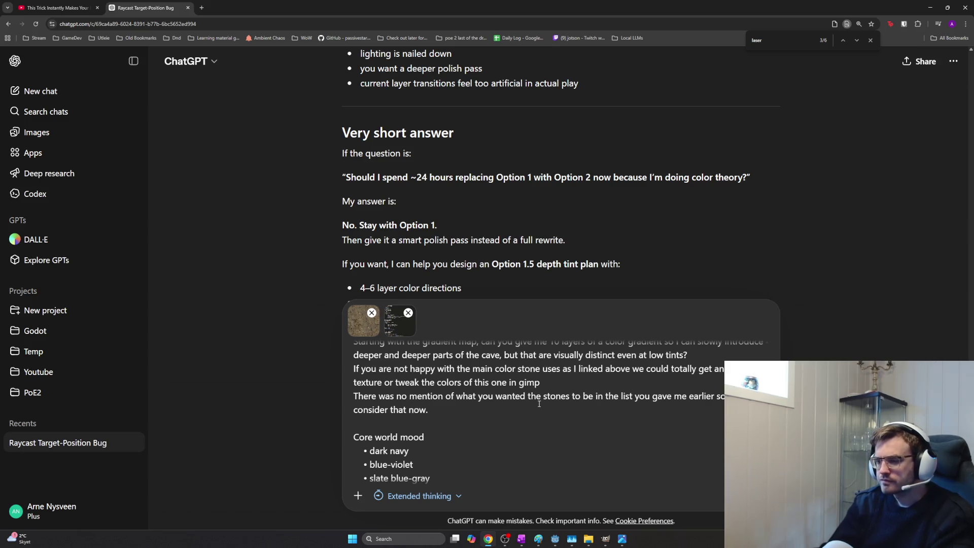
Offer to create a new stone texture before the tints are chosen, then send the message.
type("before you app")
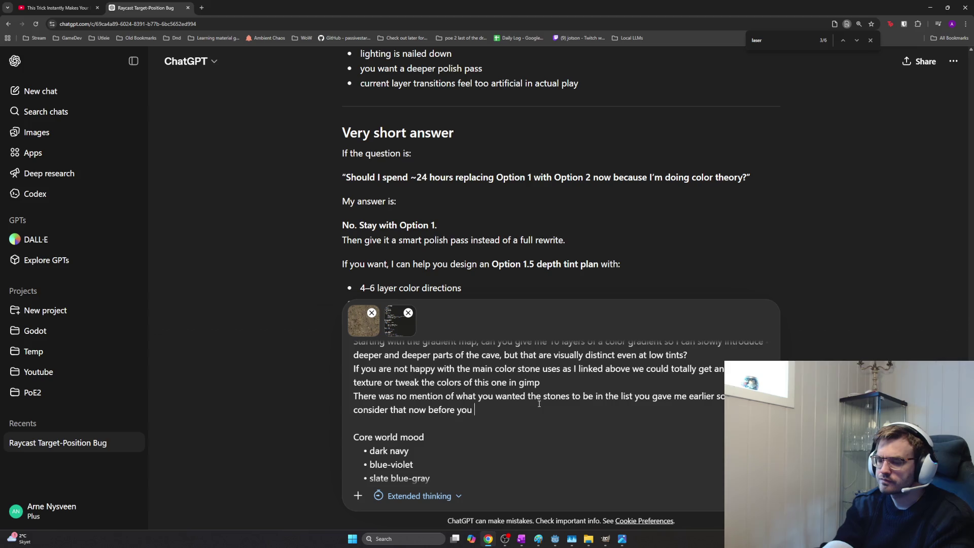
key("BackSpace")
key("BackSpace")
key("BackSpace")
type("give me")
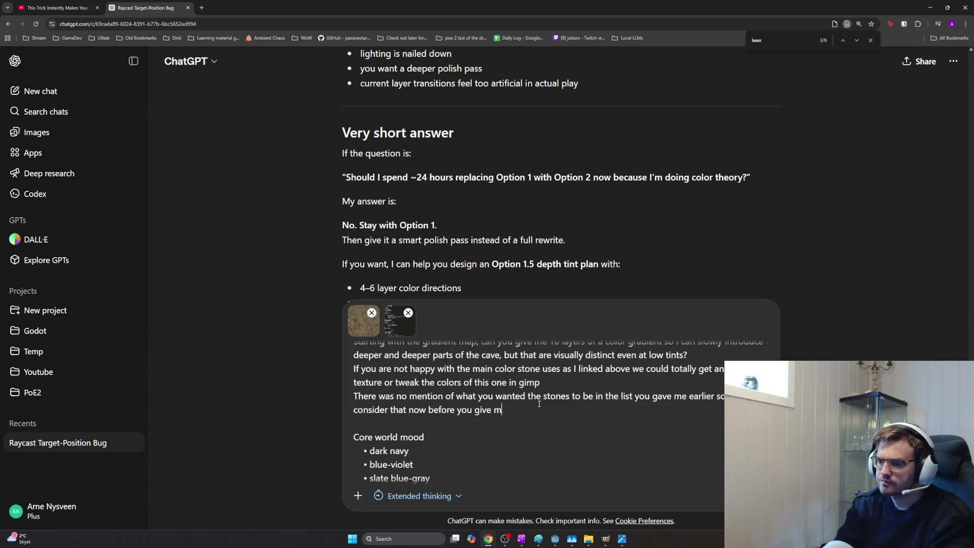
key("BackSpace")
key("BackSpace")
key("BackSpace")
type("while you give me the tin")
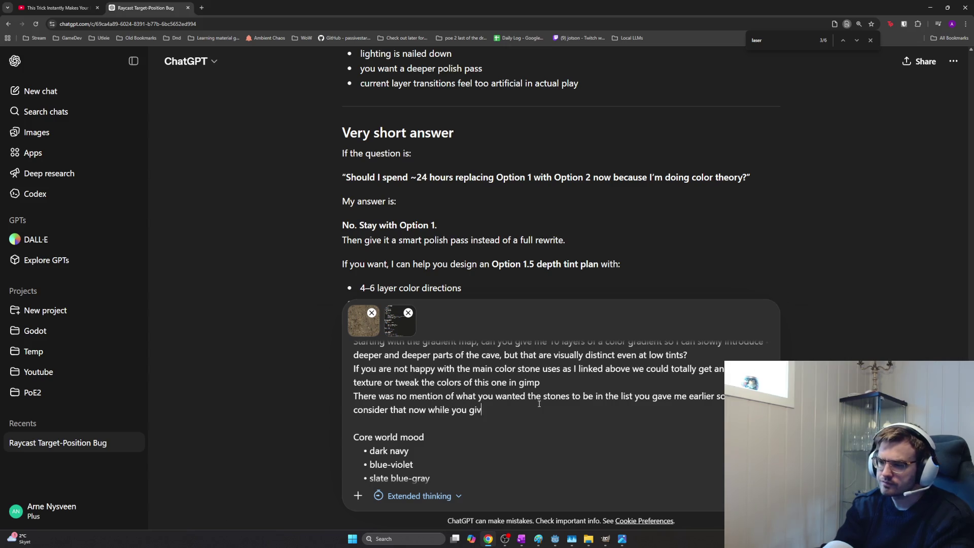
type("ts to apply. ")
type("Or I can create ")
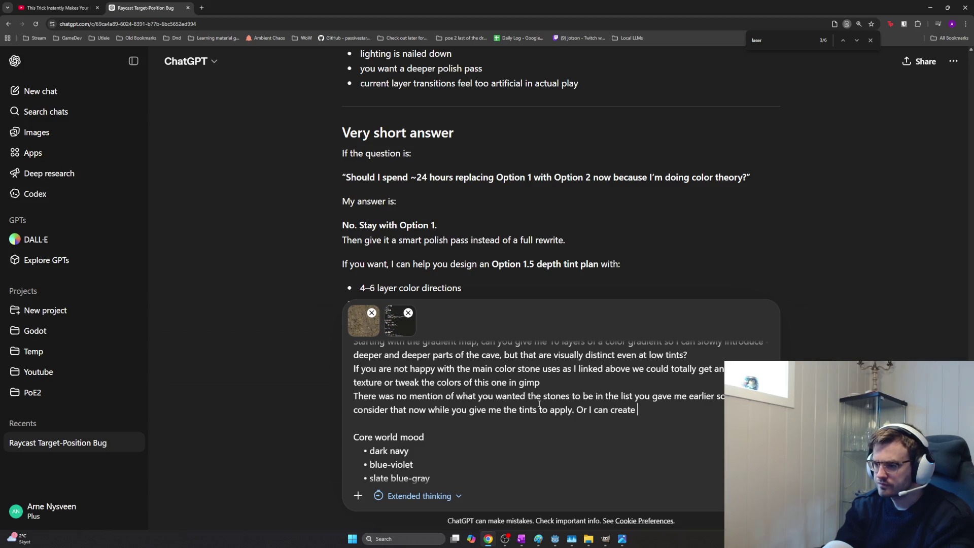
type("the ")
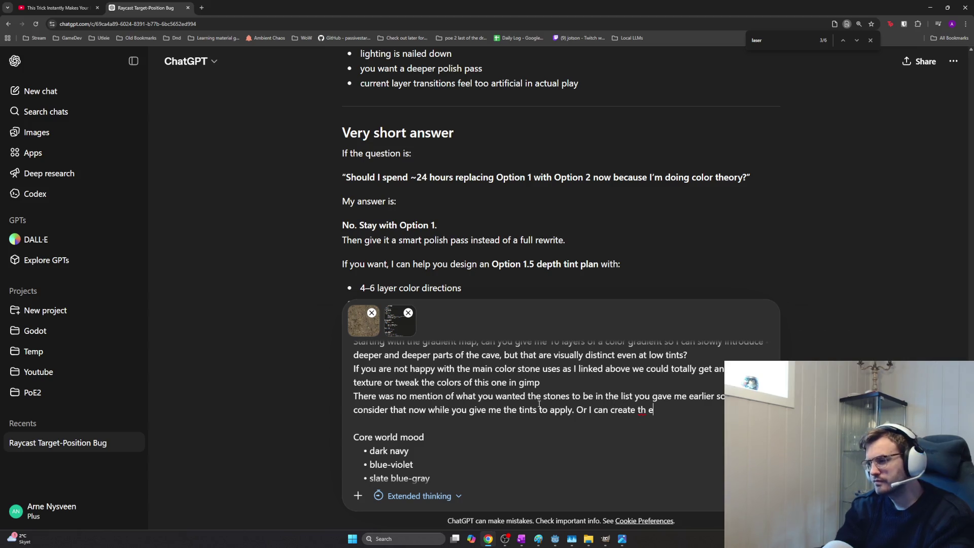
type("st")
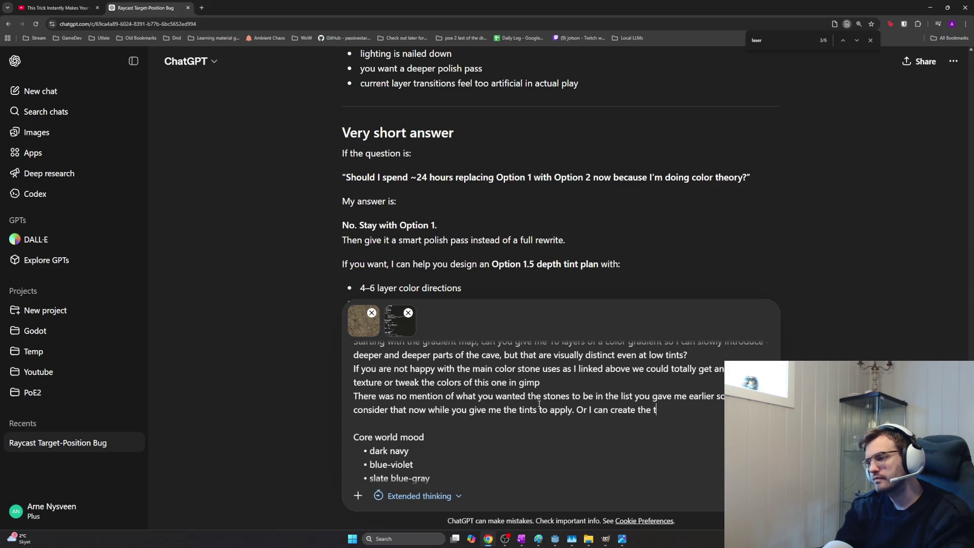
key("BackSpace")
key("BackSpace")
key("BackSpace")
type("a new t")
key("BackSpace")
type("stone texture a ")
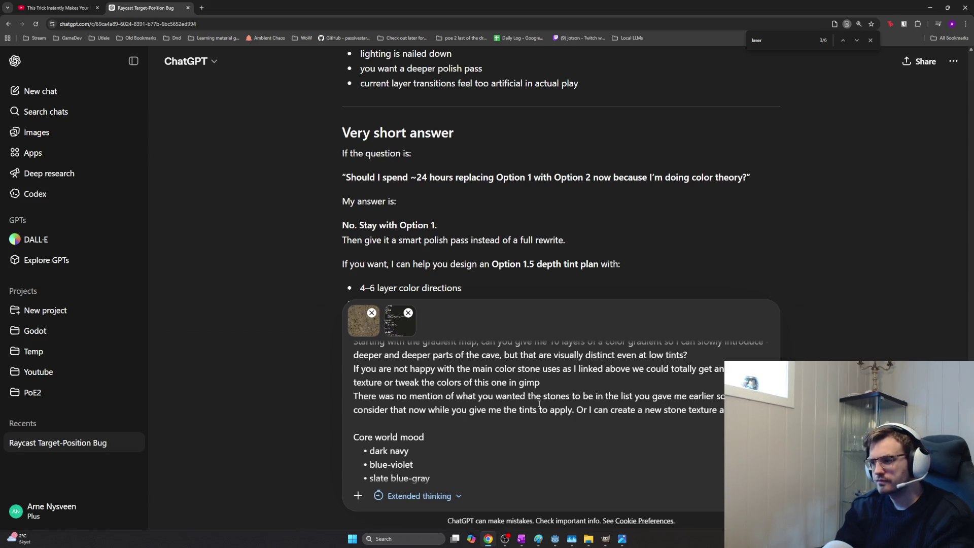
type("it before you ")
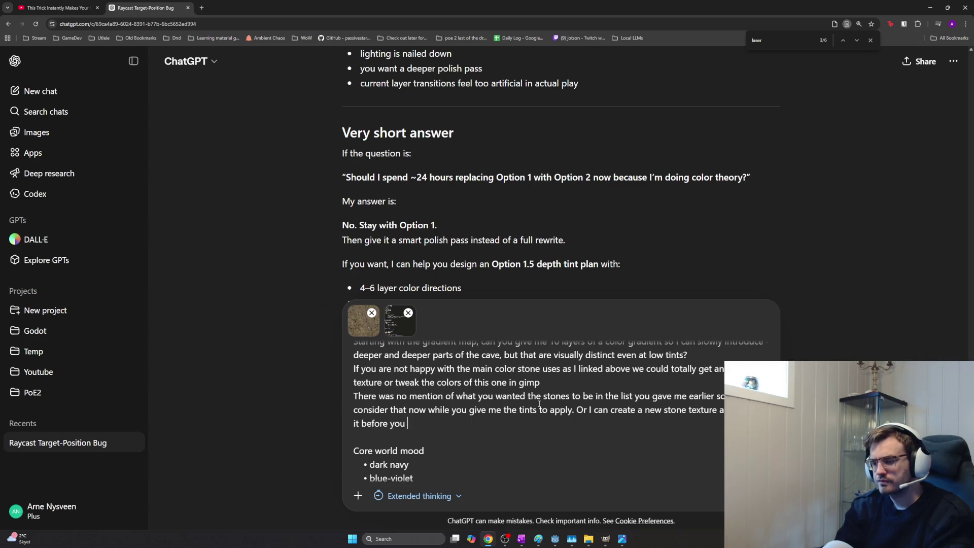
type("look at the tints ")
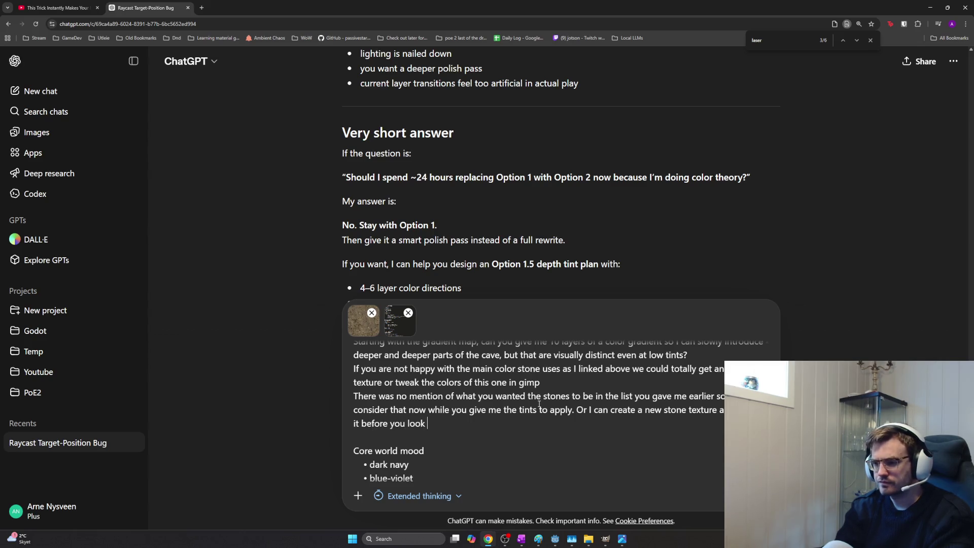
type("if you think this is hel")
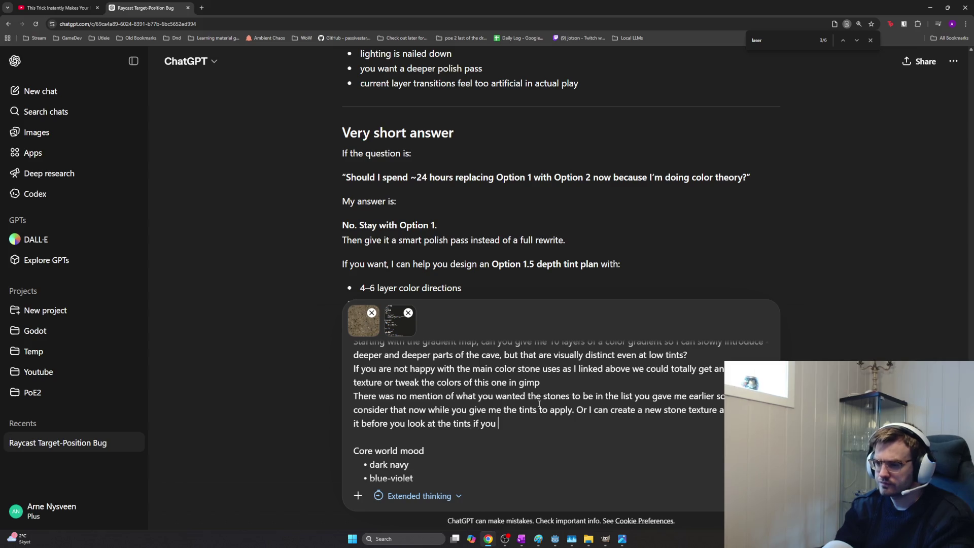
type("pful to get the ")
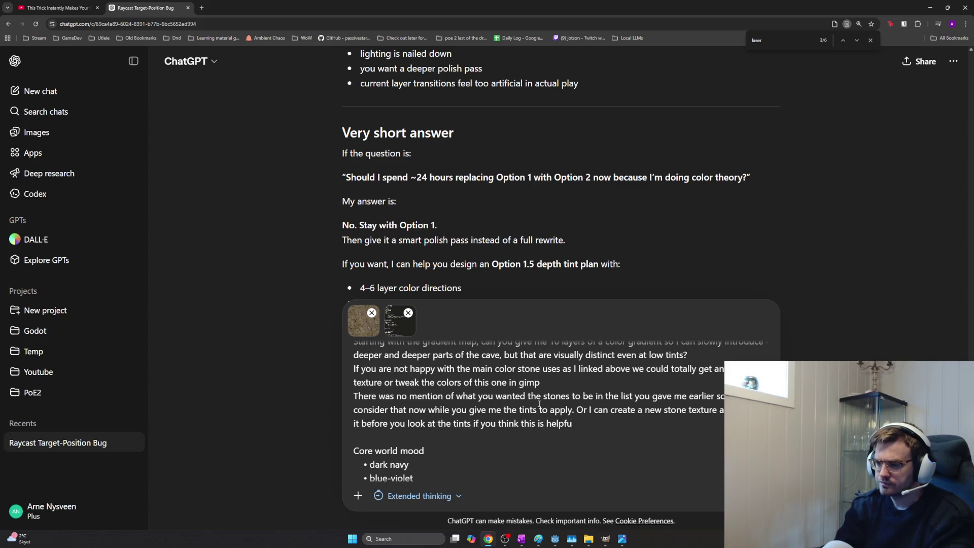
type("colors right.")
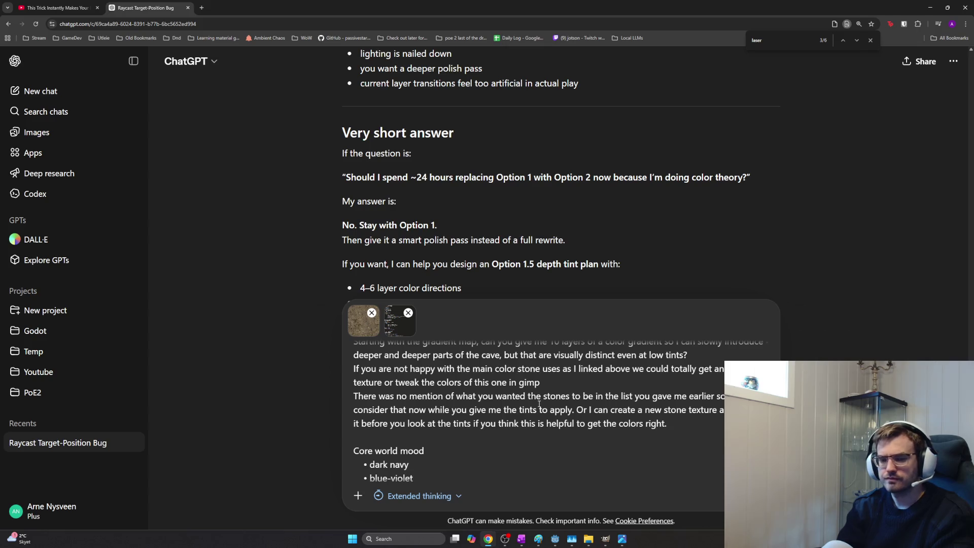
type(" Just te")
type("ll me w")
type("hat you want me to o")
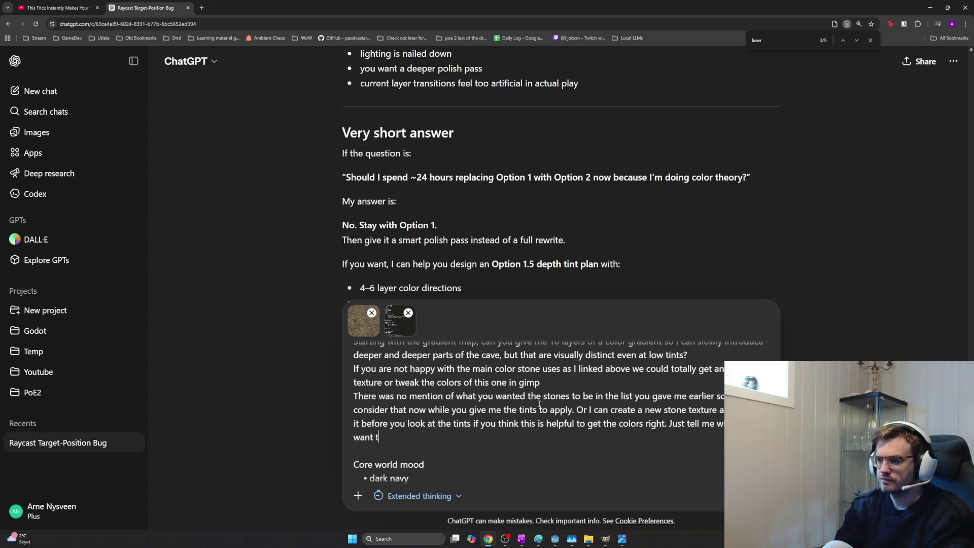
key("BackSpace")
key("BackSpace")
type("do first and hold on with ")
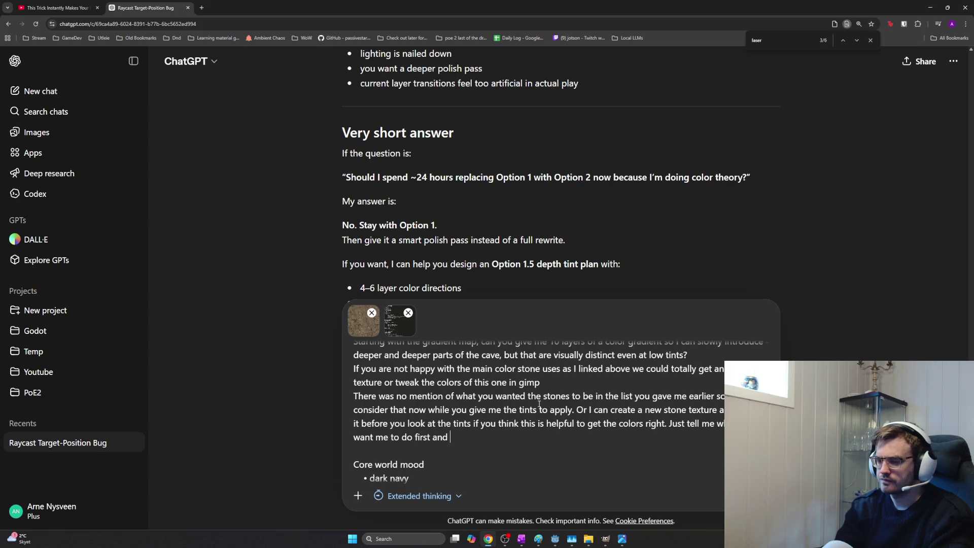
type("any ")
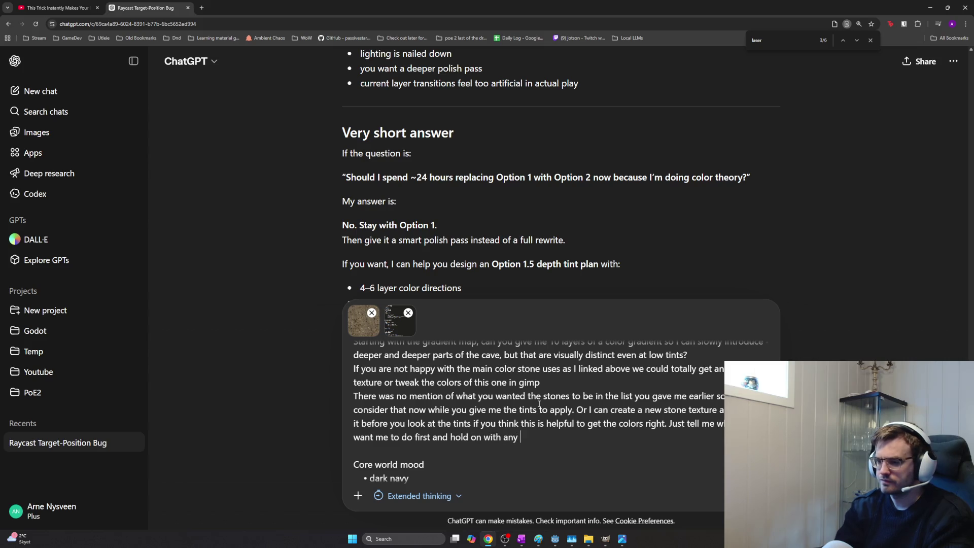
type("suggestions ")
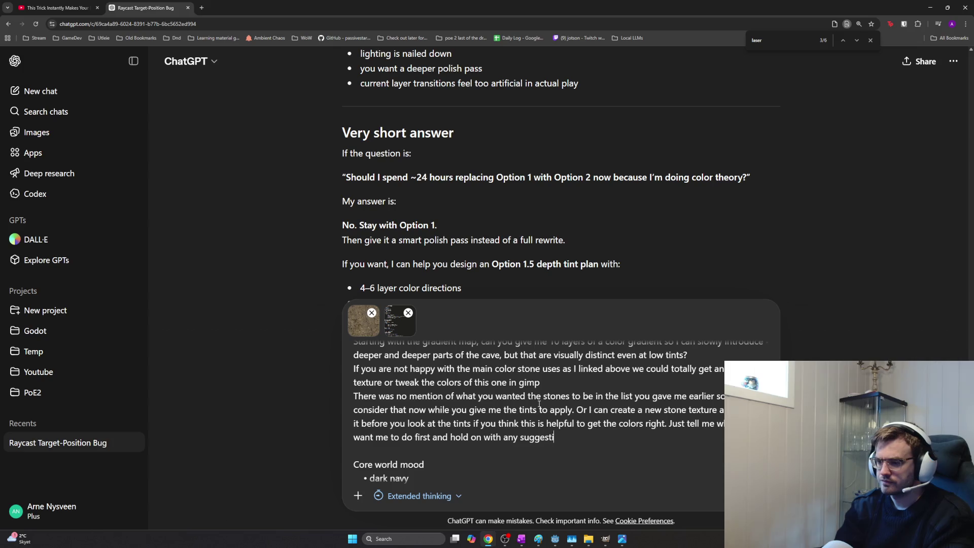
type("where you would need mor")
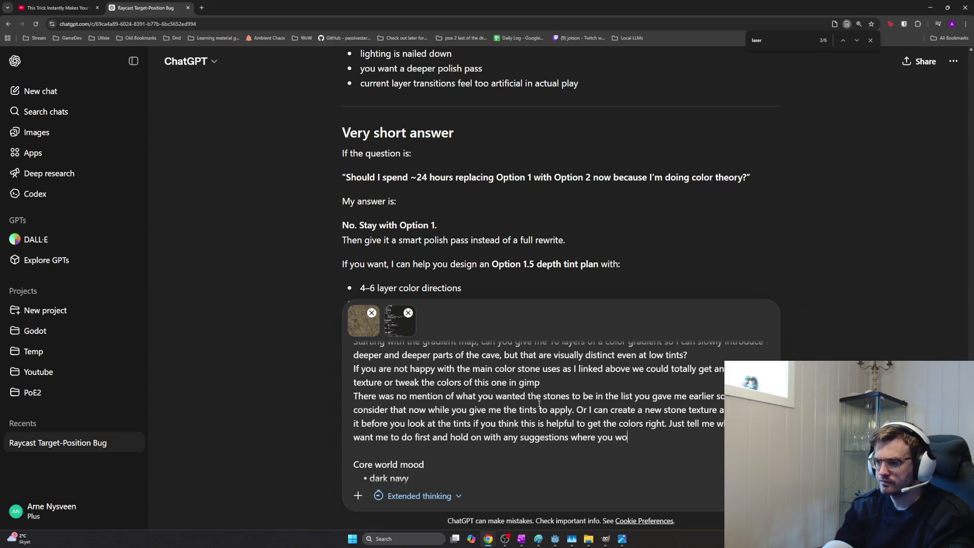
type("e informati ")
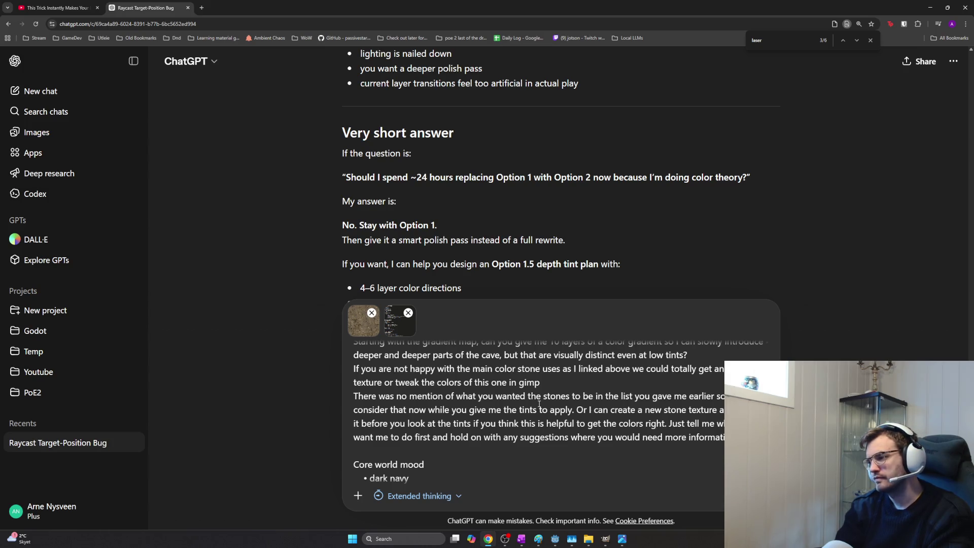
type("the best job")
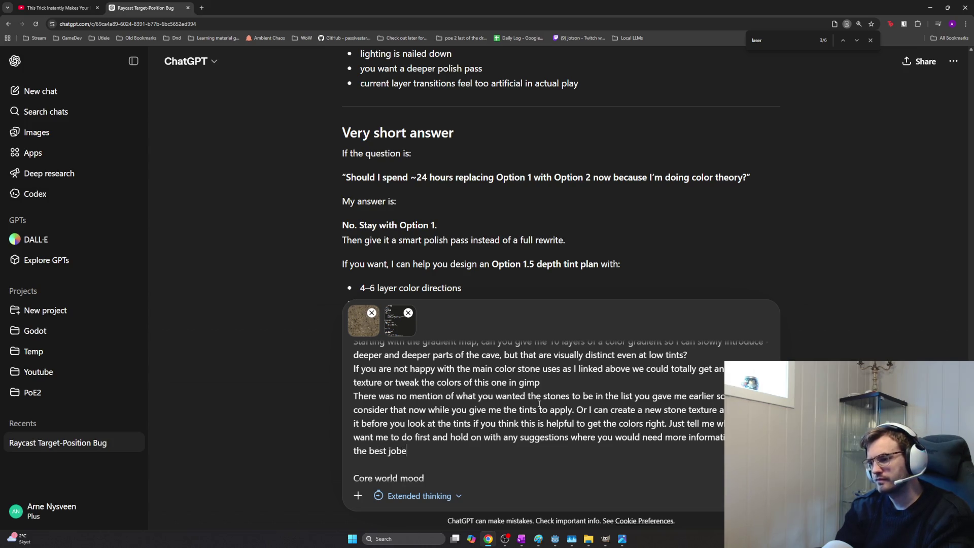
type(" possible.")
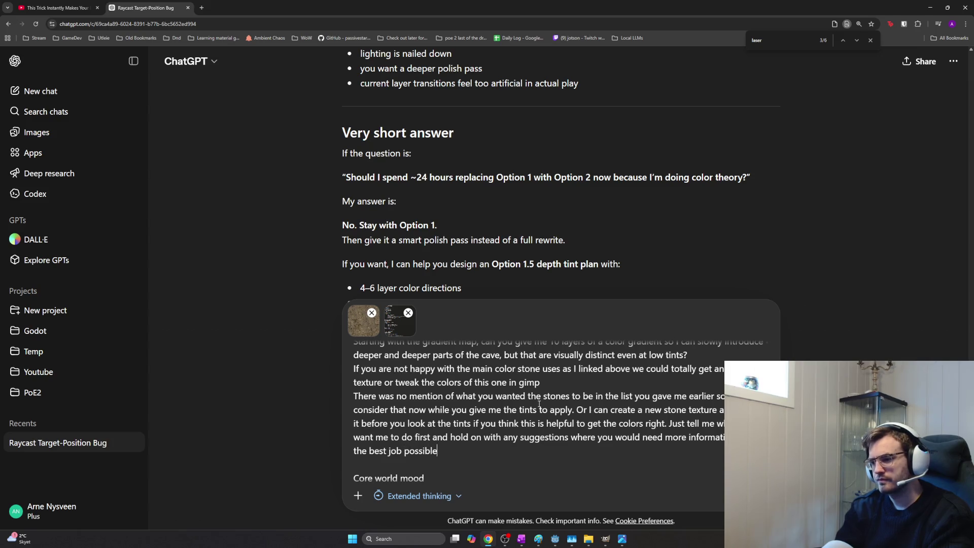
key("Return")
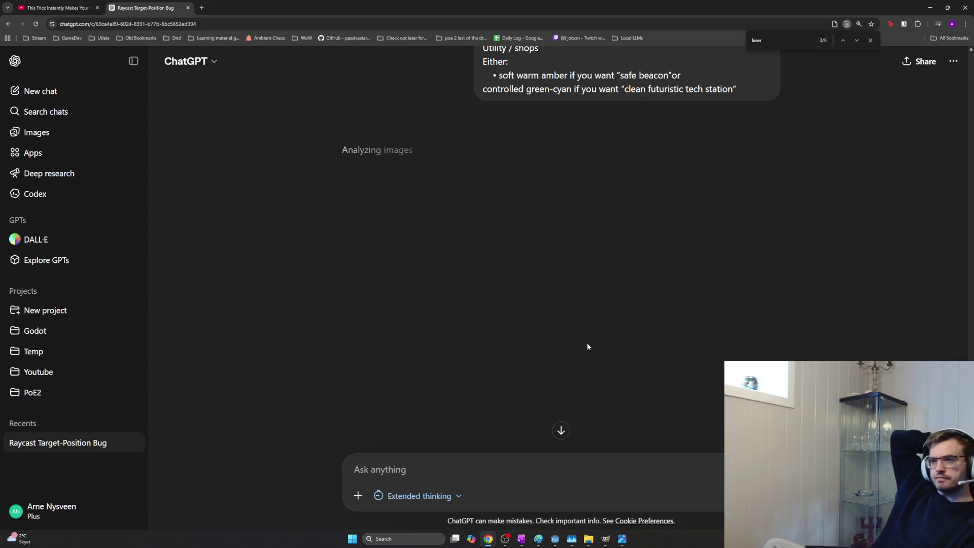
On OneNote's Color theory page, select the Option 2 depth-gradient and shader notes.
key("alt+Tab")
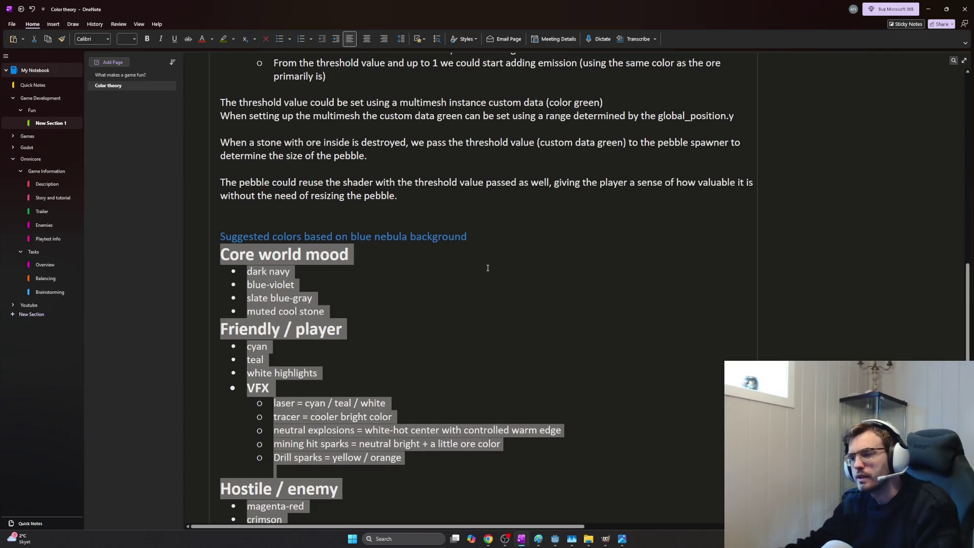
scroll(587, 343, "up", 15)
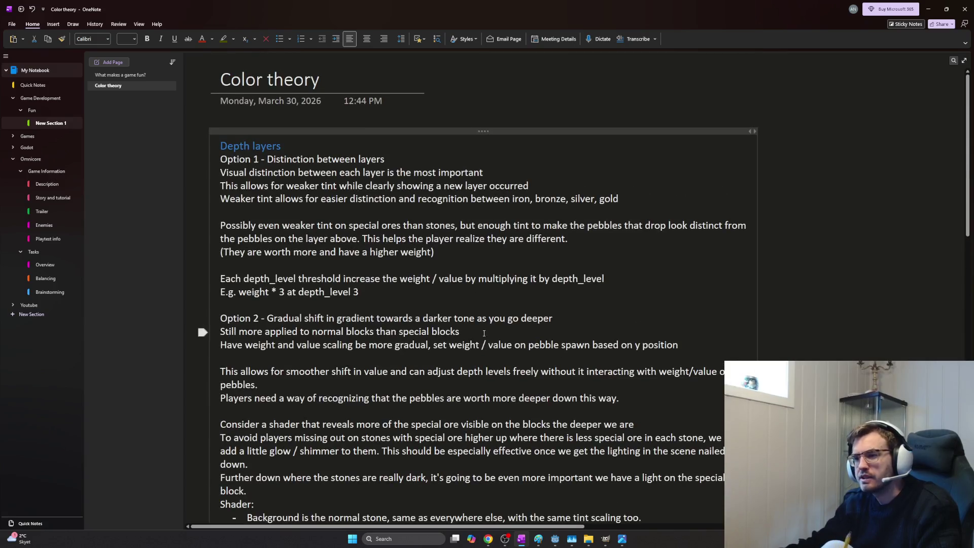
scroll(534, 343, "down", 8)
mouse_move(423, 401)
left_mouse_down()
mouse_move(401, 415)
mouse_move(274, 242)
mouse_move(243, 279)
mouse_move(256, 280)
mouse_move(221, 305)
mouse_move(238, 320)
left_mouse_up()
key("ctrl+c")
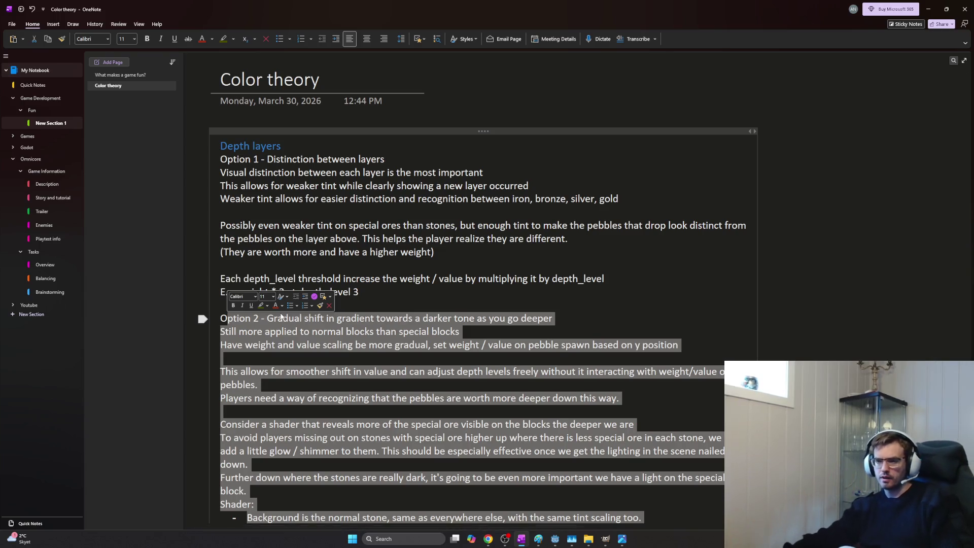
scroll(459, 507, "down", 1)
scroll(460, 507, "down", 3)
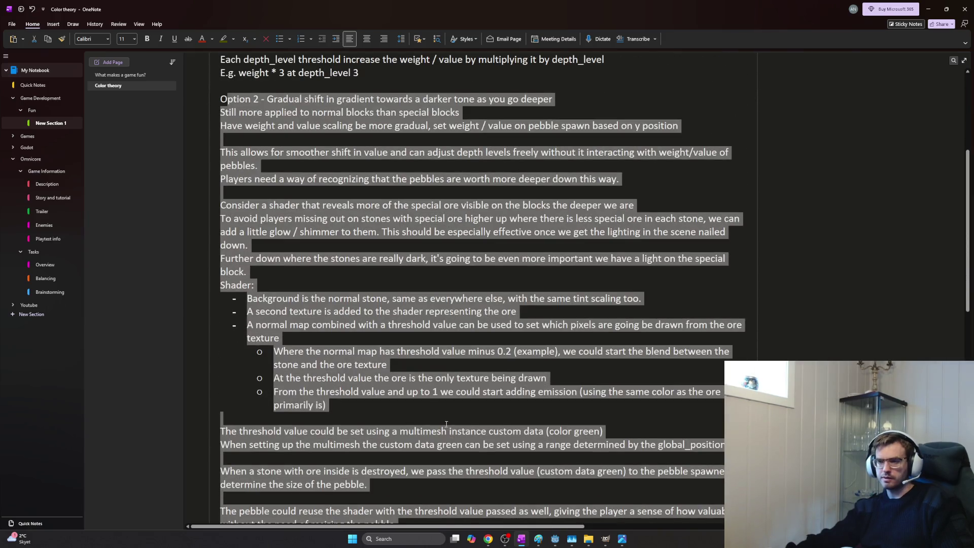
scroll(451, 431, "down", 2)
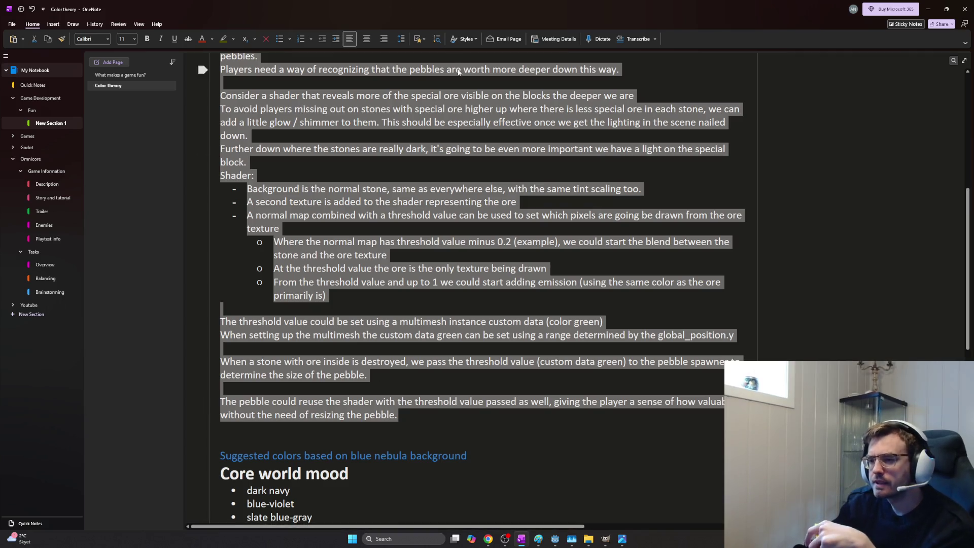
scroll(451, 269, "up", 4)
scroll(446, 330, "down", 4)
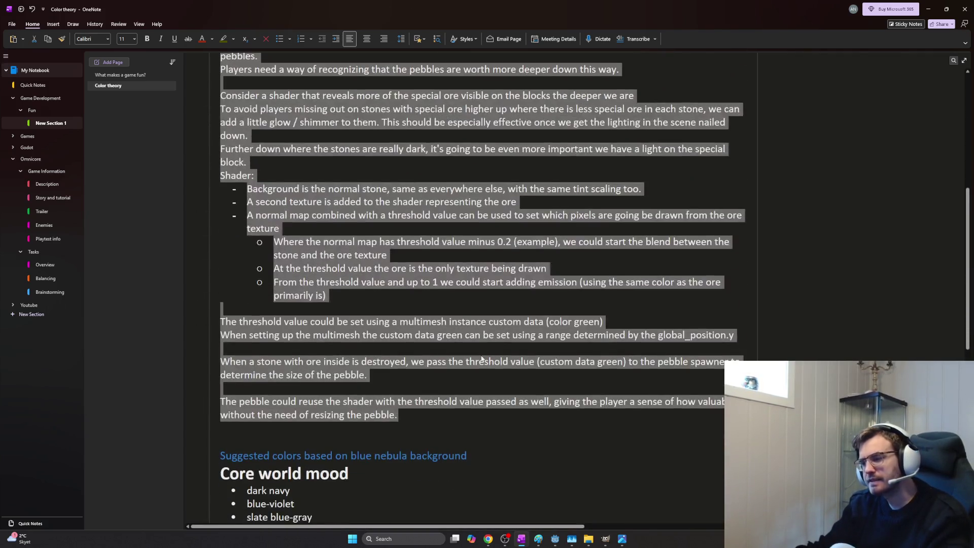
Indent the selected notes, then undo to restore their original indentation.
key("Tab")
left_click(486, 416)
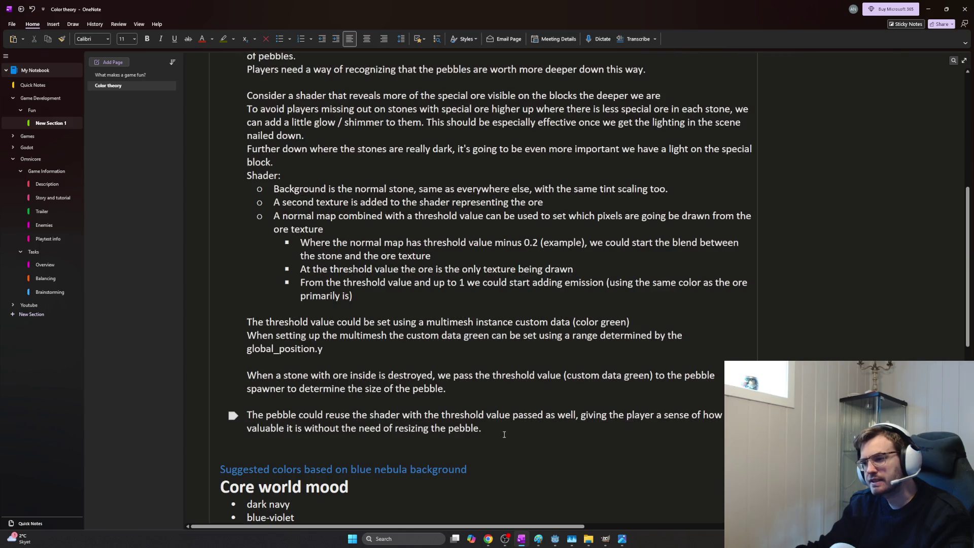
scroll(274, 265, "up", 6)
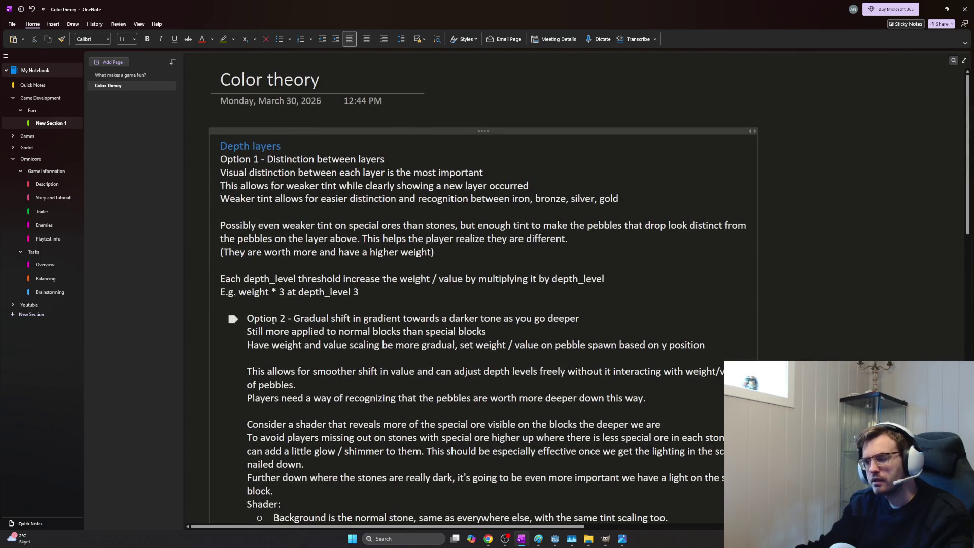
scroll(282, 271, "down", 2)
key("ctrl+z")
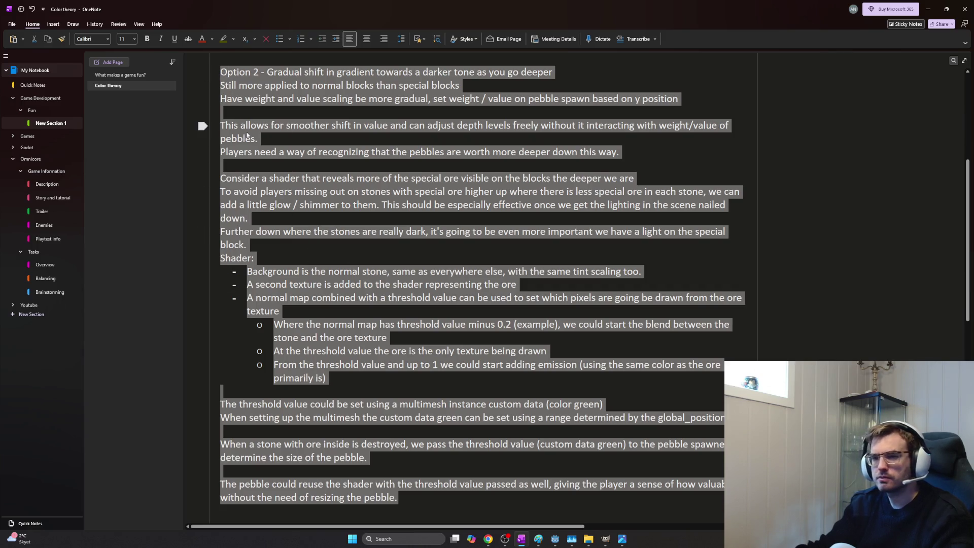
On Brainstorming > Mining, add a Heading 3 'New depth level progression system' below the pebble notes.
left_click(55, 292)
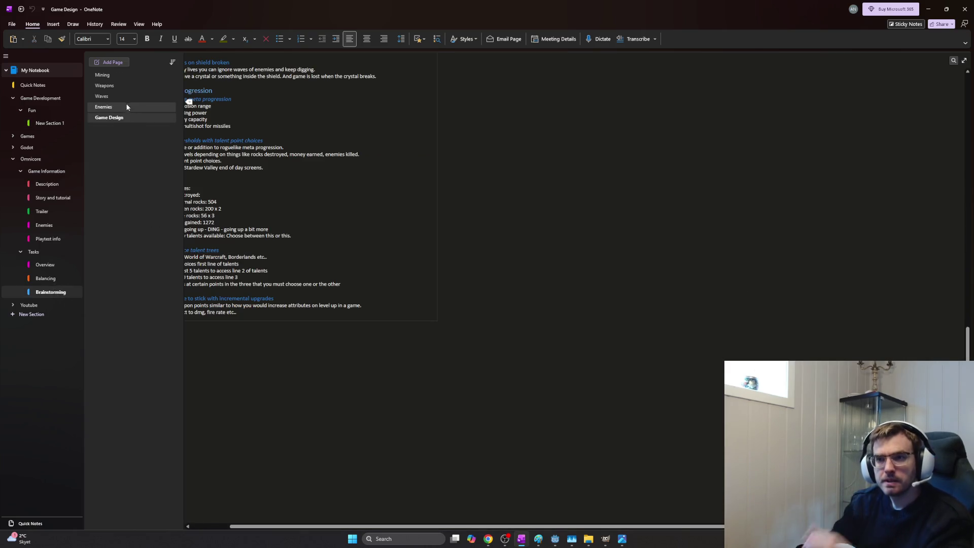
left_click(154, 75)
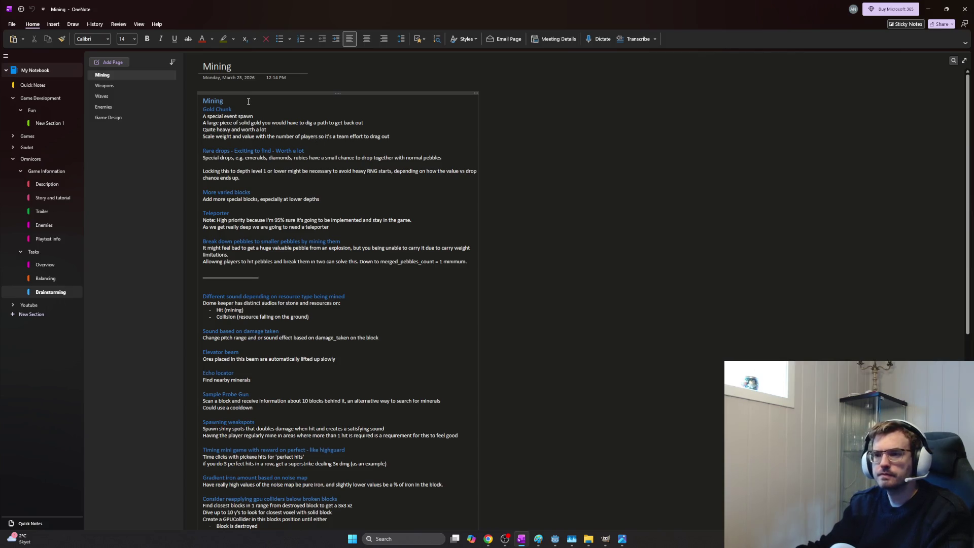
left_click(361, 272)
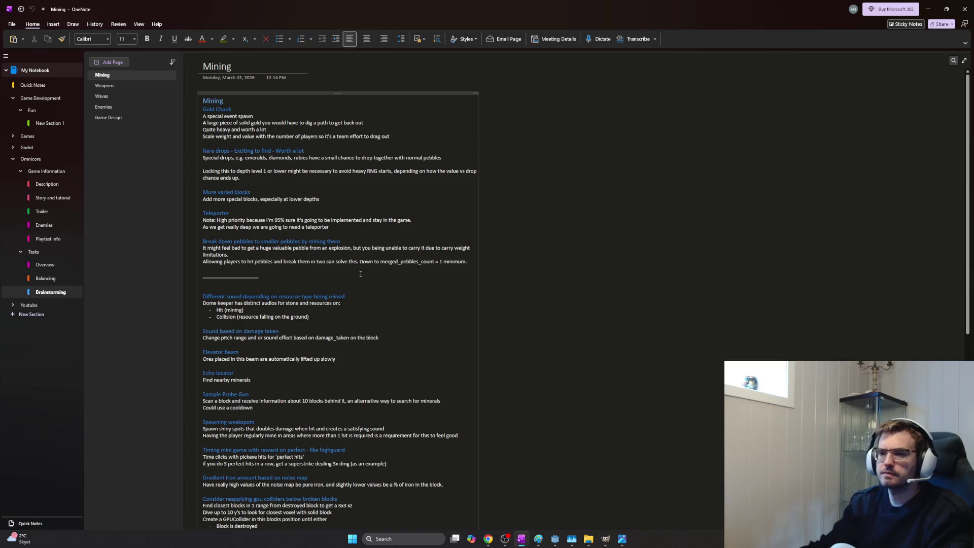
key("Return")
key("Return")
key("Return")
key("ctrl+alt+3")
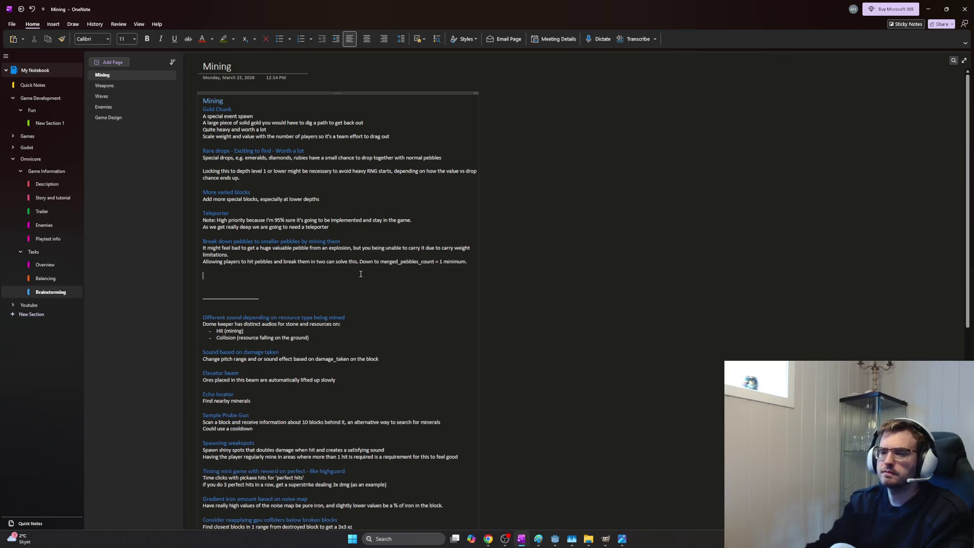
type("New depth level progression system")
Paste the gradient and shader notes under the heading and delete the 'Option 2 - ' label.
key("ctrl+v")
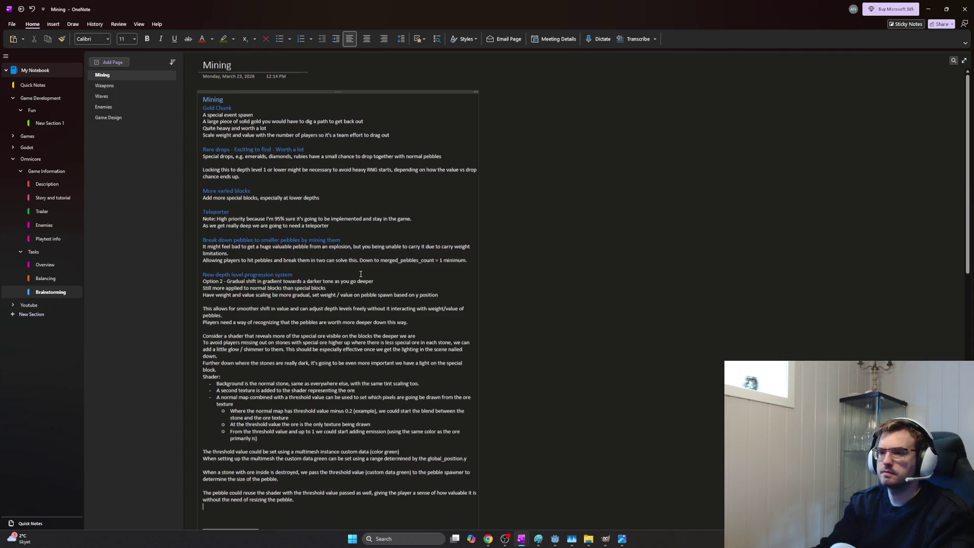
left_click(227, 281)
key("BackSpace")
key("BackSpace")
key("BackSpace")
key("BackSpace")
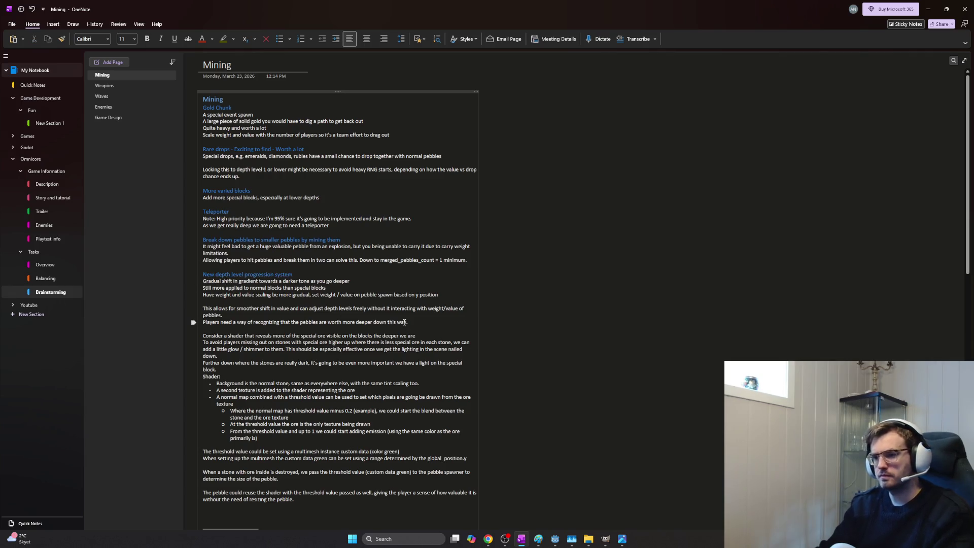
scroll(434, 362, "down", 5)
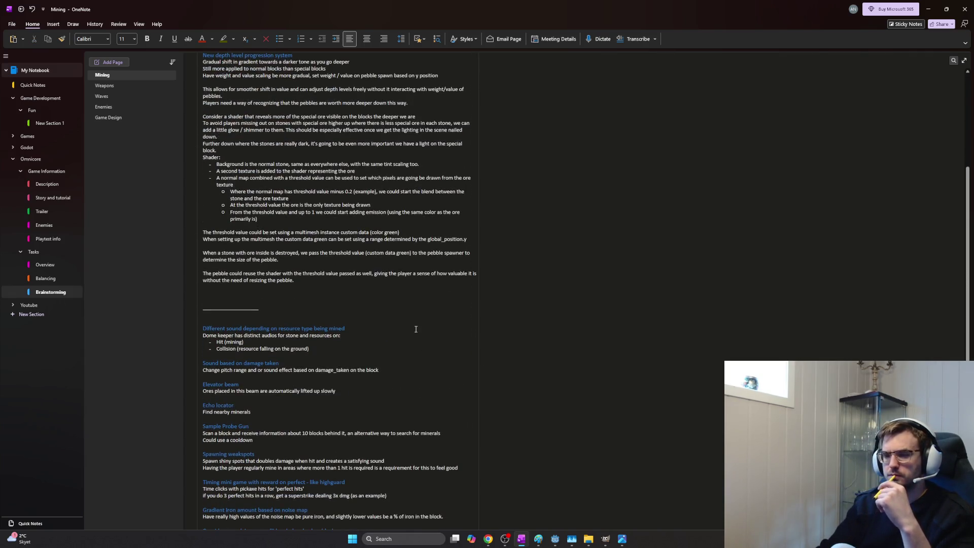
scroll(385, 334, "up", 2)
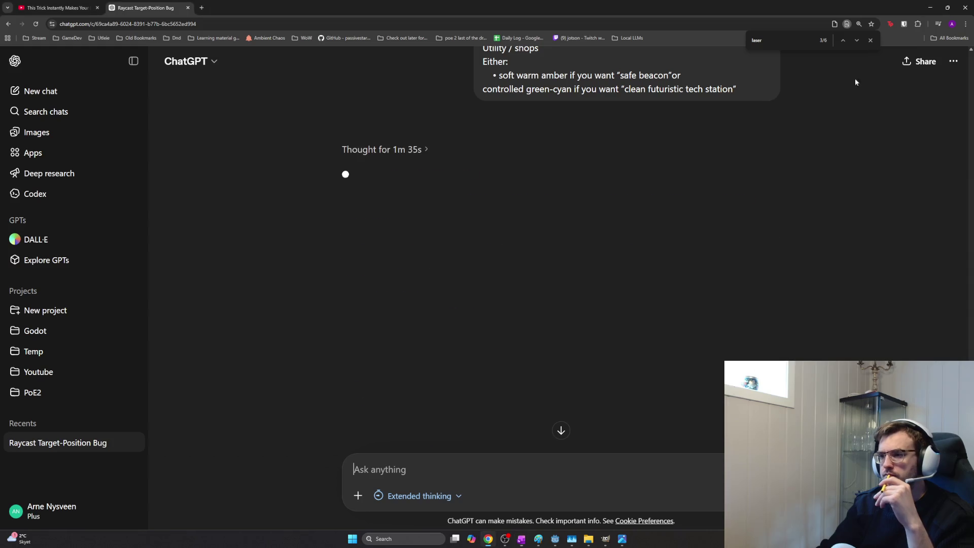
Read ChatGPT's reply, highlighting the 'muted cool stone' line and scrolling to the Quick GIMP direction section.
key("alt+Tab")
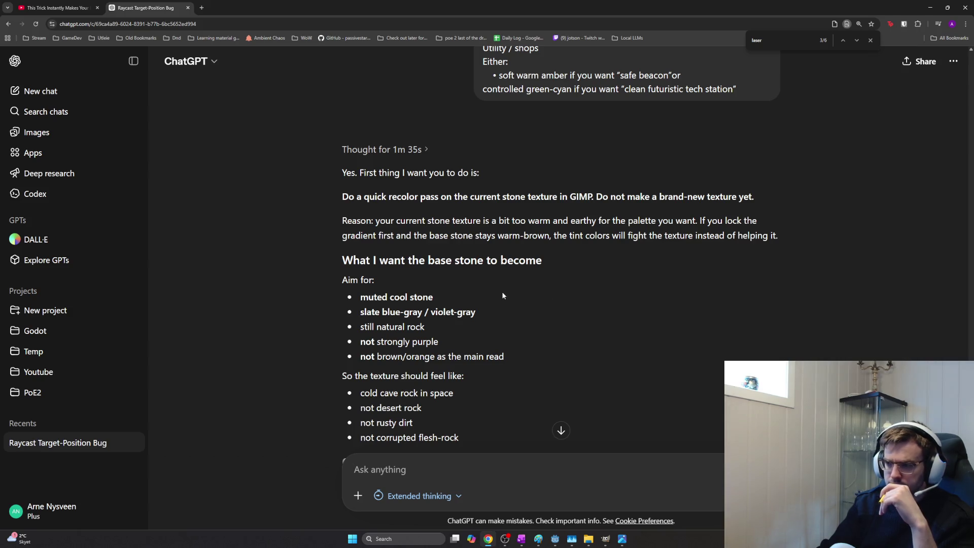
left_click_drag(359, 297, 433, 301)
left_click(466, 301)
triple_click(441, 297)
left_click(439, 298)
triple_click(430, 295)
left_click(437, 298)
triple_click(436, 299)
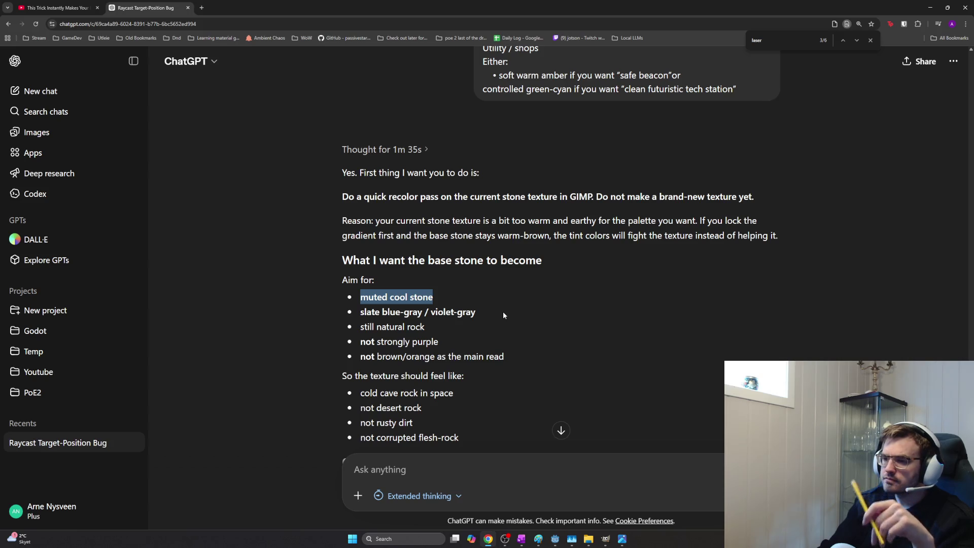
scroll(503, 315, "down", 2)
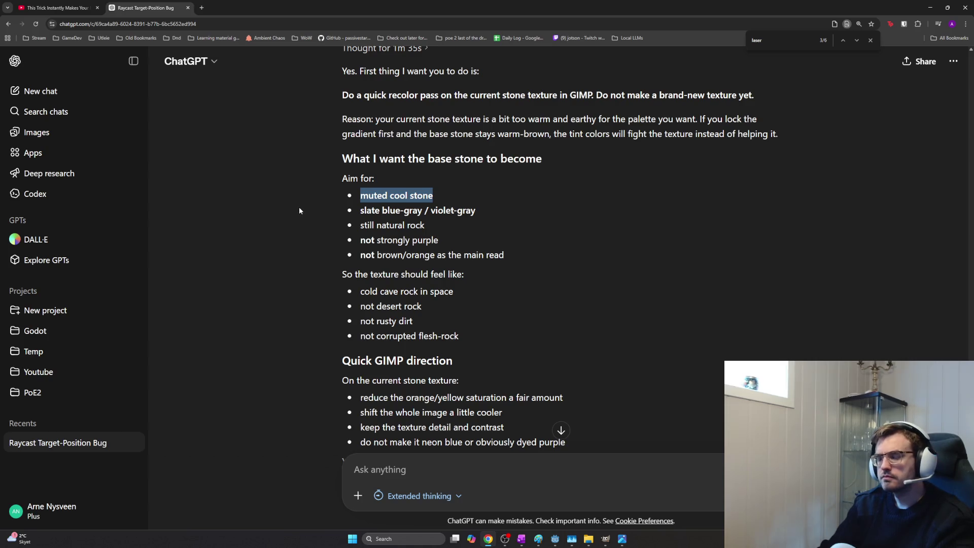
left_click(200, 8)
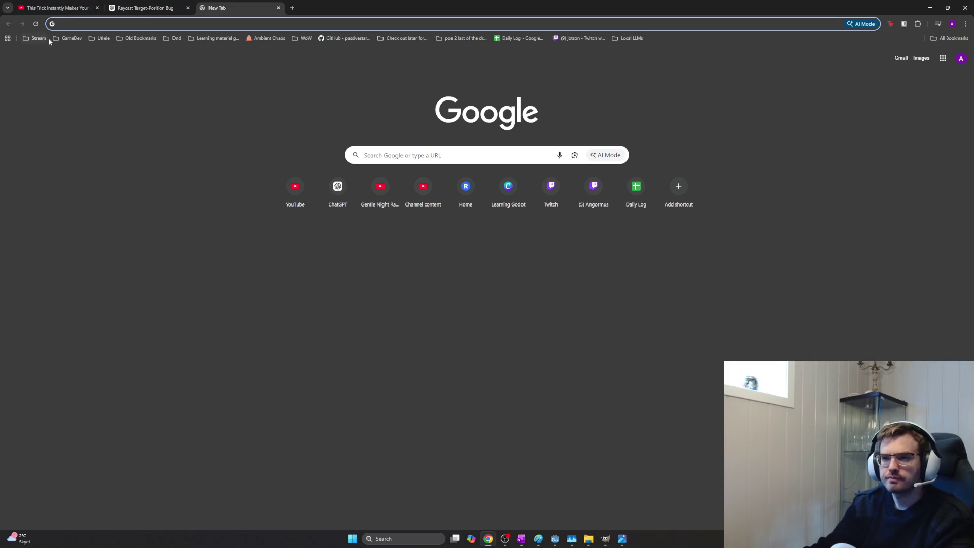
Open the Rock 08 texture page on Poly Haven from the game-development bookmarks and look it over.
left_click(71, 38)
mouse_move(89, 53)
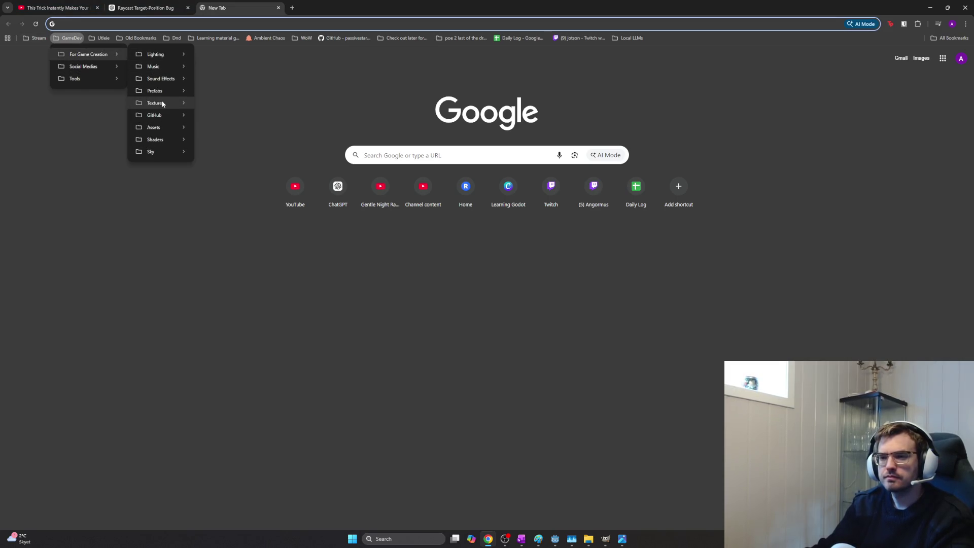
mouse_move(167, 127)
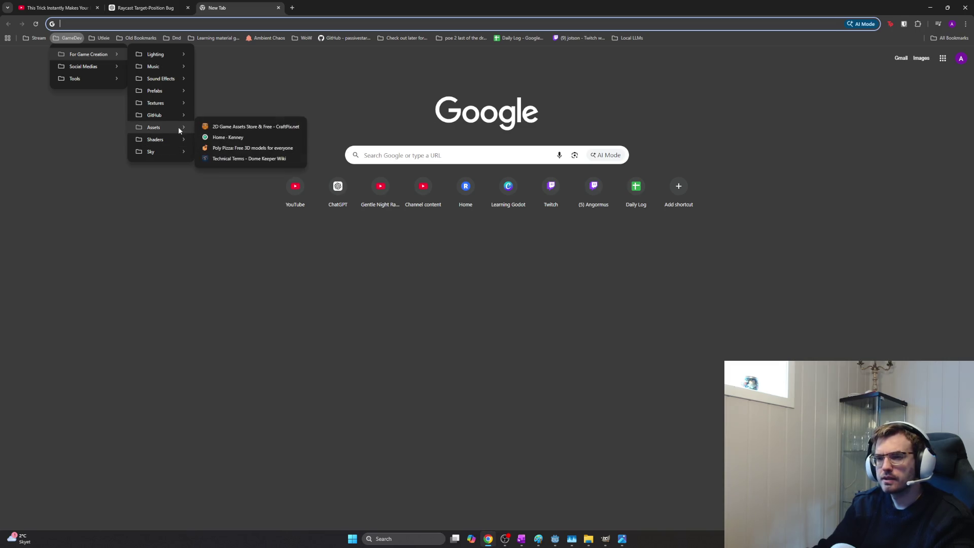
mouse_move(174, 104)
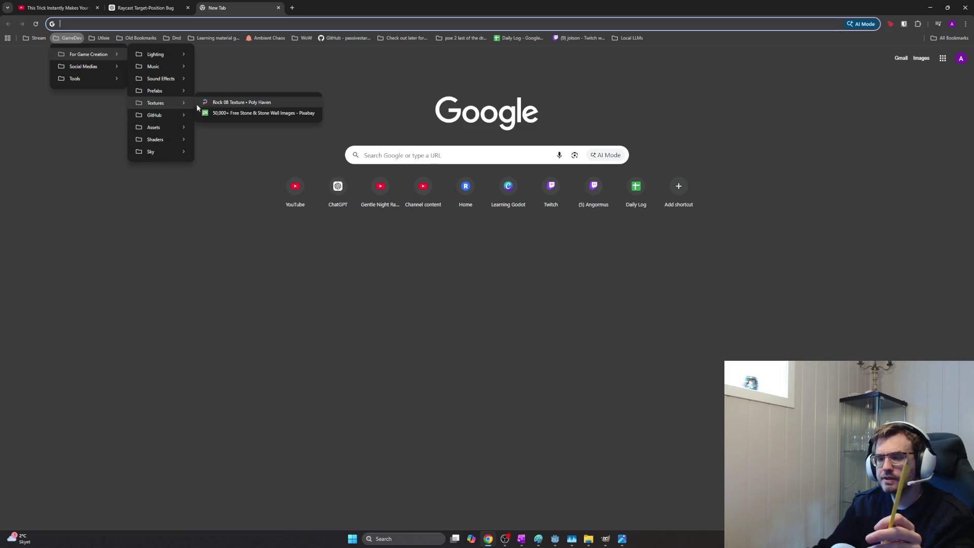
left_click(218, 102)
scroll(456, 378, "down", 3)
scroll(477, 332, "up", 1)
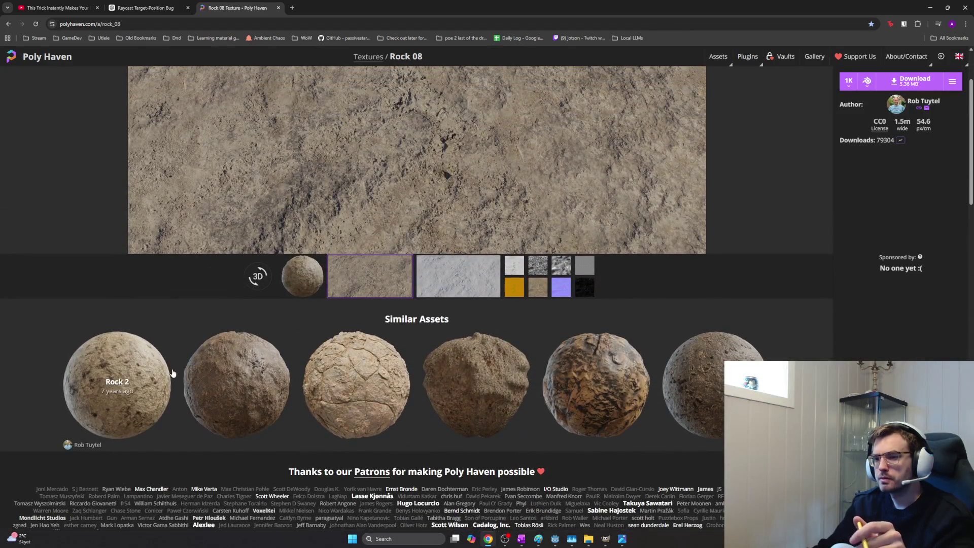
scroll(203, 385, "up", 2)
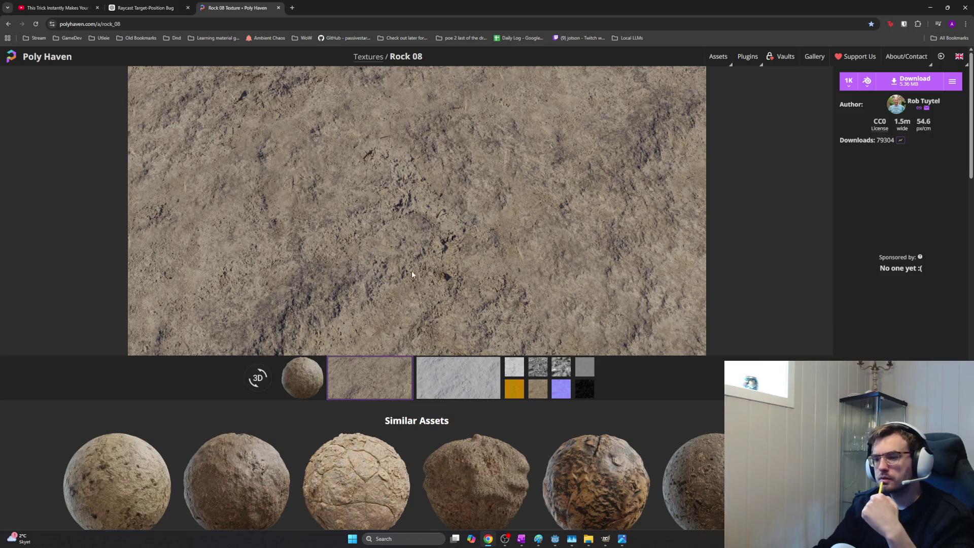
scroll(412, 274, "down", 2)
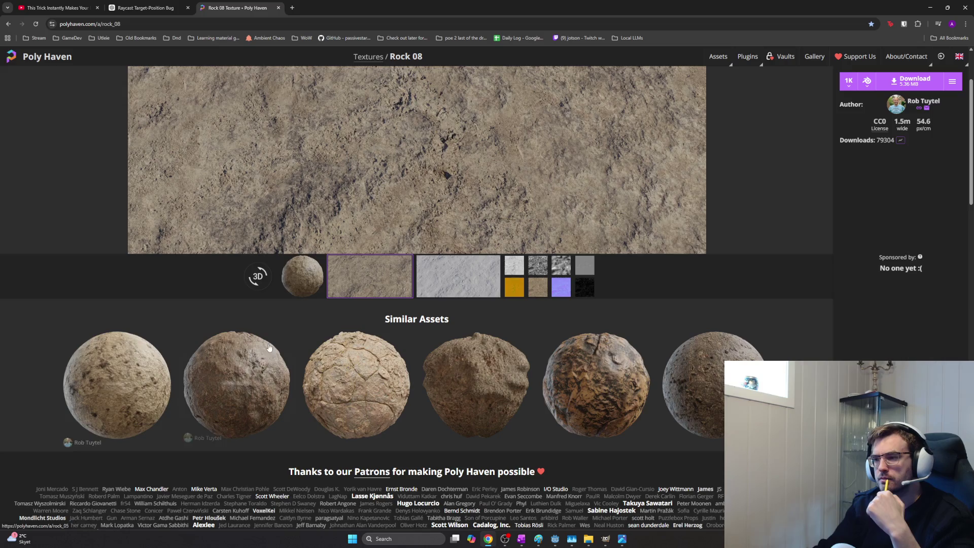
scroll(269, 347, "up", 2)
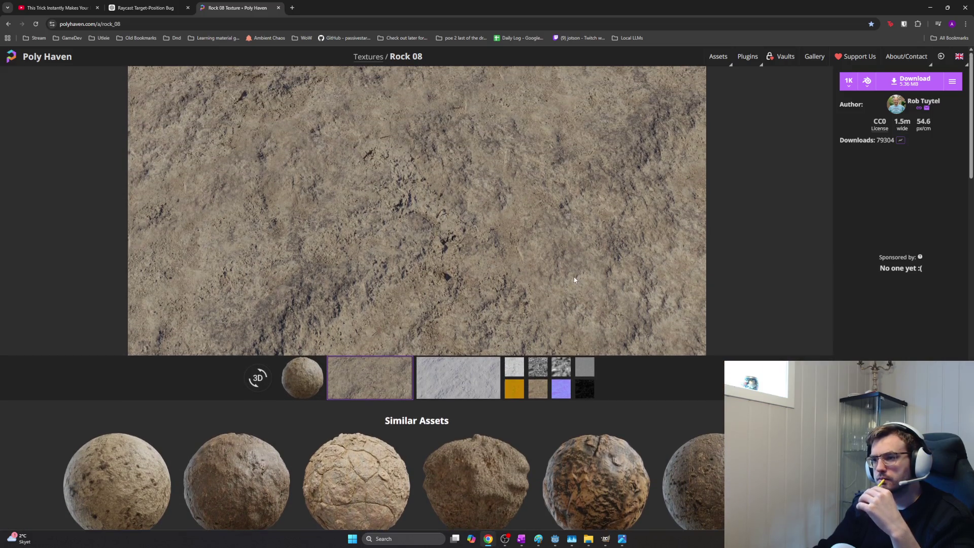
scroll(532, 365, "down", 3)
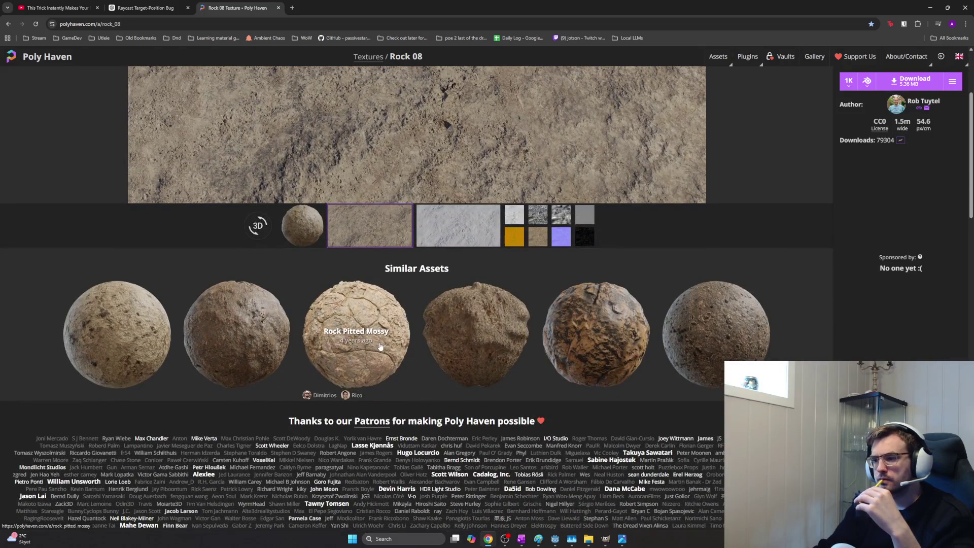
Compare the Rock 3, Rock Pitted Mossy, Rock Face 03 and Rock Boulder Dry texture pages.
left_click(502, 332)
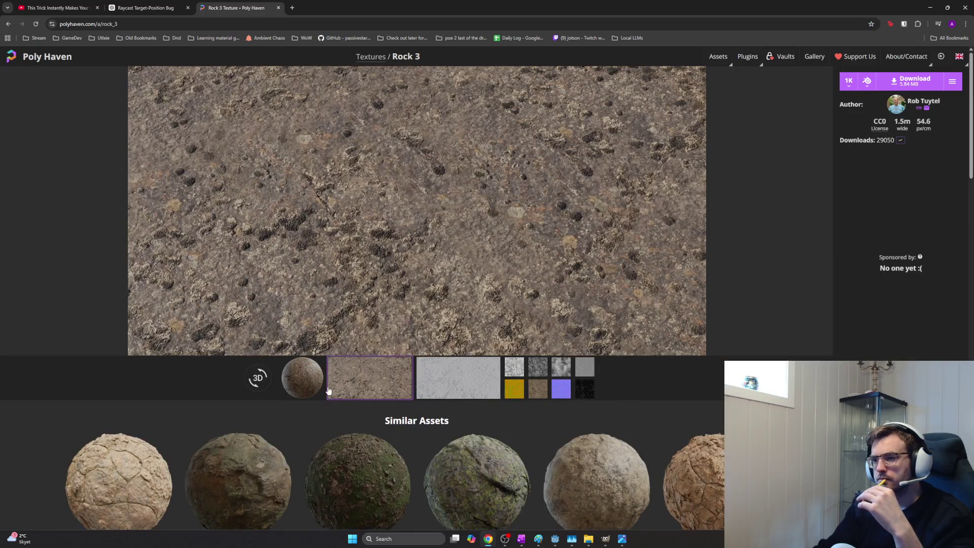
left_click(124, 464)
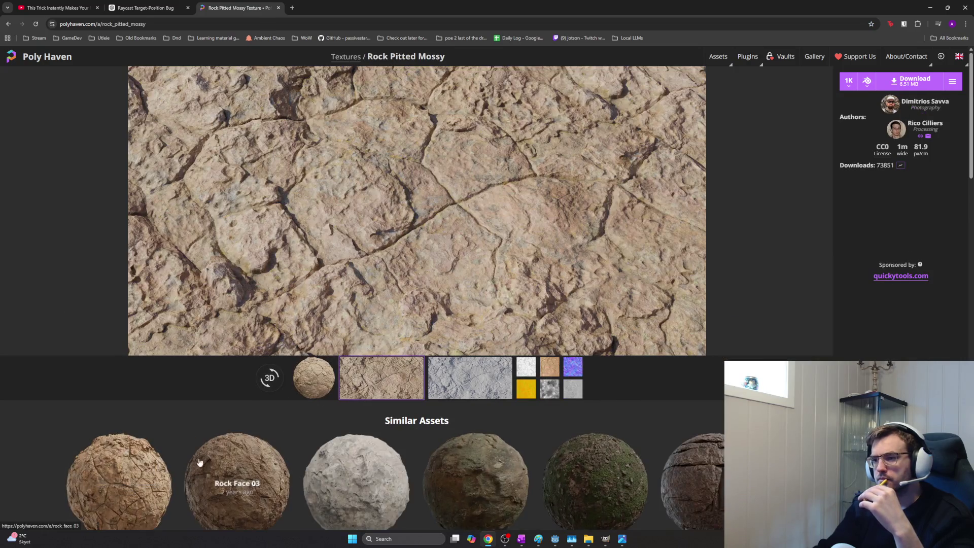
left_click(259, 476)
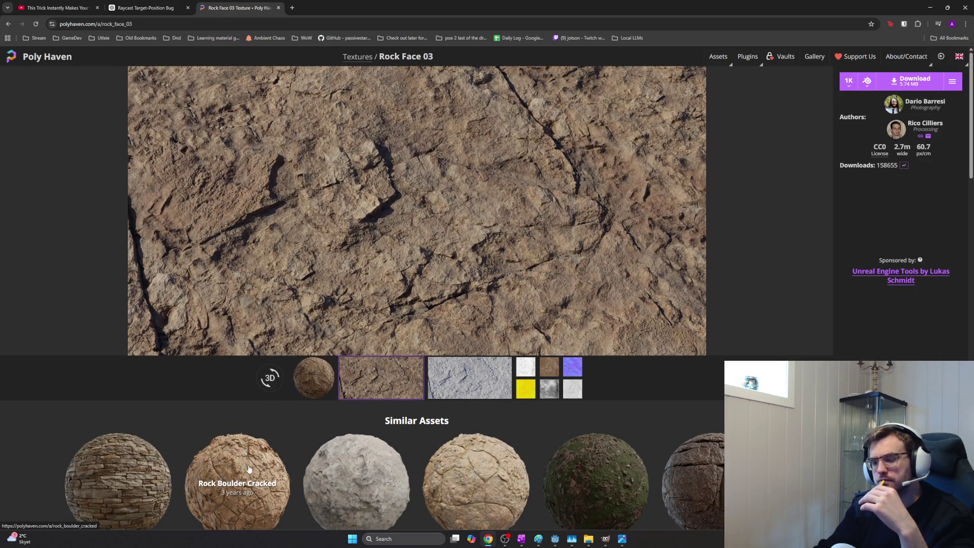
left_click(250, 468)
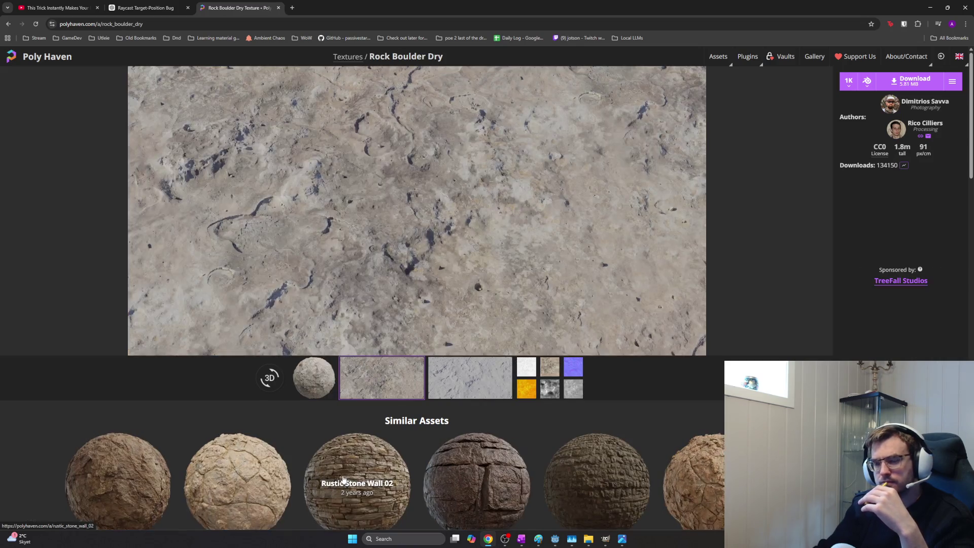
left_click(250, 479)
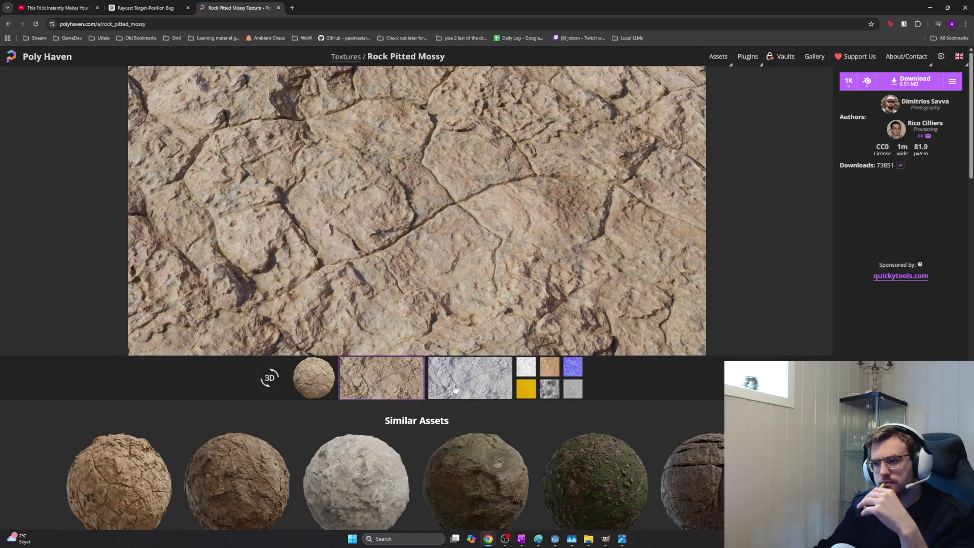
scroll(448, 337, "down", 2)
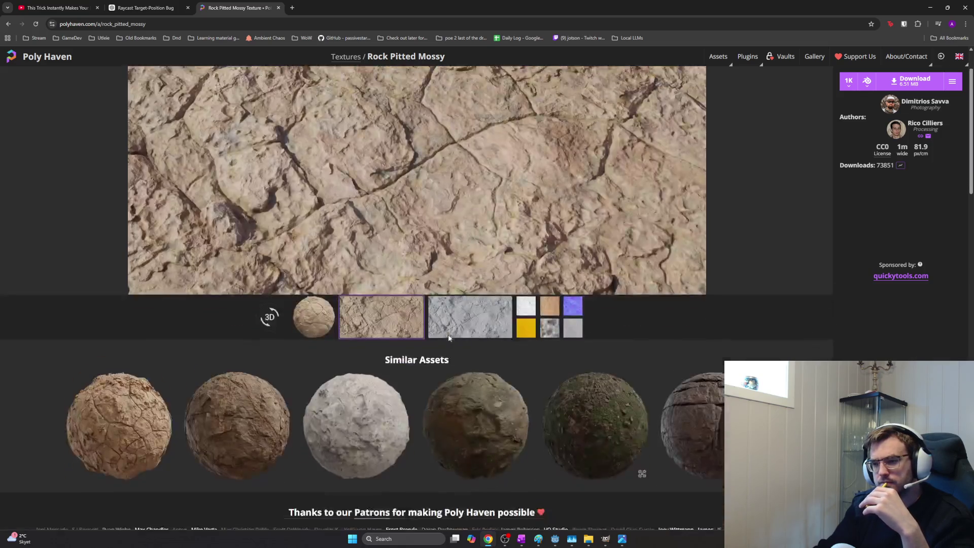
left_click(246, 392)
scroll(321, 455, "down", 4)
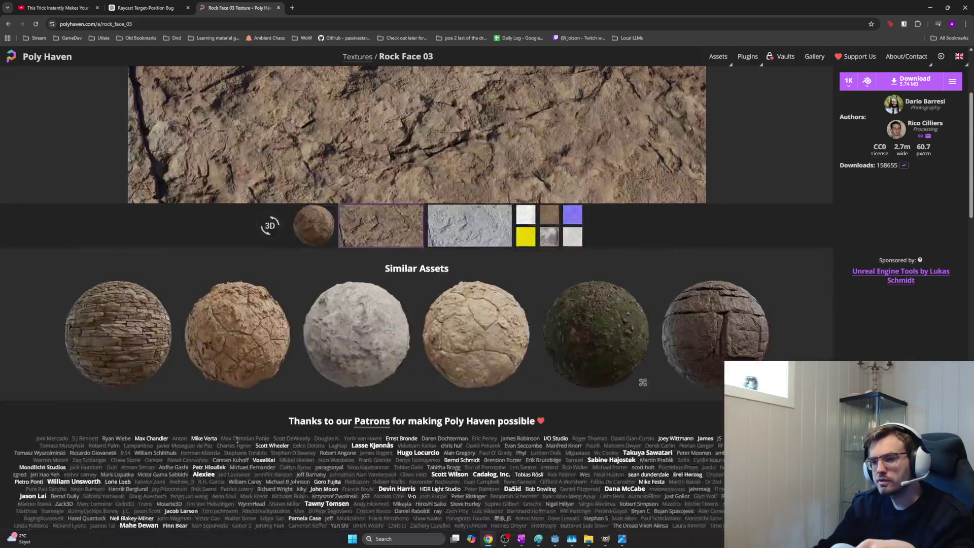
scroll(452, 341, "up", 4)
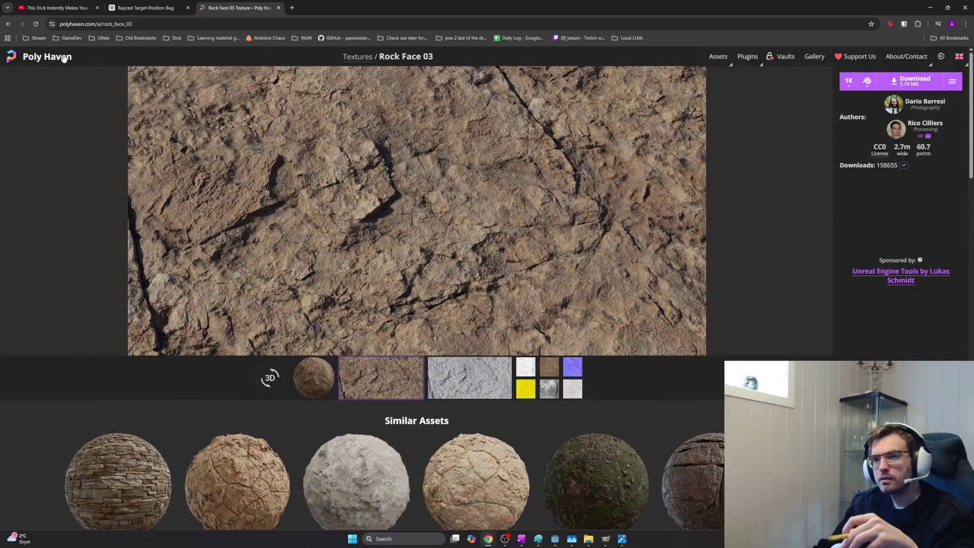
Search the full Poly Haven texture library for 'cave'.
left_click(58, 57)
scroll(456, 406, "down", 6)
left_click(469, 420)
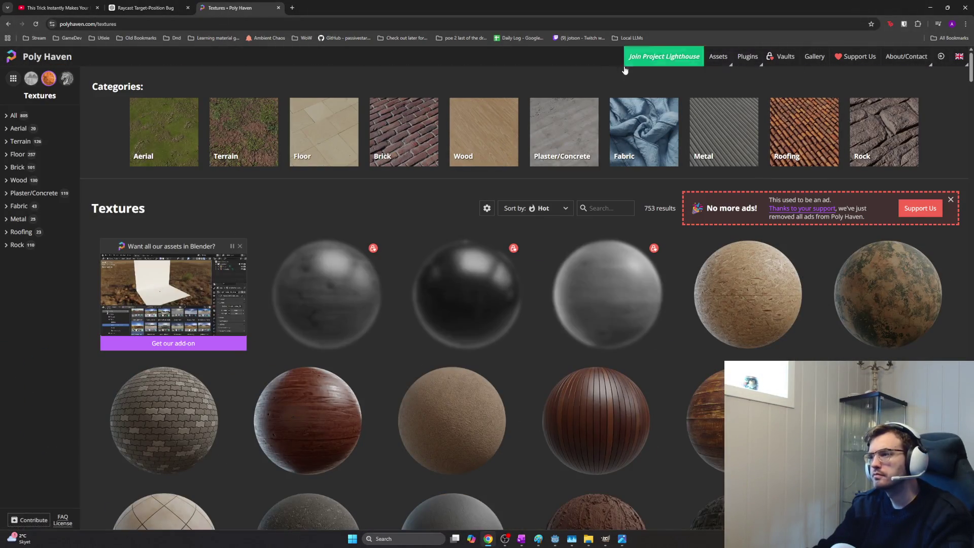
left_click(606, 211)
type("cave")
key("alt+Tab")
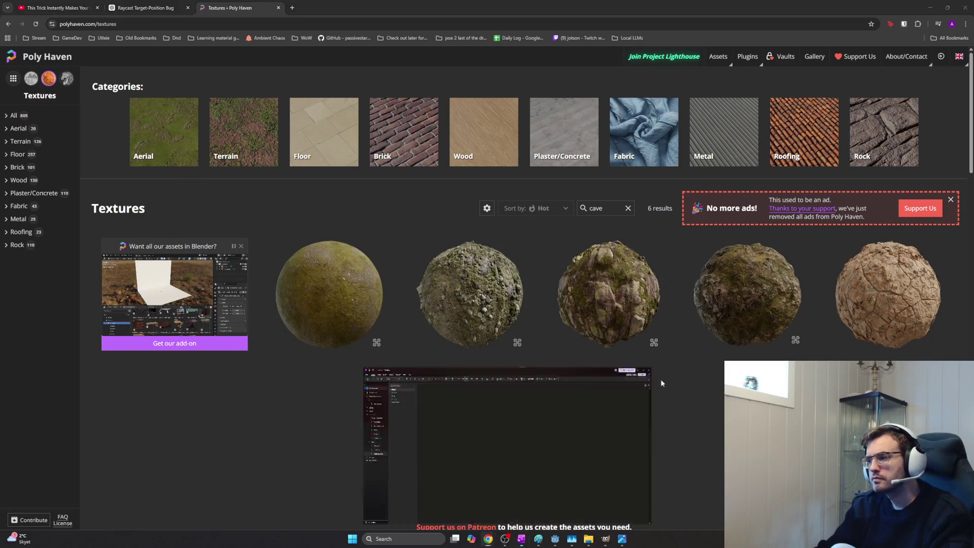
key("alt+Tab")
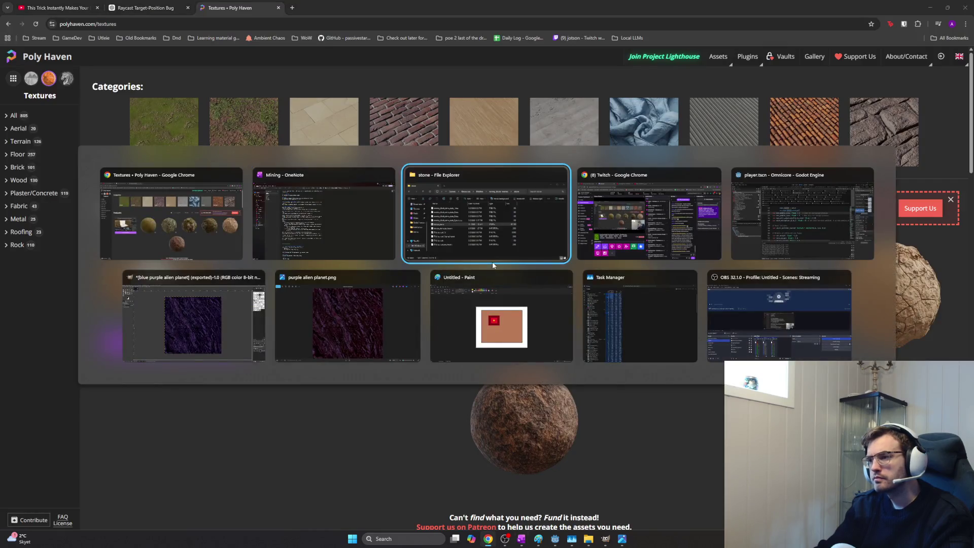
In ChatGPT, go over the slate blue-gray / violet-gray advice, texture-feel bullets and GIMP direction bullets.
left_click(491, 260)
key("ctrl+Tab")
key("ctrl+Tab")
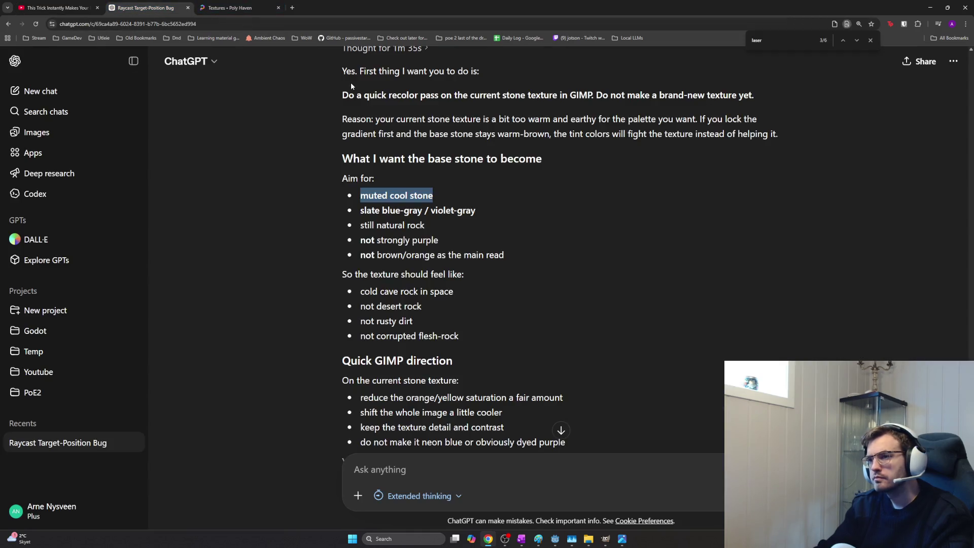
key("ctrl+shift+Tab")
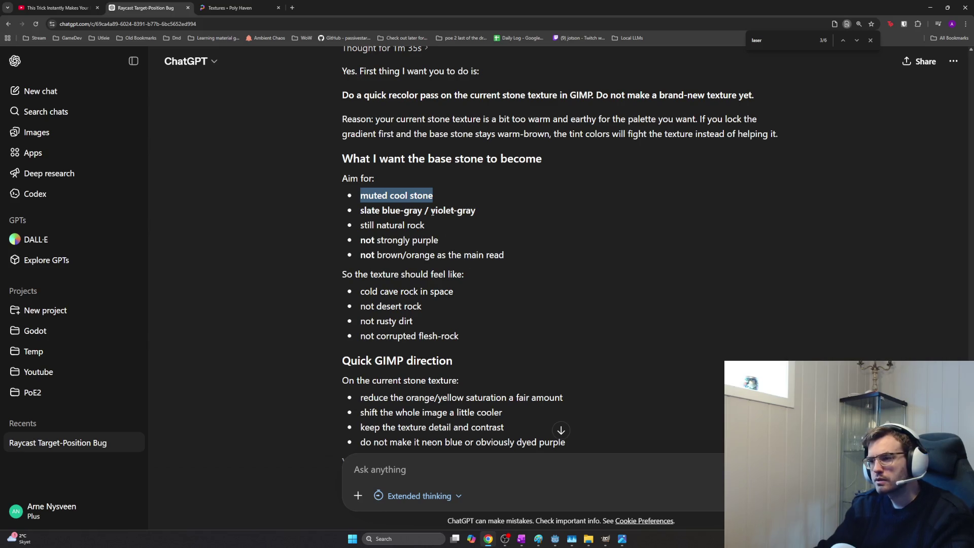
left_click_drag(365, 210, 492, 214)
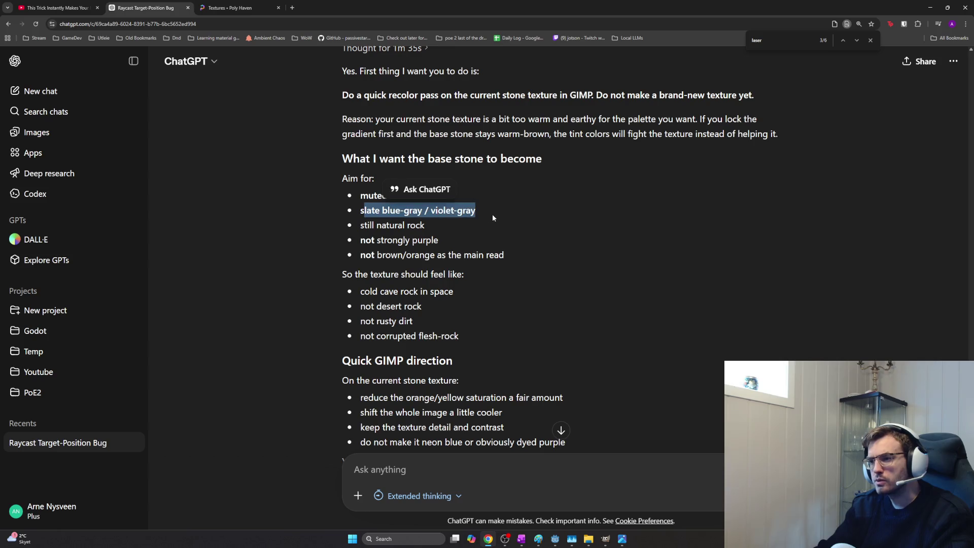
left_click(492, 214)
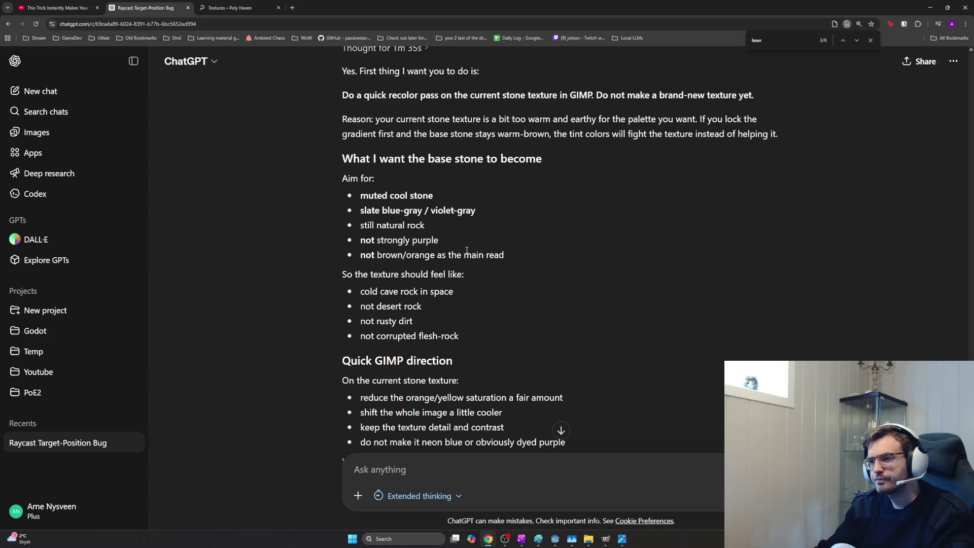
scroll(460, 268, "down", 1)
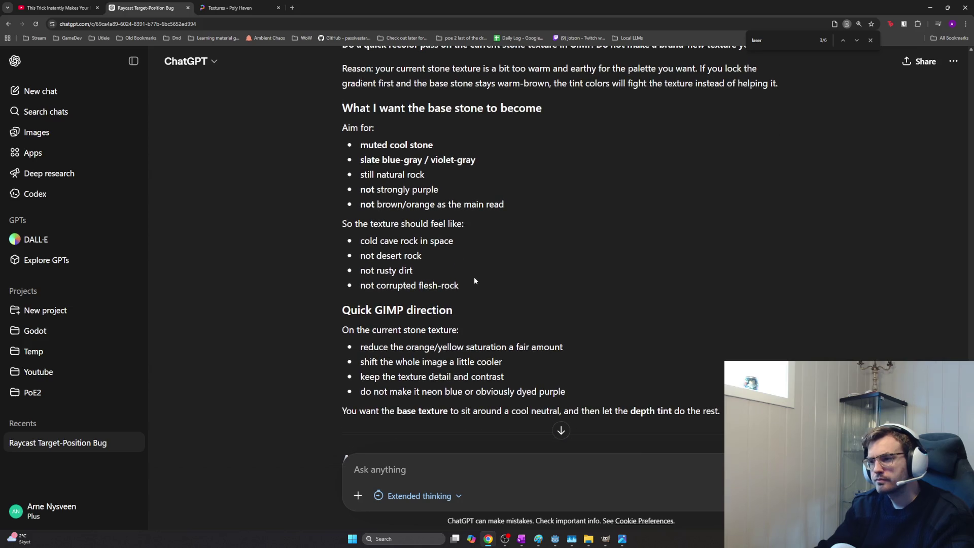
mouse_move(469, 279)
left_mouse_down()
mouse_move(364, 256)
mouse_move(362, 269)
mouse_move(377, 285)
mouse_move(356, 247)
mouse_move(357, 258)
mouse_move(462, 295)
left_mouse_up()
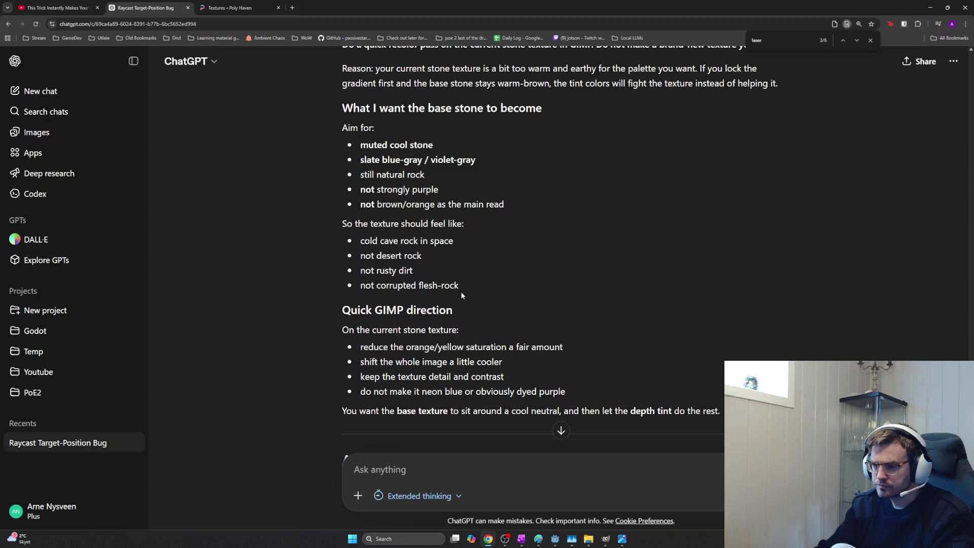
key("ctrl")
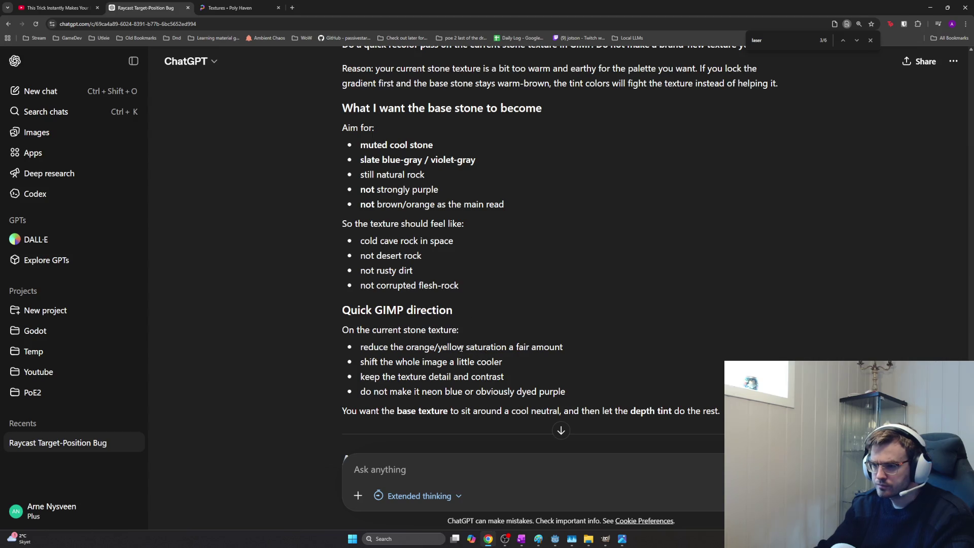
mouse_move(359, 347)
left_mouse_down()
mouse_move(537, 348)
mouse_move(502, 363)
mouse_move(359, 358)
left_mouse_up()
left_click(547, 381)
Highlight the four tint ramp bullets in the ChatGPT reply.
key("ctrl+Tab")
key("ctrl+shift+Tab")
scroll(493, 336, "down", 5)
left_click_drag(341, 202, 588, 295)
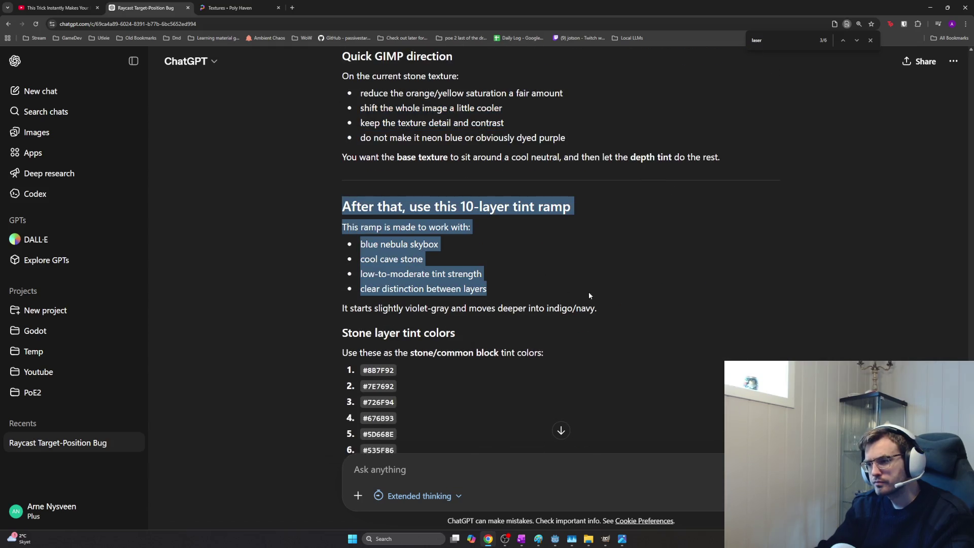
scroll(597, 292, "down", 1)
left_click(589, 237)
mouse_move(590, 237)
left_mouse_down()
mouse_move(350, 194)
mouse_move(355, 222)
mouse_move(337, 254)
mouse_move(580, 275)
mouse_move(306, 293)
left_mouse_up()
left_click(603, 278)
Read the tint colours and tint strengths further down, then bring OneNote's Mining notes forward.
scroll(433, 325, "down", 1)
left_click(503, 327)
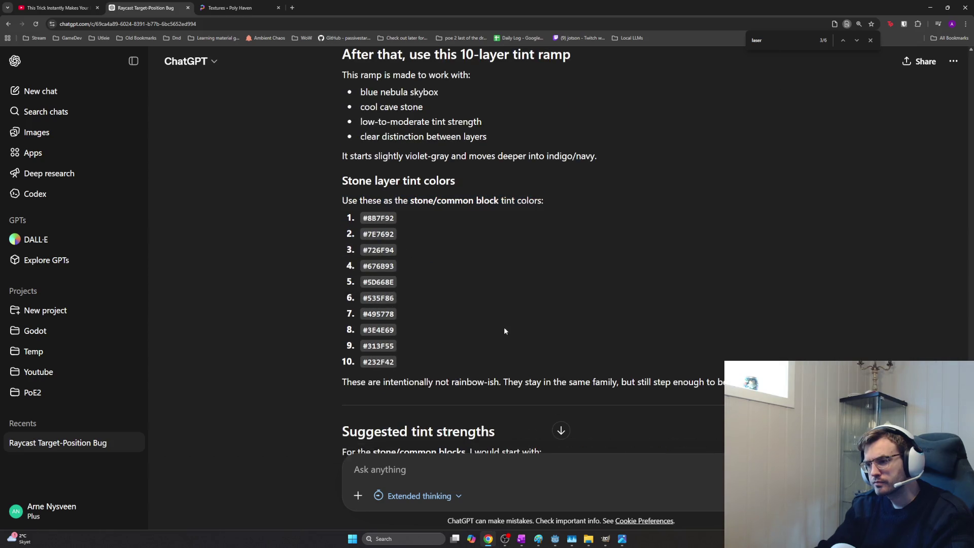
scroll(504, 327, "down", 2)
scroll(506, 332, "down", 2)
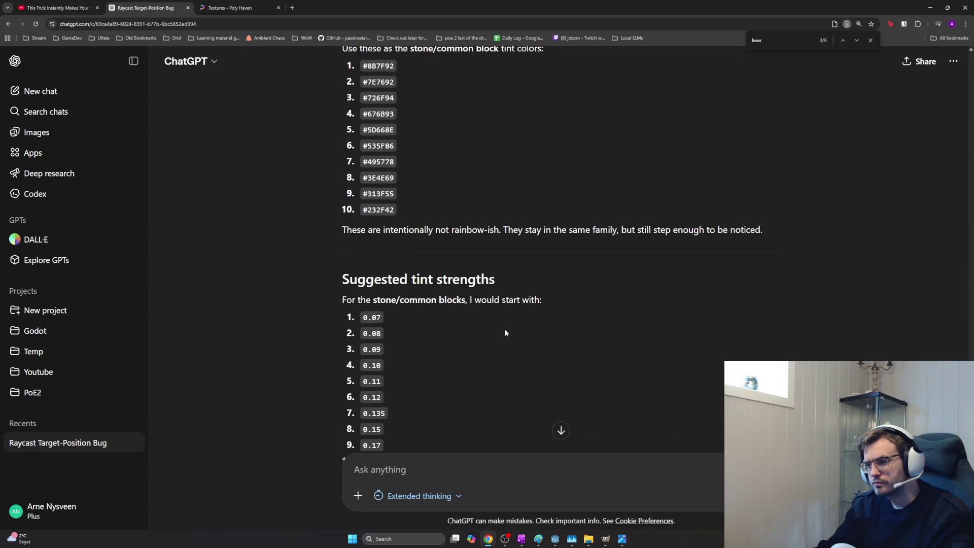
scroll(403, 303, "down", 2)
scroll(403, 303, "up", 3)
scroll(415, 310, "down", 4)
left_click_drag(341, 329, 594, 326)
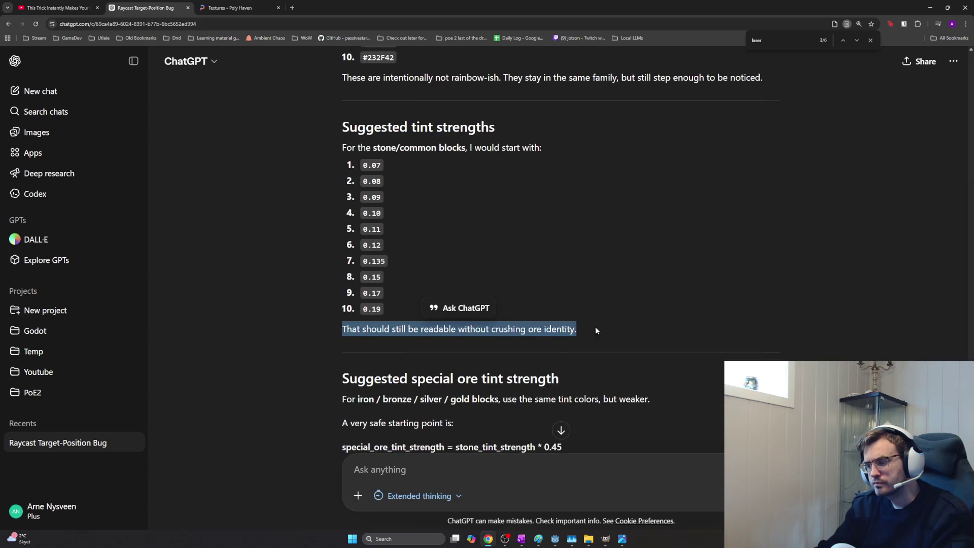
scroll(547, 318, "up", 5)
key("alt+Tab")
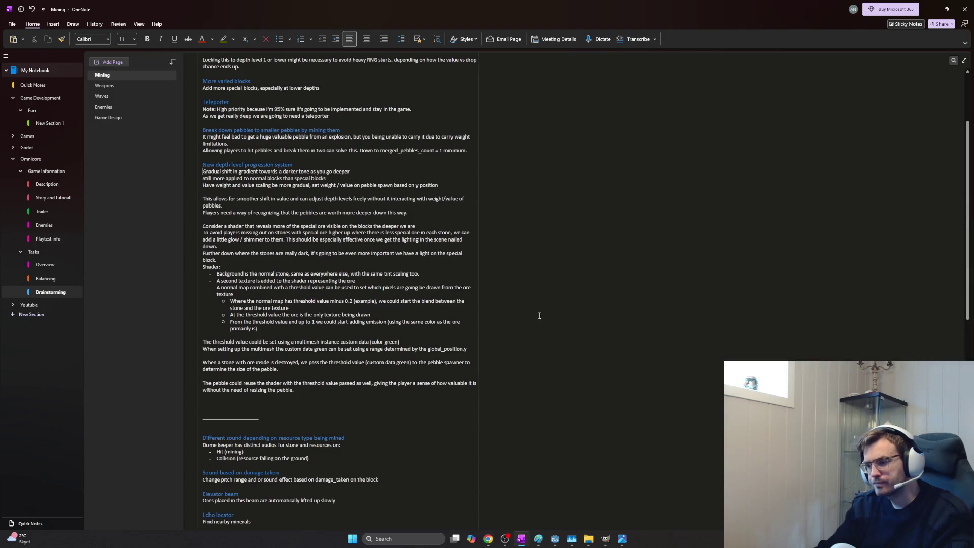
Return to the Textures • Poly Haven browser tab with the cave results.
key("alt+Tab")
left_click(201, 6)
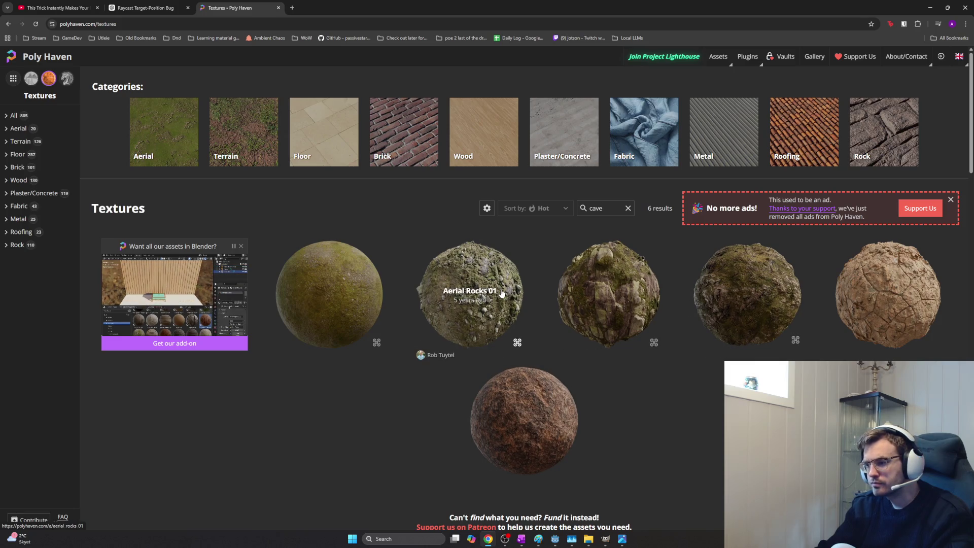
Replace the 'cave' texture search with 'rock' and scroll through the 160 results.
key("ctrl+a")
type("rock")
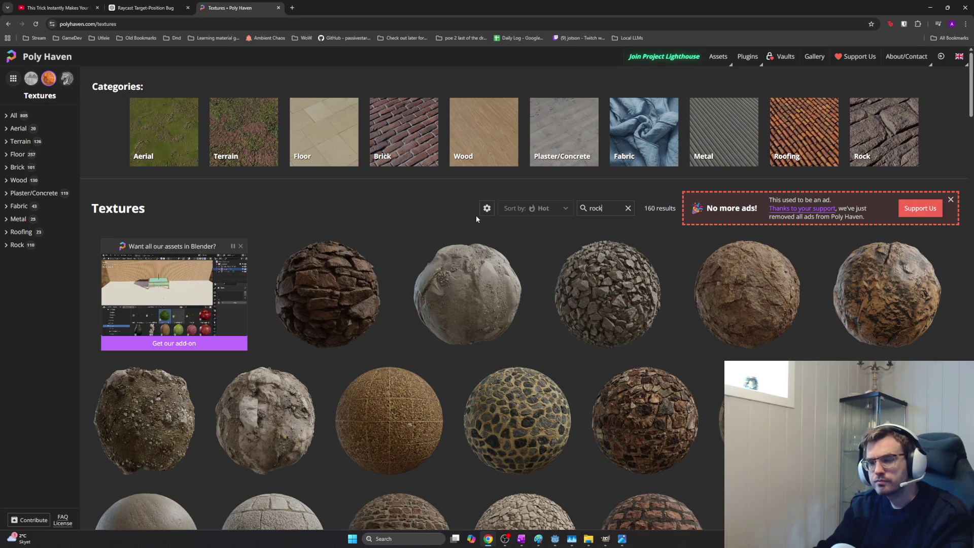
scroll(748, 299, "down", 3)
scroll(751, 302, "down", 6)
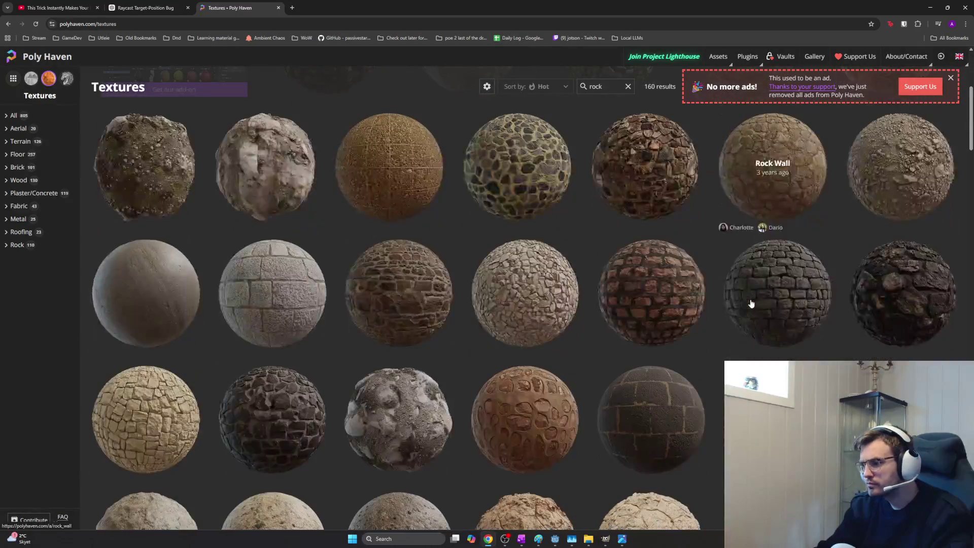
left_click(147, 8)
Ask ChatGPT to scan Poly Haven's textures for a rock close enough to use as a starting point.
left_click(420, 459)
type("Can you scan polyhaven if there is a rock")
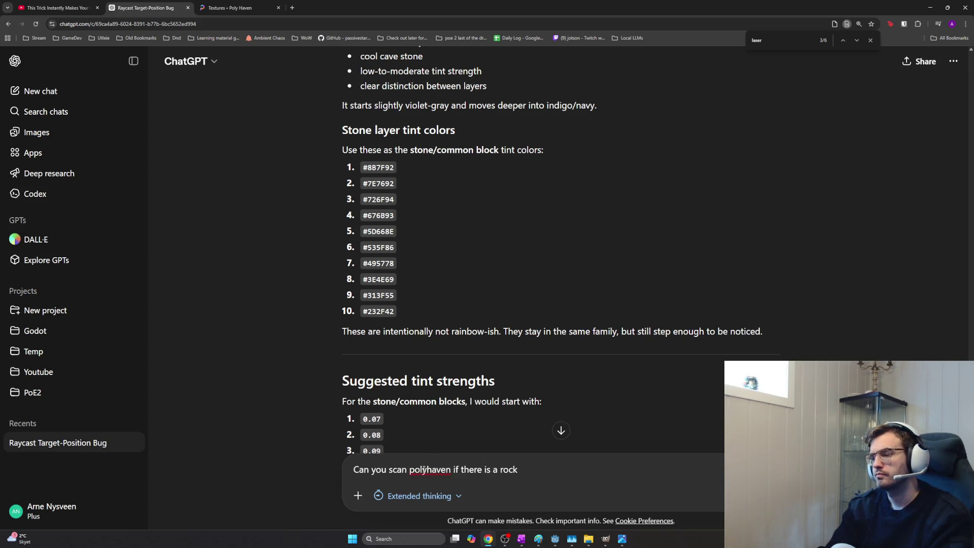
type("exture really clos")
type("e to hwat yo")
key("BackSpace")
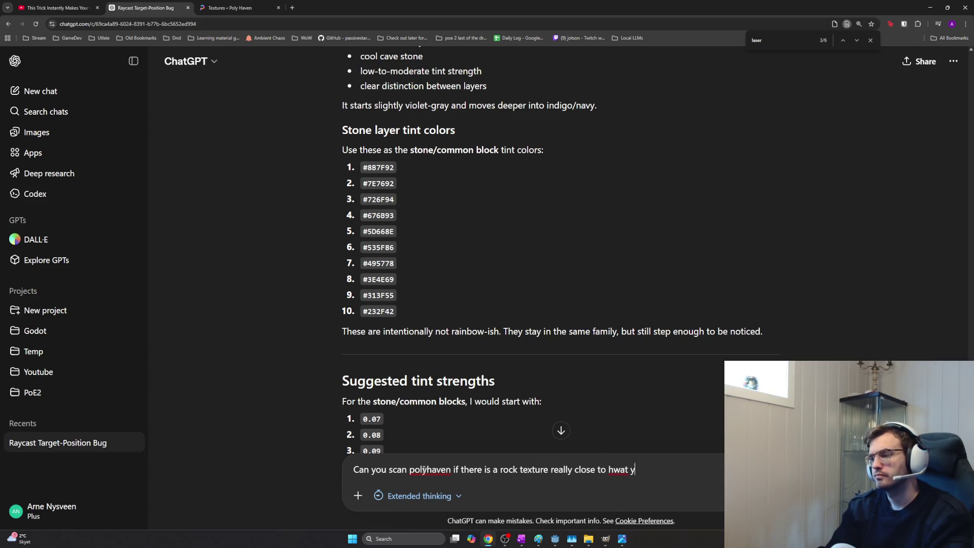
key("BackSpace")
key("BackSpace")
key("BackSpace")
type("what you are after so ")
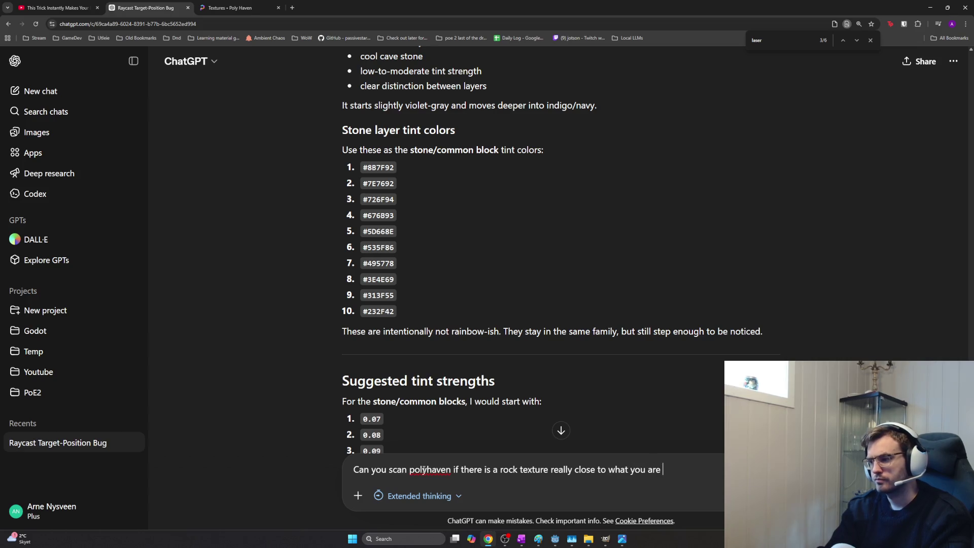
type("we can ")
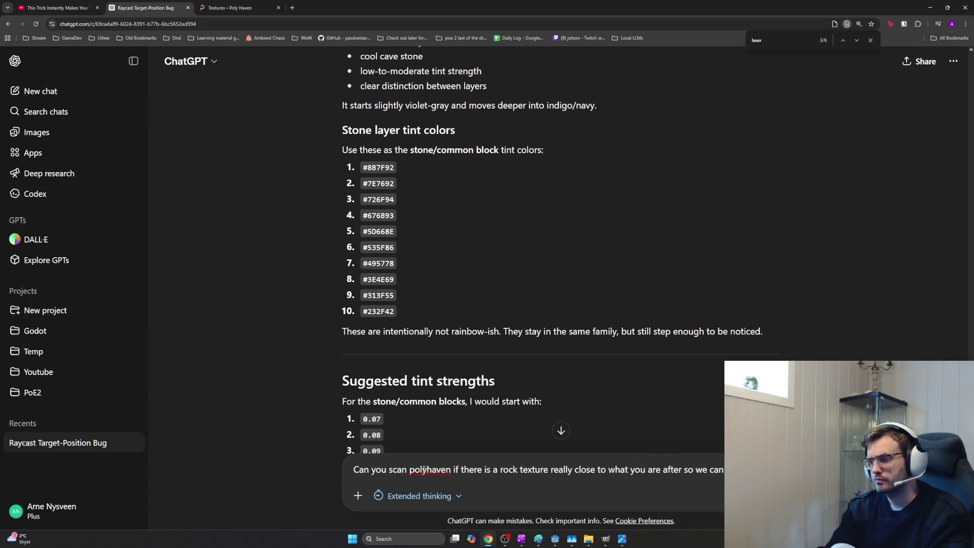
type("as a statgrin")
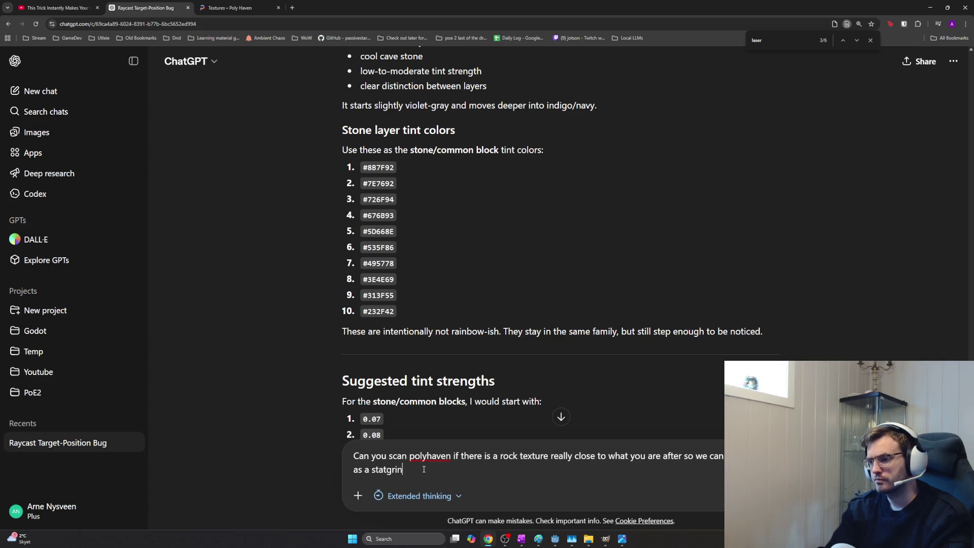
key("BackSpace")
type("rting point?")
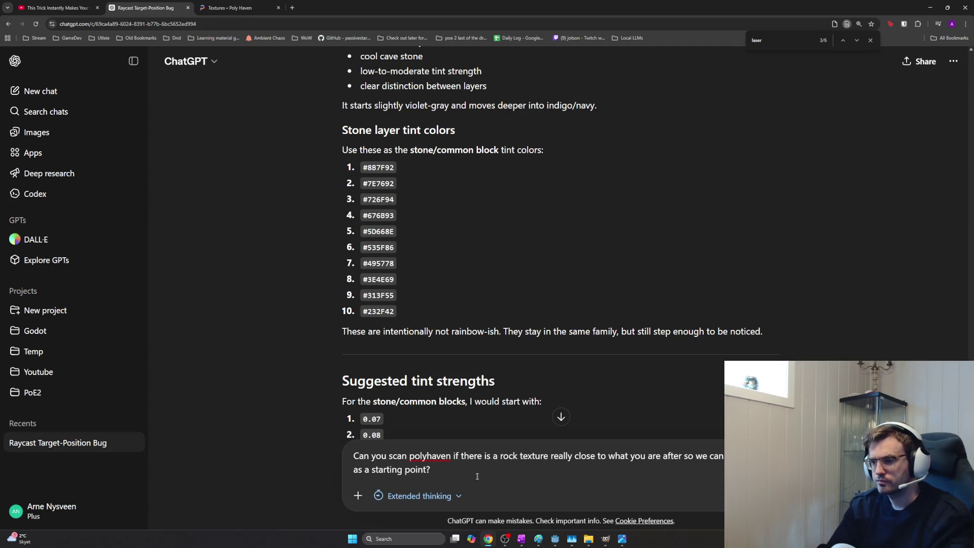
type("s textures")
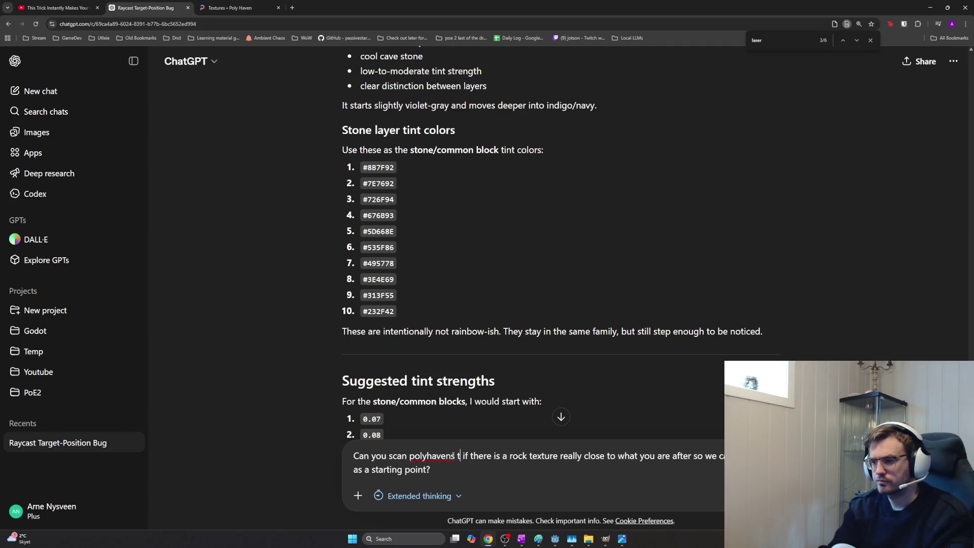
key("Return")
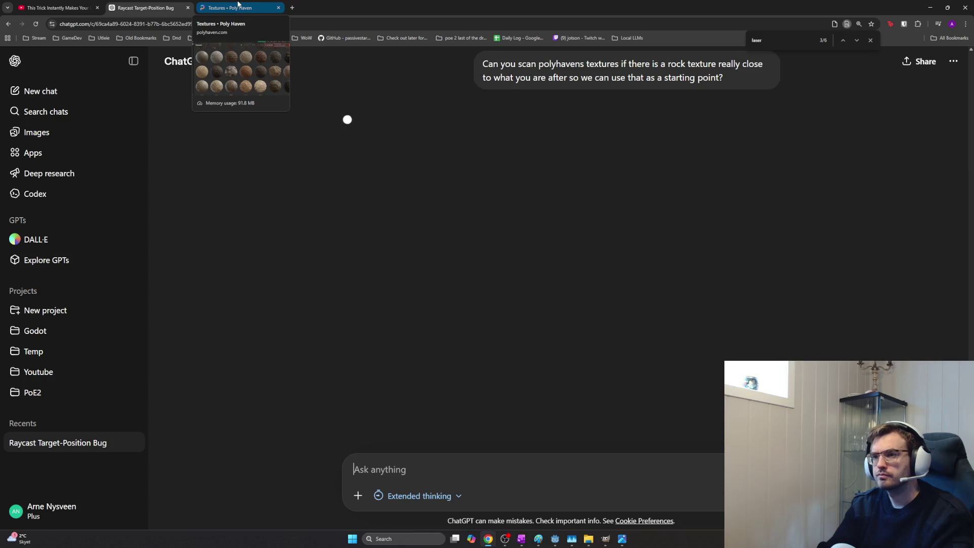
Scroll the Poly Haven rock results and open the Seaside Rock texture page.
left_click(238, 5)
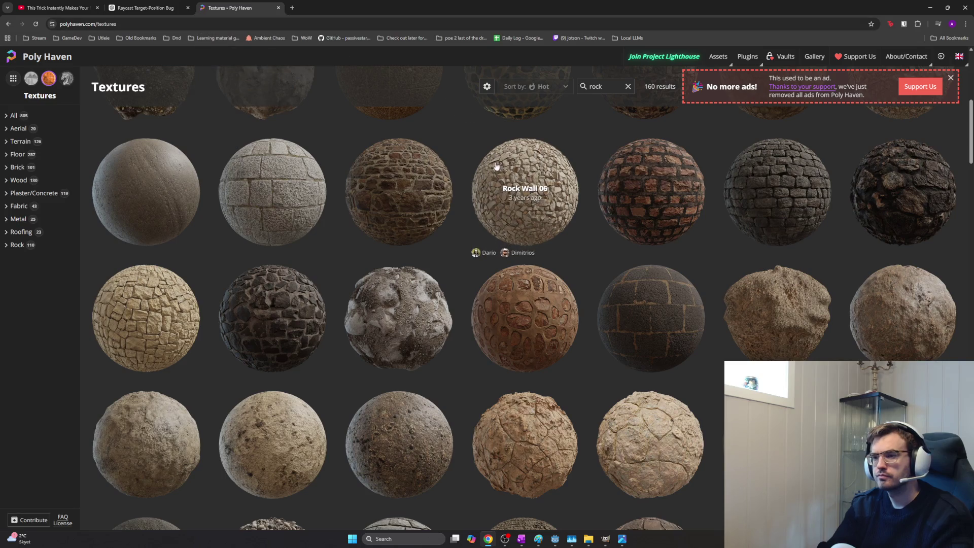
scroll(467, 219, "down", 2)
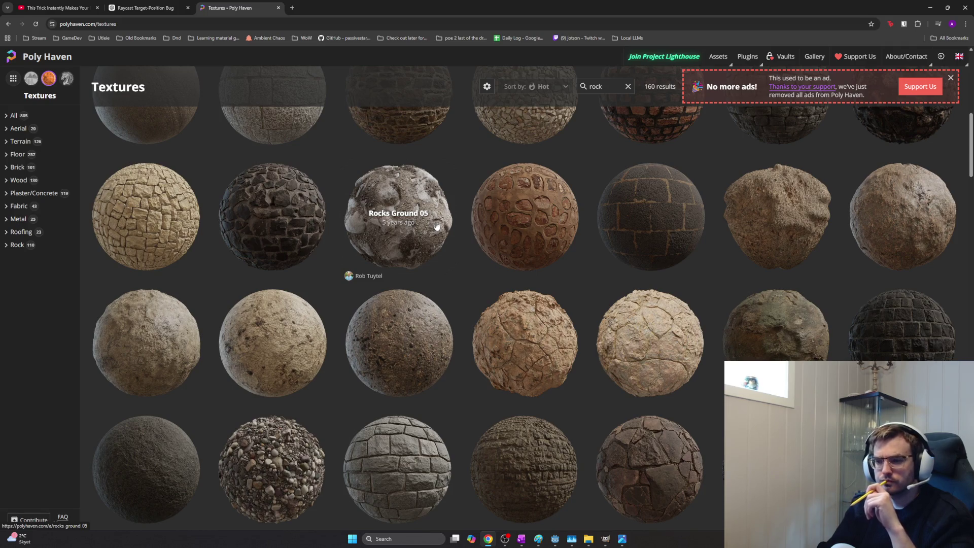
scroll(437, 225, "down", 1)
scroll(528, 244, "down", 2)
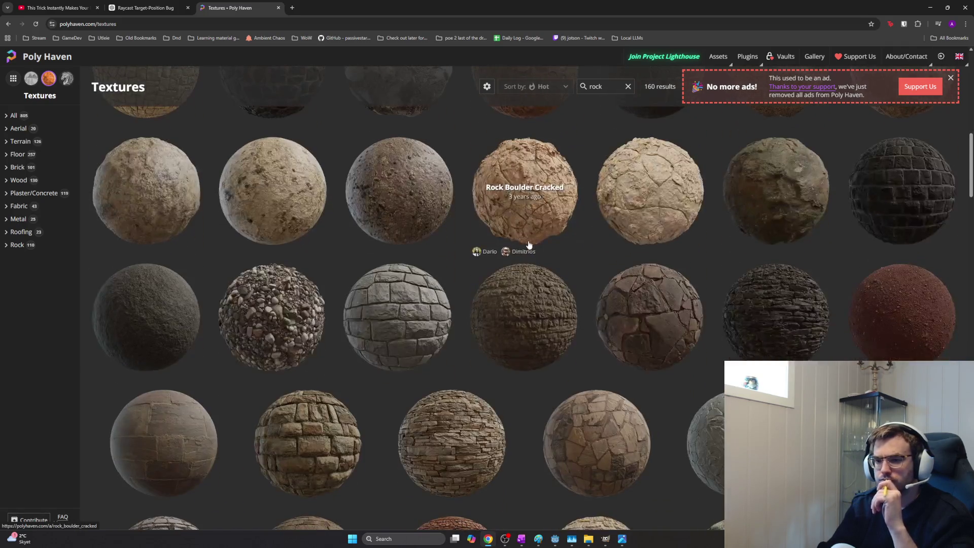
left_click(154, 294)
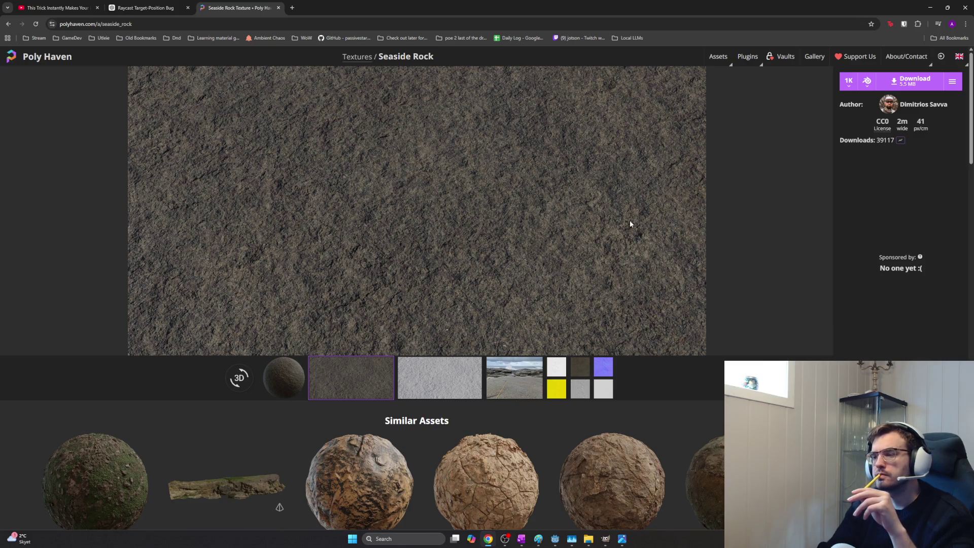
scroll(626, 220, "down", 5)
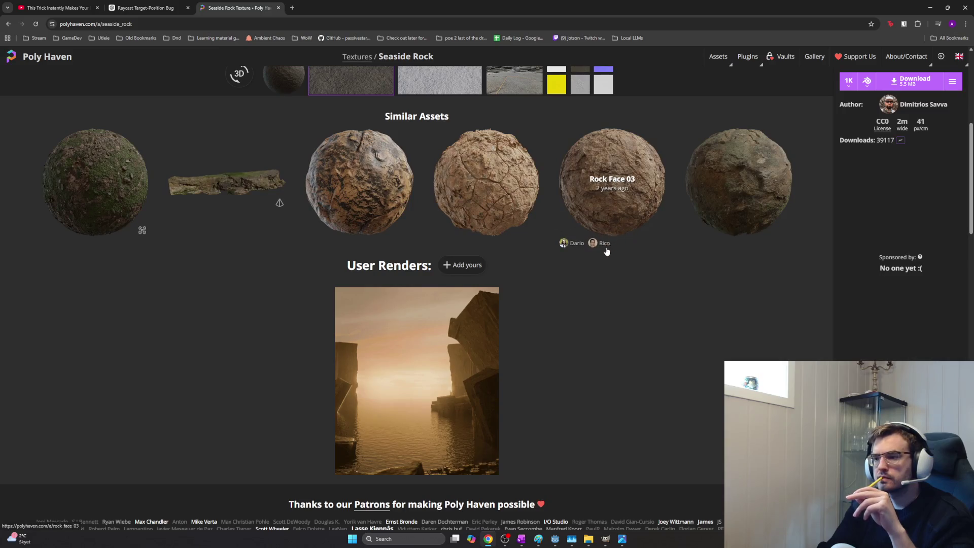
scroll(606, 251, "down", 3)
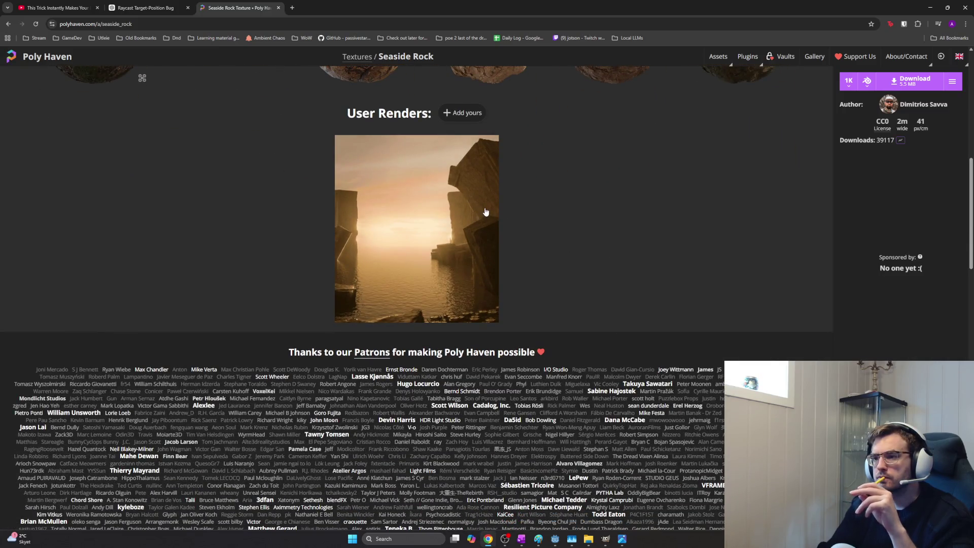
scroll(485, 212, "up", 8)
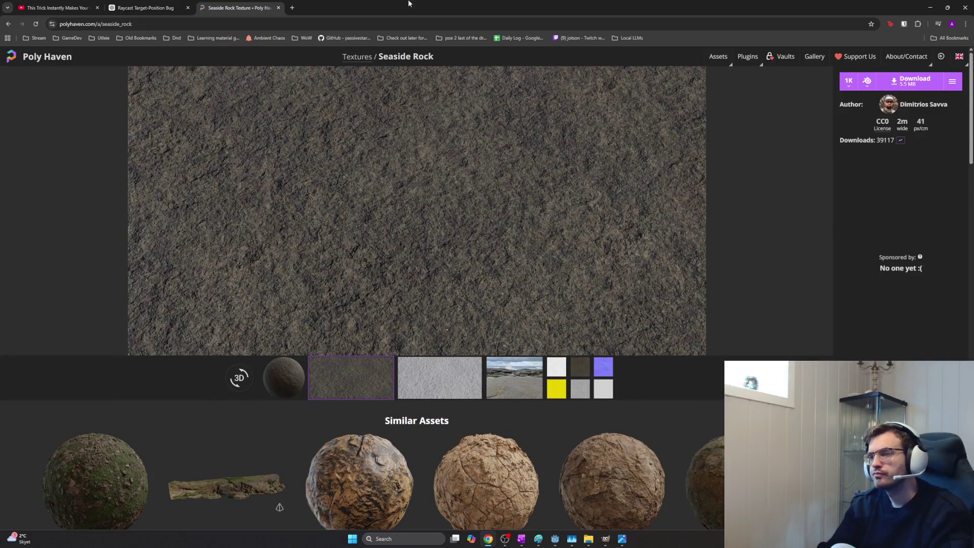
Open the Gray Rocks page recommended in ChatGPT's reply in a new tab.
left_click(145, 8)
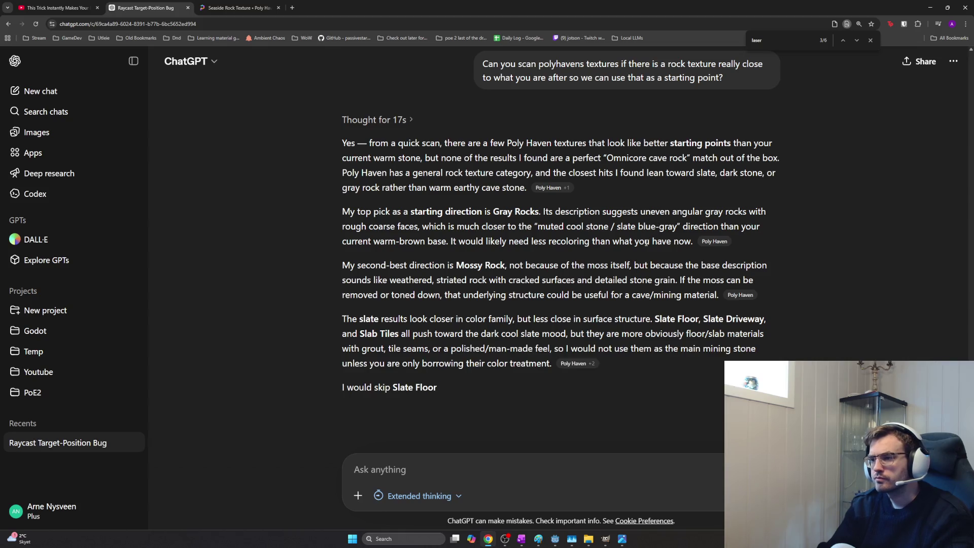
mouse_move(712, 243)
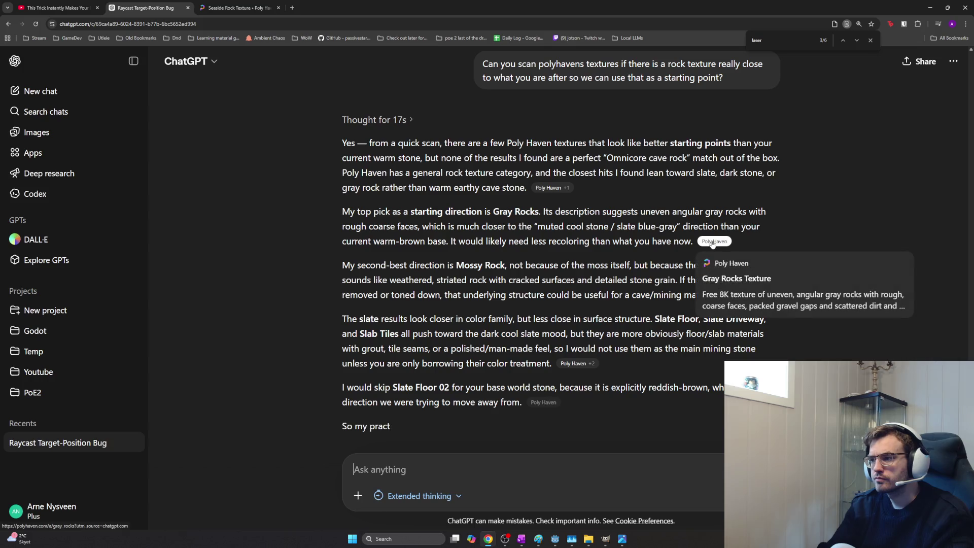
middle_click(713, 243)
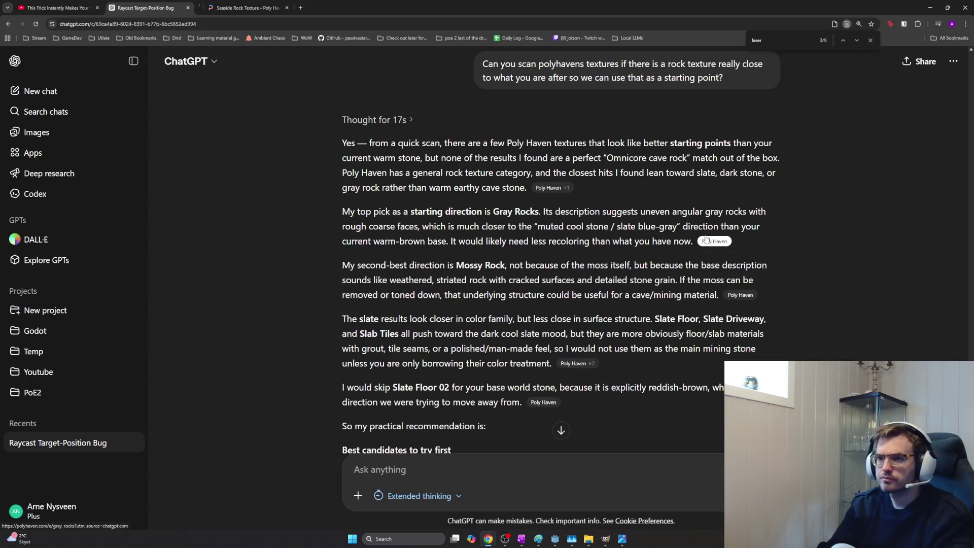
left_click(263, 12)
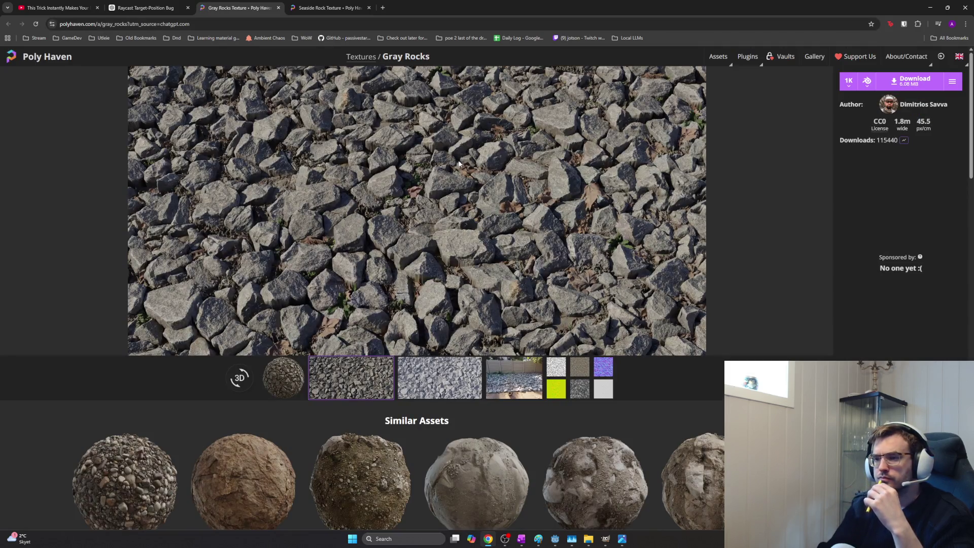
Compare the Gray Rocks render, dark rocks photo and rock-pile reference photo, then return to Seaside Rock.
scroll(553, 221, "down", 2)
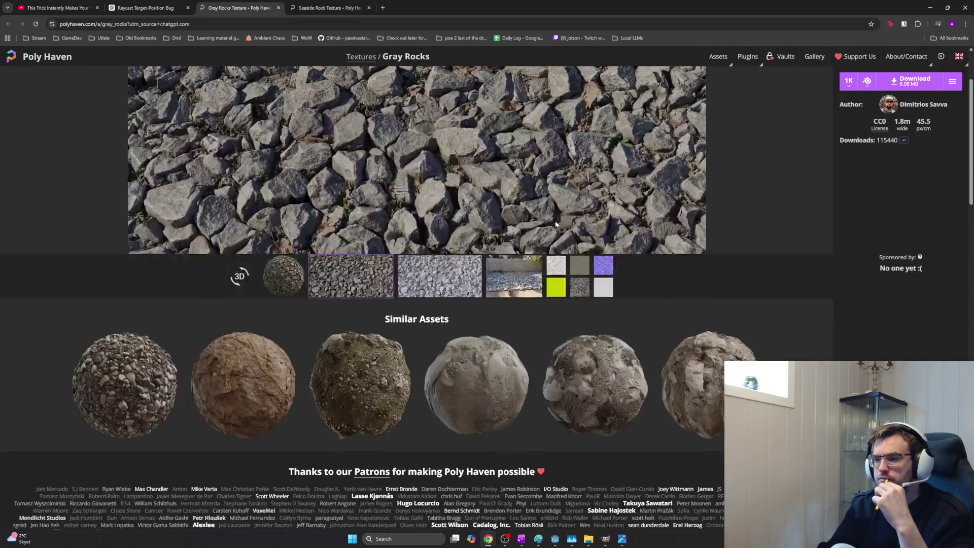
scroll(553, 233, "up", 2)
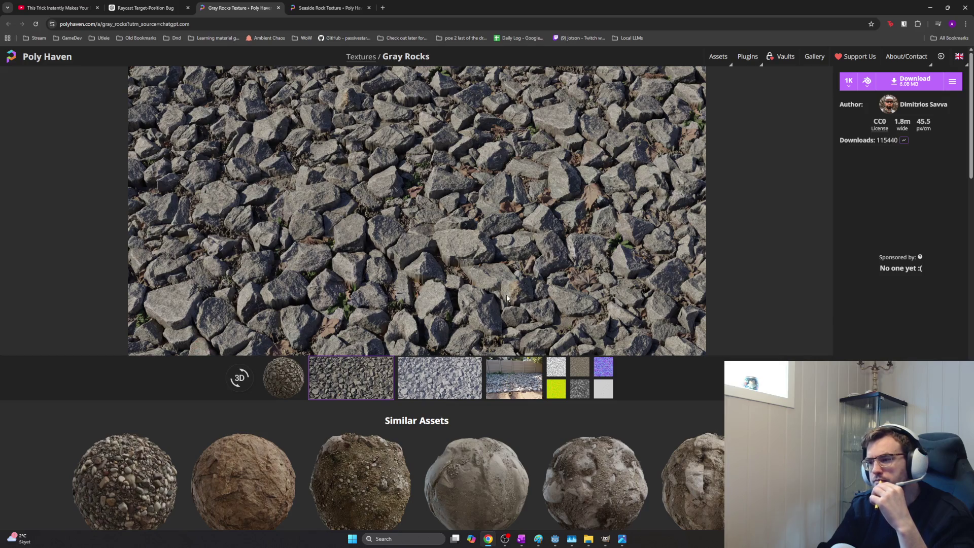
scroll(532, 304, "down", 2)
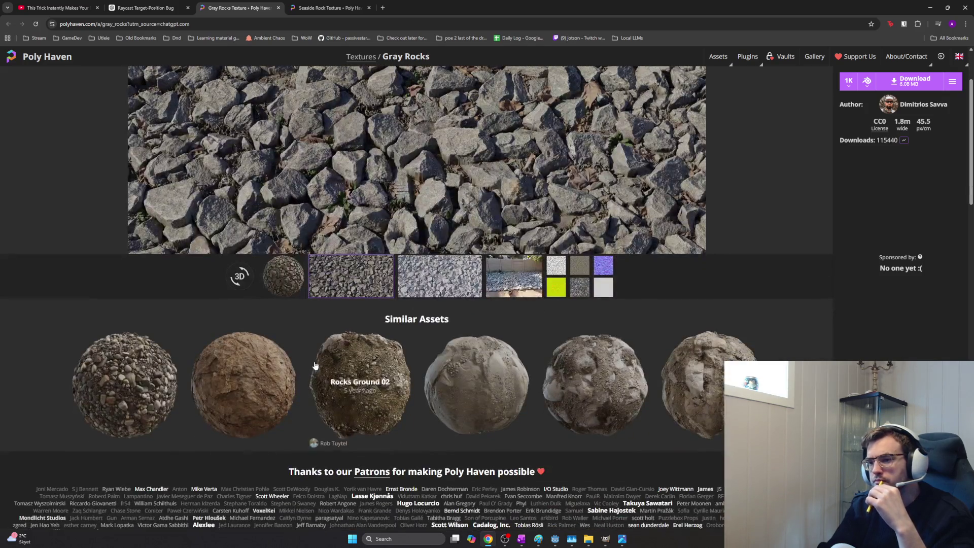
scroll(599, 249, "up", 2)
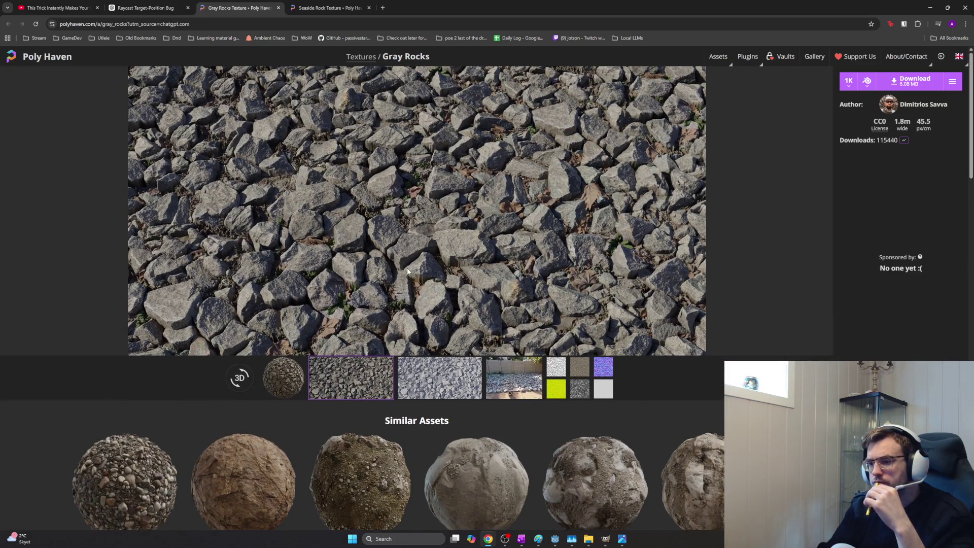
left_click(446, 376)
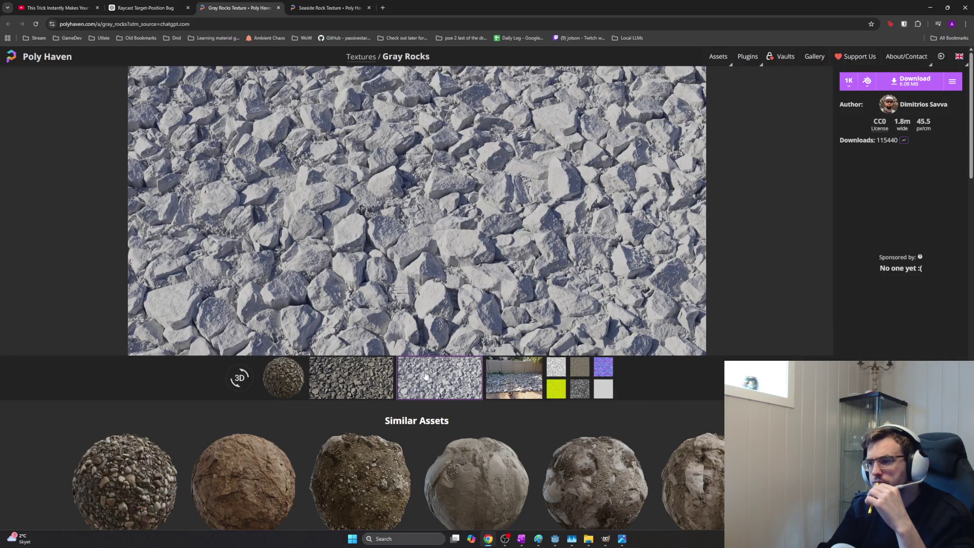
left_click(361, 378)
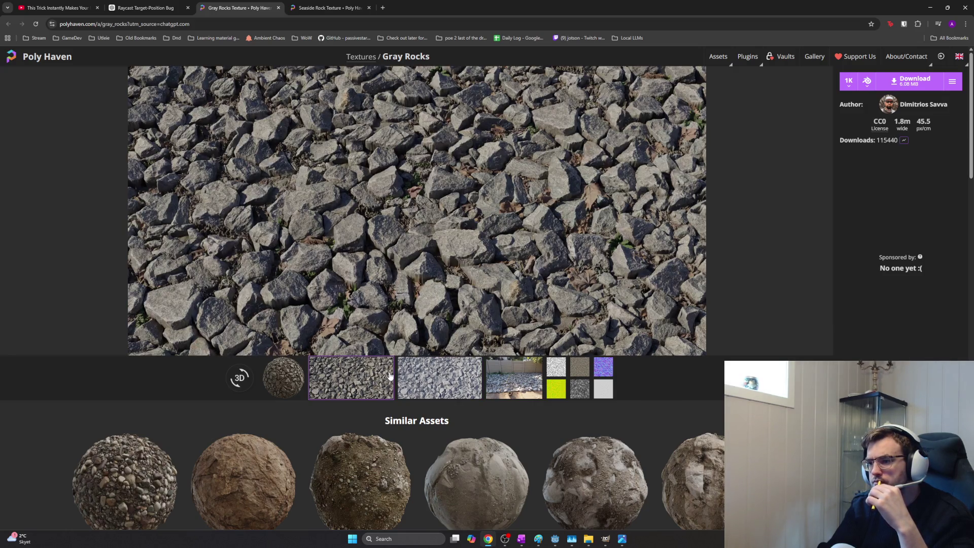
left_click(514, 378)
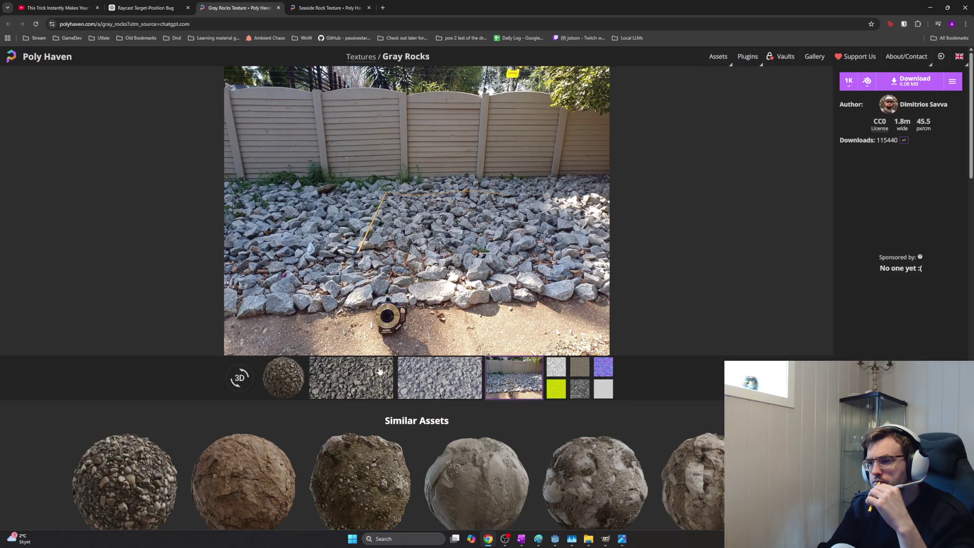
left_click(354, 377)
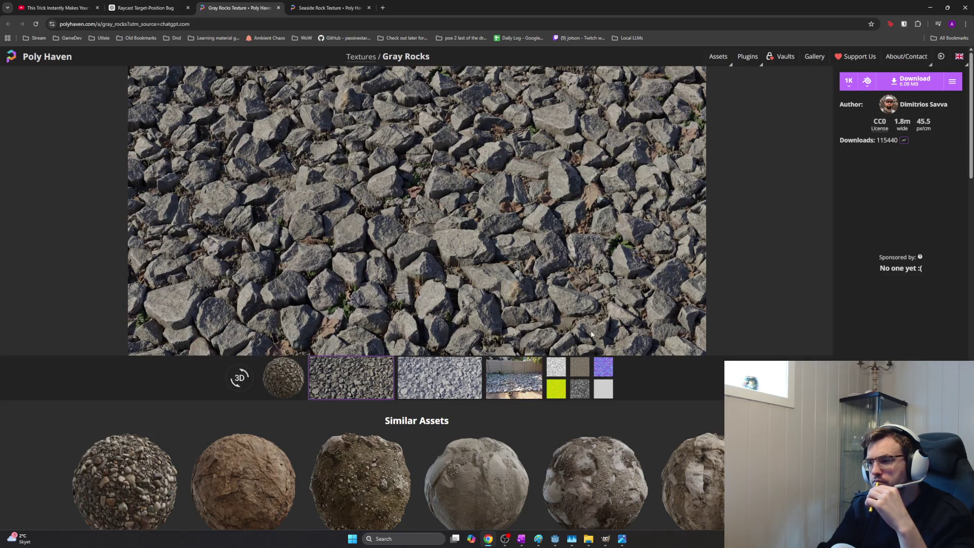
scroll(452, 245, "down", 1)
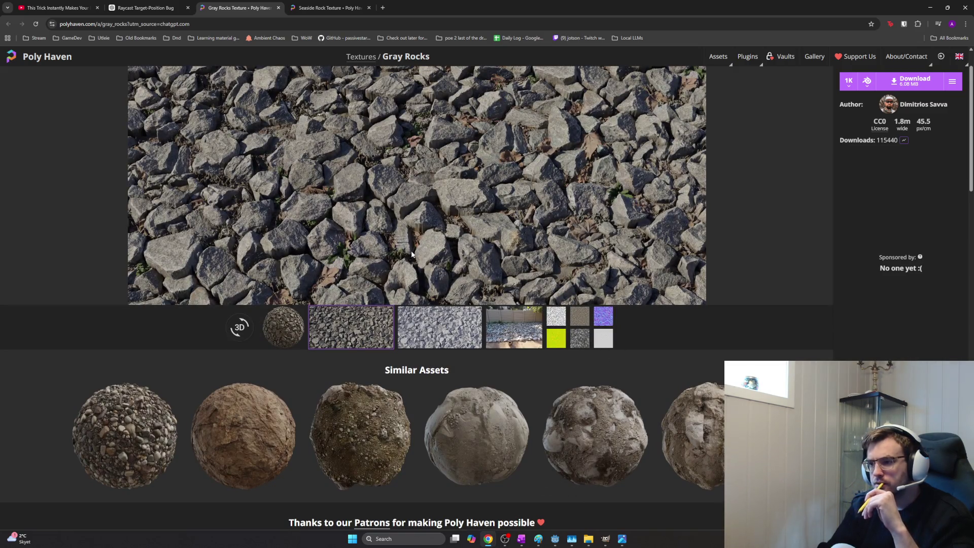
left_click(304, 7)
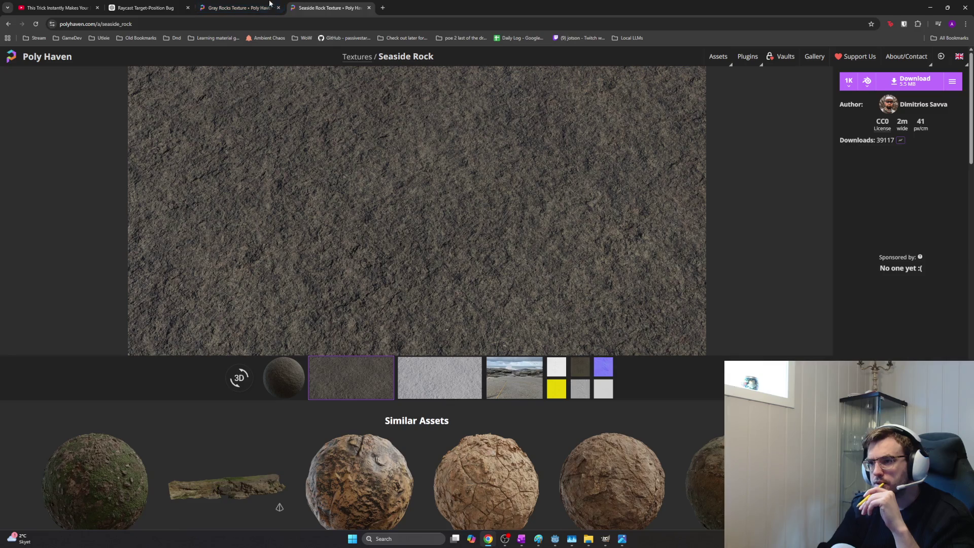
Open the Poly Haven Mossy Rock page cited by ChatGPT and scroll through it.
left_click(146, 7)
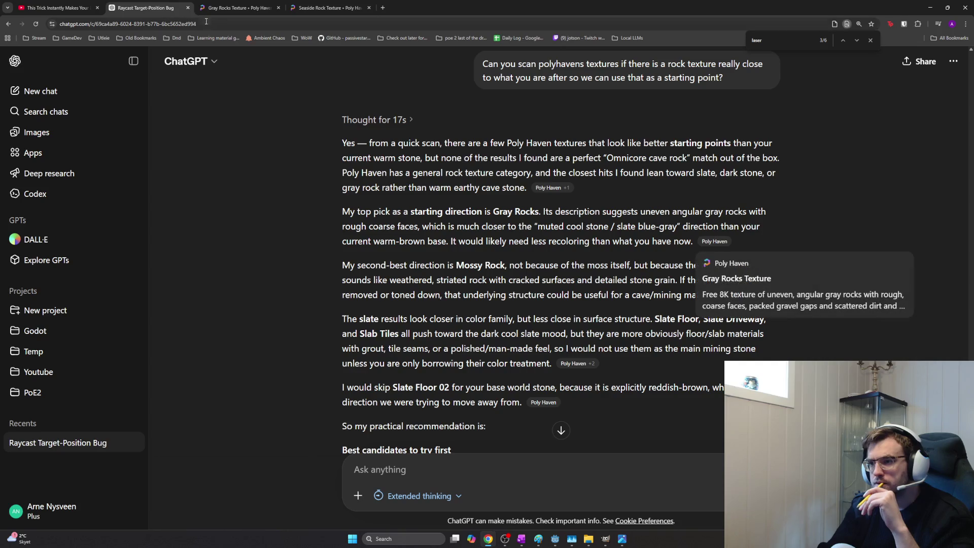
left_click(557, 187)
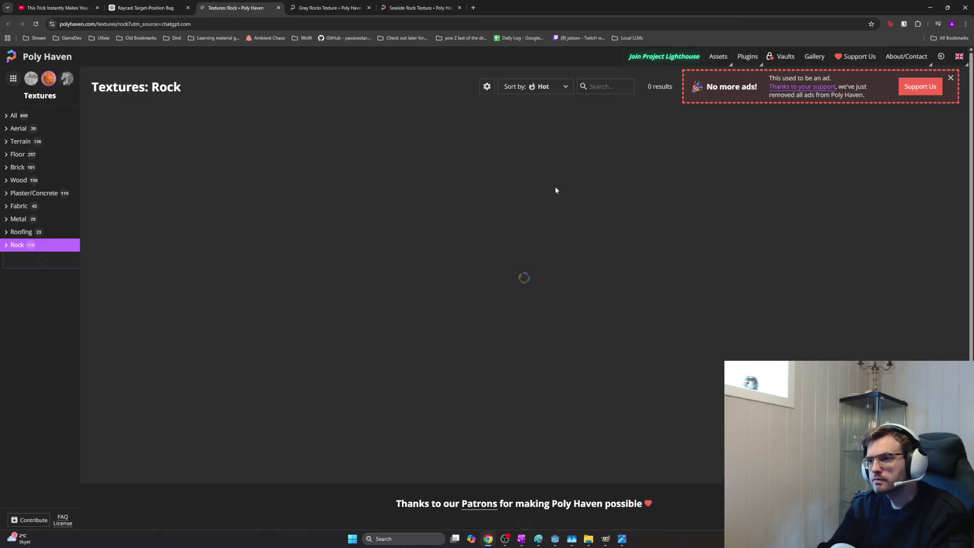
scroll(536, 287, "down", 2)
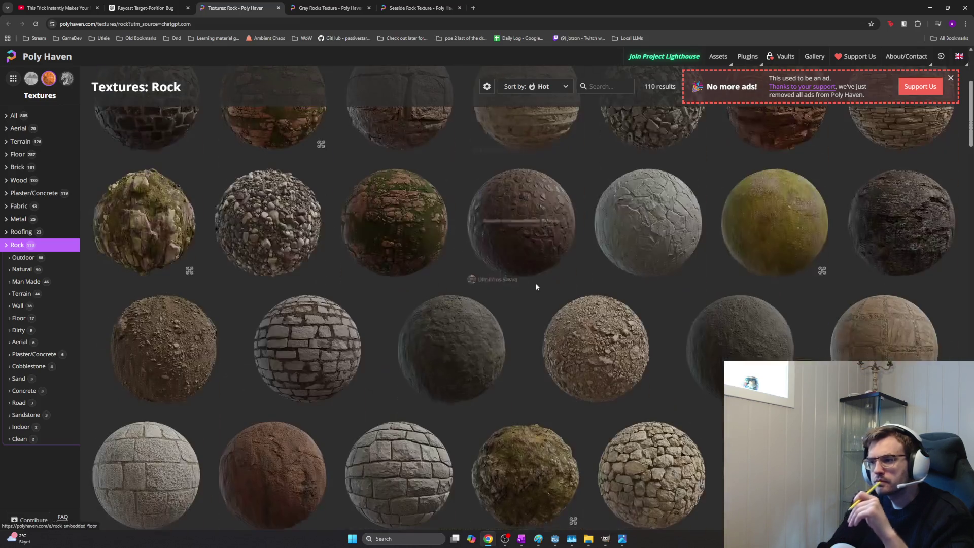
key("ctrl+shift+Tab")
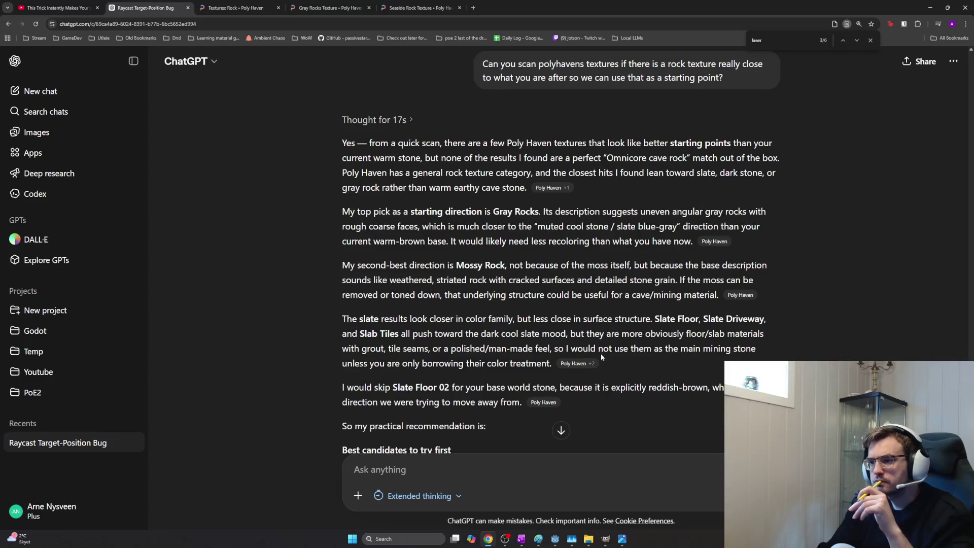
mouse_move(584, 368)
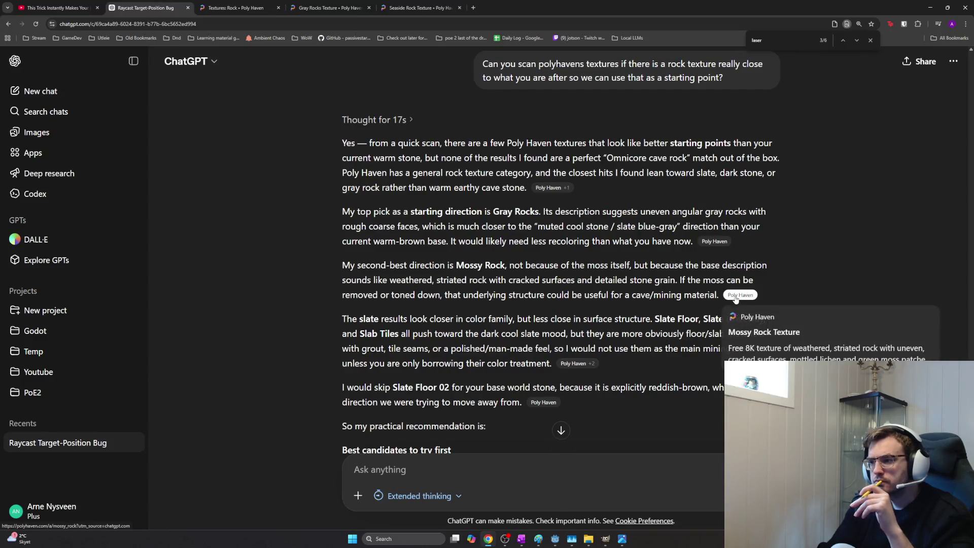
left_click(739, 294)
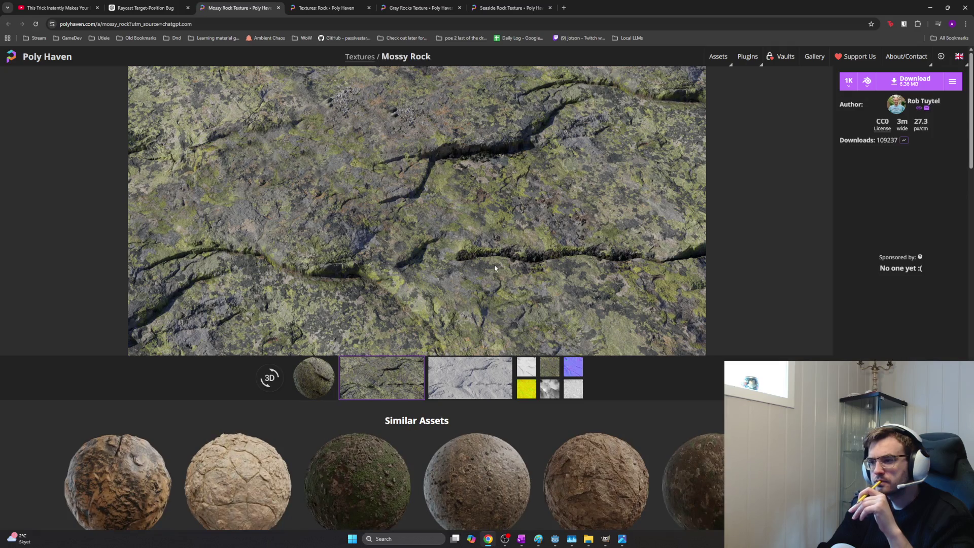
scroll(464, 243, "down", 2)
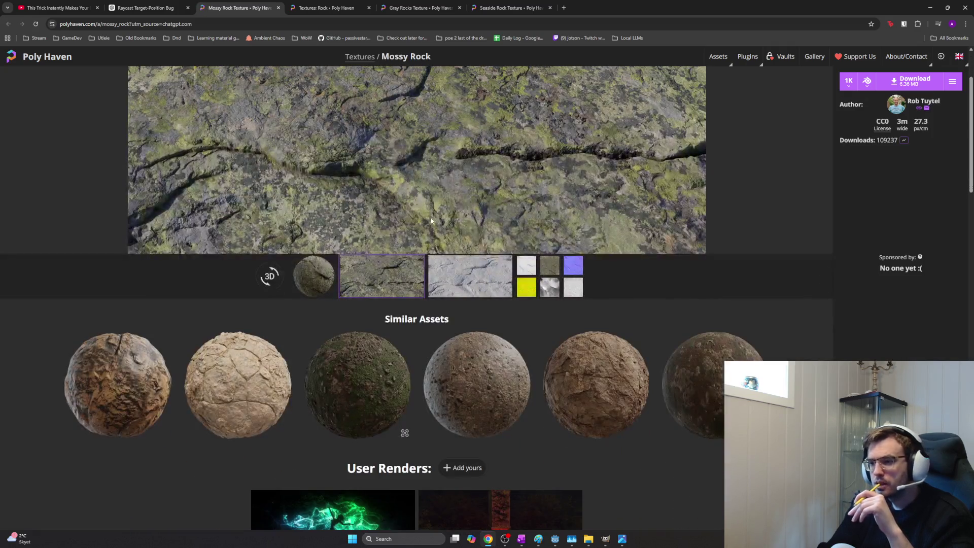
scroll(418, 223, "up", 2)
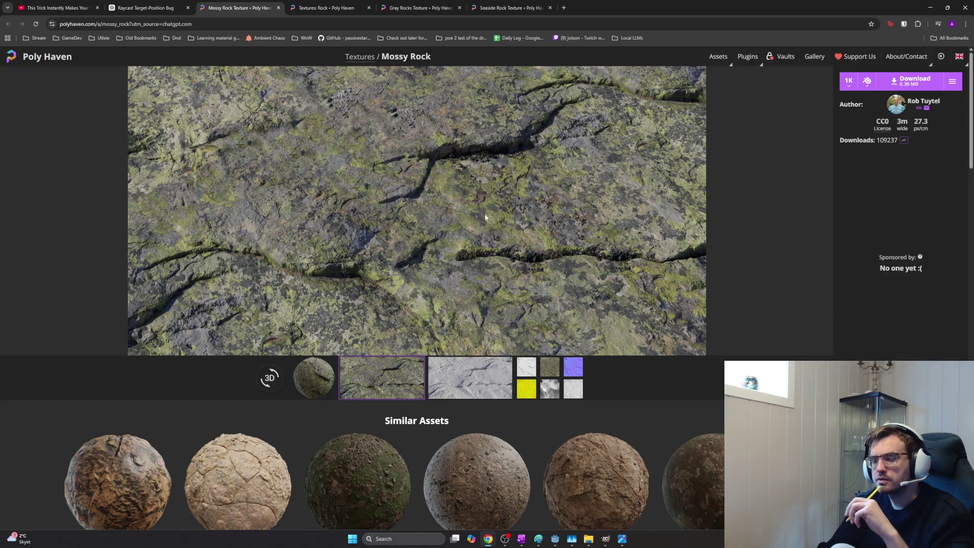
scroll(384, 178, "down", 1)
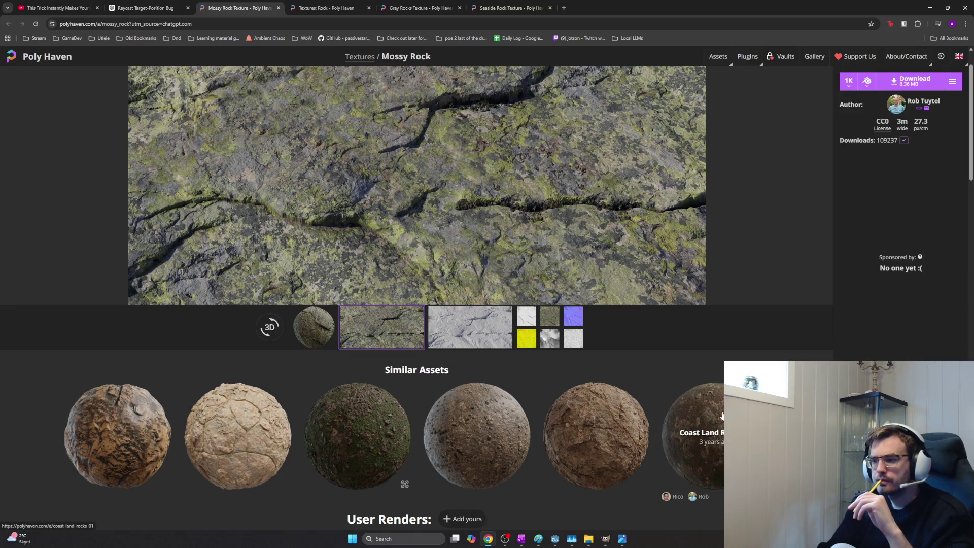
scroll(511, 199, "up", 1)
key("ctrl+Page_Up")
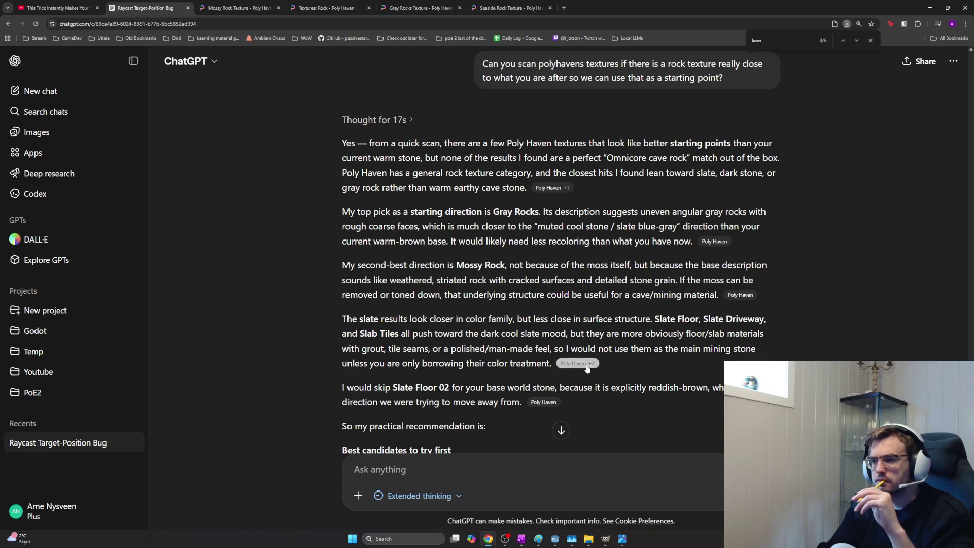
Check the Slate Floor and Slate Floor 02 pages, then close all extra texture tabs including Gray Rocks.
left_click(583, 363)
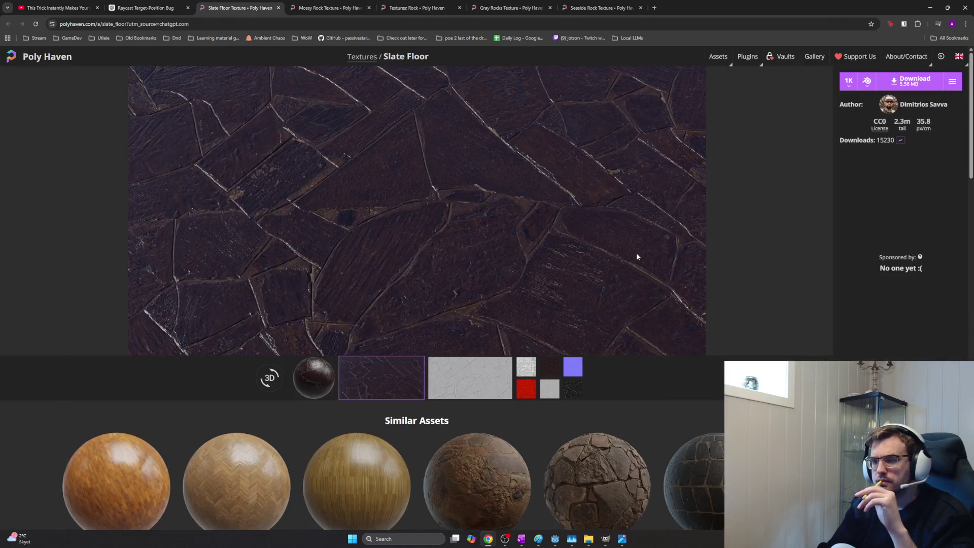
left_click(171, 2)
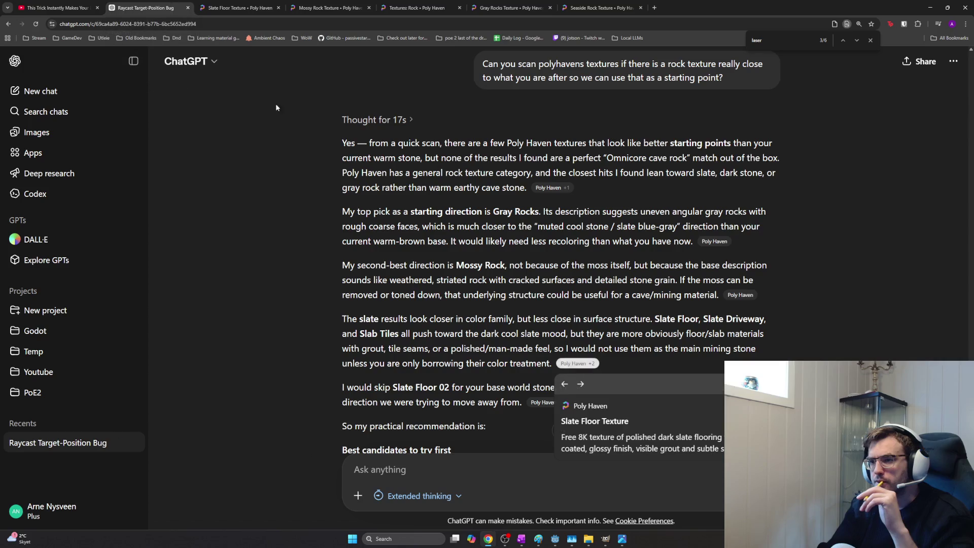
scroll(558, 329, "down", 2)
left_click(500, 250)
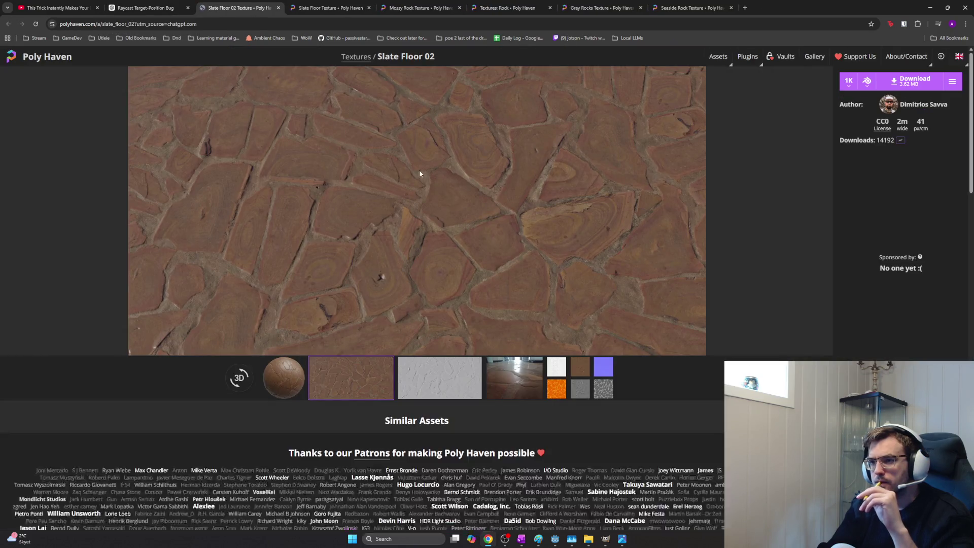
left_click(279, 7)
left_click(278, 8)
left_click(279, 8)
left_click(279, 8)
left_click(278, 8)
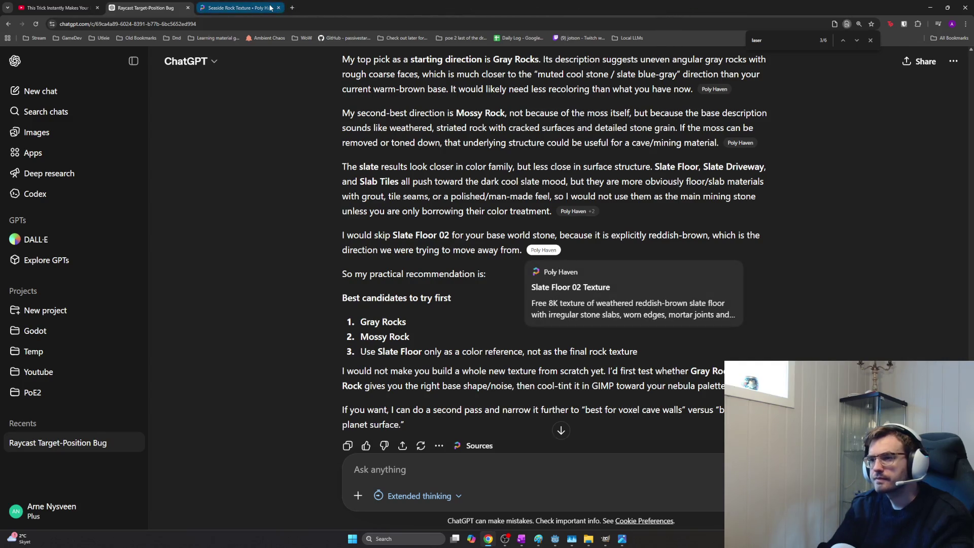
Snip the Seaside Rock texture preview image.
left_click(269, 8)
key("super+shift+s")
mouse_move(702, 67)
left_mouse_down()
mouse_move(397, 194)
mouse_move(130, 355)
left_mouse_up()
key("ctrl+shift+Tab")
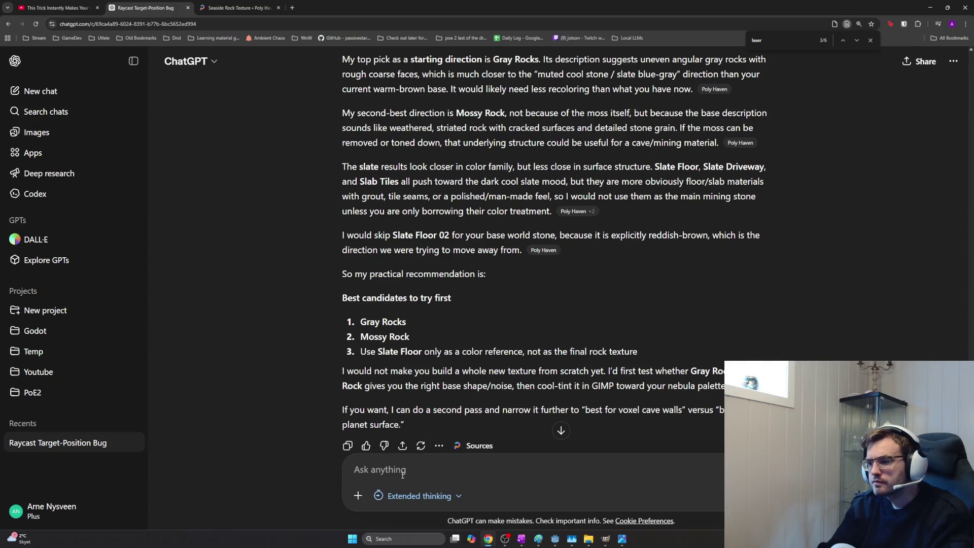
Paste the Seaside Rock snip and ask if it beats Gray Rocks (leaves) and two-coloured Mossy Rock.
scroll(521, 409, "down", 2)
type("What about t")
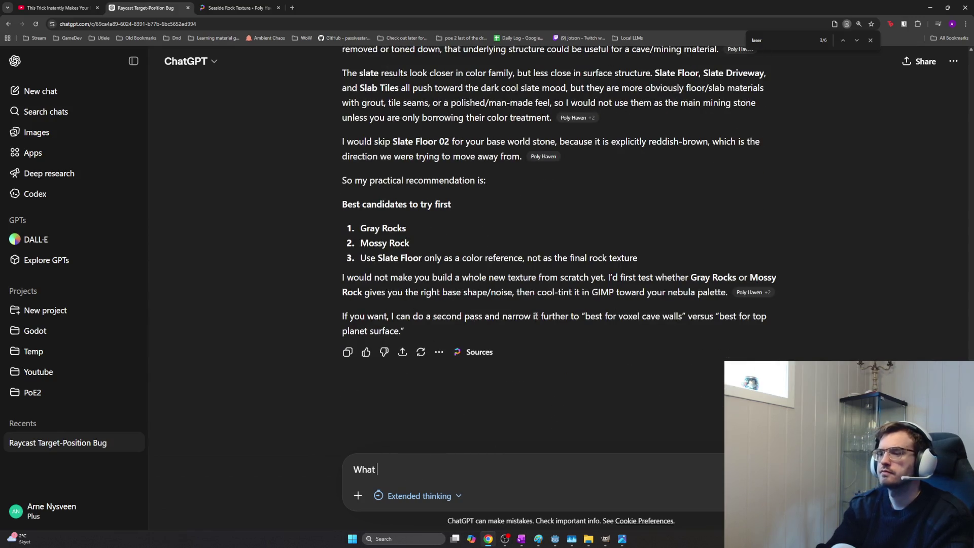
type("hese")
key("BackSpace")
key("BackSpace")
key("BackSpace")
type("is one?")
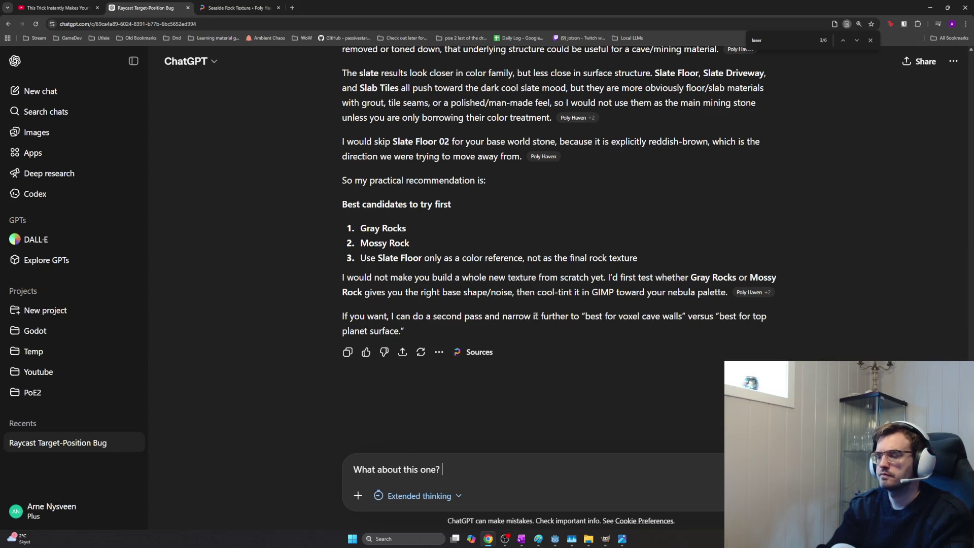
key("ctrl+v")
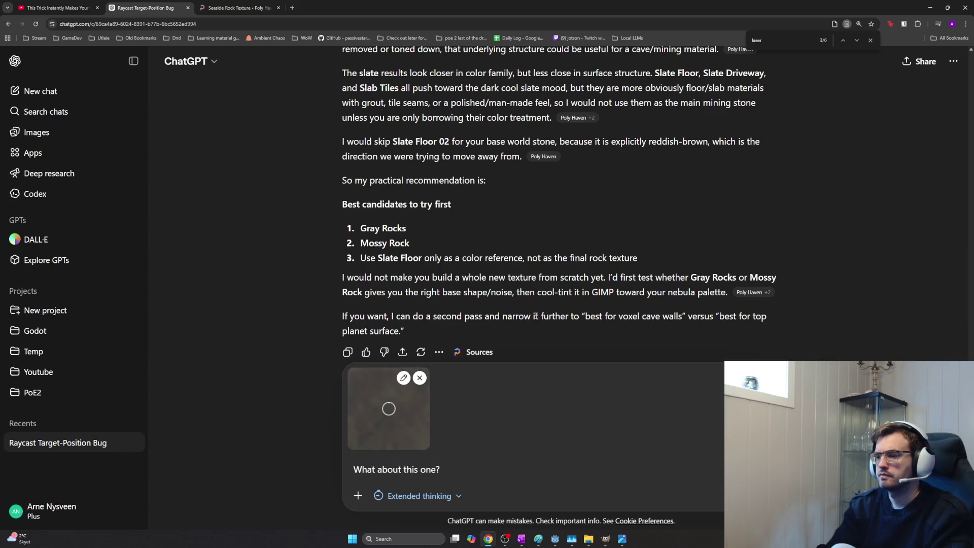
type("t betterthan ")
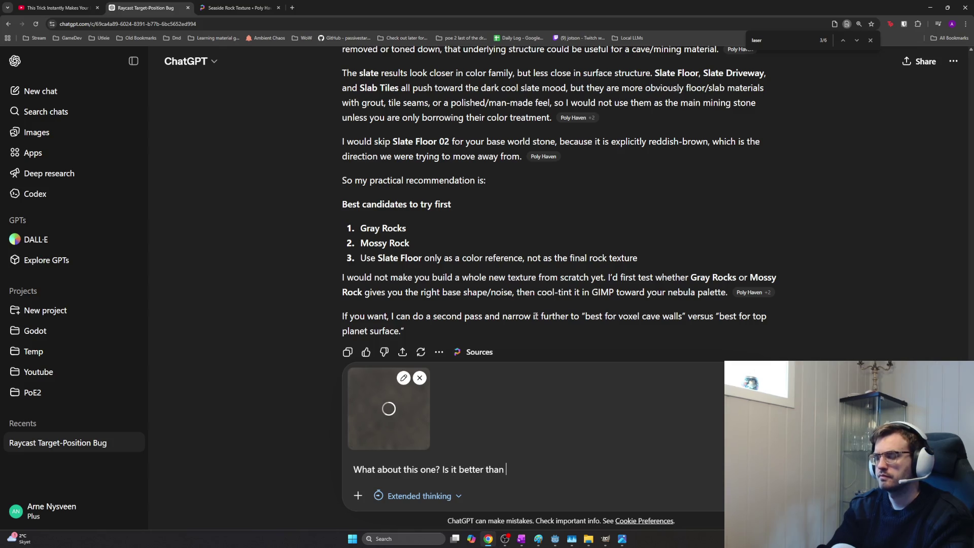
type("some of the otherS? ")
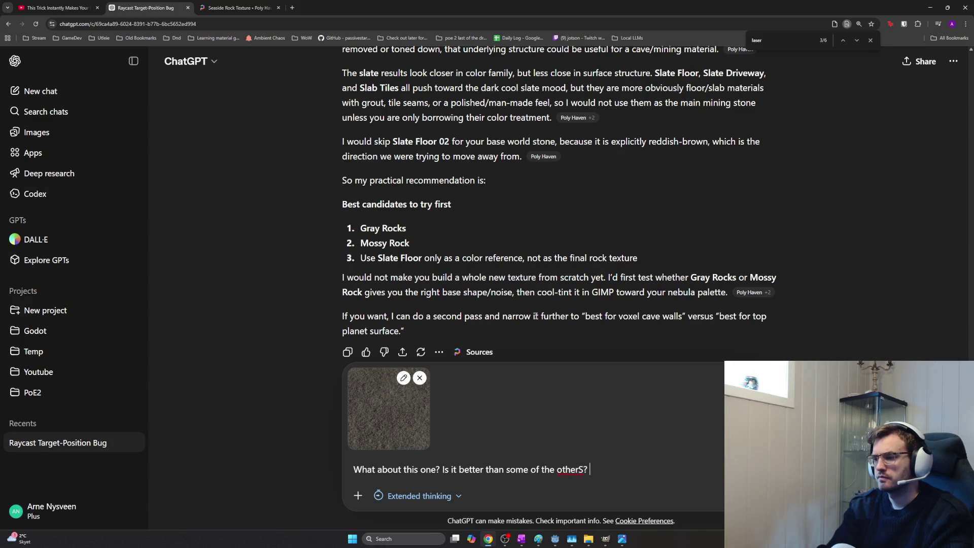
type("I just")
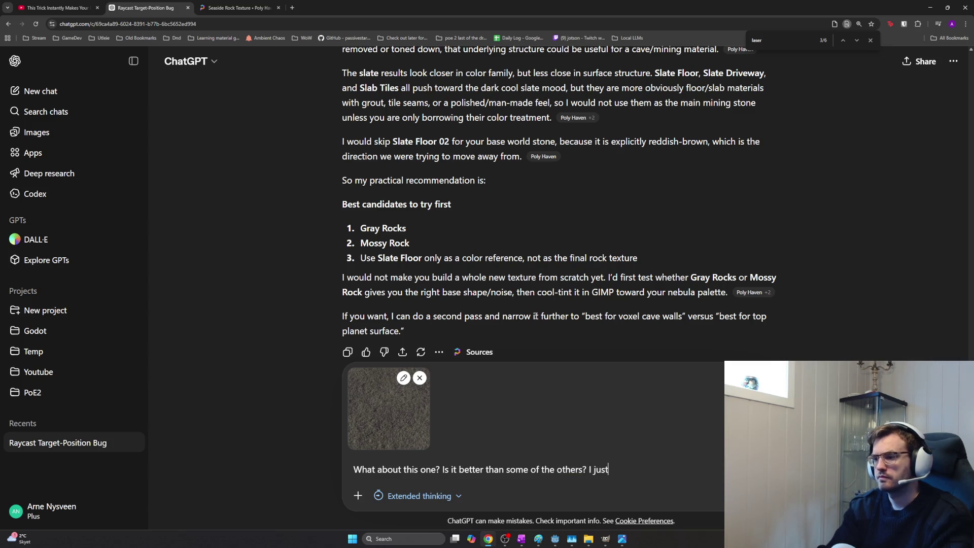
type("noticed gf")
key("BackSpace")
type("the gray rocks one h ")
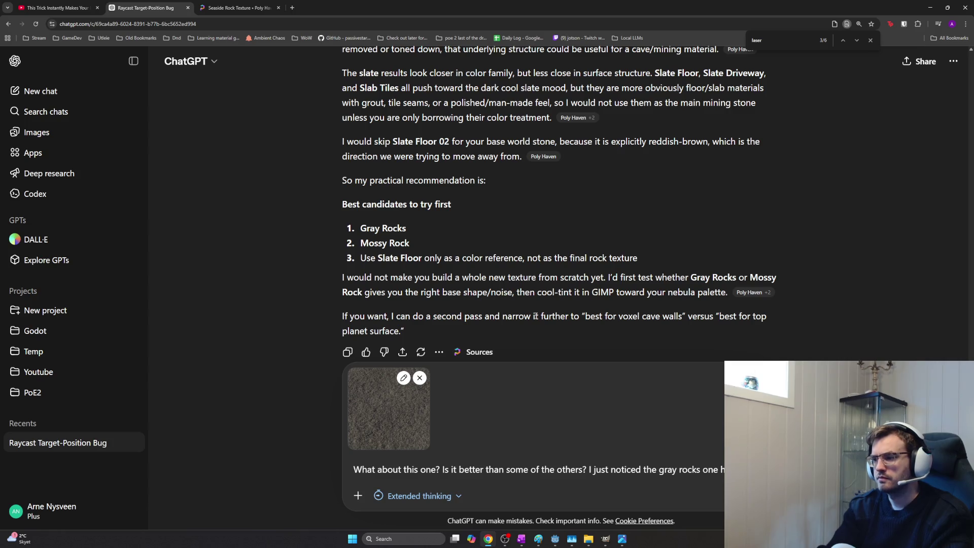
type("in ht")
key("BackSpace")
key("BackSpace")
type("texture, and the ")
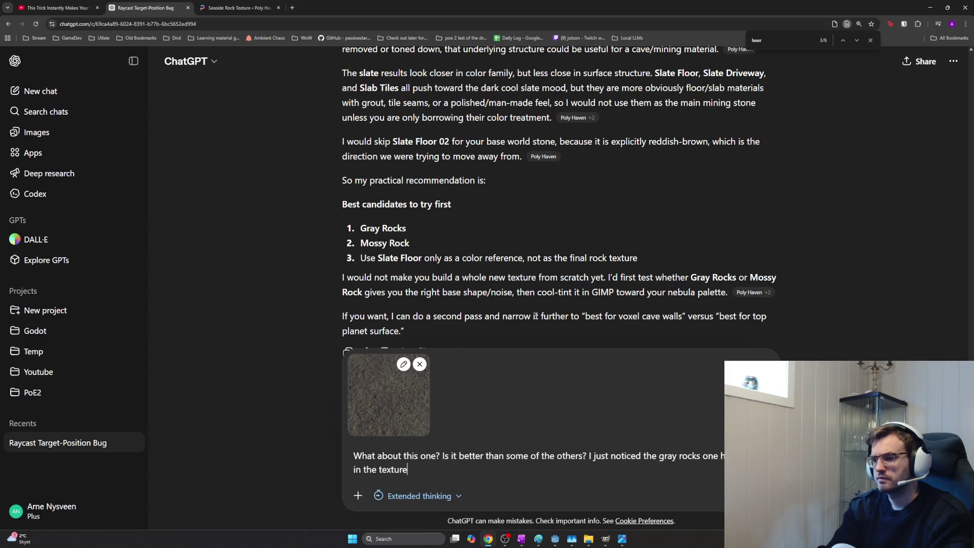
type("mossy rock")
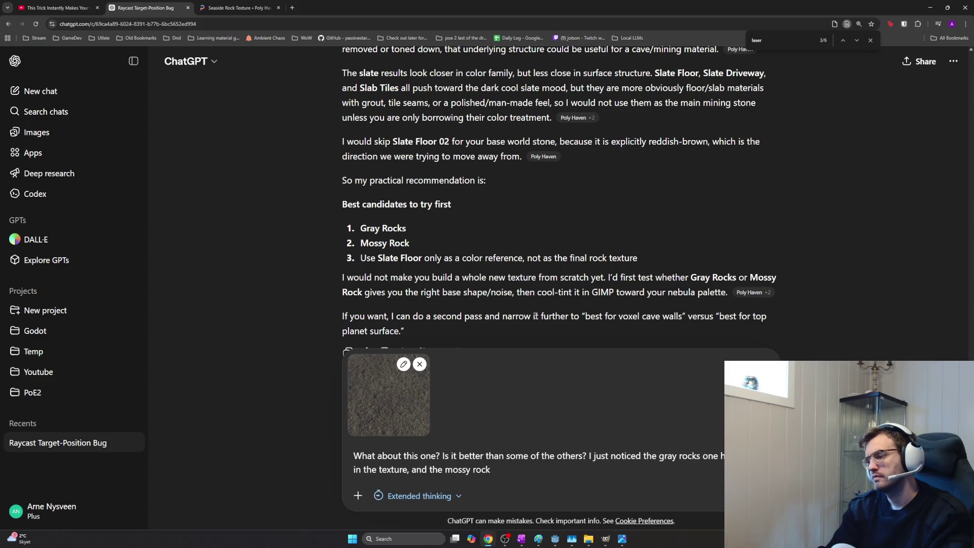
type(" is going to be")
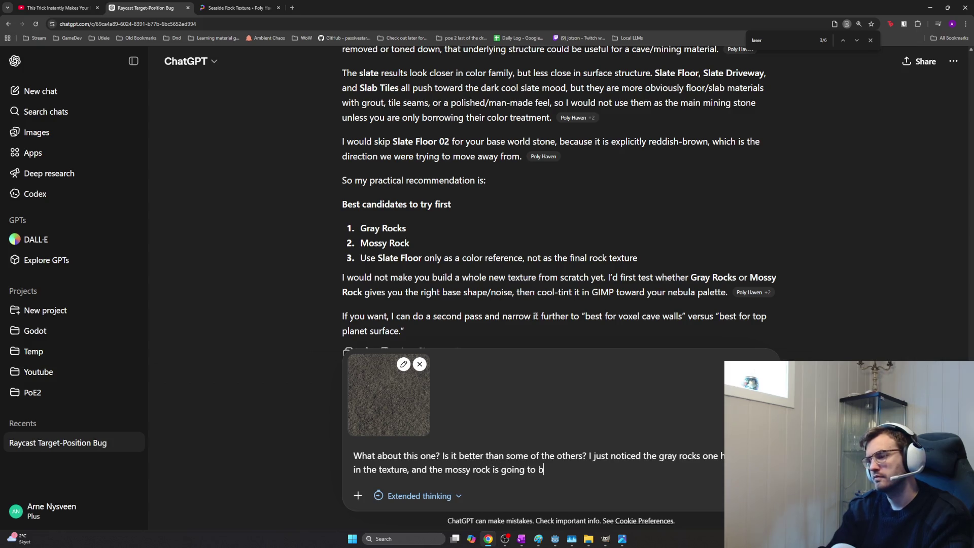
type(" hard to tweaks")
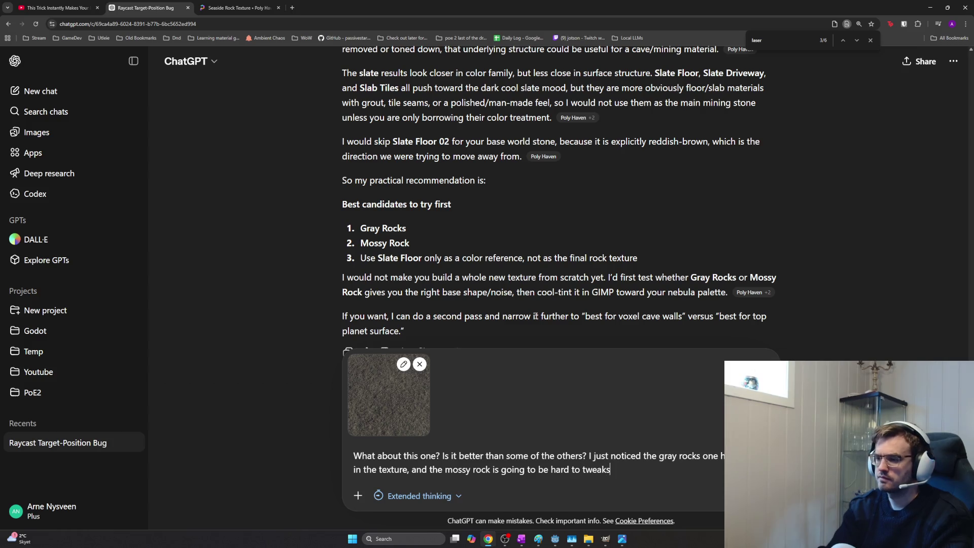
type("colors on sin")
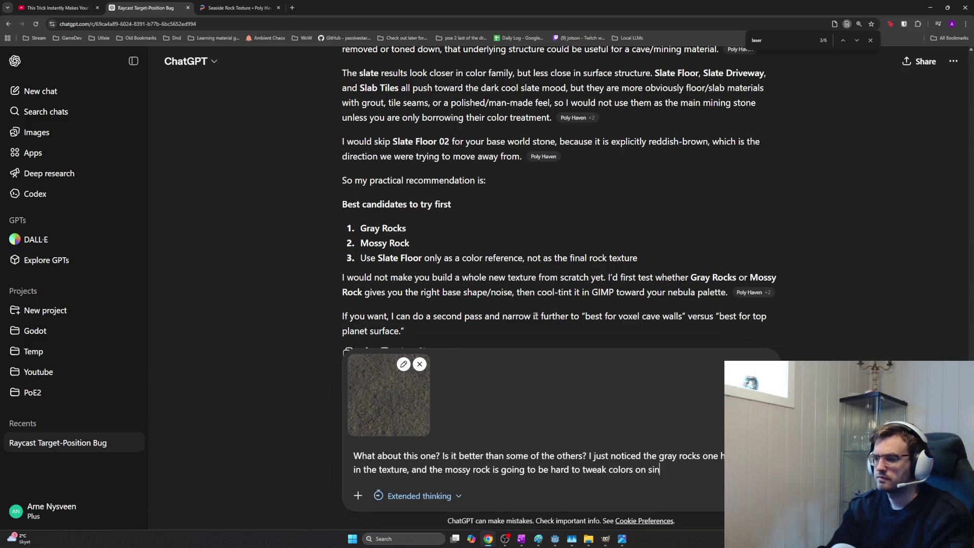
type("fferen")
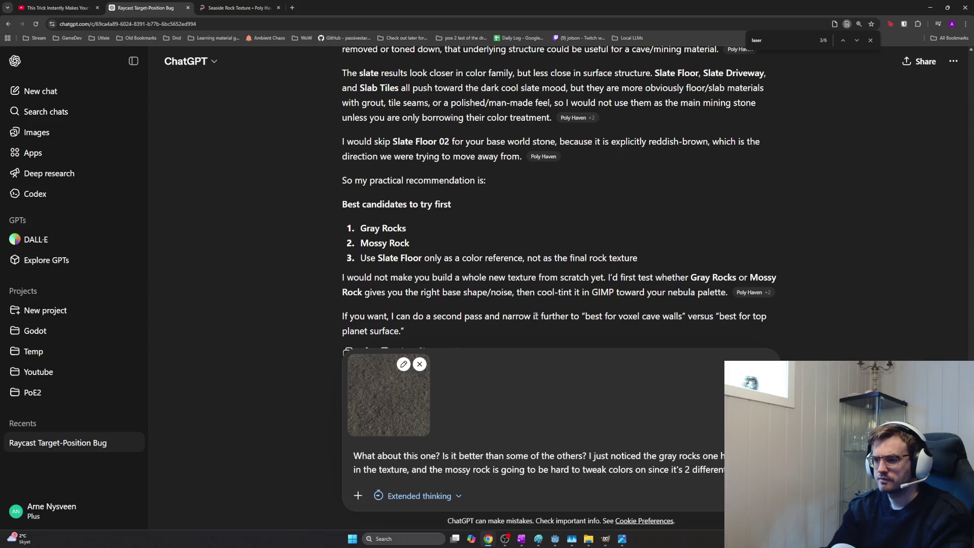
key("Return")
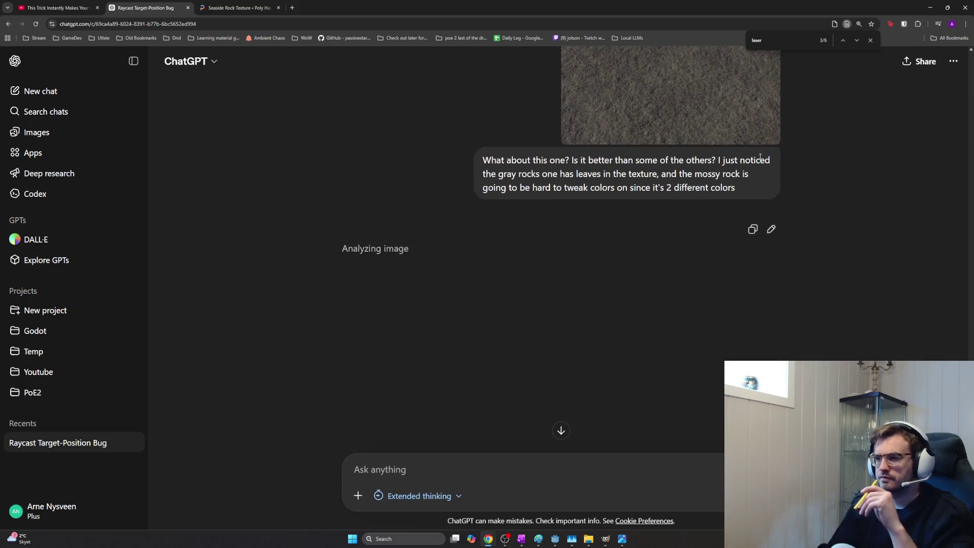
Download the 1K Seaside Rock texture from Poly Haven and bring up the stone folder in File Explorer.
left_click(258, 4)
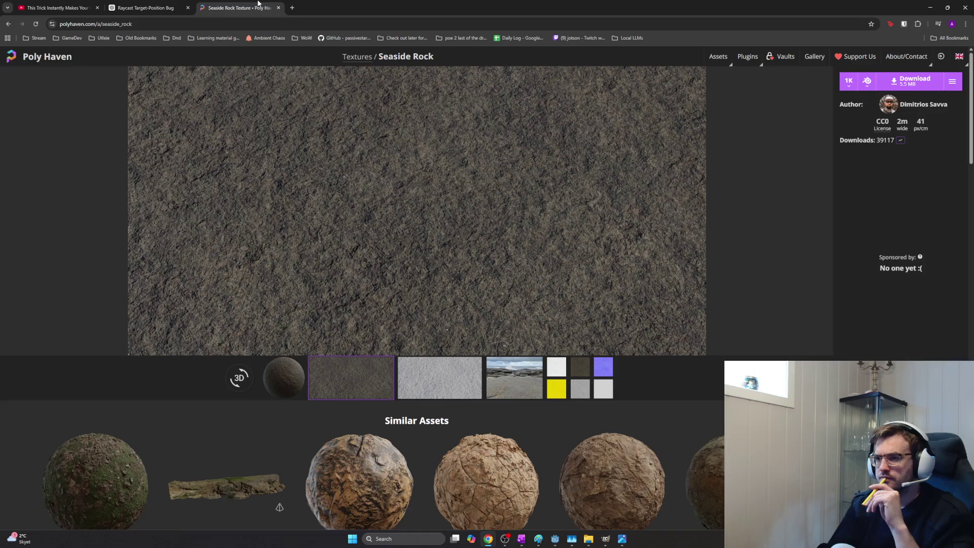
left_click(918, 82)
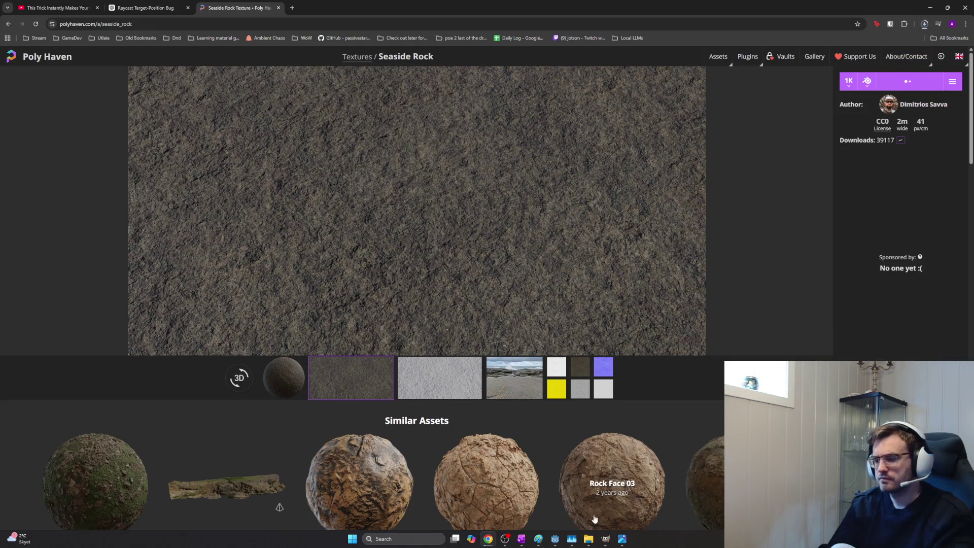
left_click(588, 539)
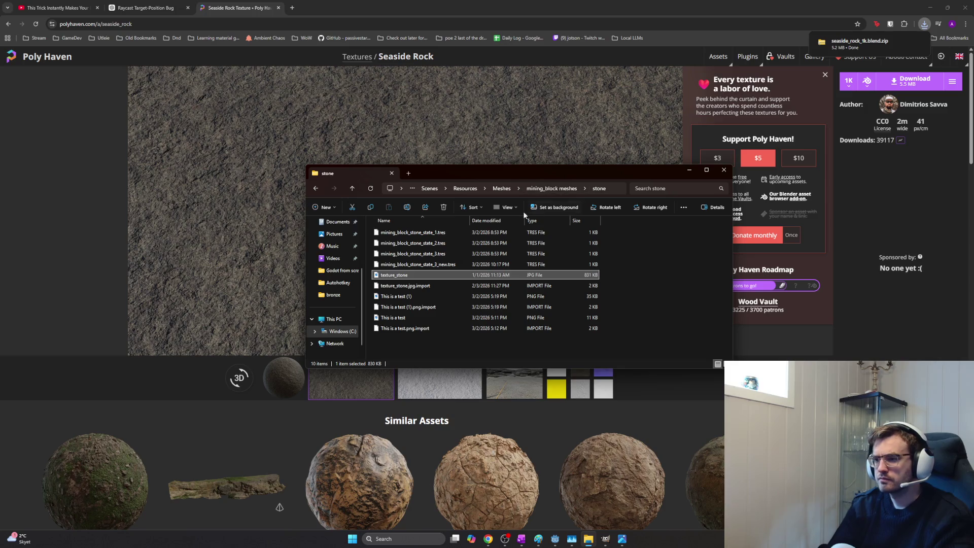
right_click(640, 258)
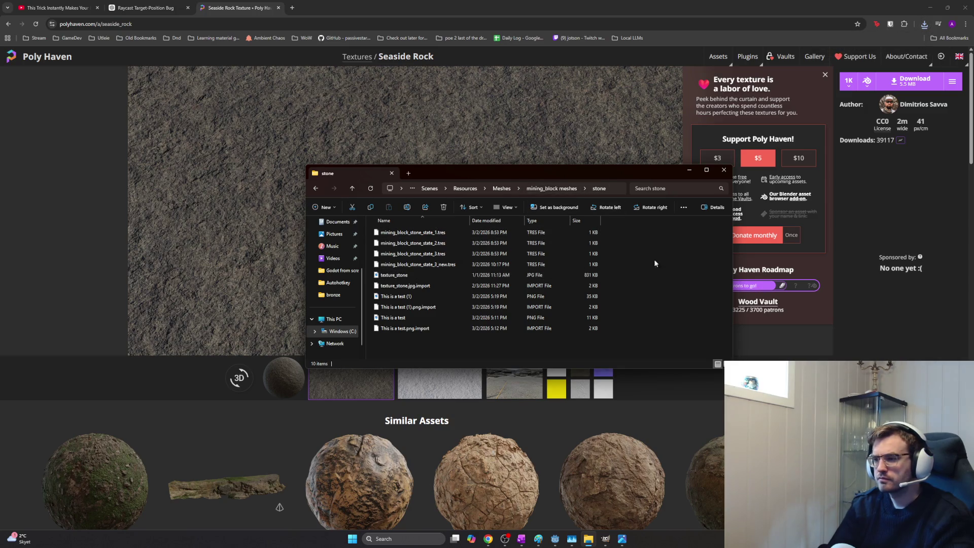
Create a new folder named Stone V2 inside the stone folder and open it.
mouse_move(688, 313)
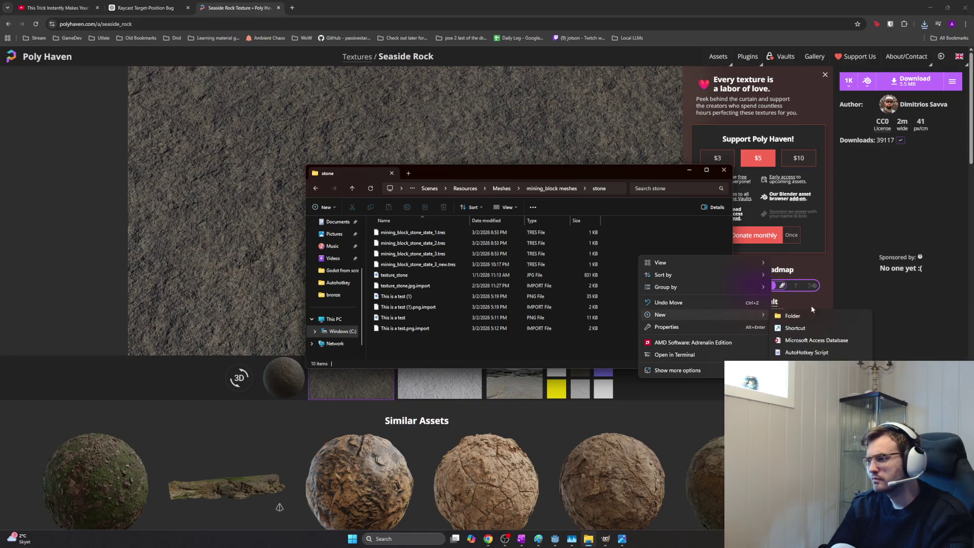
left_click(810, 307)
type("s")
type("one V2")
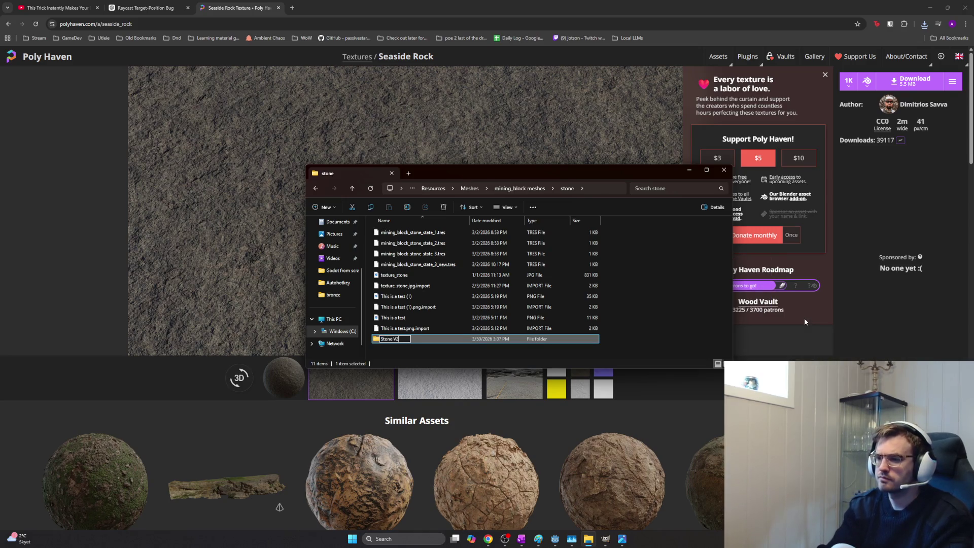
key("Return")
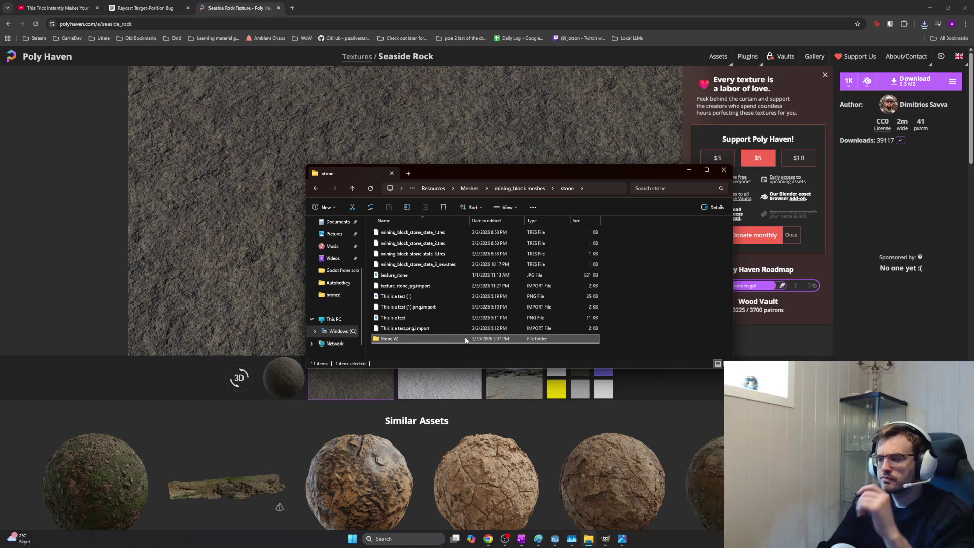
double_click(392, 339)
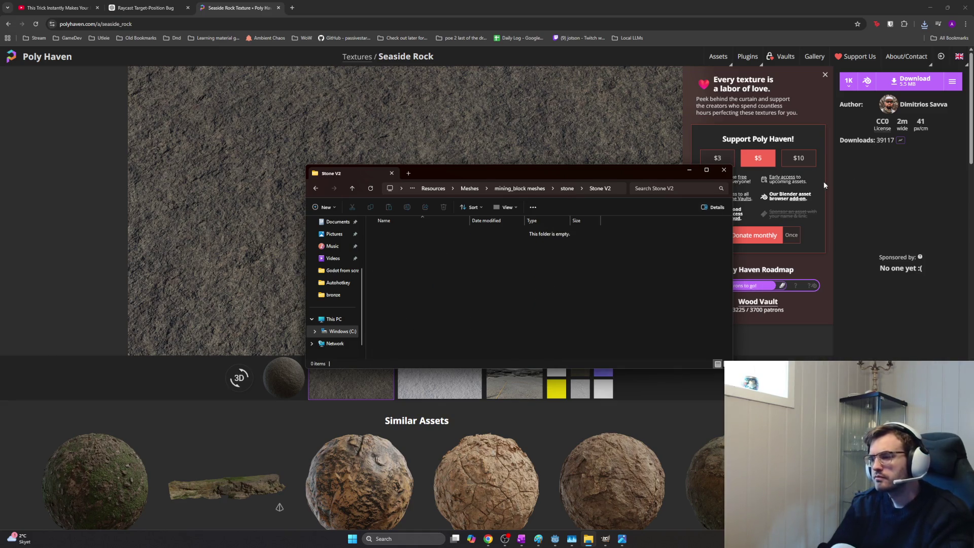
Move the seaside_rock_1k.blend zip from Downloads into Stone V2.
key("super+e")
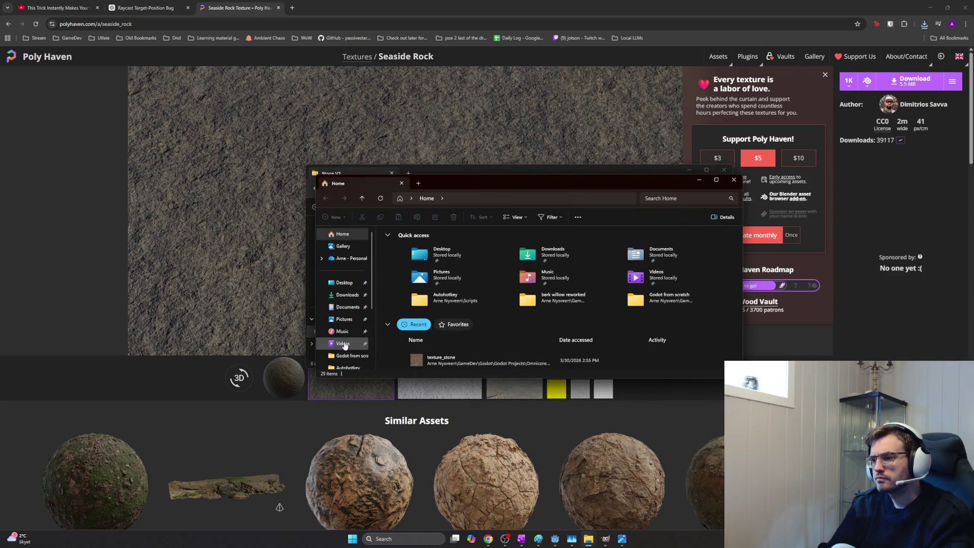
left_click(347, 295)
left_click_drag(479, 186, 766, 237)
right_click(695, 304)
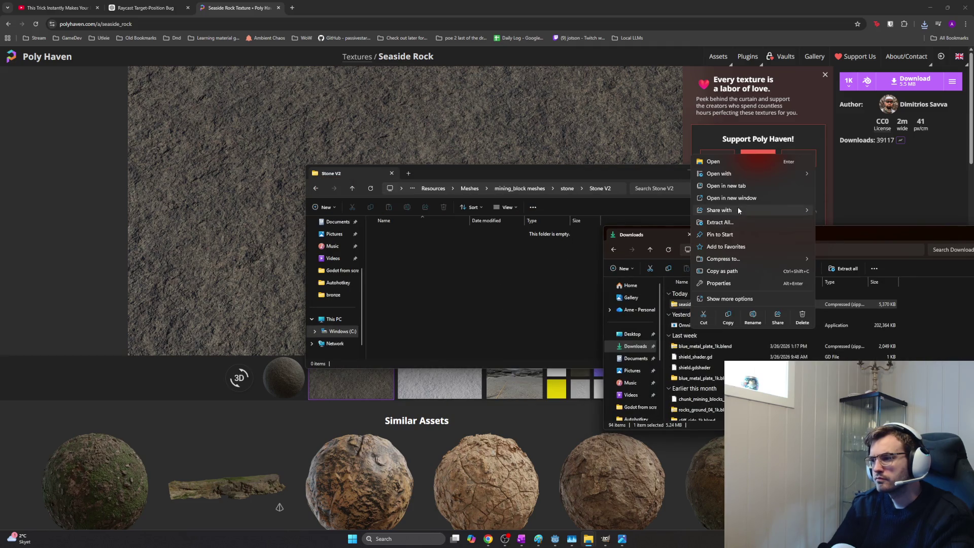
left_click(619, 413)
left_click(442, 266)
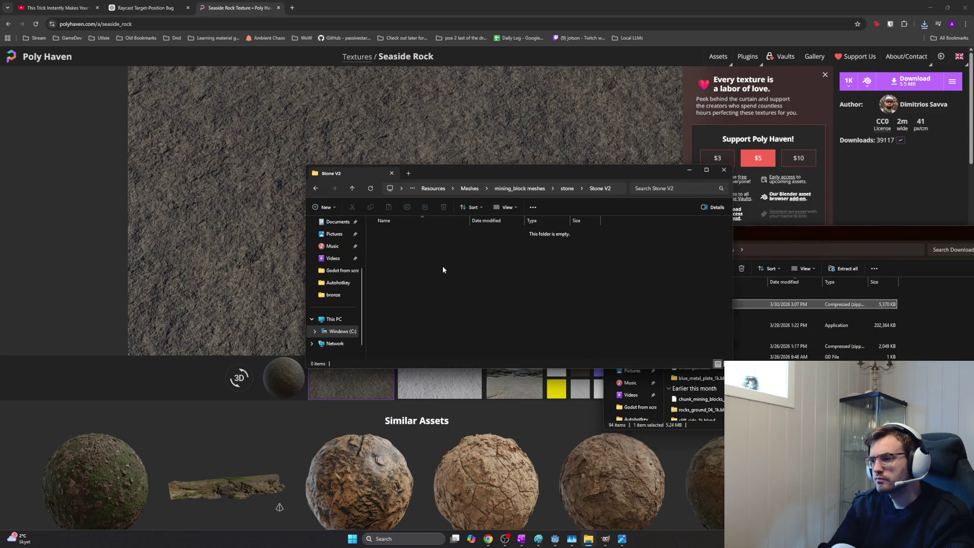
key("ctrl+v")
Extract the archive into Stone V2 and close the extra Explorer window.
right_click(420, 234)
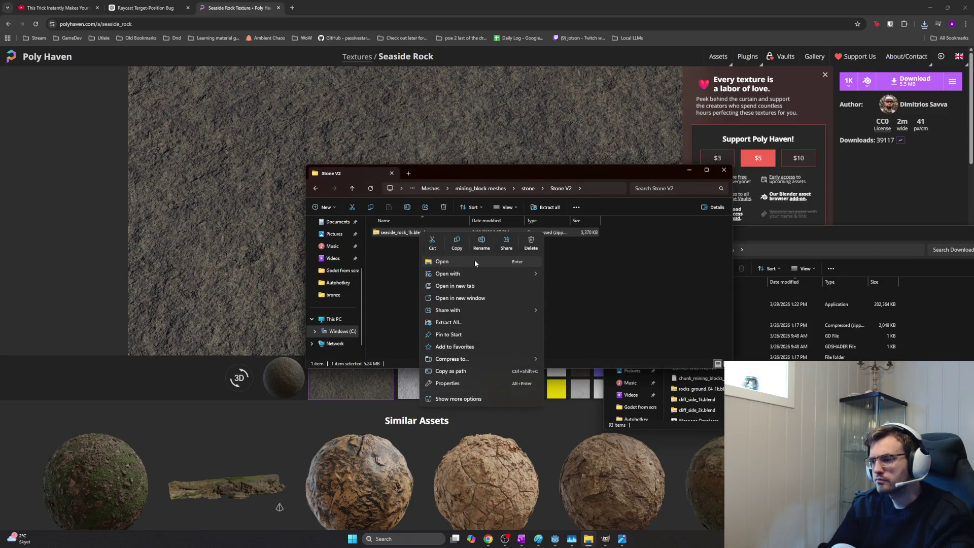
mouse_move(486, 271)
left_click(456, 322)
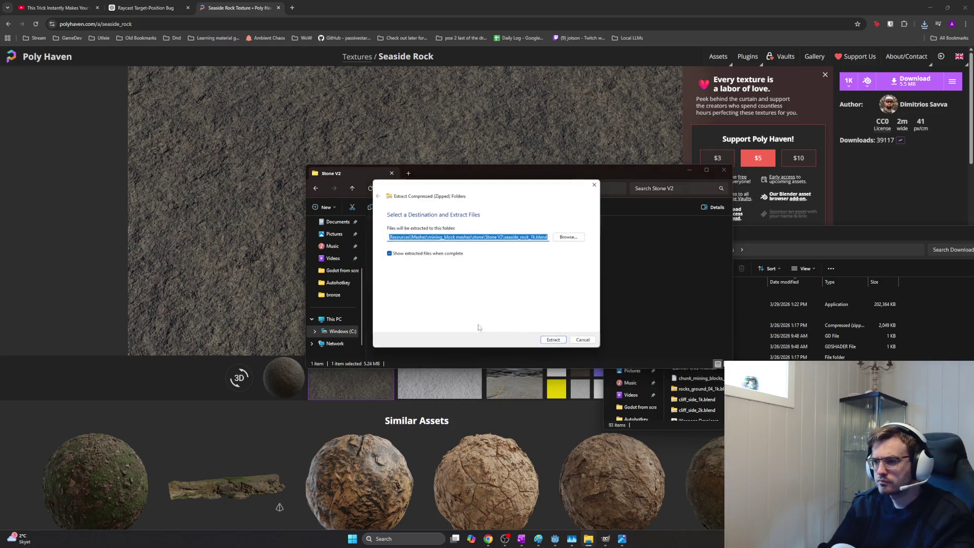
left_click(554, 342)
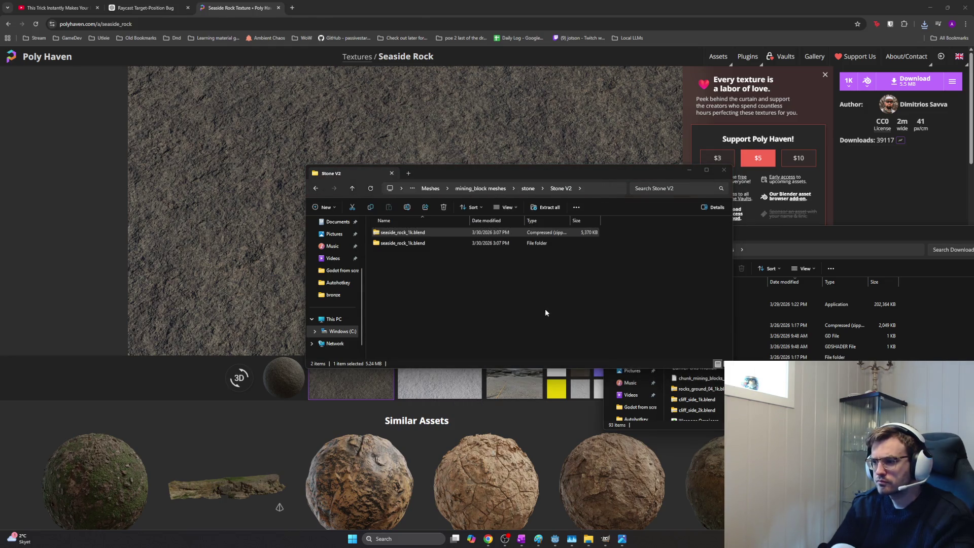
left_click(421, 5)
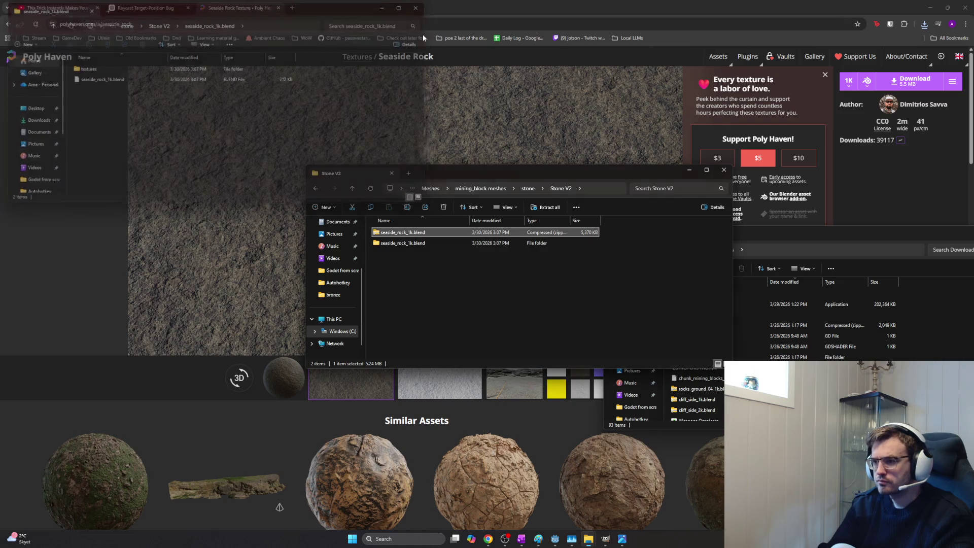
key("alt+Tab")
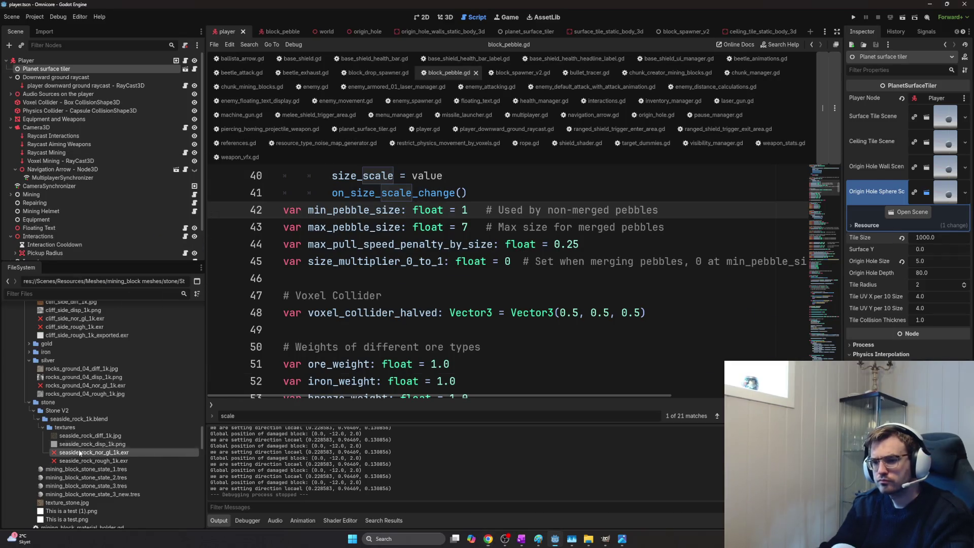
Open seaside_rock_nor_gl_1k from the Stone V2 textures folder in GIMP.
key("alt+Tab")
key("Tab")
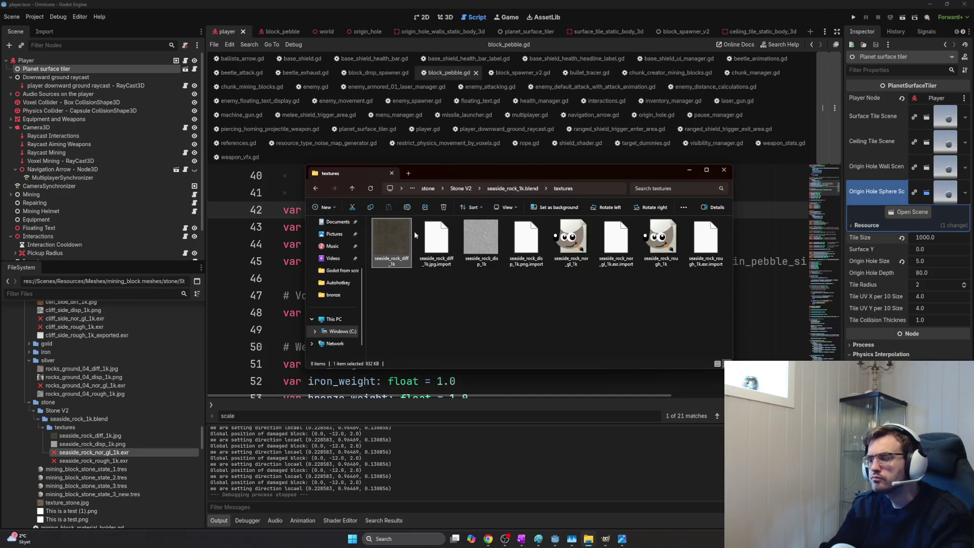
double_click(569, 243)
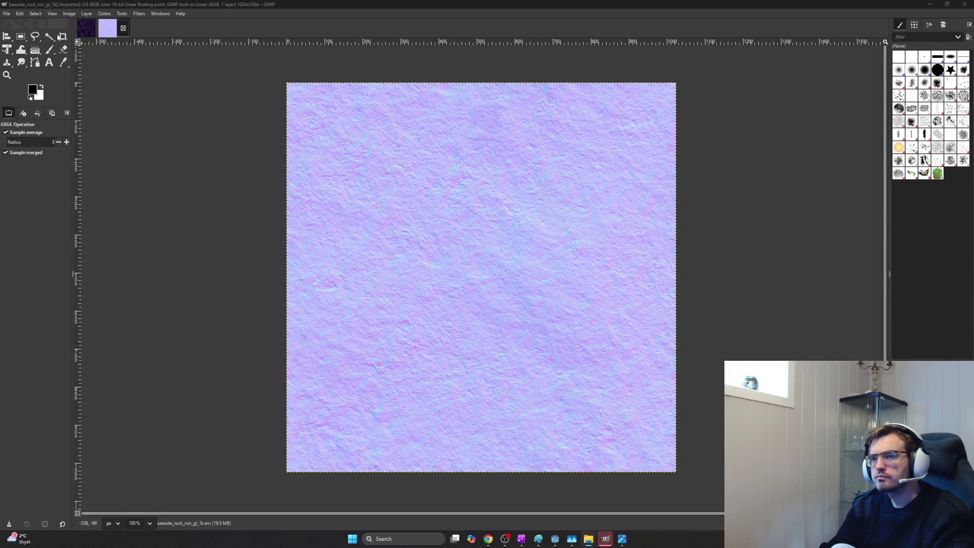
Export the normal map from GIMP under the name seaside_rock_nor_gl_1k_exported.exr.
left_click(7, 14)
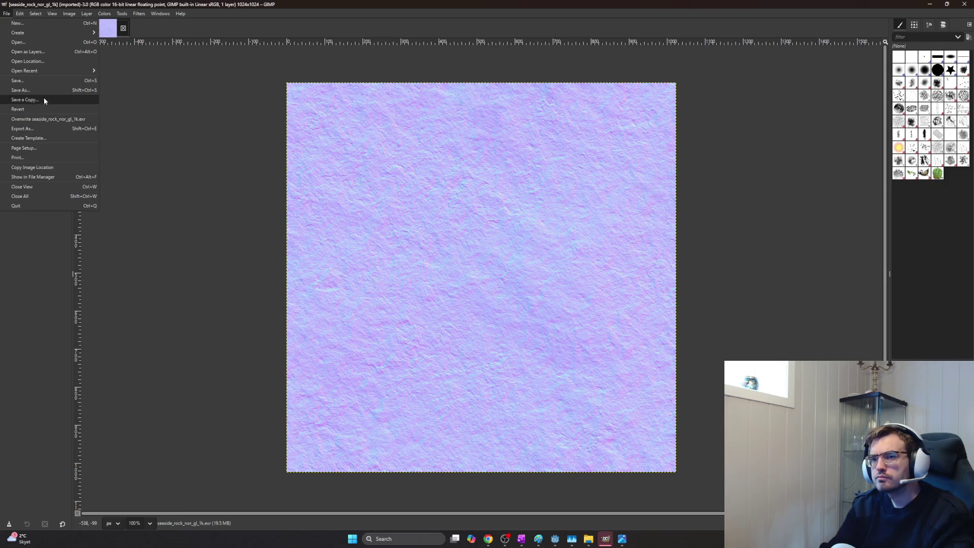
left_click(66, 125)
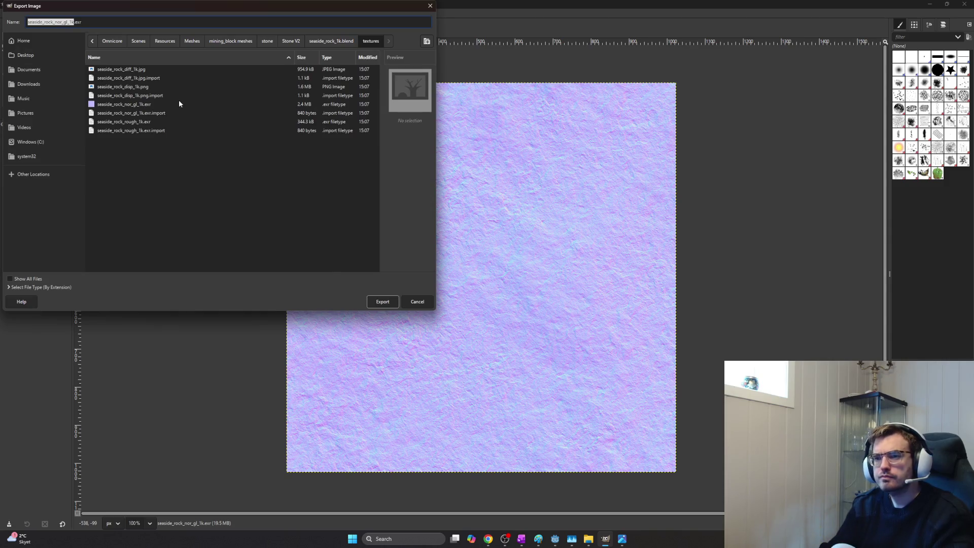
key("Right")
type("_expo")
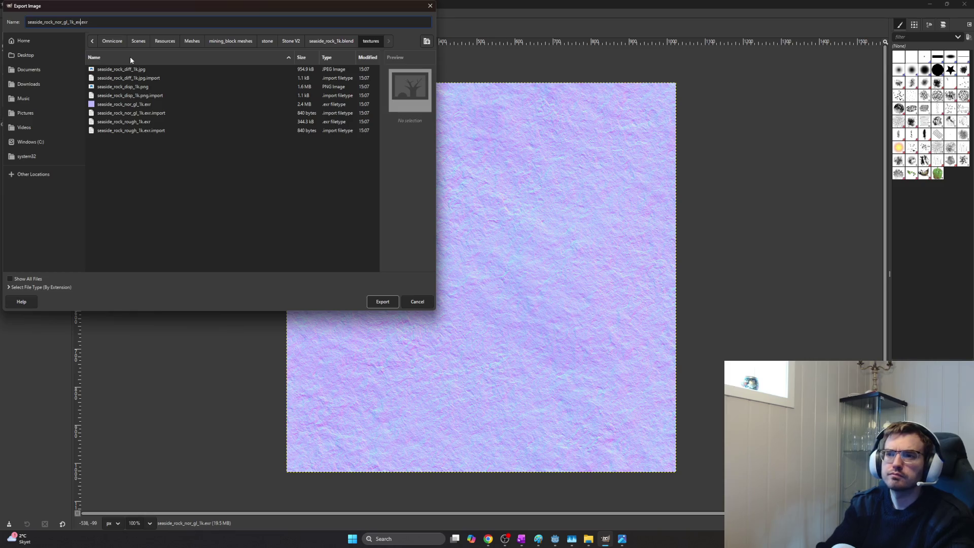
type("rted")
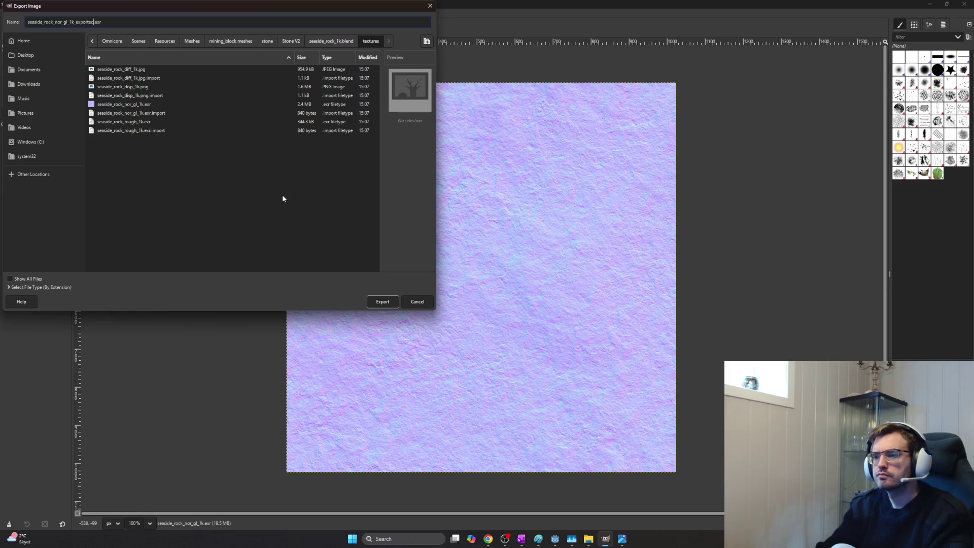
left_click(375, 303)
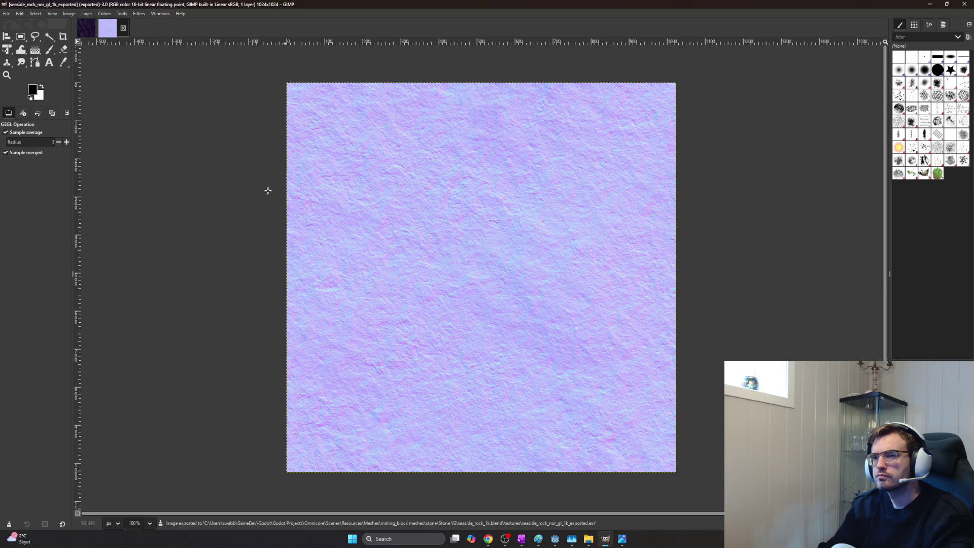
key("alt+Tab")
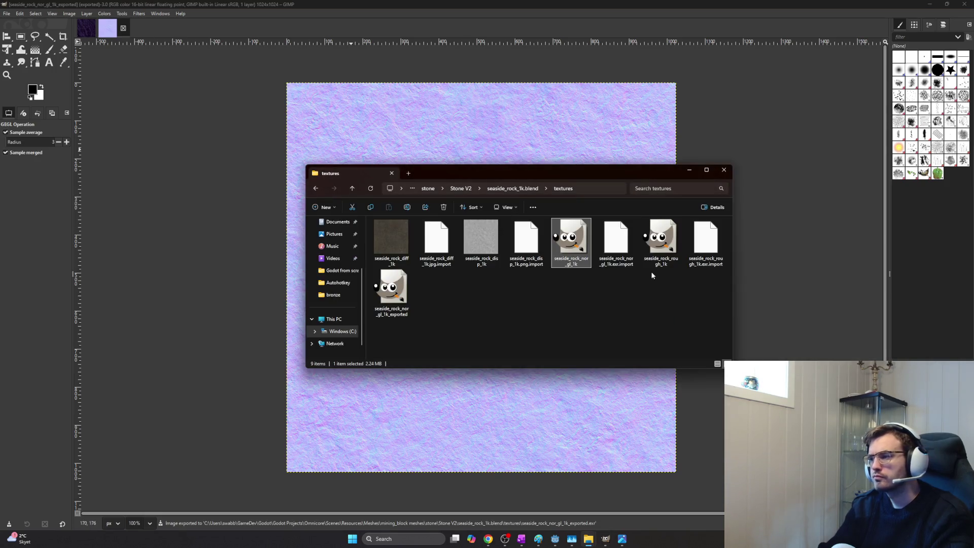
Open seaside_rock_rough_1k in GIMP and overwrite the original file.
double_click(659, 243)
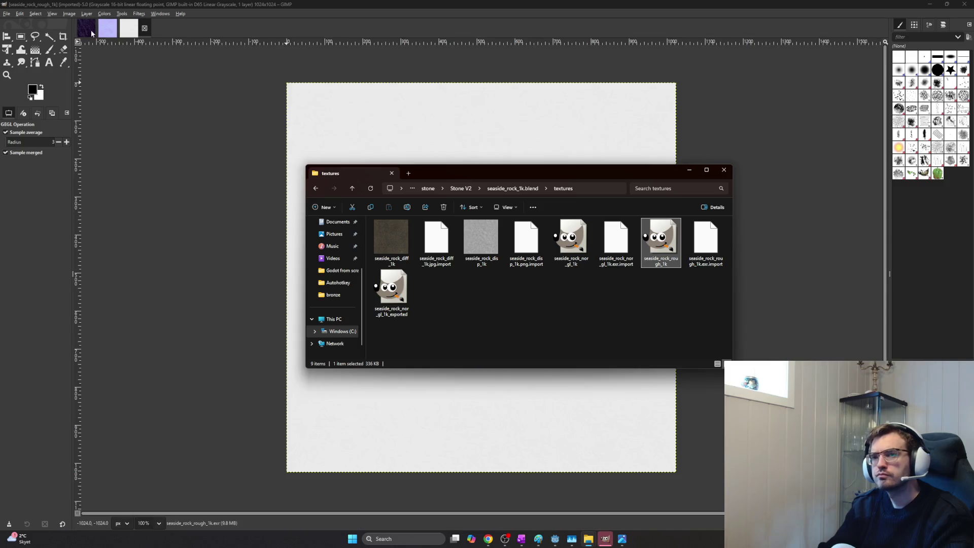
left_click(11, 13)
left_click(53, 123)
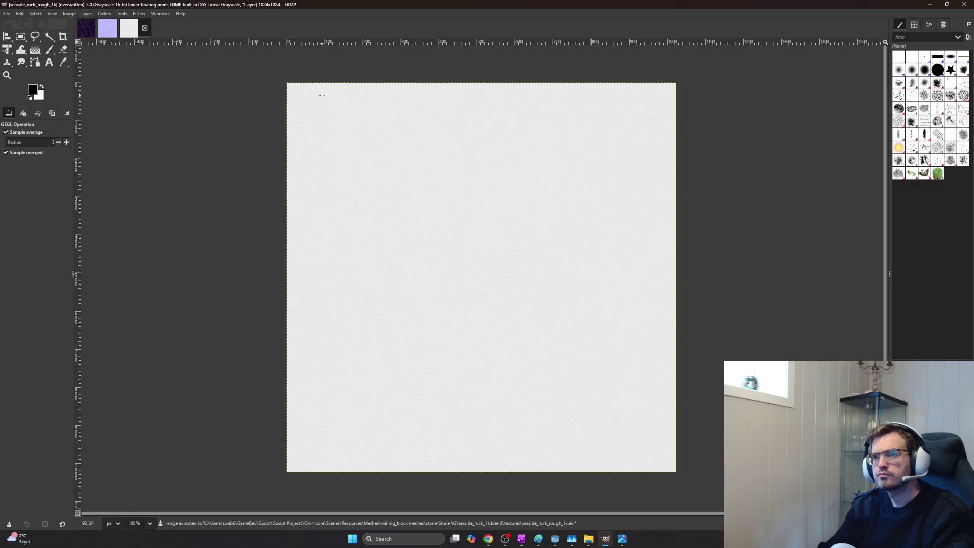
Export the roughness map as seaside_rock_rough_1k_exported.exr, then quit GIMP.
left_click(7, 13)
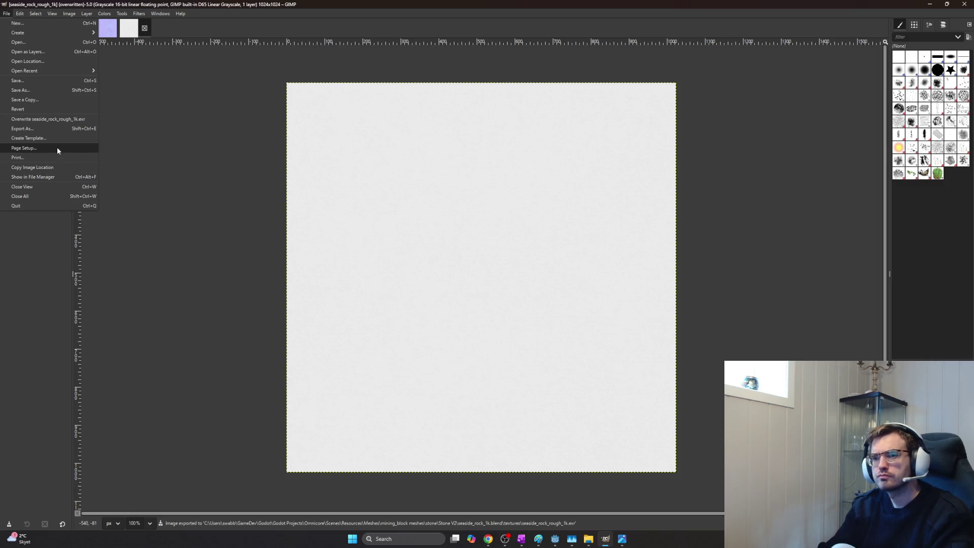
left_click(65, 130)
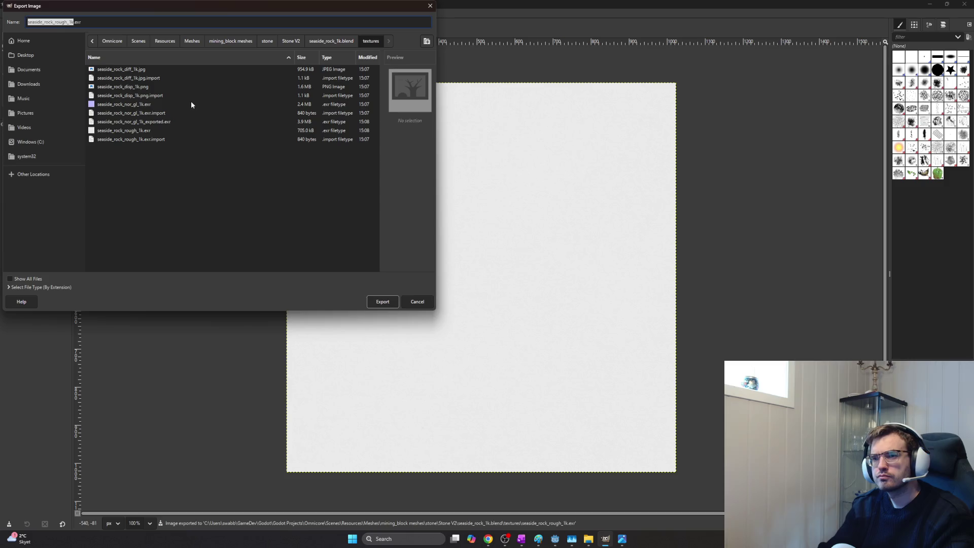
key("Right")
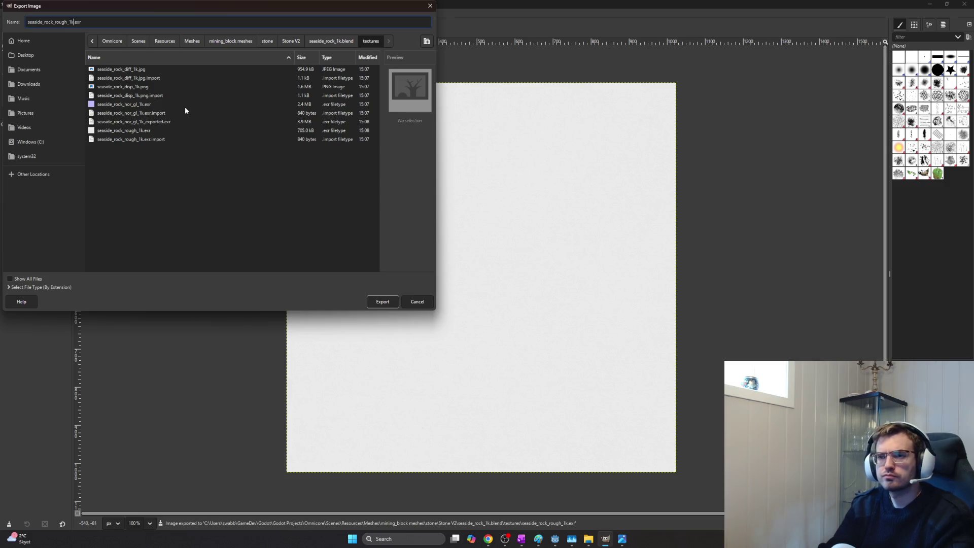
type("_exported")
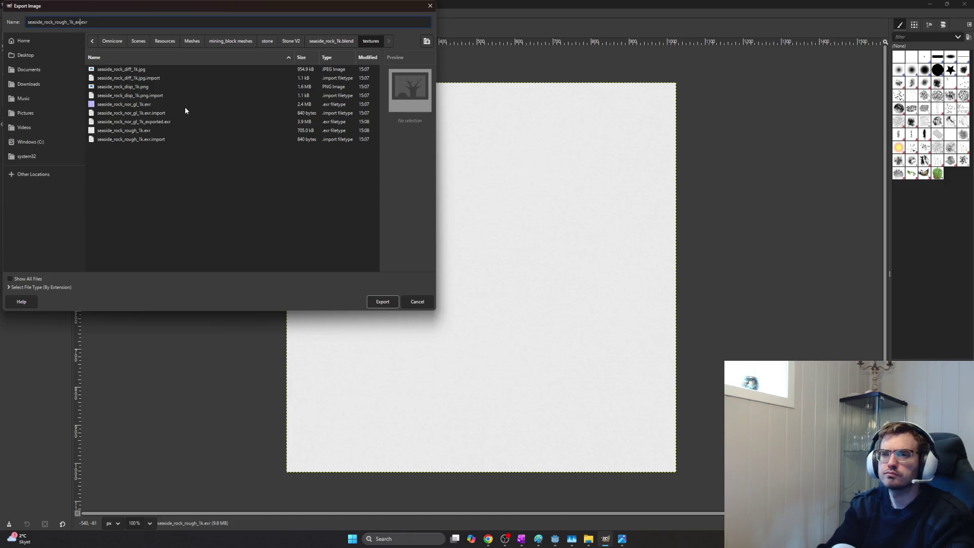
key("Return")
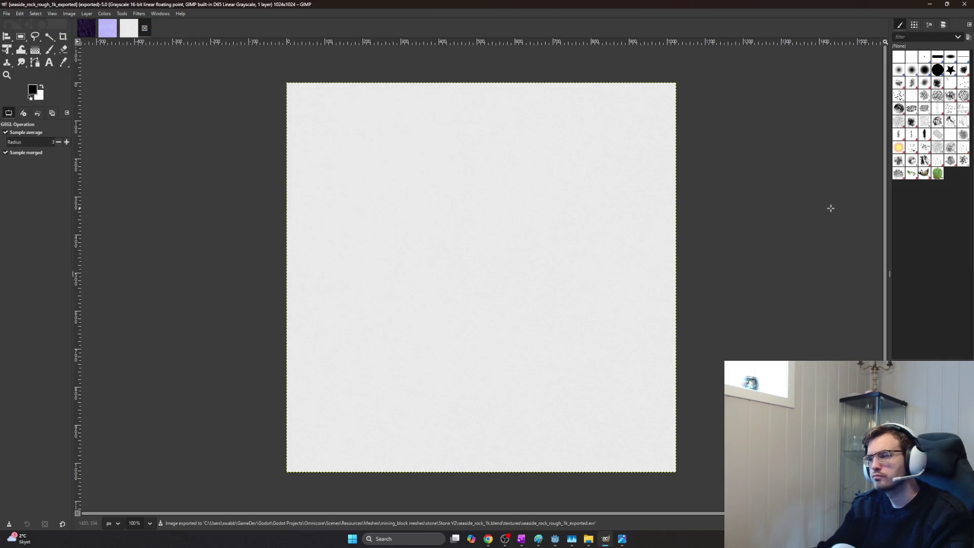
left_click(964, 4)
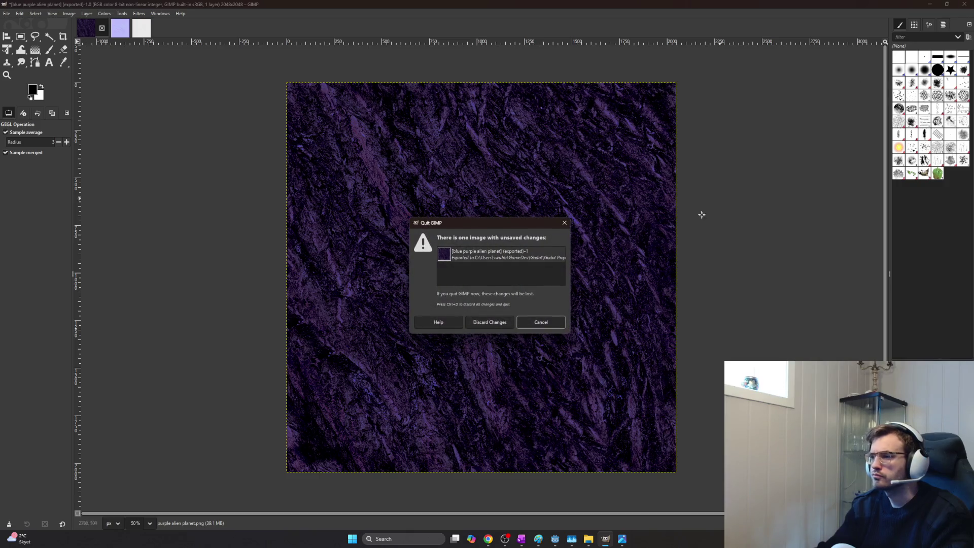
Quit GIMP, discarding the unsaved changes.
left_click(552, 323)
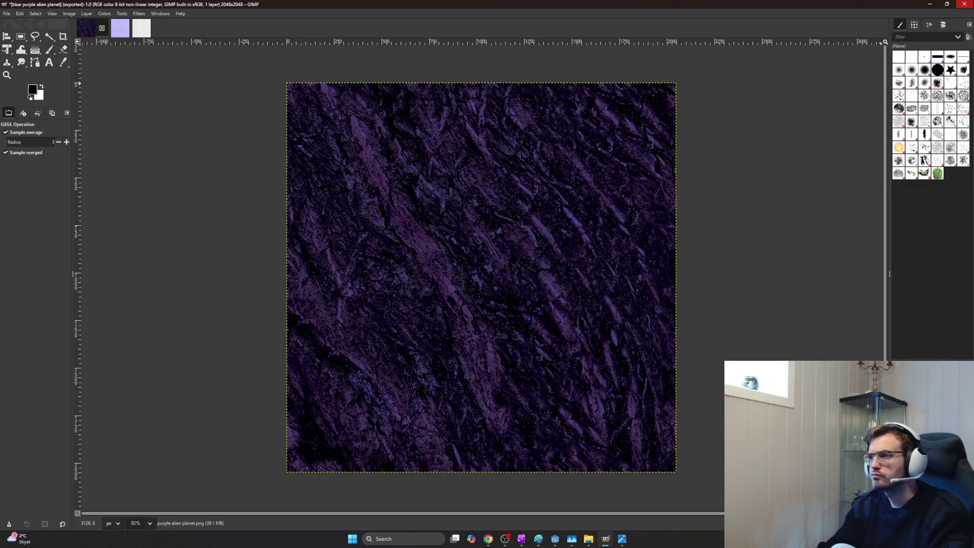
left_click(964, 4)
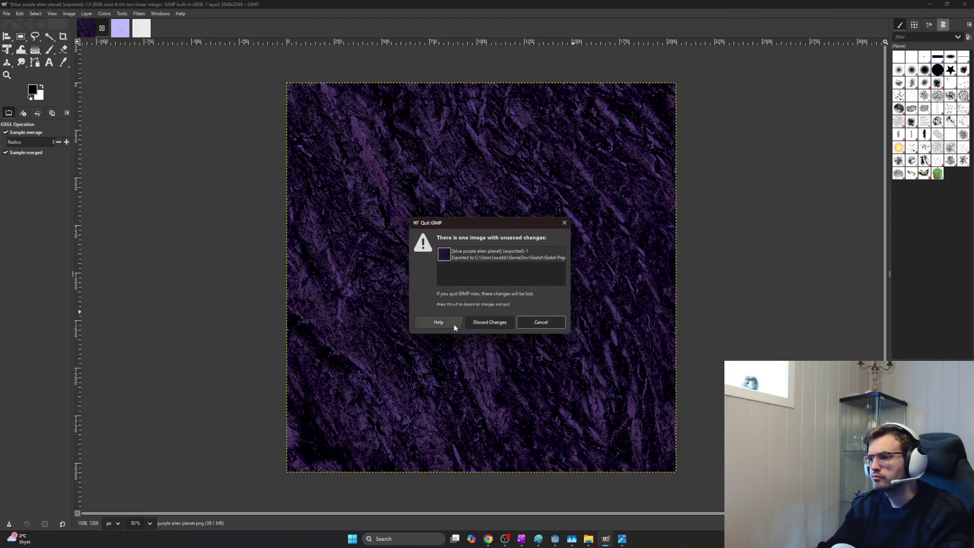
left_click(505, 323)
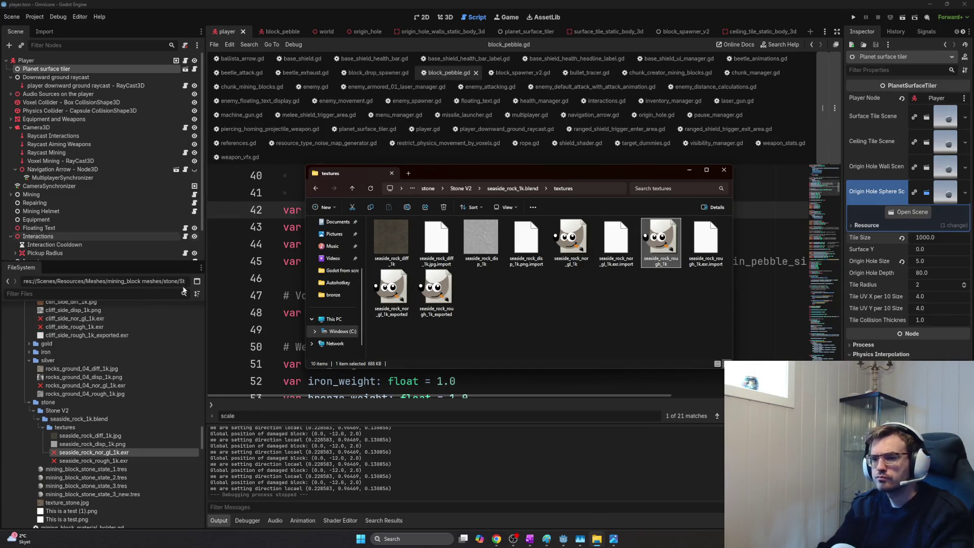
Select the original seaside_rock_nor_gl_1k.exr in the textures folder and open it in GIMP.
left_click(145, 453)
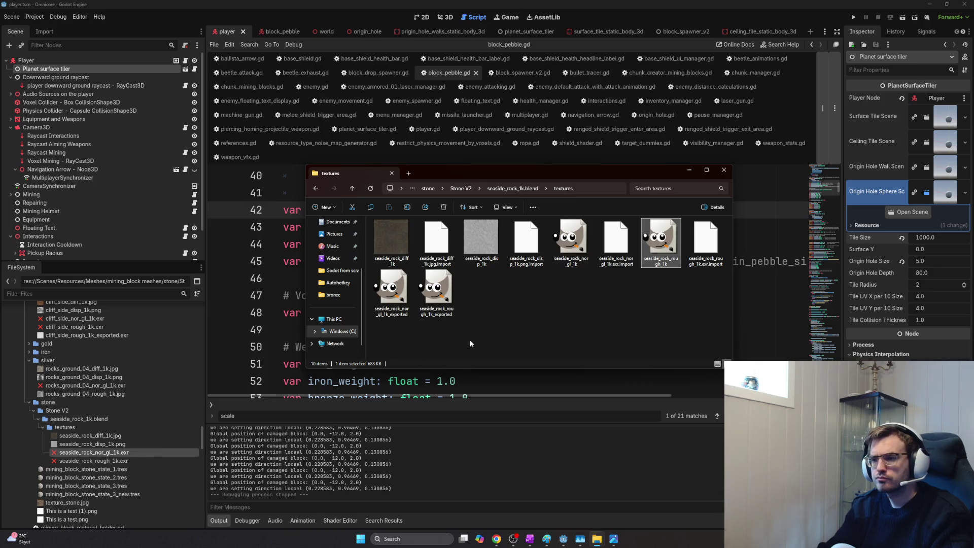
left_click(442, 300)
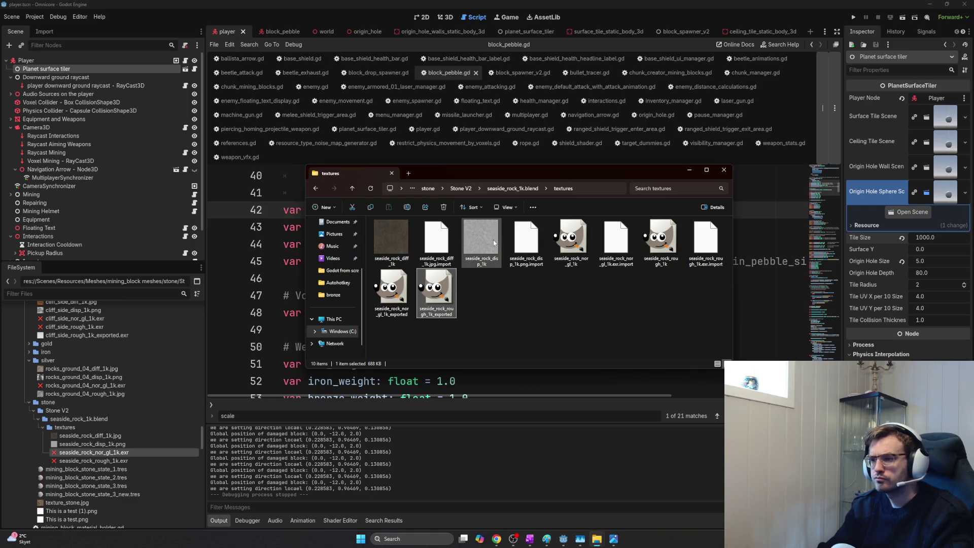
left_click(581, 244)
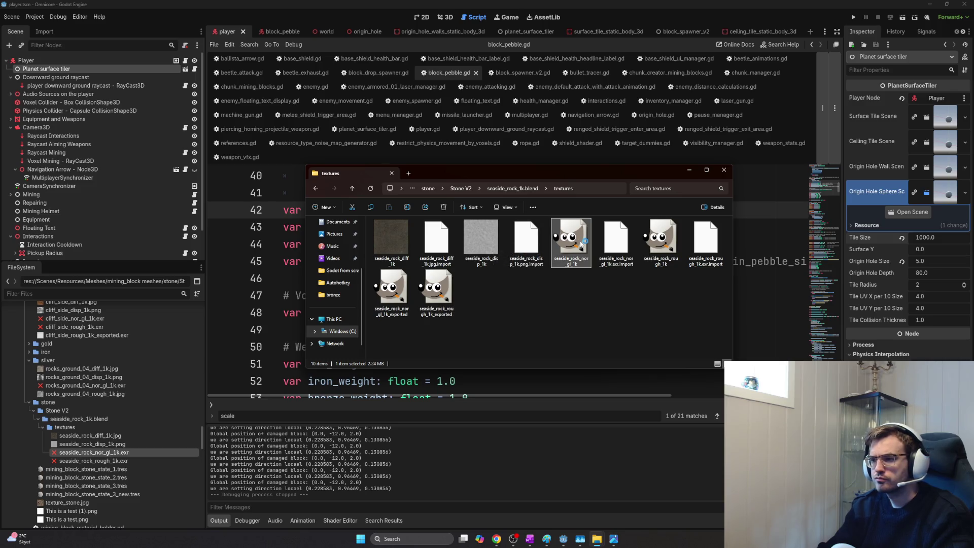
double_click(580, 244)
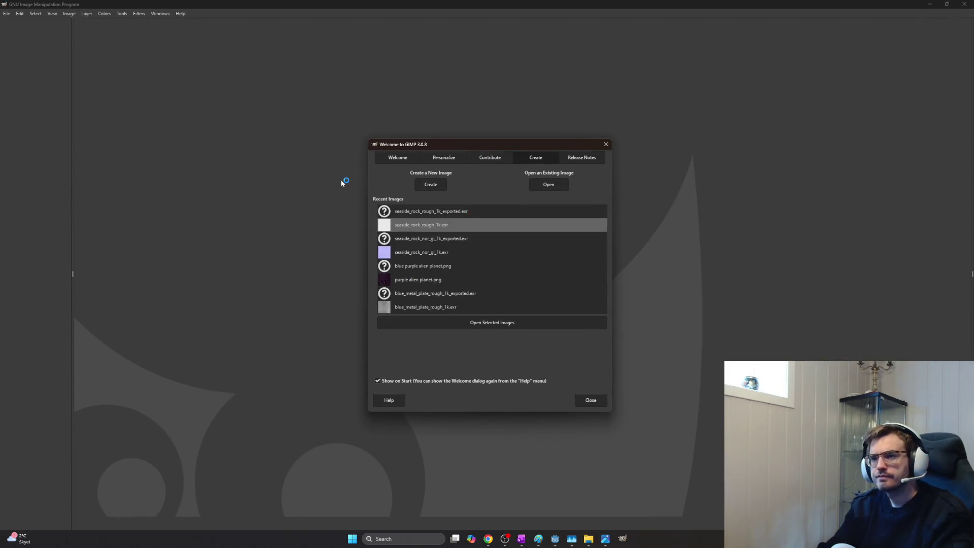
Close the Welcome dialog and try exporting the normal map with a .png extension.
left_click(606, 144)
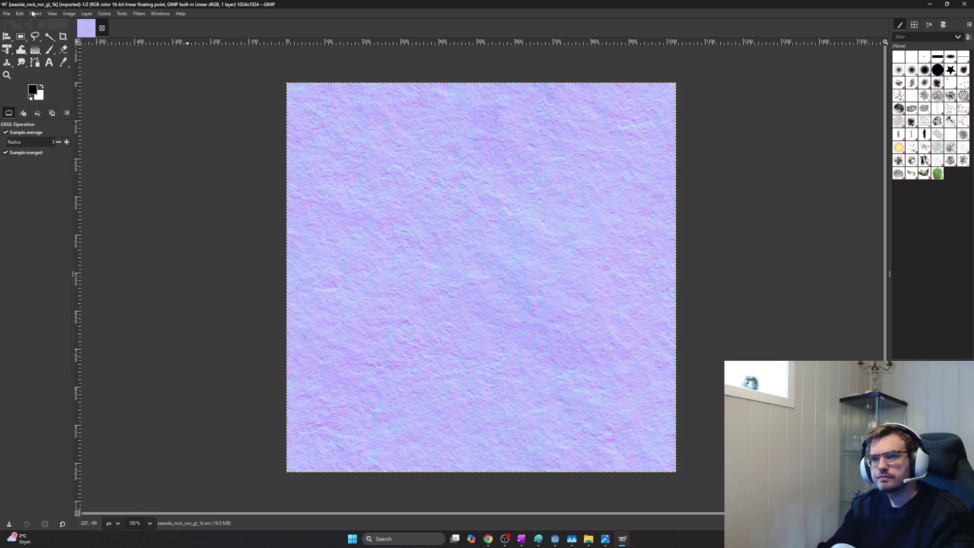
left_click(6, 14)
left_click(71, 133)
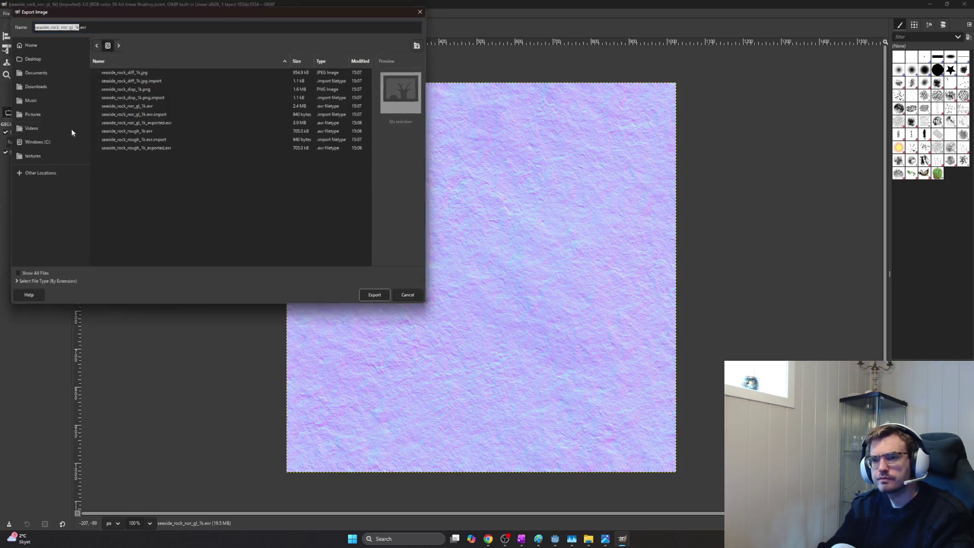
left_click(118, 25)
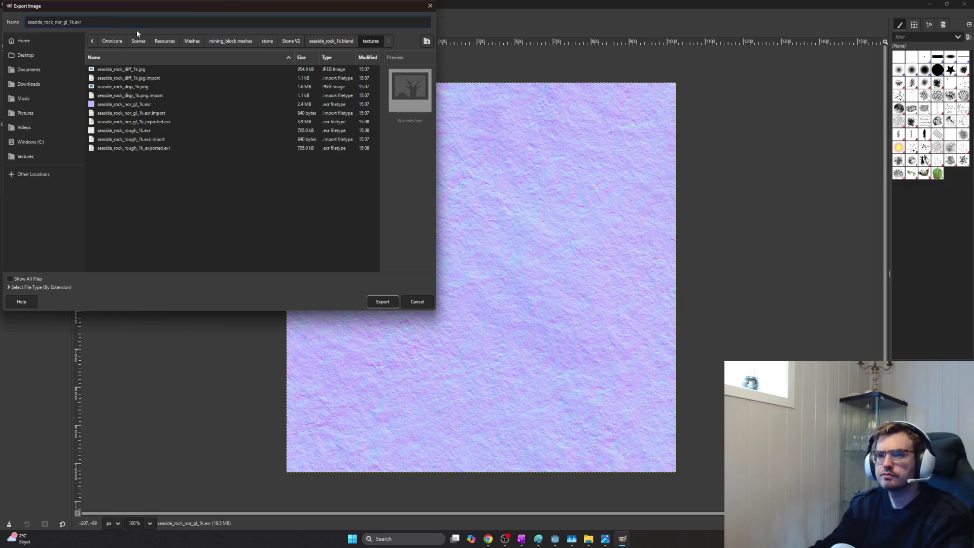
key("BackSpace")
key("BackSpace")
key("BackSpace")
type("png")
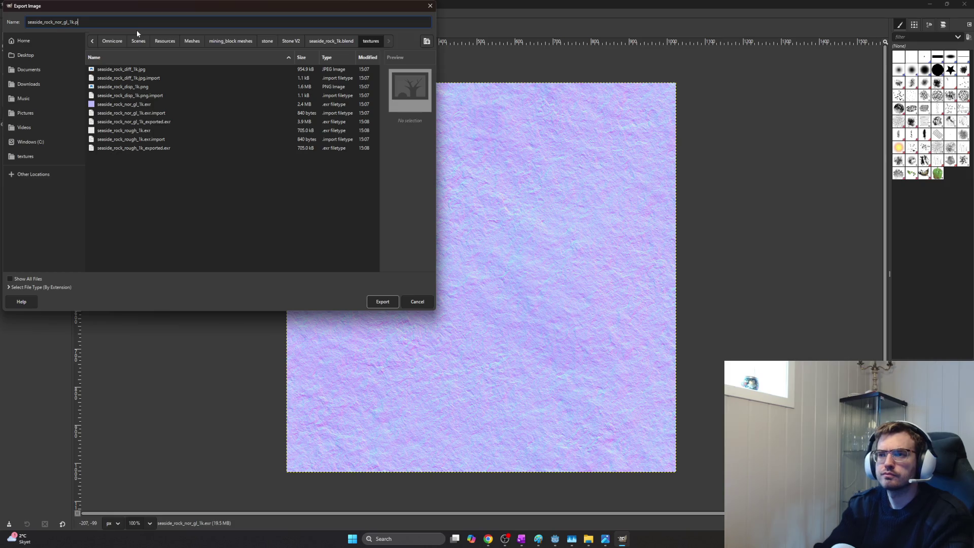
key("Return")
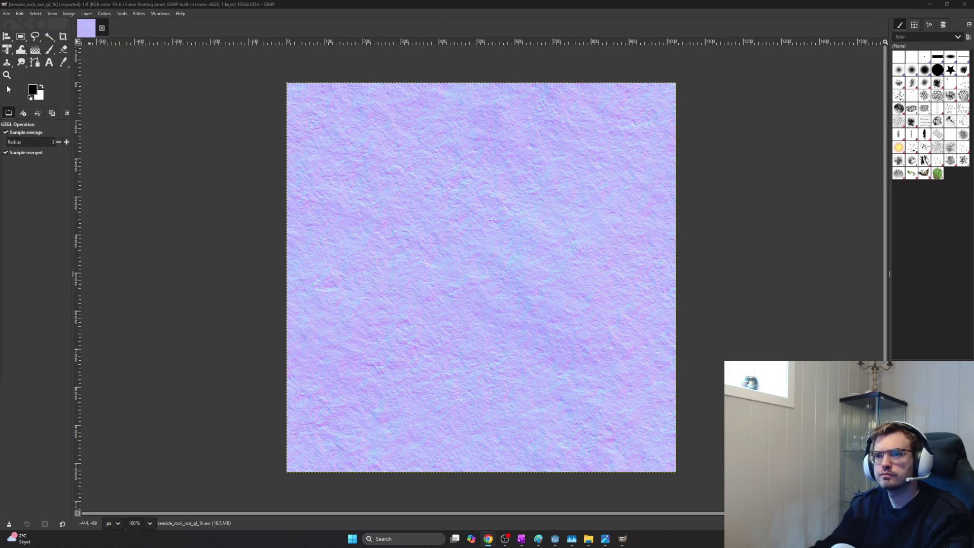
Reopen Export As and choose PNG as the export file type.
left_click(8, 14)
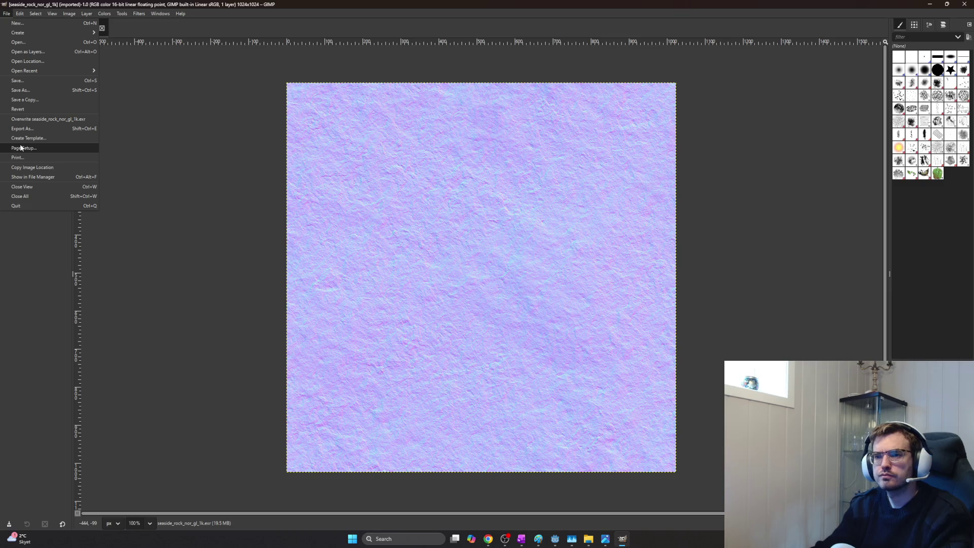
left_click(55, 131)
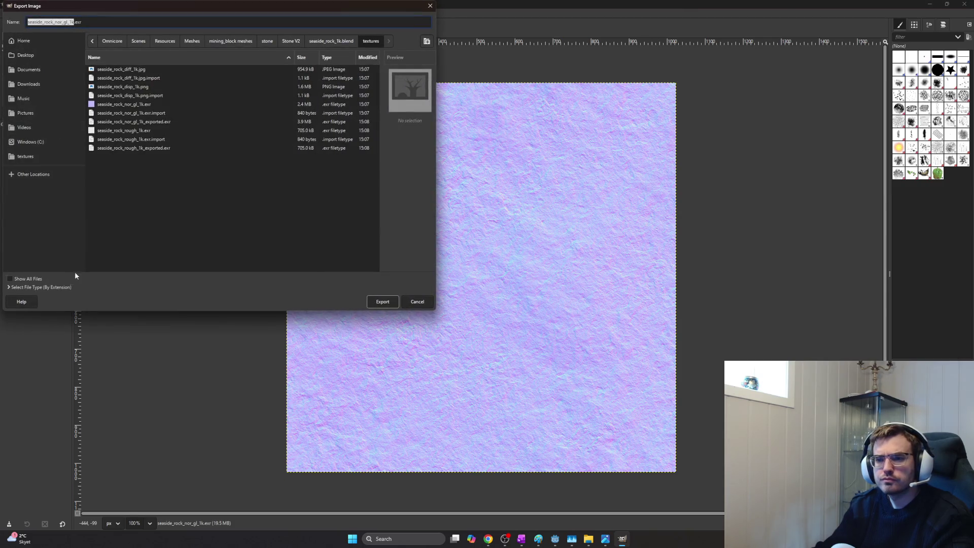
left_click(34, 279)
left_click(31, 287)
left_click(29, 203)
left_click(70, 251)
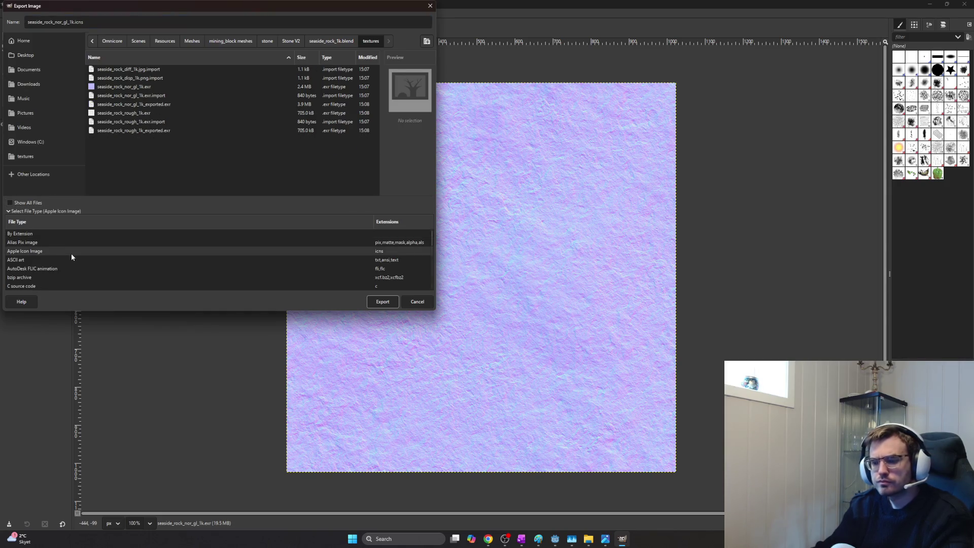
type("ppm")
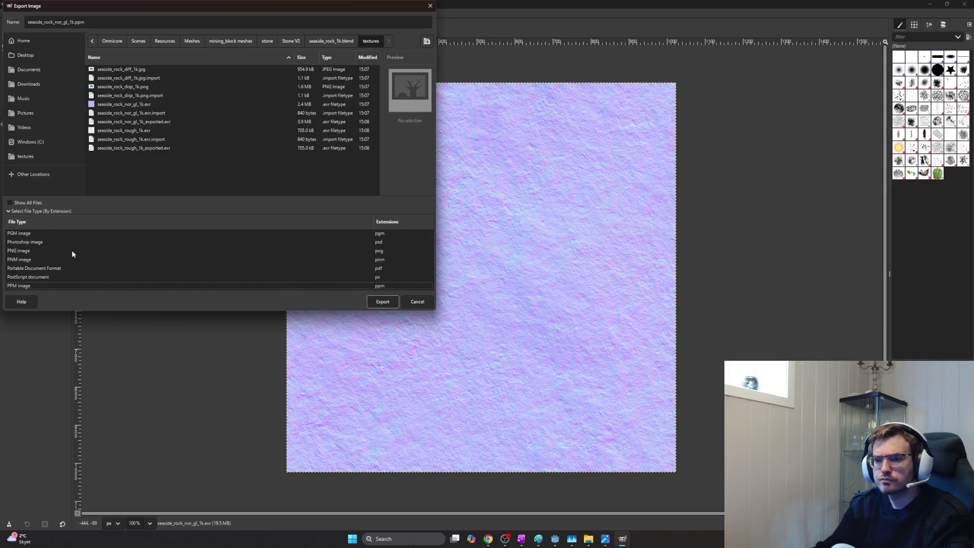
left_click(72, 250)
Name the file seaside_rock_nor_gl_1k_exported.png and export the normal map.
left_click(73, 26)
type("ex")
key("BackSpace")
key("BackSpace")
type("_exported")
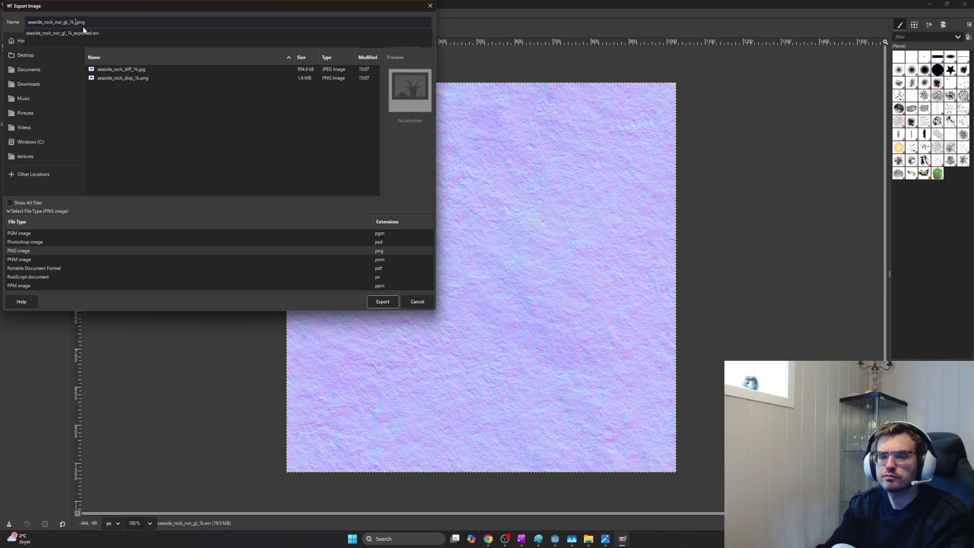
key("Return")
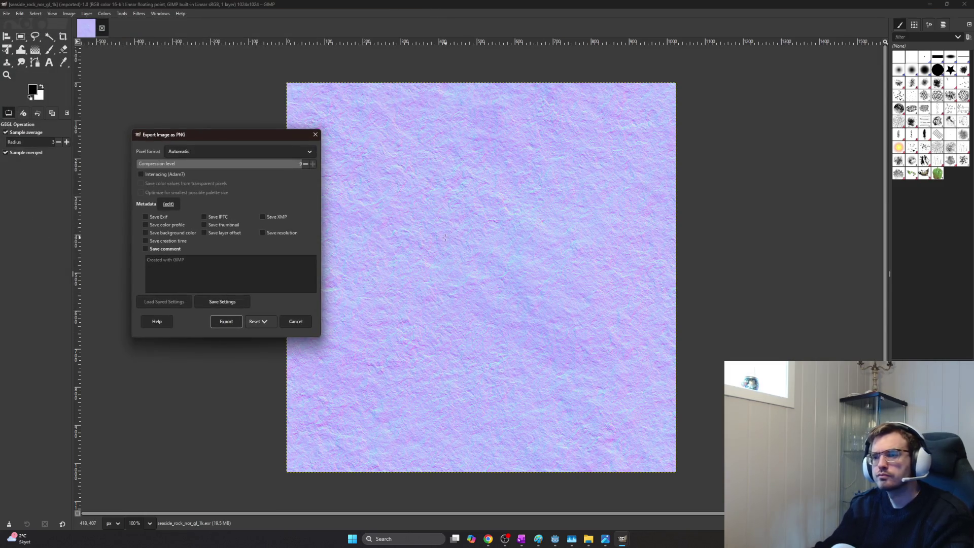
left_click(233, 323)
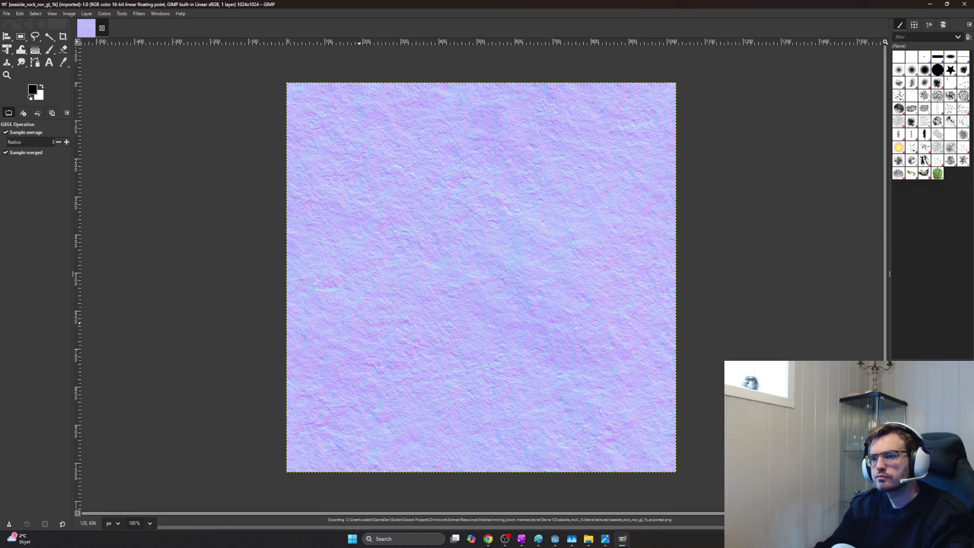
key("alt+Tab")
key("alt+Tab")
Open seaside_rock_rough_1k in GIMP and name its export seaside_rock_rough_1k_exported.
double_click(659, 244)
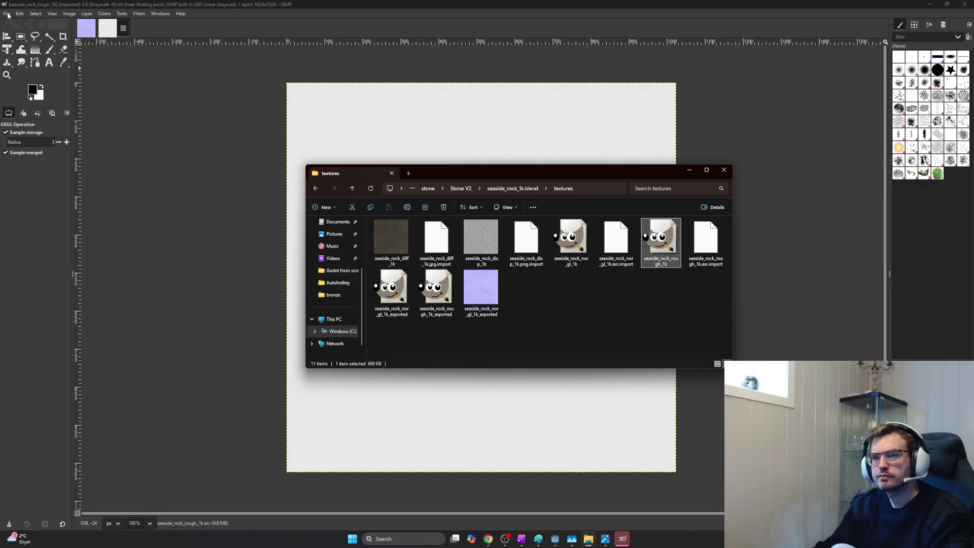
left_click(7, 14)
left_click(65, 128)
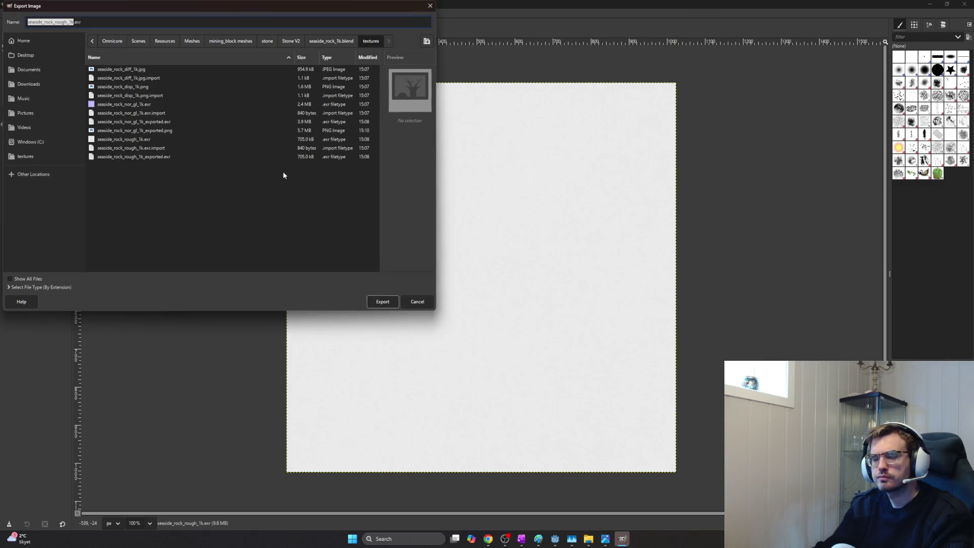
key("Right")
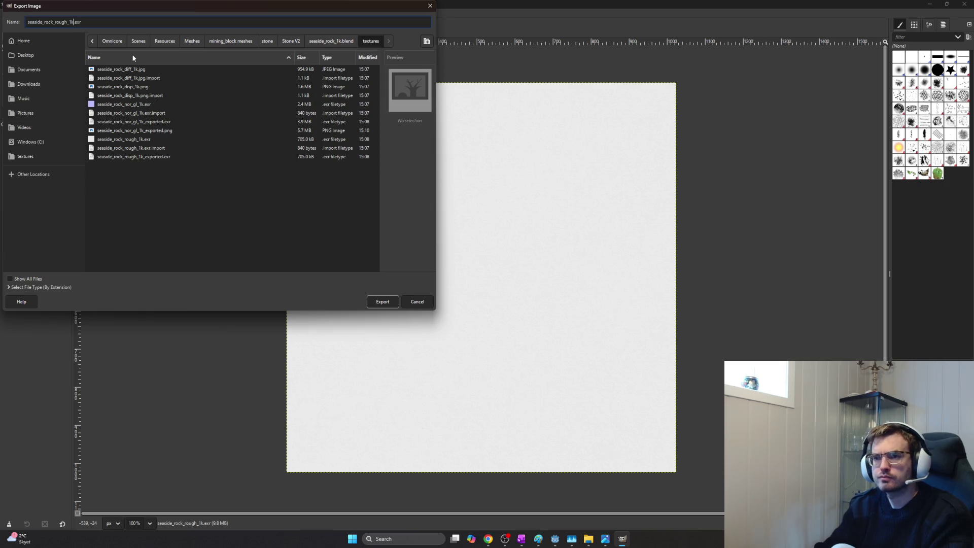
type("_")
type("exported")
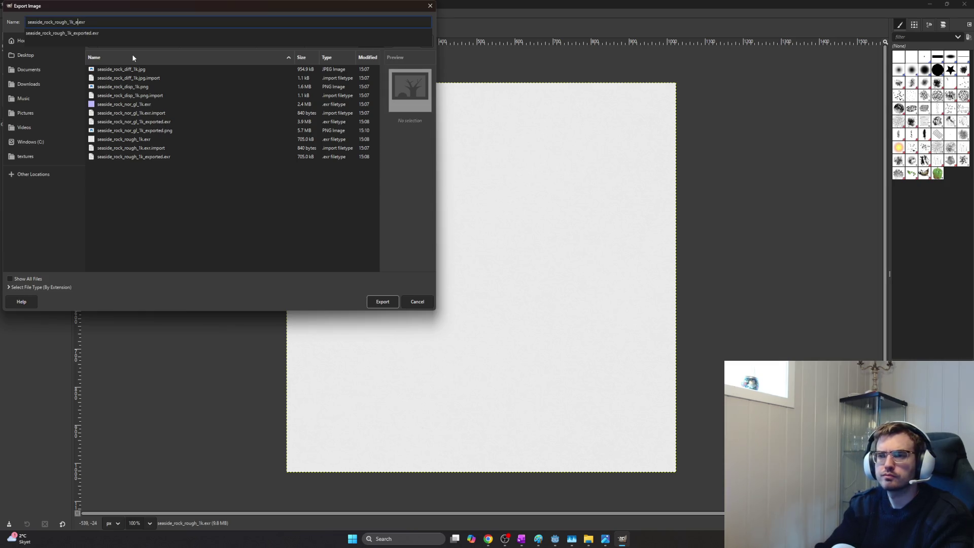
Choose PNG format and export the roughness map, then minimize GIMP.
left_click(32, 287)
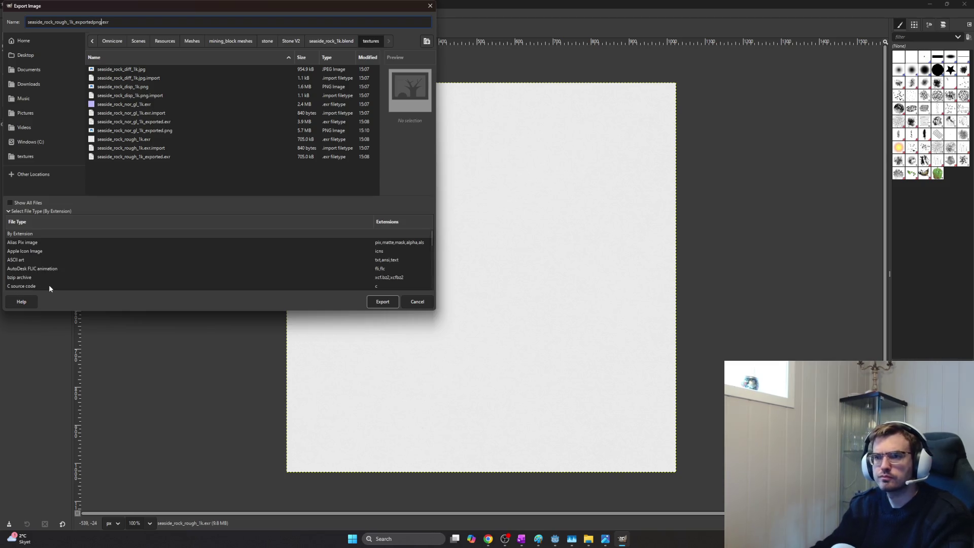
left_click(81, 260)
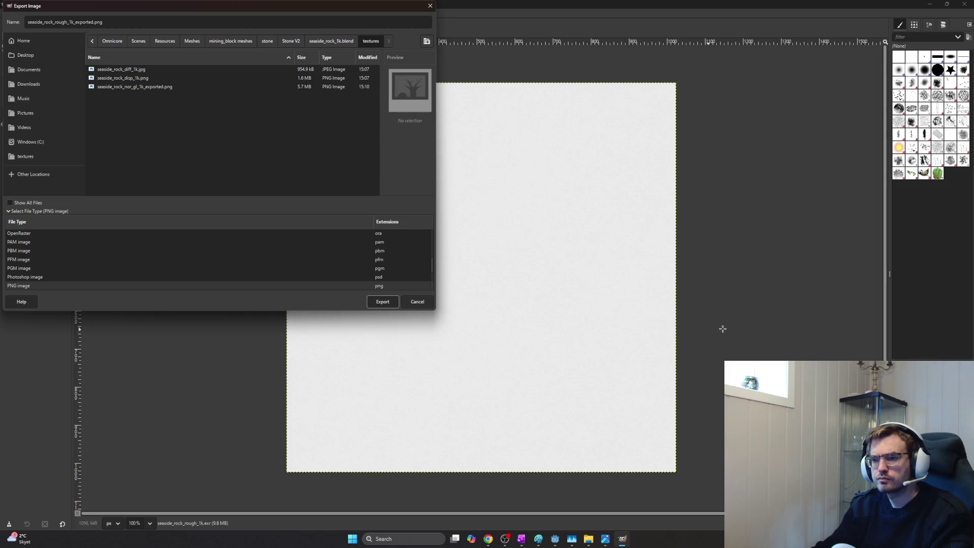
left_click(381, 301)
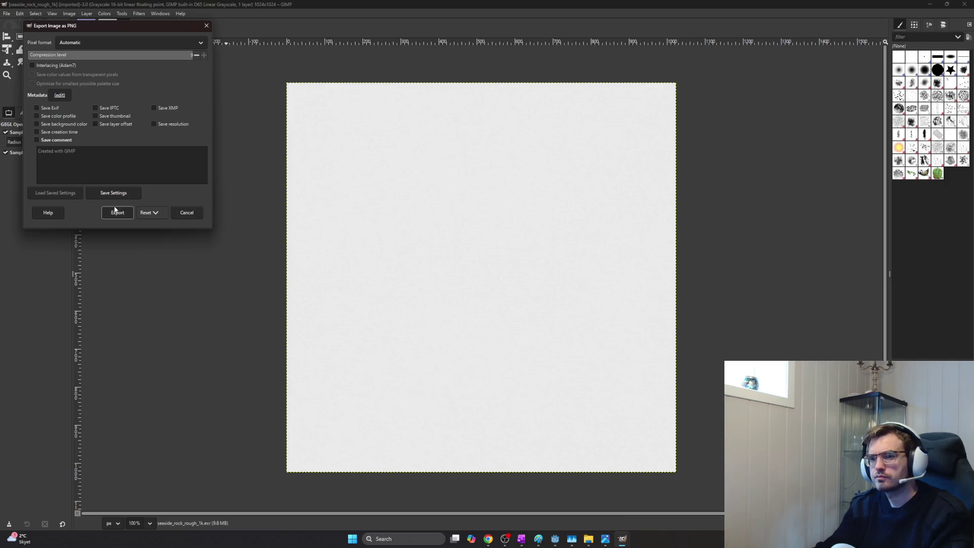
left_click(116, 211)
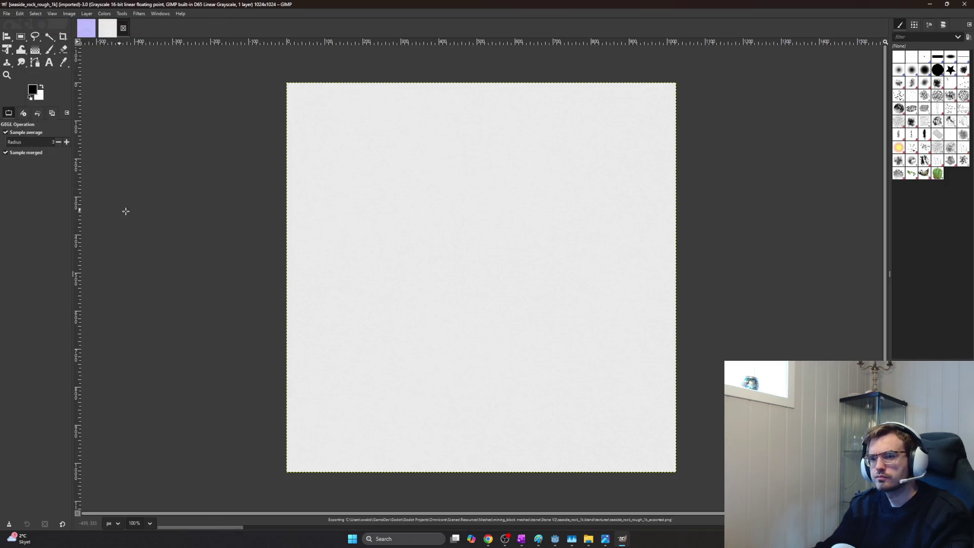
left_click(929, 4)
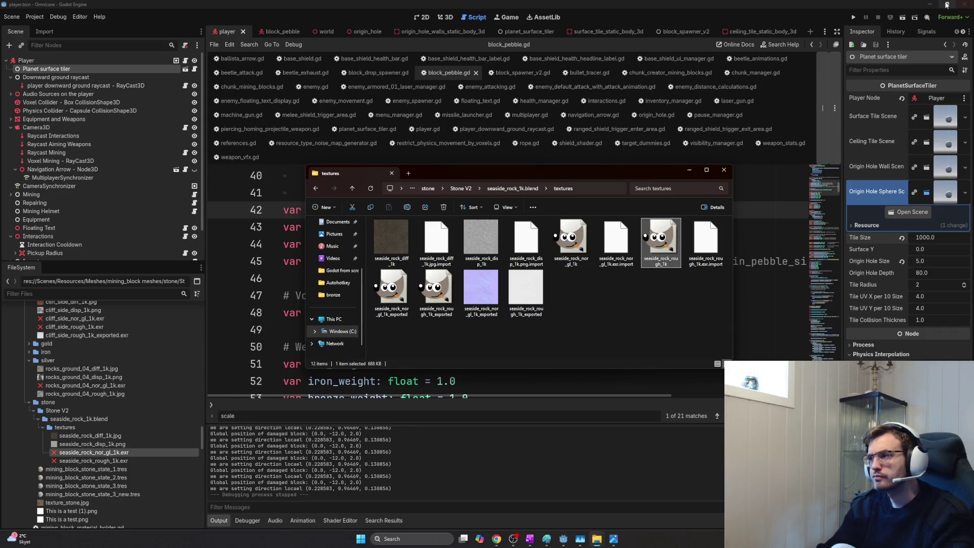
left_click(929, 4)
left_click(146, 8)
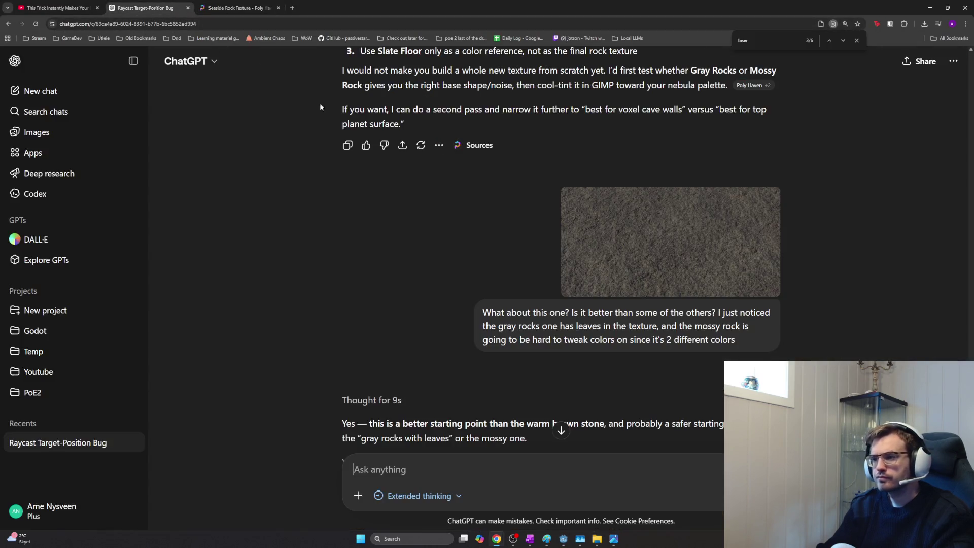
scroll(532, 286, "down", 3)
scroll(557, 290, "down", 3)
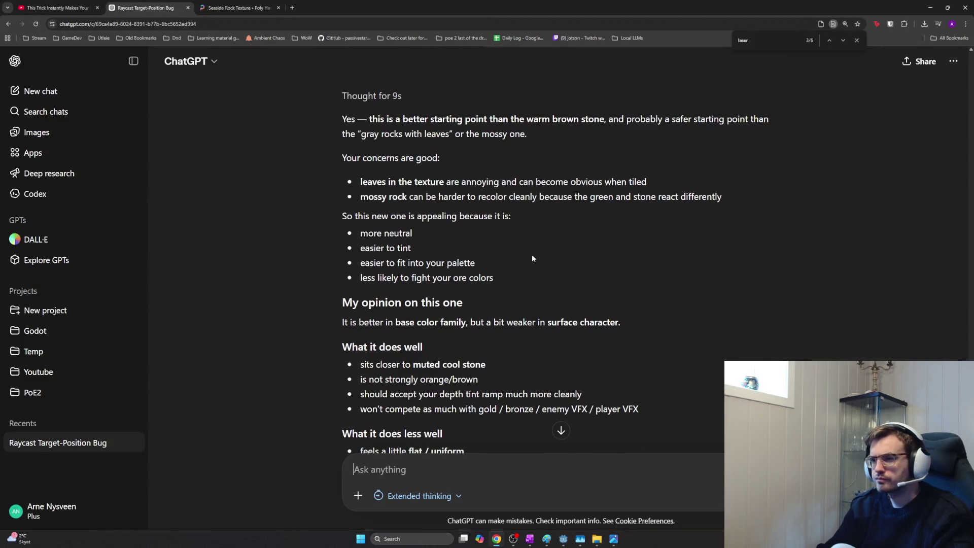
left_click_drag(388, 191, 781, 209)
left_click(796, 228)
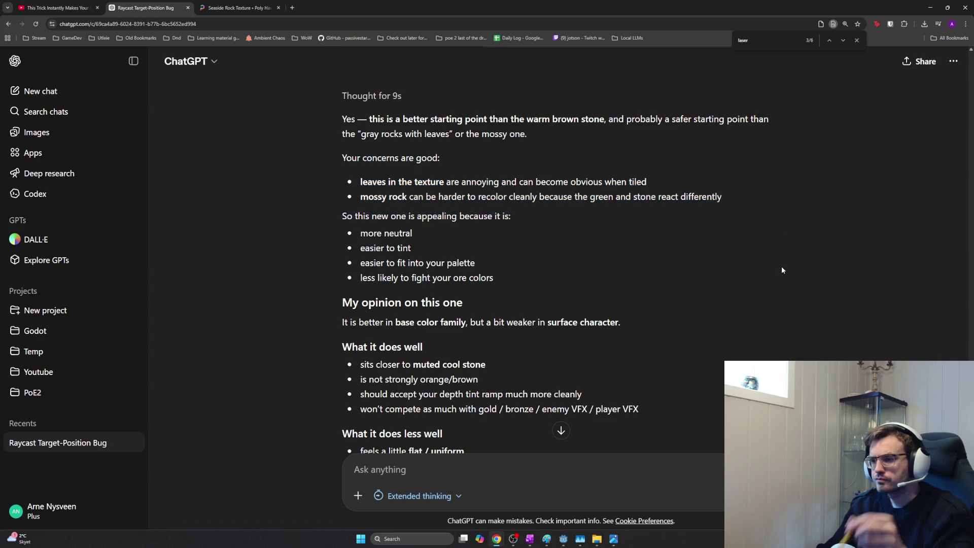
scroll(779, 274, "down", 1)
scroll(765, 272, "down", 2)
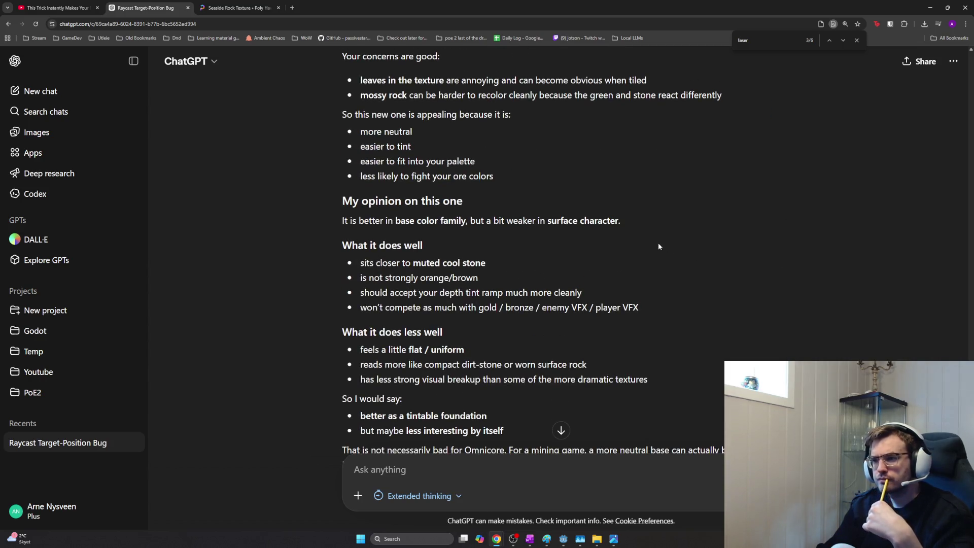
scroll(644, 245, "down", 3)
scroll(620, 255, "down", 1)
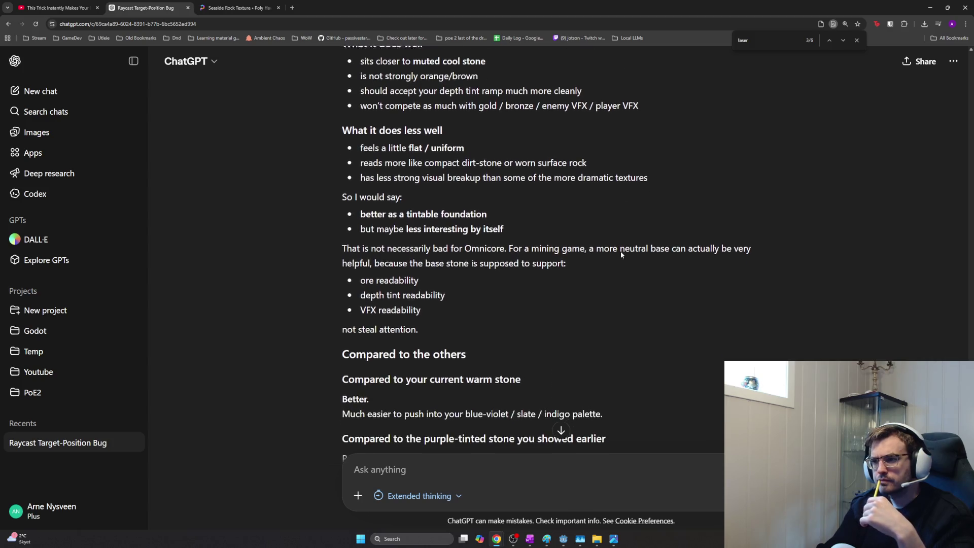
mouse_move(358, 147)
left_mouse_down()
mouse_move(723, 175)
mouse_move(377, 167)
mouse_move(361, 161)
mouse_move(517, 162)
mouse_move(729, 184)
left_mouse_up()
left_click(730, 181)
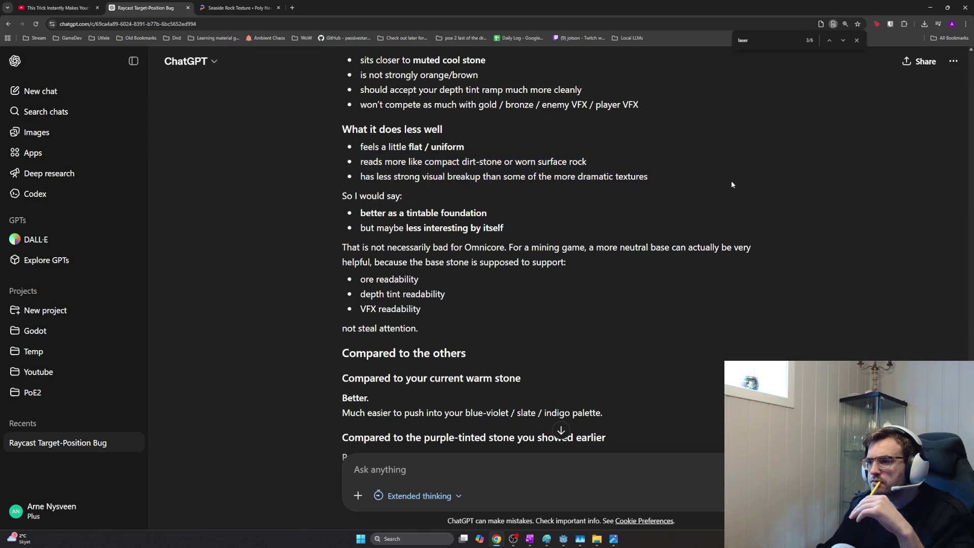
mouse_move(692, 178)
left_mouse_down()
mouse_move(349, 178)
mouse_move(348, 133)
mouse_move(378, 176)
mouse_move(337, 163)
mouse_move(319, 144)
mouse_move(397, 192)
mouse_move(544, 222)
left_mouse_up()
mouse_move(608, 208)
left_mouse_down()
mouse_move(576, 223)
mouse_move(332, 229)
mouse_move(677, 302)
mouse_move(652, 259)
mouse_move(507, 248)
mouse_move(463, 262)
mouse_move(341, 247)
mouse_move(467, 306)
mouse_move(530, 320)
left_mouse_up()
left_click(652, 259)
left_click(537, 320)
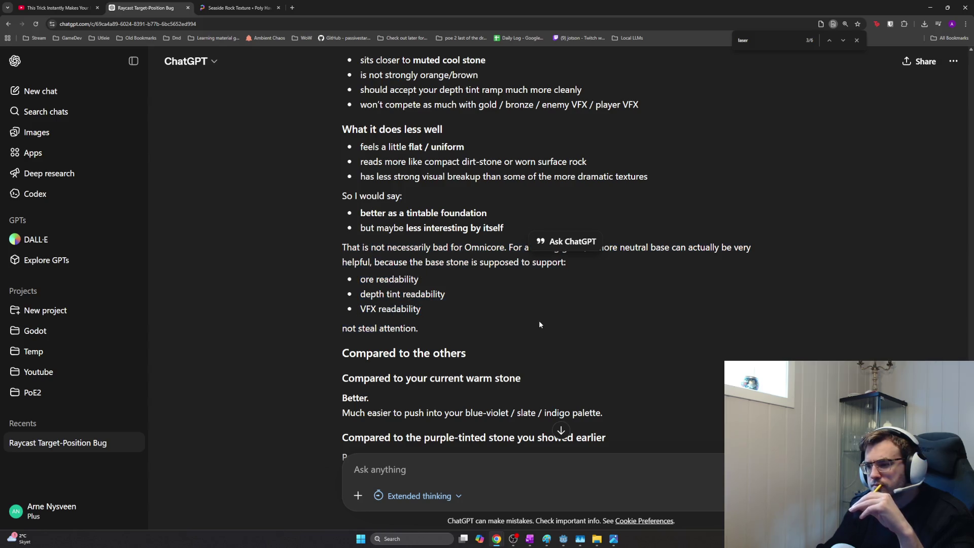
scroll(539, 324, "down", 1)
scroll(539, 329, "down", 1)
mouse_move(338, 251)
left_mouse_down()
mouse_move(647, 295)
mouse_move(704, 328)
mouse_move(779, 307)
left_mouse_up()
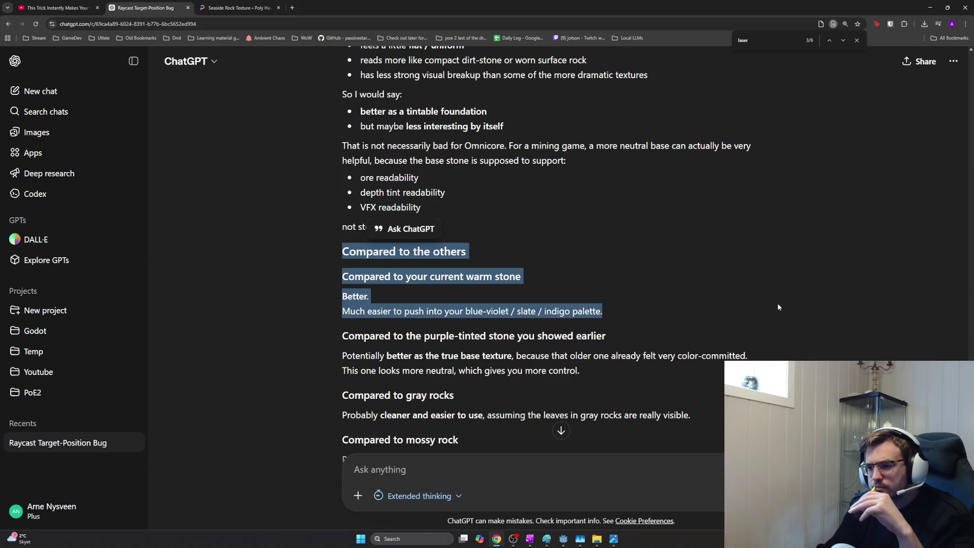
scroll(758, 311, "down", 3)
mouse_move(632, 217)
left_mouse_down()
mouse_move(299, 205)
mouse_move(630, 224)
mouse_move(593, 237)
mouse_move(325, 187)
mouse_move(385, 213)
mouse_move(313, 196)
mouse_move(531, 293)
mouse_move(731, 270)
mouse_move(302, 258)
mouse_move(645, 306)
mouse_move(294, 279)
mouse_move(319, 238)
mouse_move(343, 268)
mouse_move(504, 307)
mouse_move(619, 316)
left_mouse_up()
left_click(651, 302)
scroll(619, 317, "down", 2)
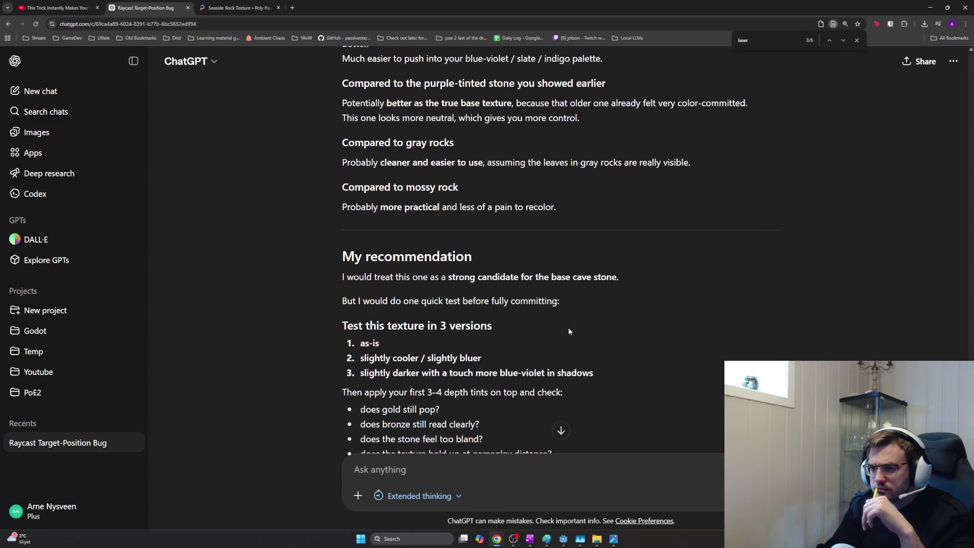
left_click_drag(341, 275, 617, 300)
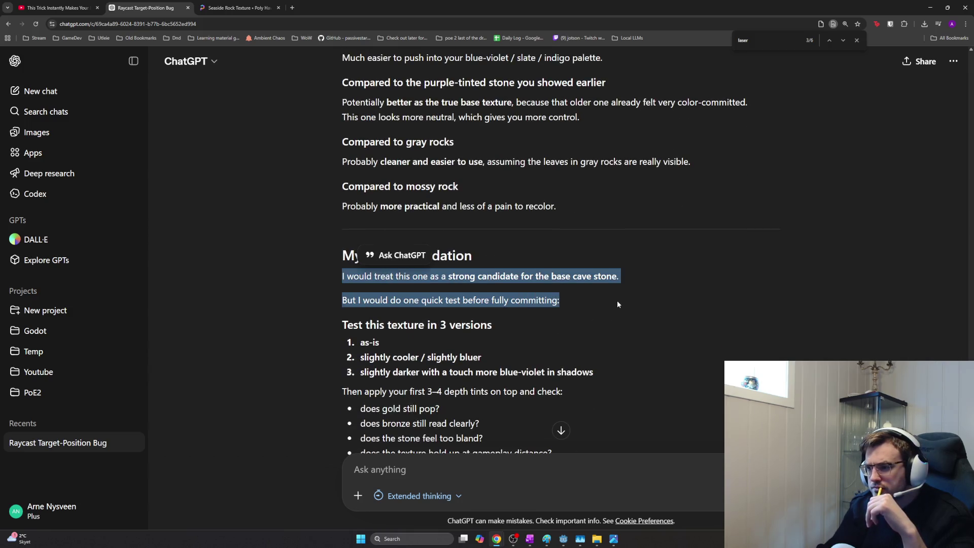
left_click(617, 300)
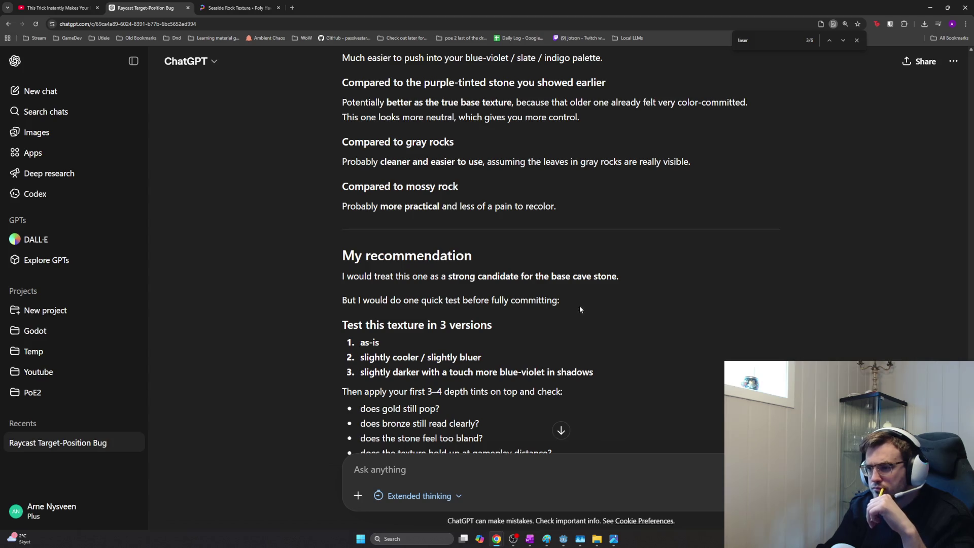
mouse_move(341, 327)
left_mouse_down()
mouse_move(601, 360)
mouse_move(637, 379)
mouse_move(640, 371)
left_mouse_up()
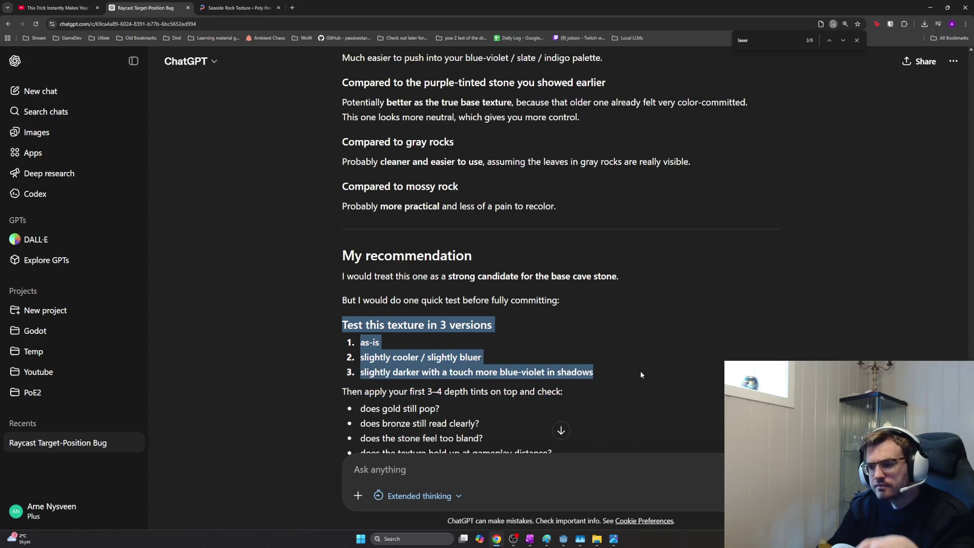
left_click(640, 370)
key("alt+Tab")
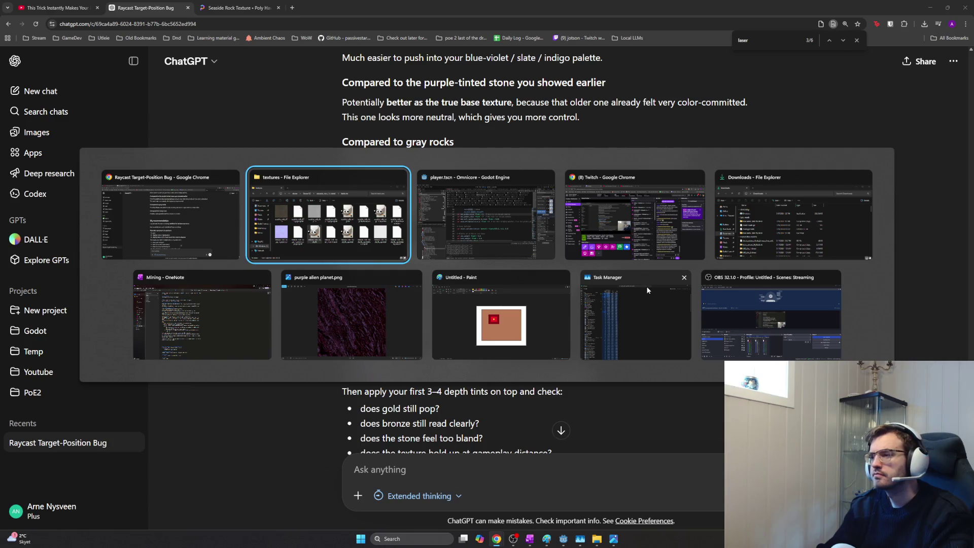
In Godot's world scene, filter the tree for 'materia' and select Mining Block Material Holder.
key("alt+Tab")
key("alt+Tab")
key("alt+Tab")
key("alt+Tab")
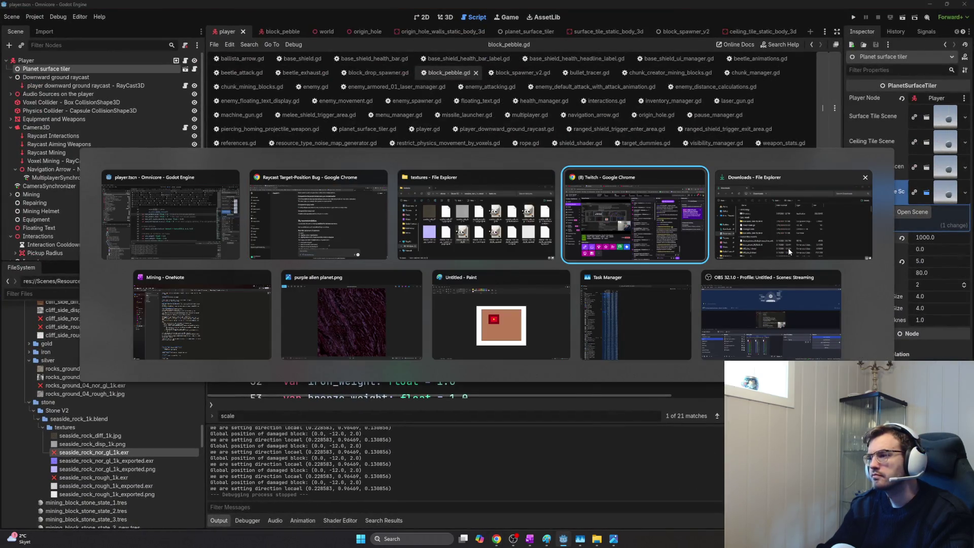
left_click(192, 215)
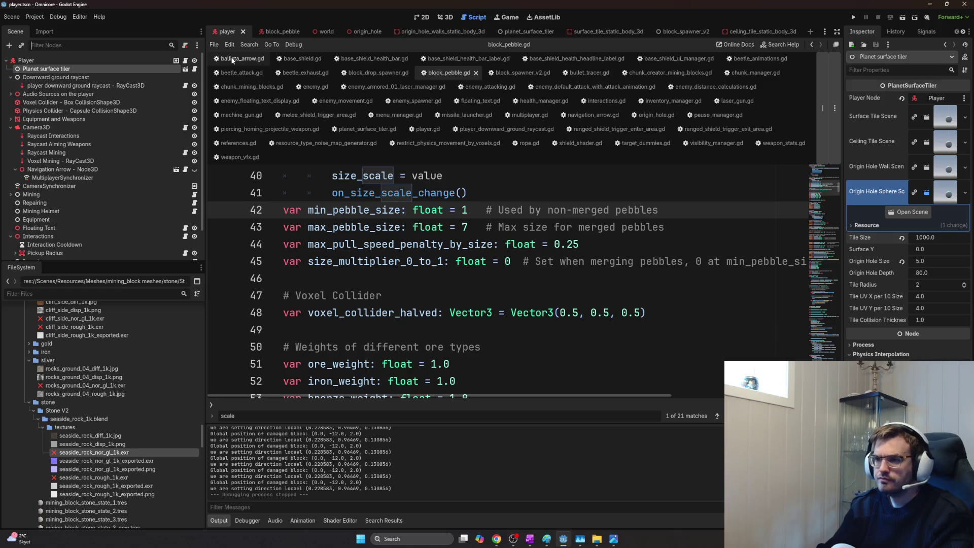
key("Return")
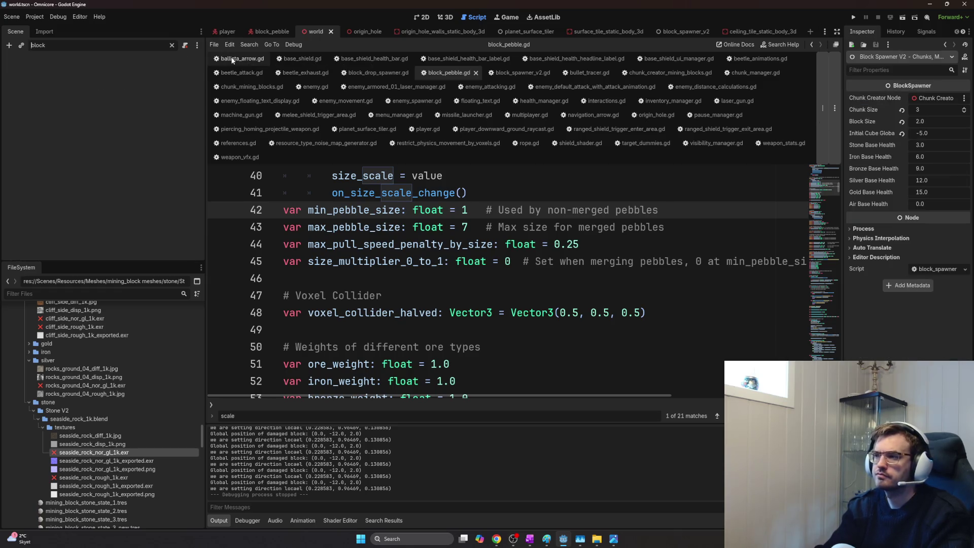
type("materia")
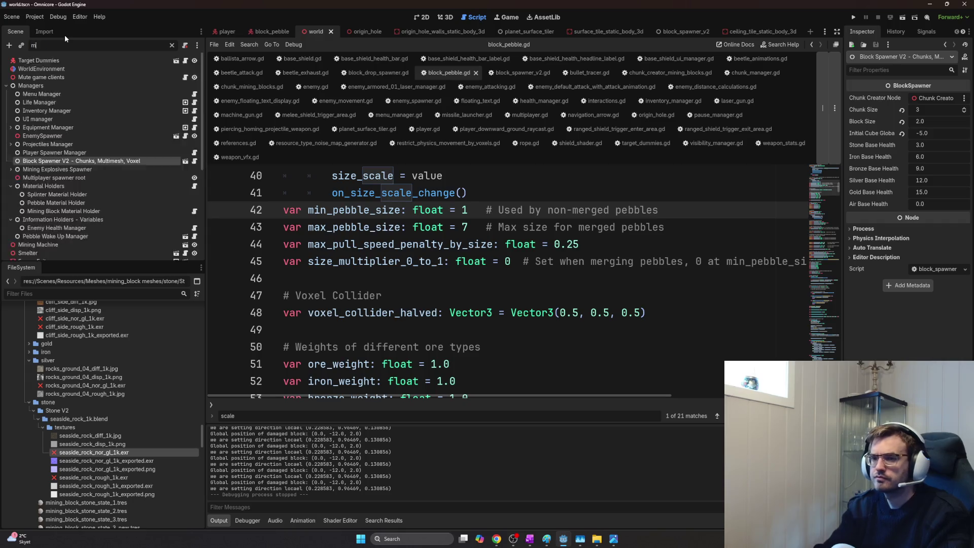
left_click(168, 60)
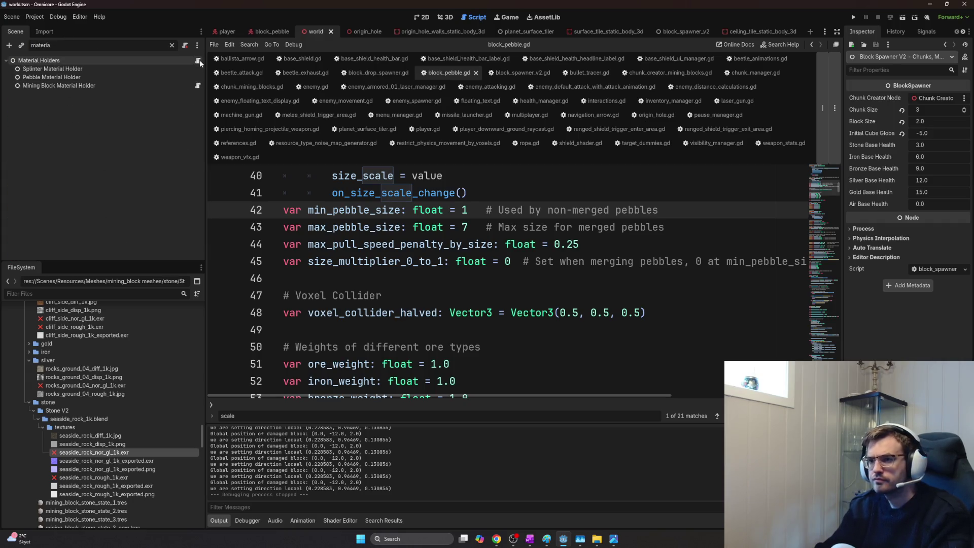
key("Down")
key("Down")
key("Down")
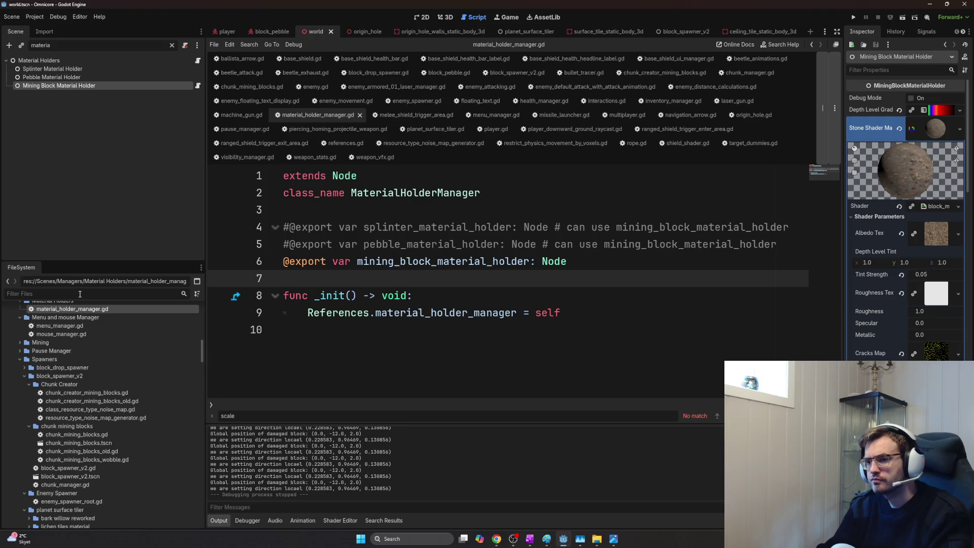
Assign seaside_rock_diff_1k.jpg from Stone V2 as the stone material's Albedo Tex.
type("stone")
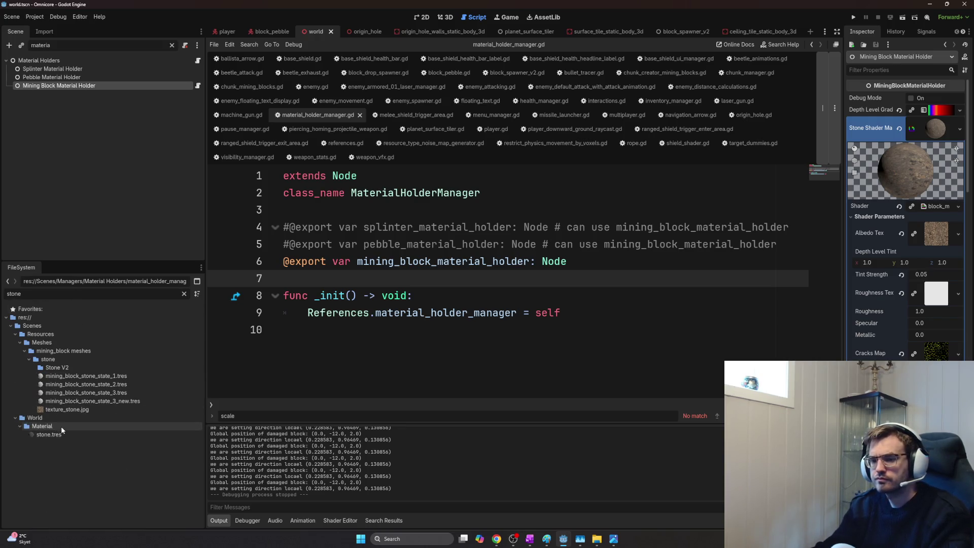
left_click(55, 367)
left_click(184, 293)
scroll(96, 480, "down", 3)
scroll(78, 480, "down", 1)
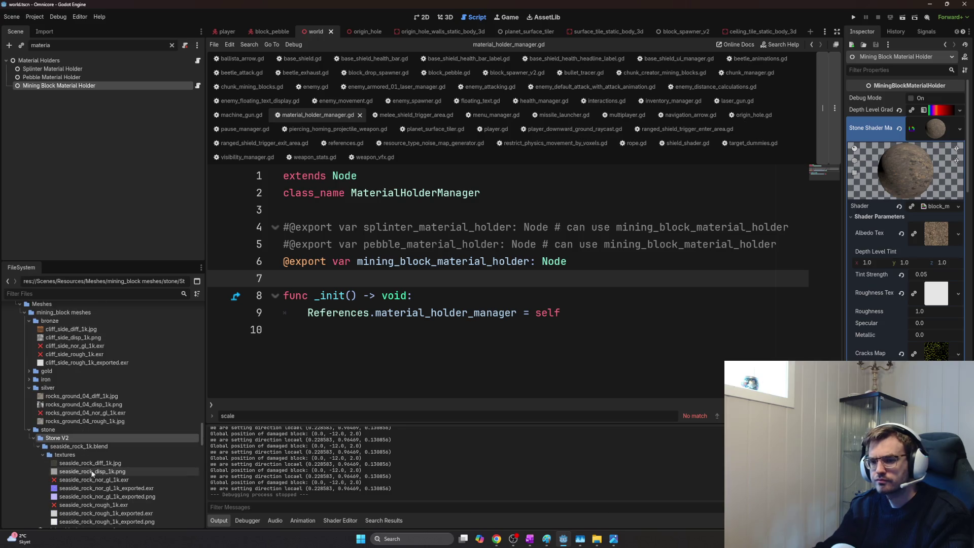
left_click(95, 463)
left_click_drag(965, 265, 936, 234)
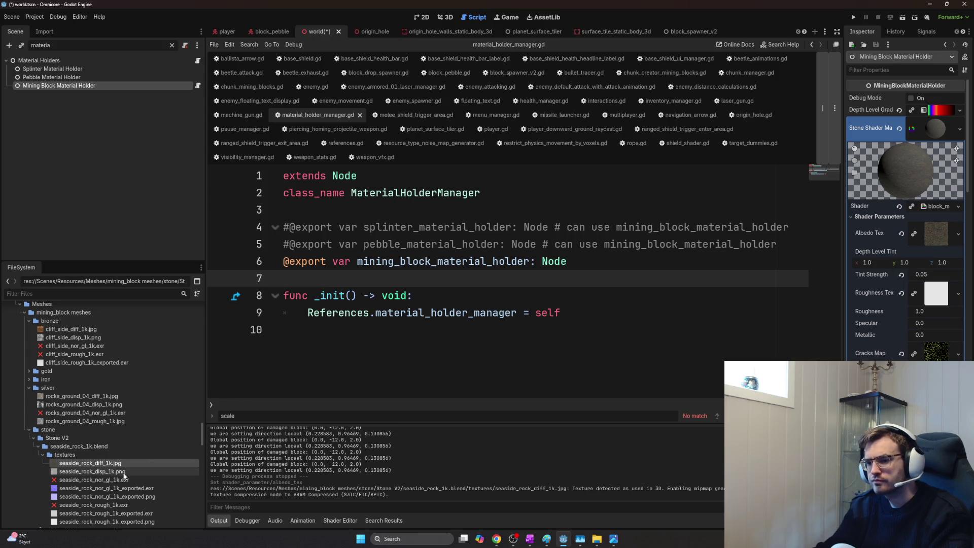
Assign the exported Seaside Rock normal map to the stone material.
mouse_move(124, 475)
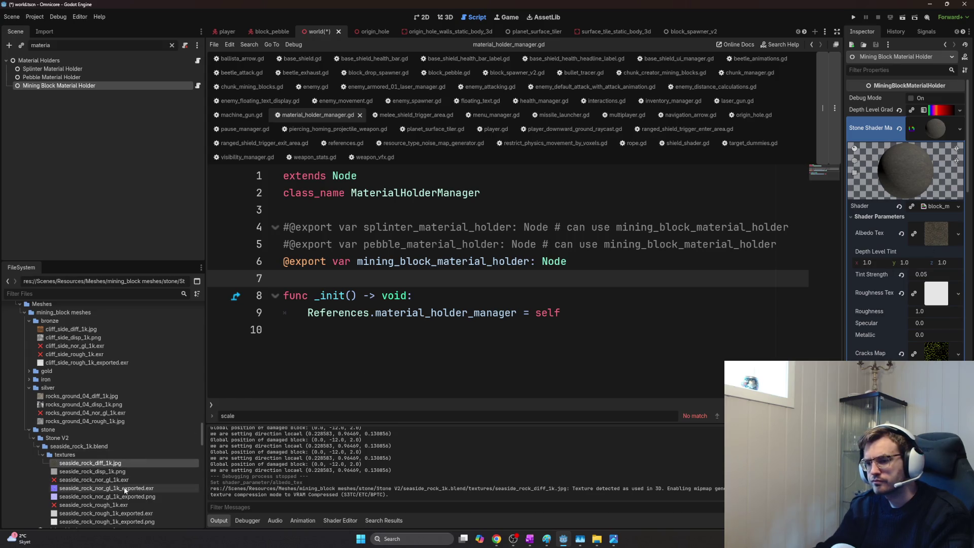
mouse_move(130, 491)
left_mouse_down()
mouse_move(452, 450)
mouse_move(889, 348)
mouse_move(775, 356)
mouse_move(134, 477)
mouse_move(128, 490)
left_mouse_up()
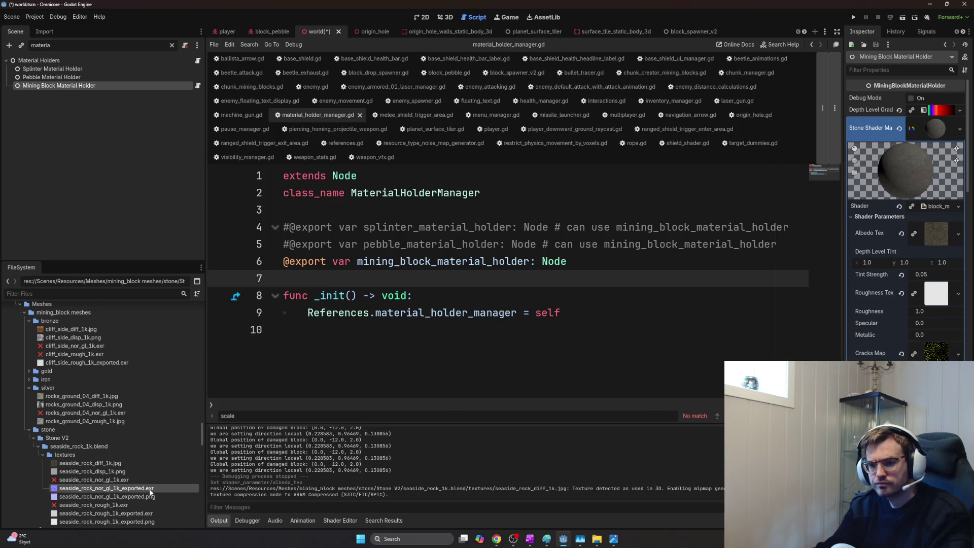
scroll(150, 492, "down", 1)
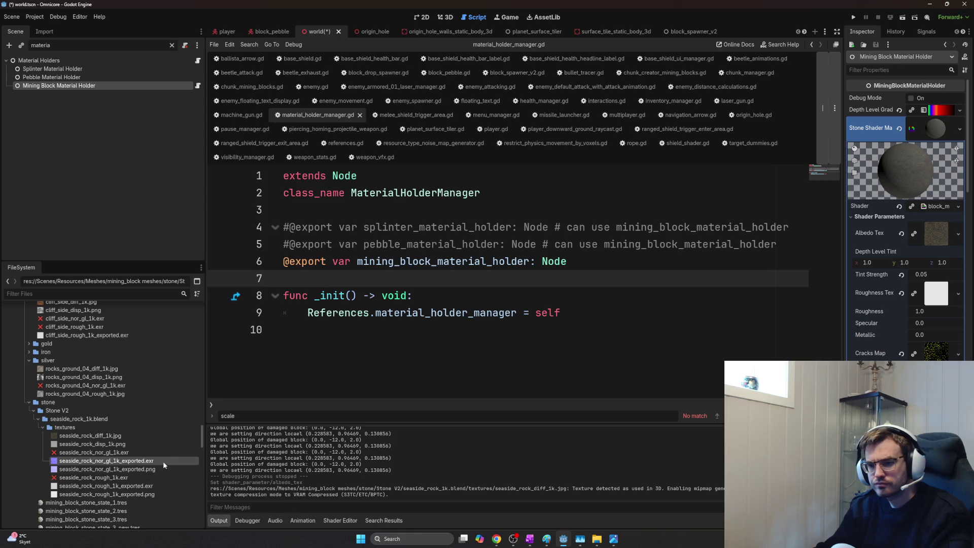
mouse_move(163, 461)
mouse_move(157, 461)
left_mouse_down()
mouse_move(900, 328)
mouse_move(947, 299)
mouse_move(887, 406)
mouse_move(396, 410)
mouse_move(127, 441)
mouse_move(89, 461)
mouse_move(127, 466)
left_mouse_up()
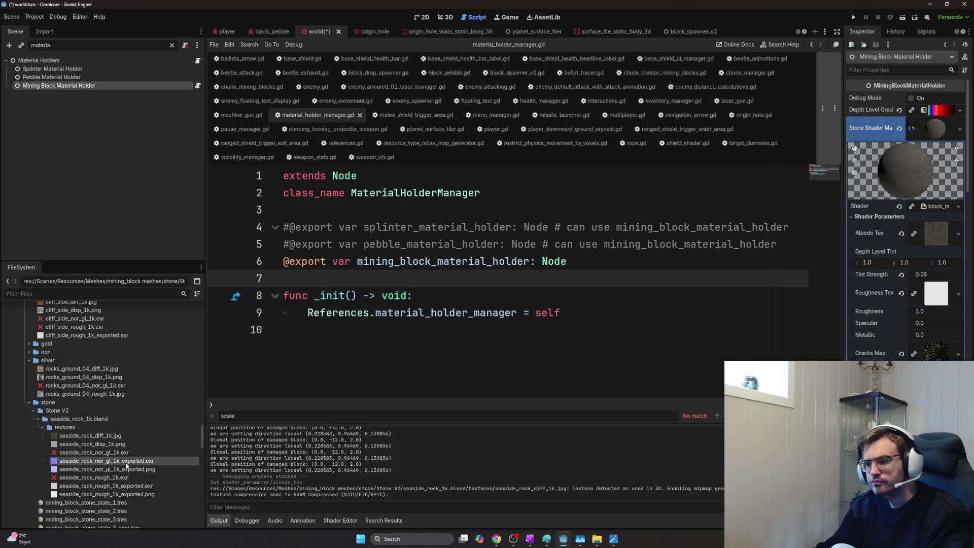
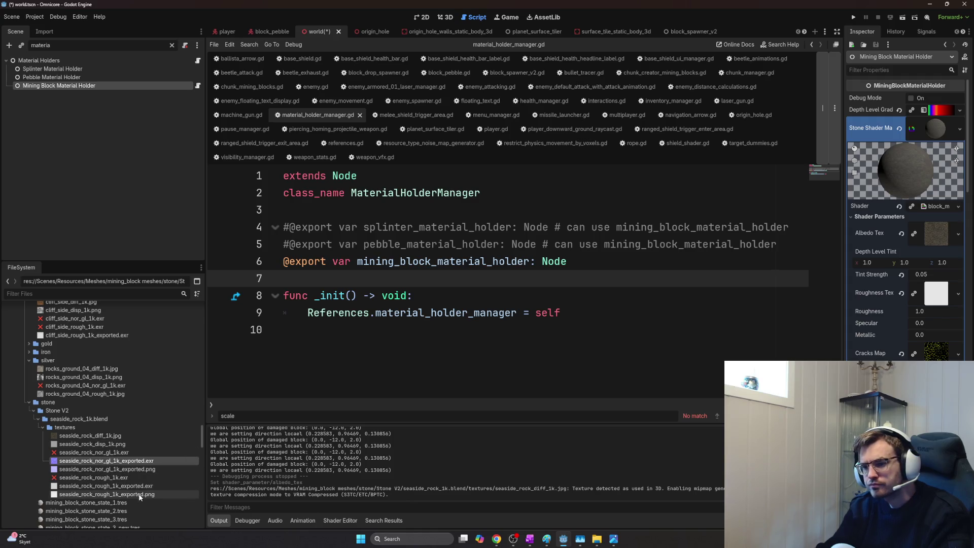
Assign seaside_rock_rough_1k_exported.exr as the stone Roughness Tex, save the scene and run the game.
left_click_drag(102, 485, 936, 293)
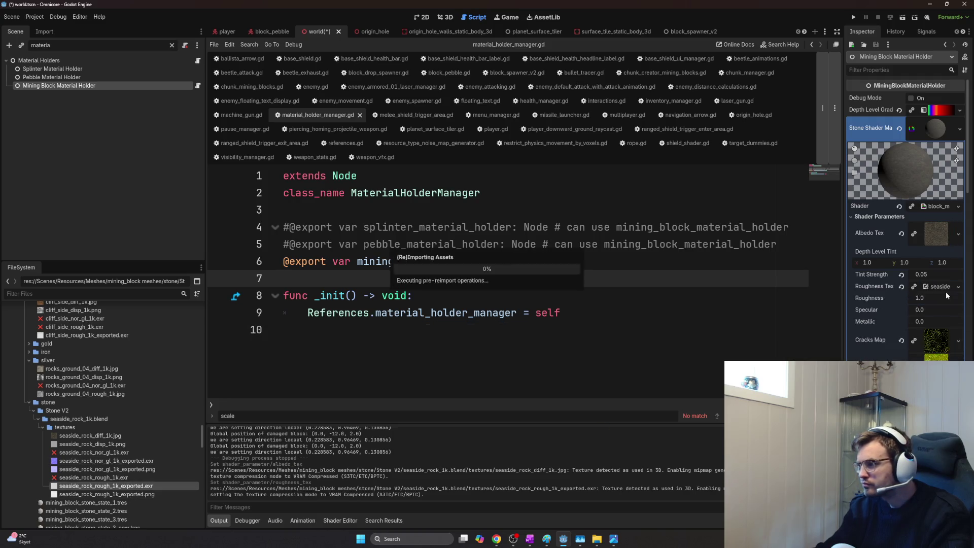
key("ctrl+s")
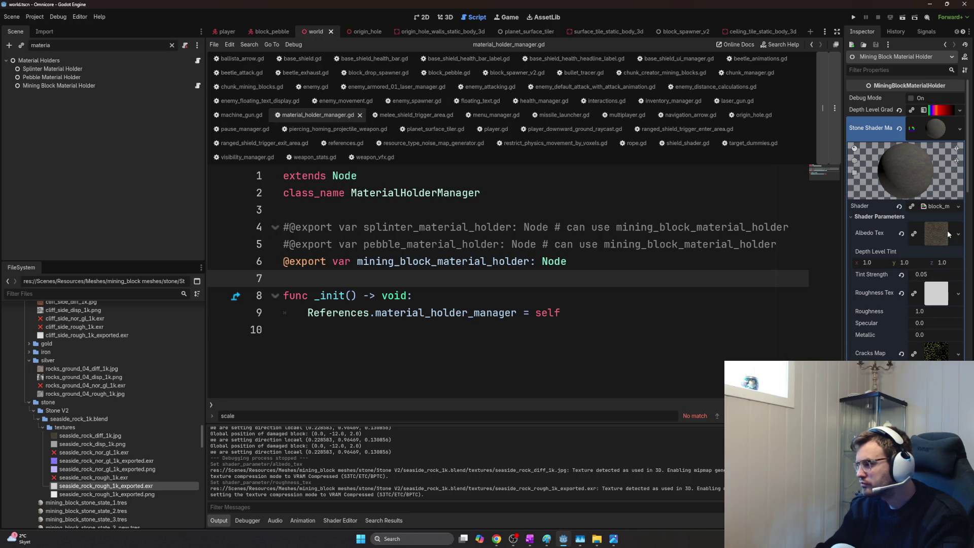
key("F5")
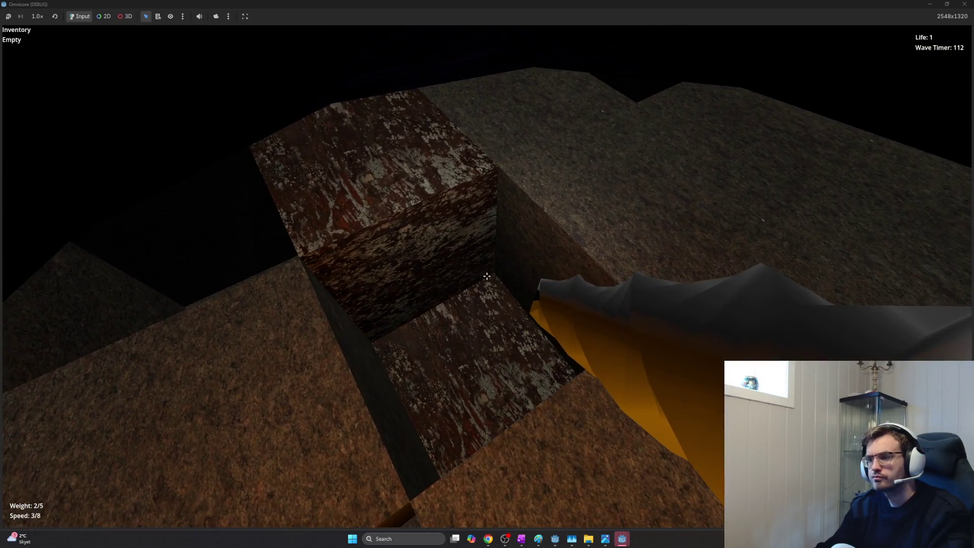
Snip the untouched stone blocks in the game and paste the screenshot into the ChatGPT message.
key("super+shift+s")
mouse_move(305, 138)
left_mouse_down()
mouse_move(747, 483)
mouse_move(752, 526)
left_mouse_up()
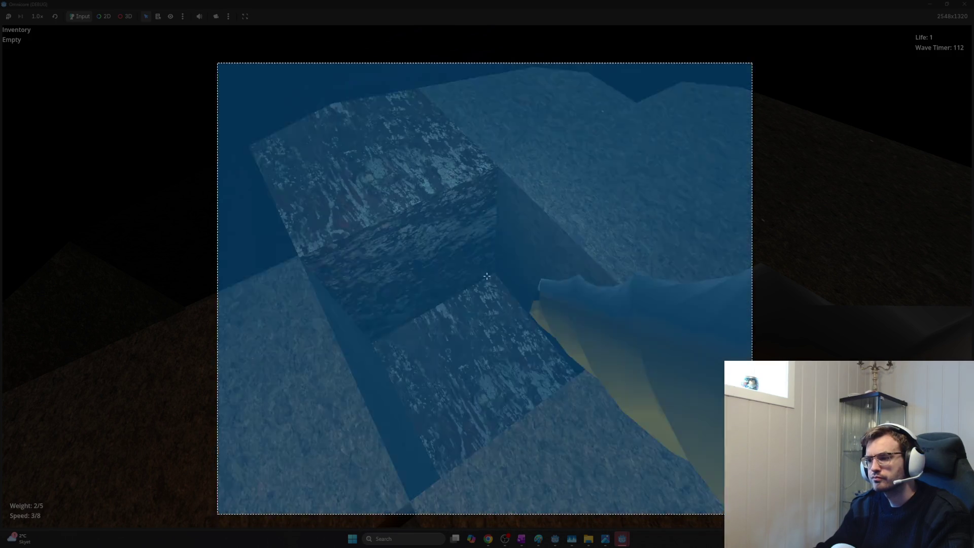
key("alt+Tab")
key("alt+Tab")
key("alt+Tab")
key("alt+Tab")
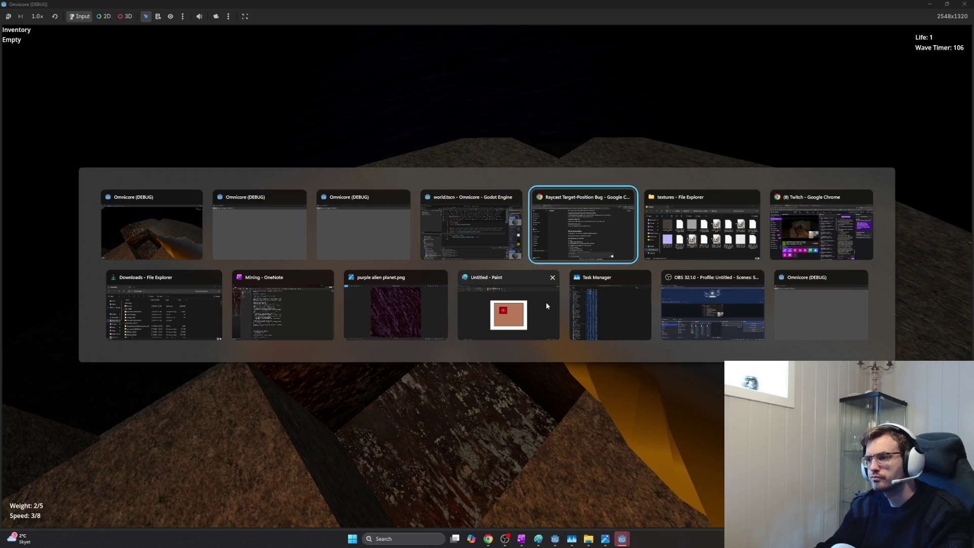
key("ctrl+v")
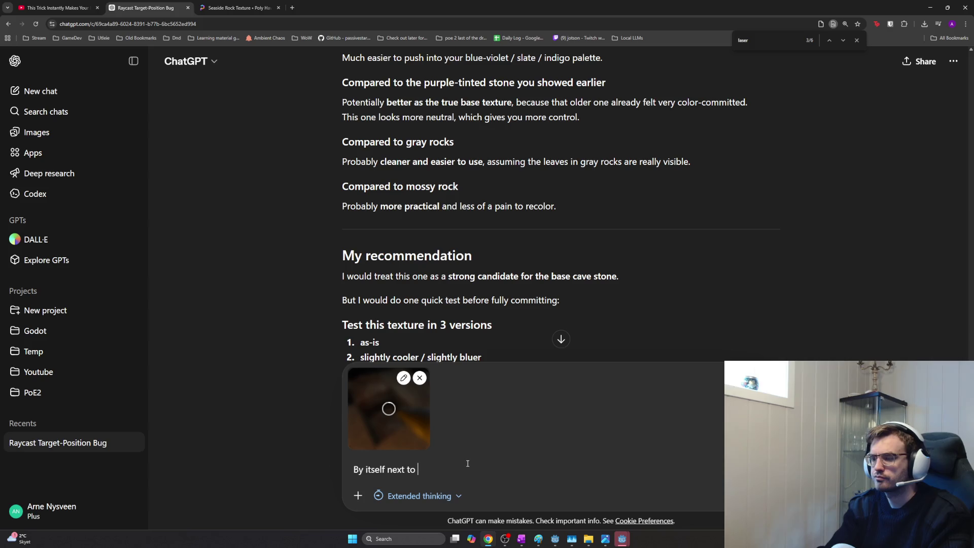
Drill the rocks until they crack, then snip the cracked area and paste it as a second screenshot.
key("alt+Tab")
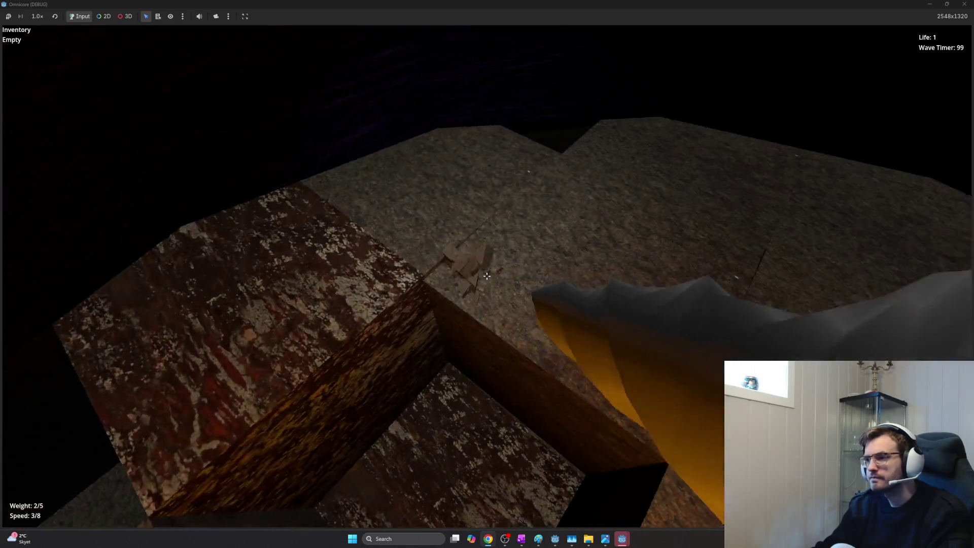
left_click(486, 276)
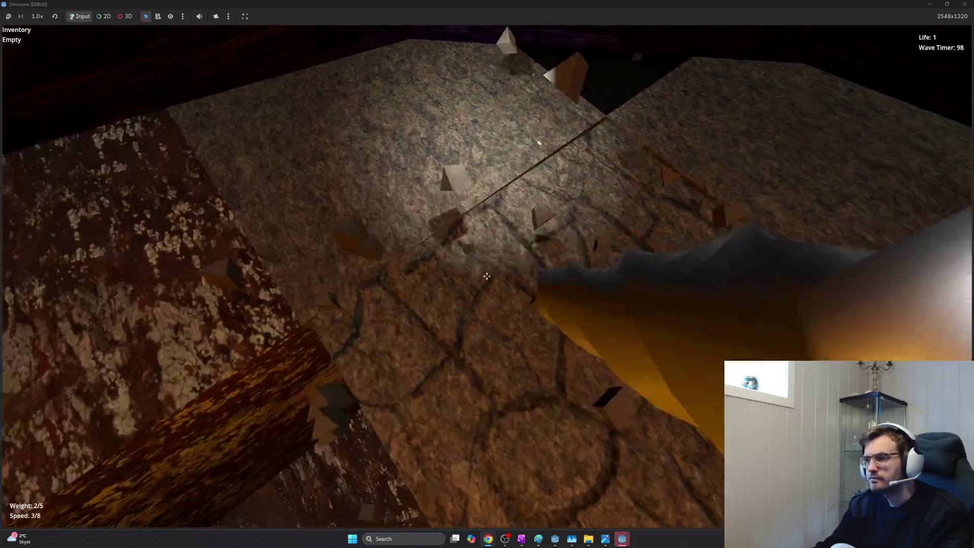
left_click(486, 276)
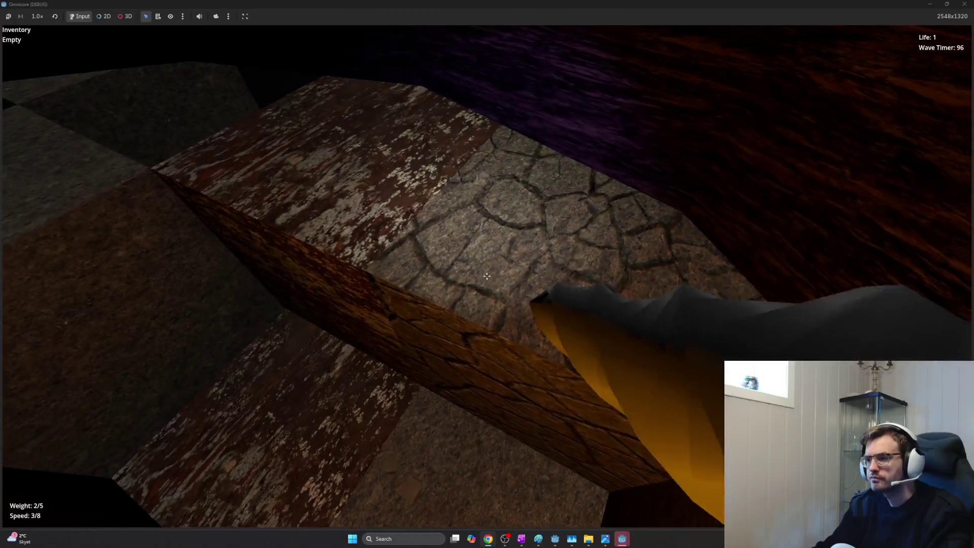
key("super+shift+s")
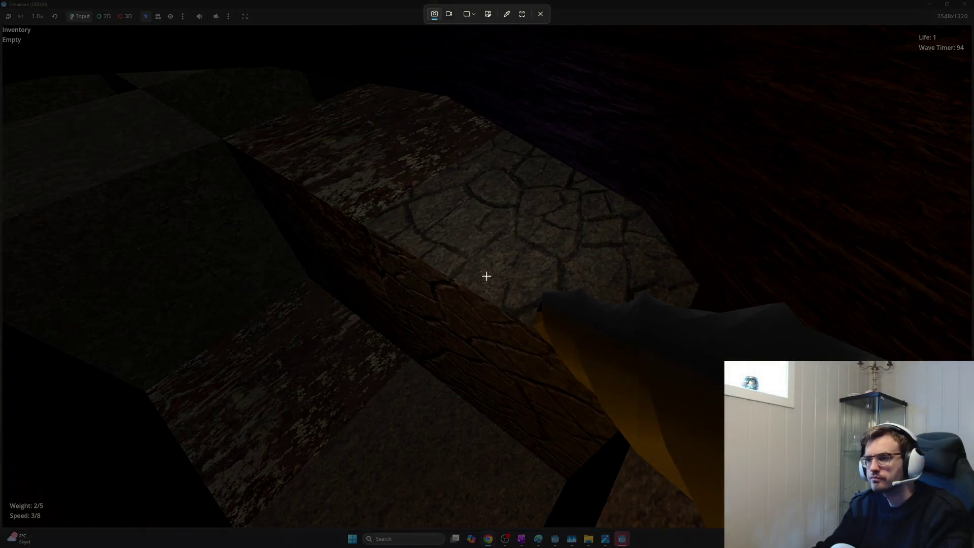
mouse_move(254, 82)
left_mouse_down()
mouse_move(702, 393)
mouse_move(711, 413)
left_mouse_up()
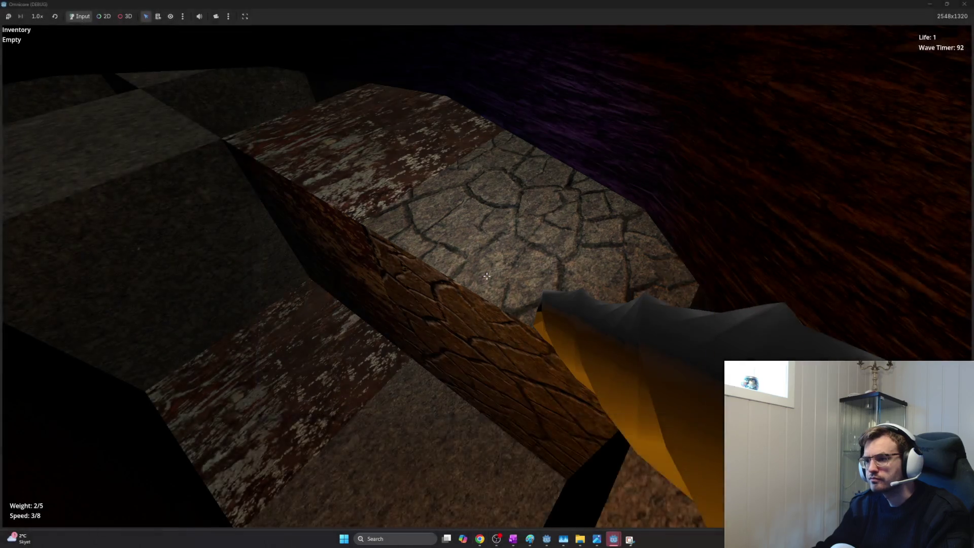
key("ctrl+v")
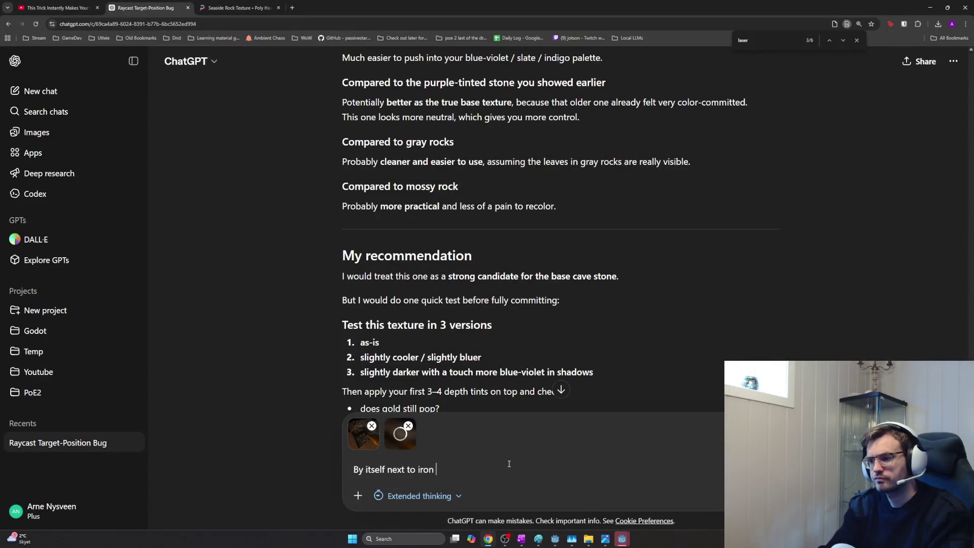
Add a line noting the second image shows stone cracked by the drill.
key("shift+Return")
type("second image by itself cracked by damage from the")
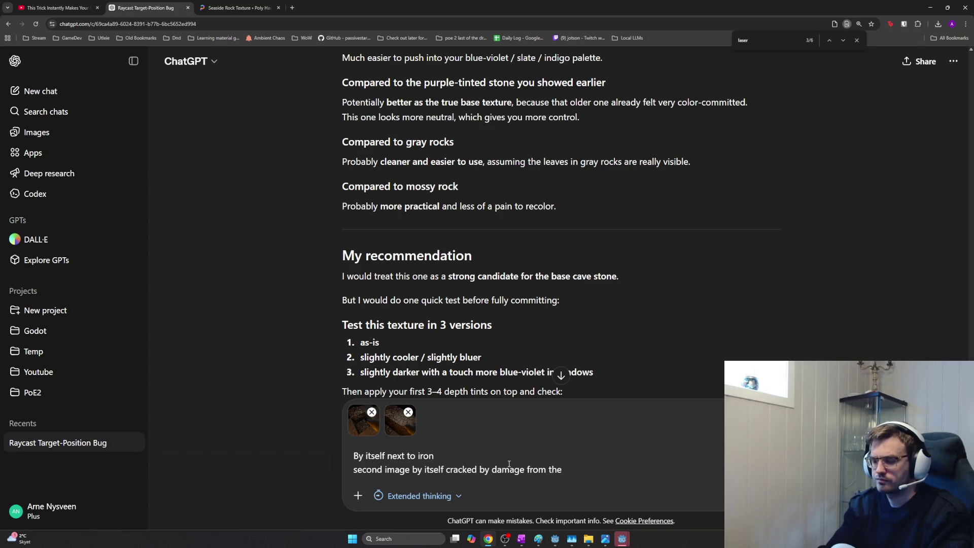
type("drill")
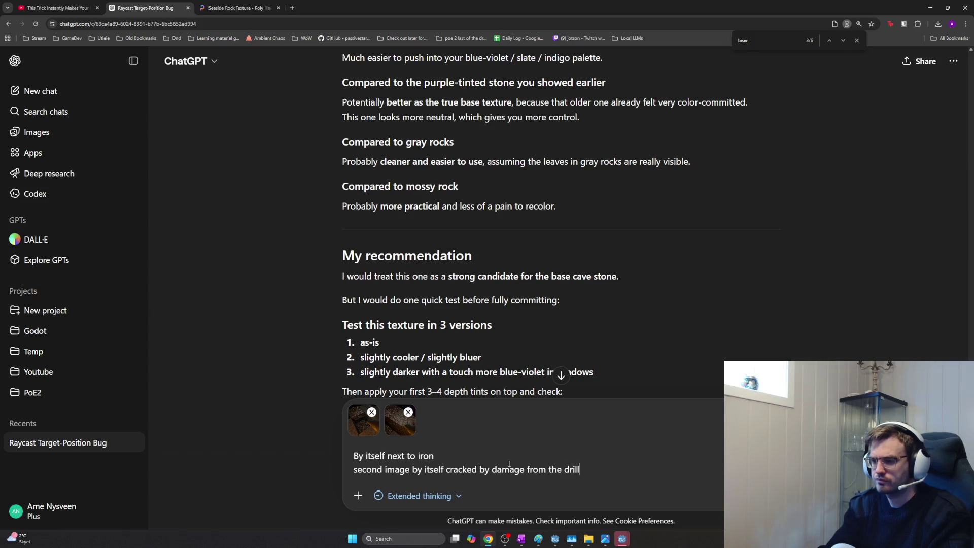
key("shift+Return")
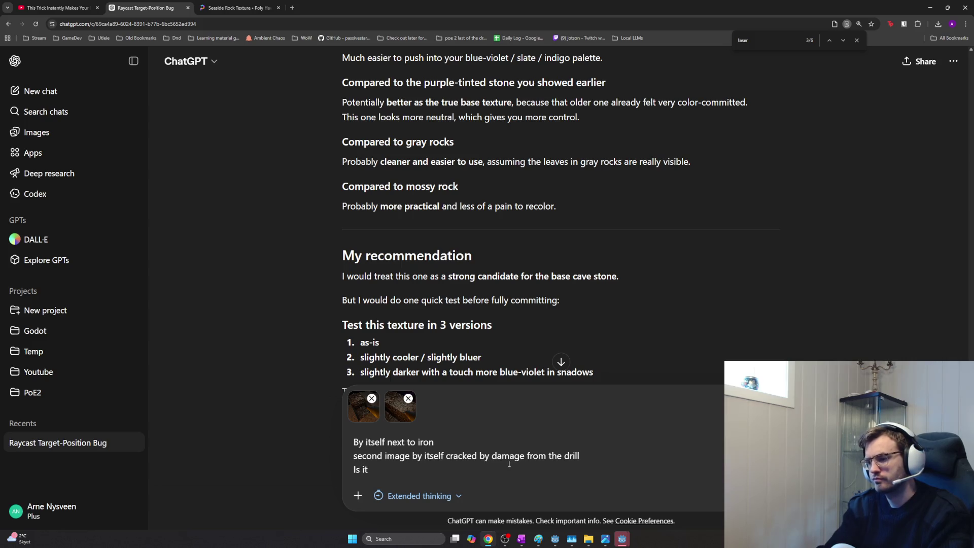
Ask 'Should I try to make it cooler / bluer?' and return to the game window.
type("Should I")
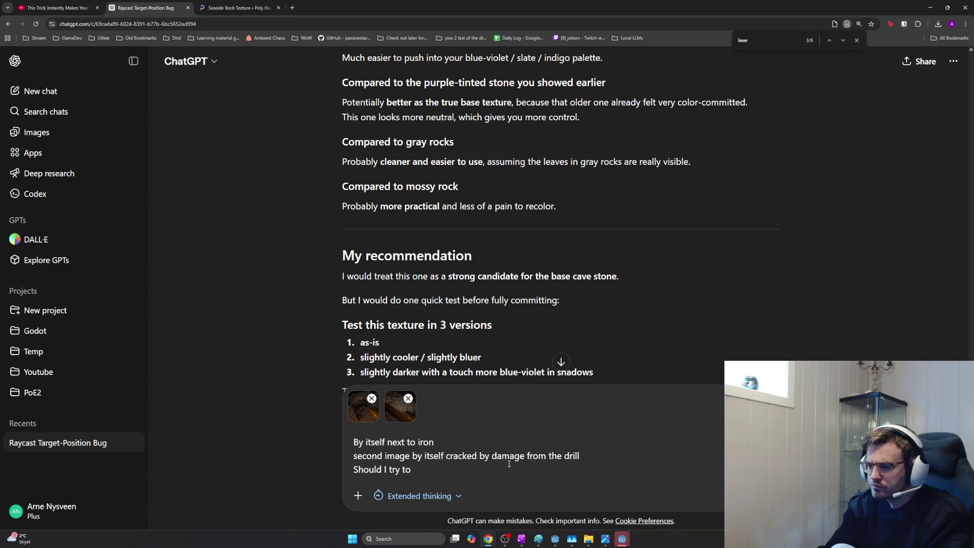
type(" try to make it")
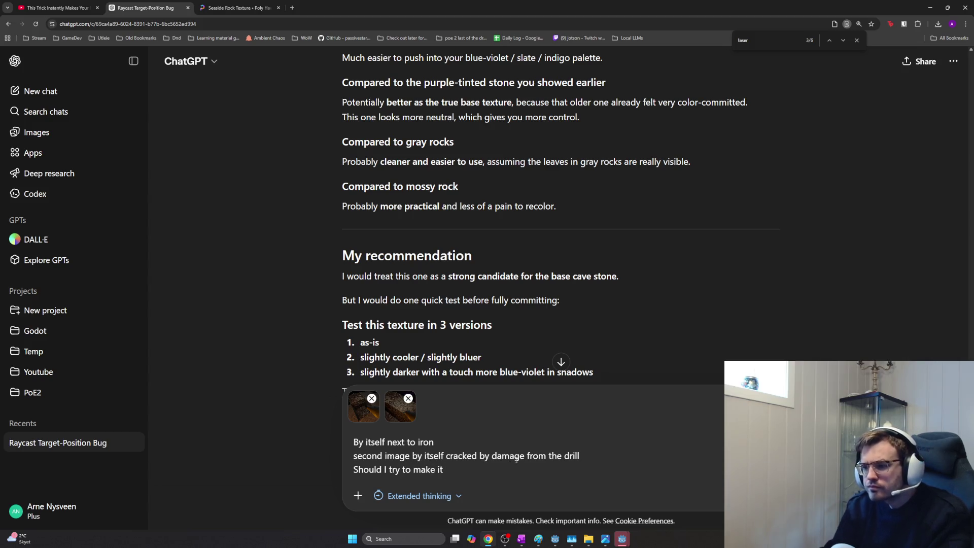
scroll(692, 285, "down", 5)
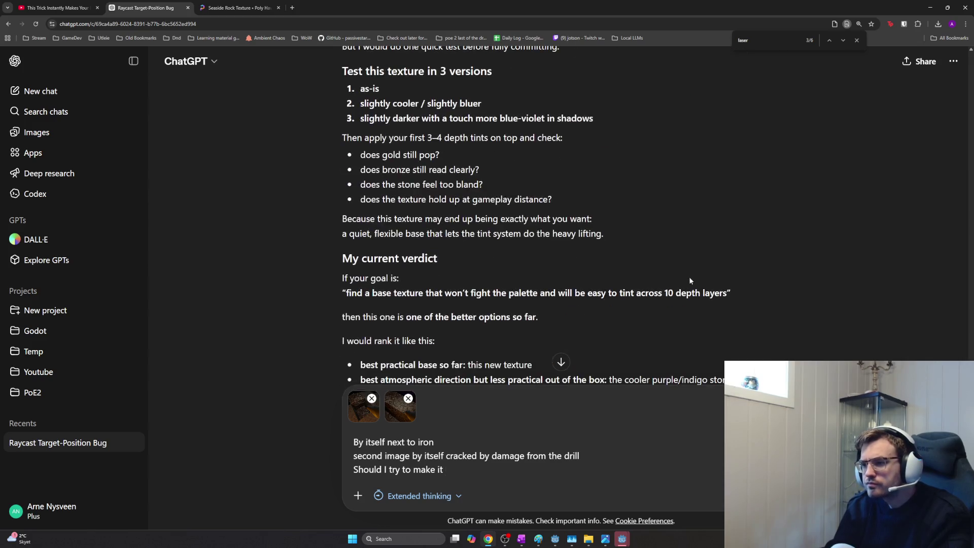
type("cooler/ bnluer?")
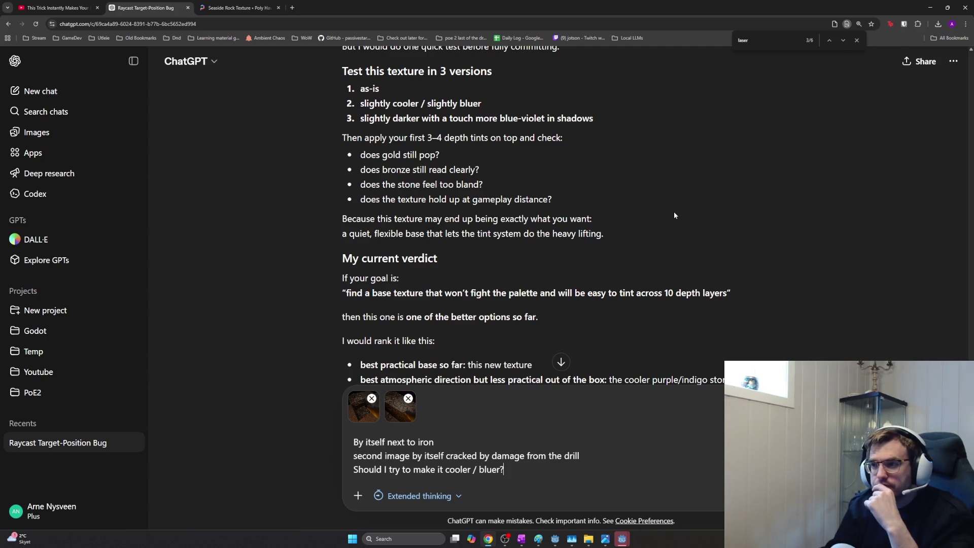
scroll(673, 213, "down", 2)
scroll(673, 213, "down", 2)
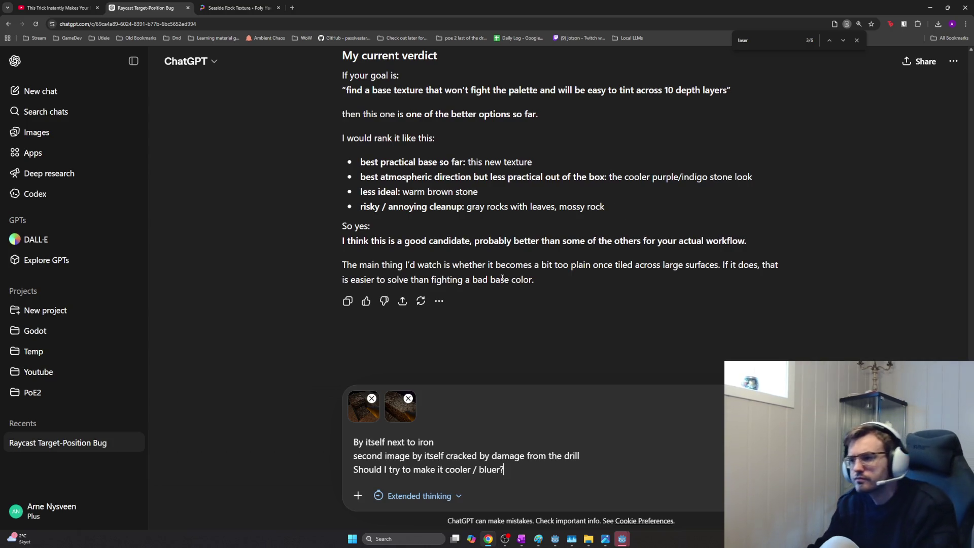
key("alt+Tab")
key("alt+Tab")
key("alt+Tab")
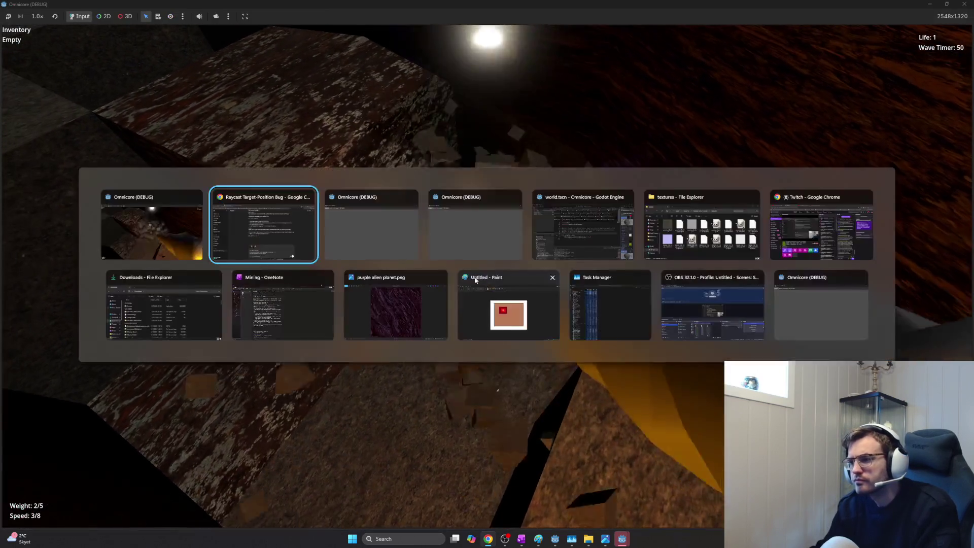
key("alt+Tab")
key("alt+Tab")
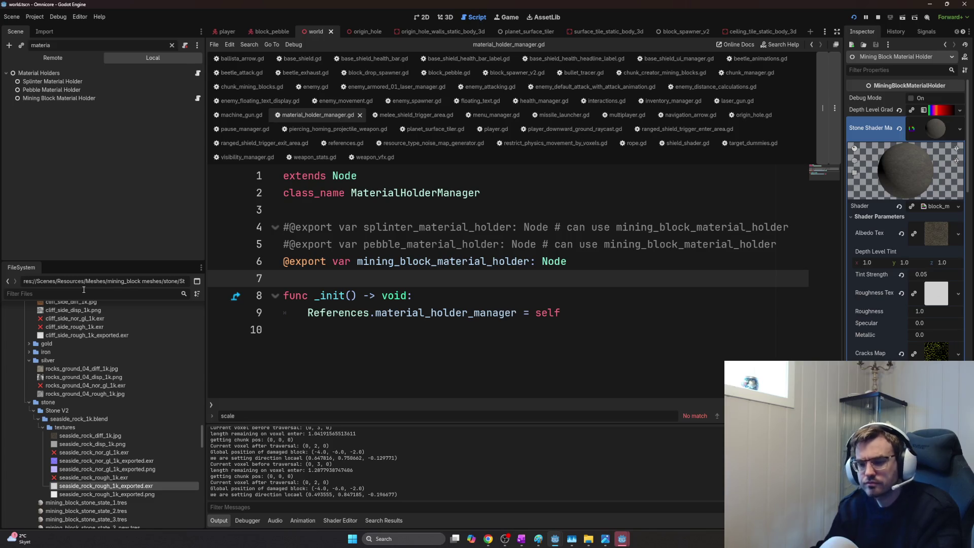
Search the project for 'block shader' and open block_material.gdshader in the Shader Editor.
left_click(83, 293)
type("block shader")
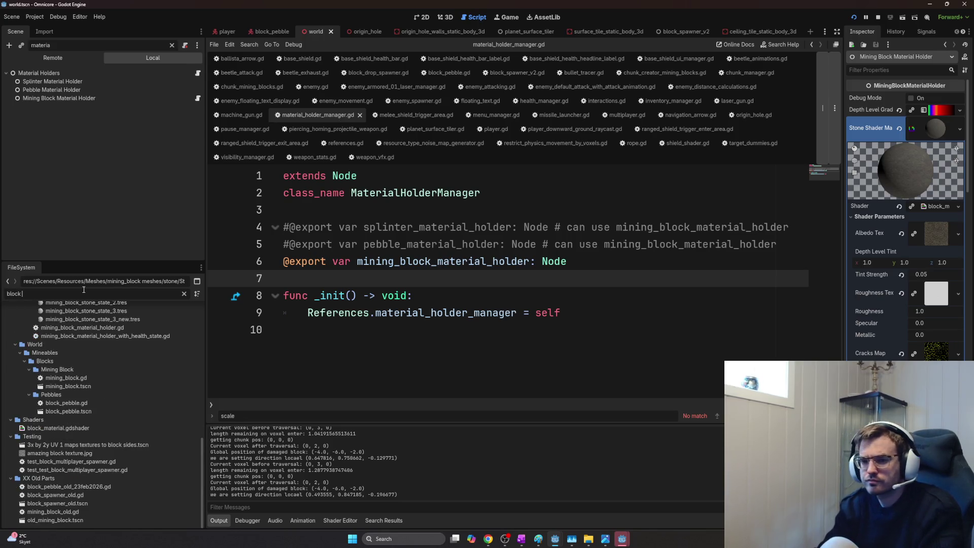
double_click(87, 334)
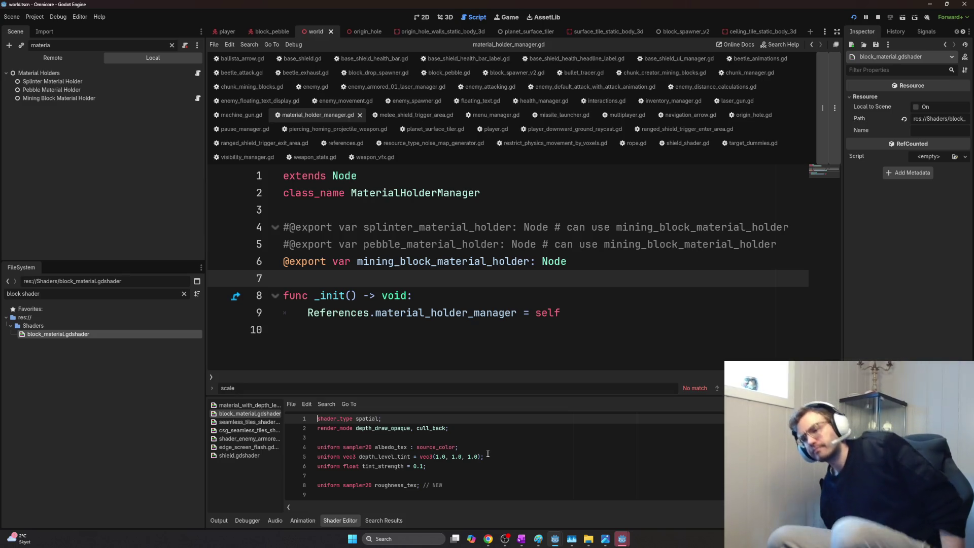
scroll(506, 449, "down", 2)
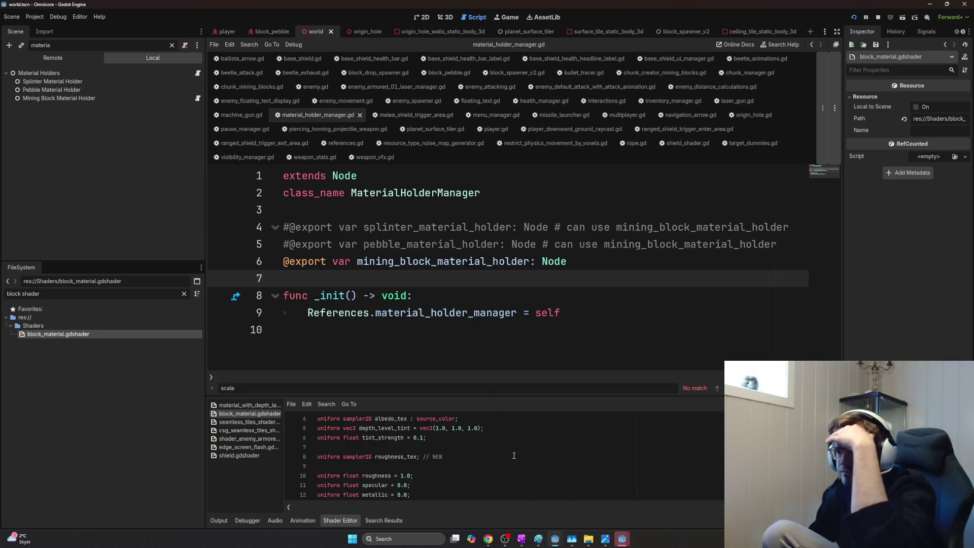
scroll(510, 451, "down", 2)
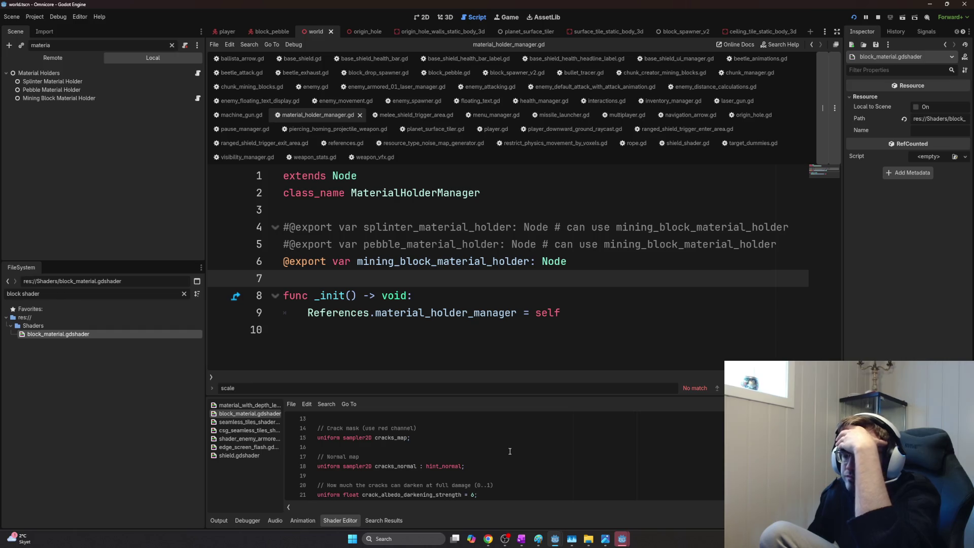
scroll(510, 451, "down", 1)
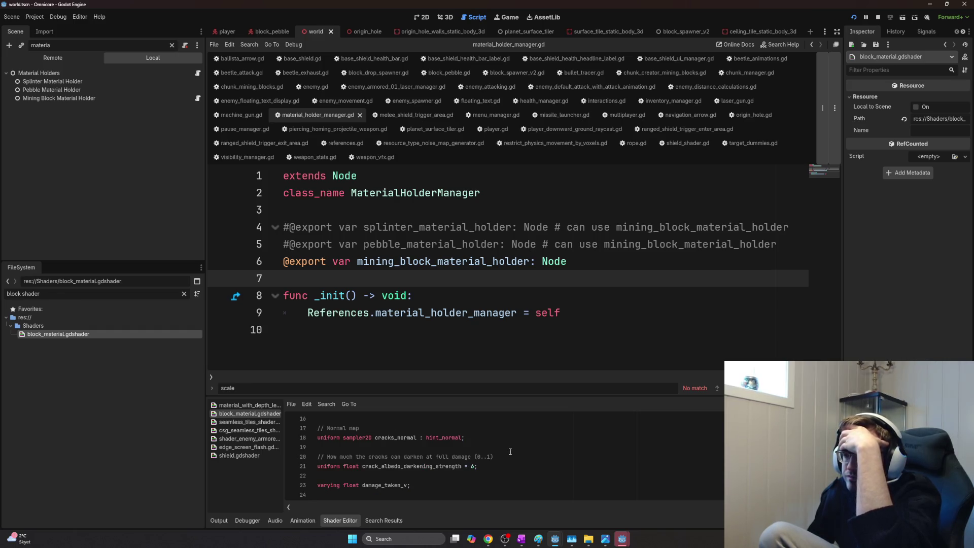
Look up where cracks_normal is used in the shader code.
left_click(399, 437)
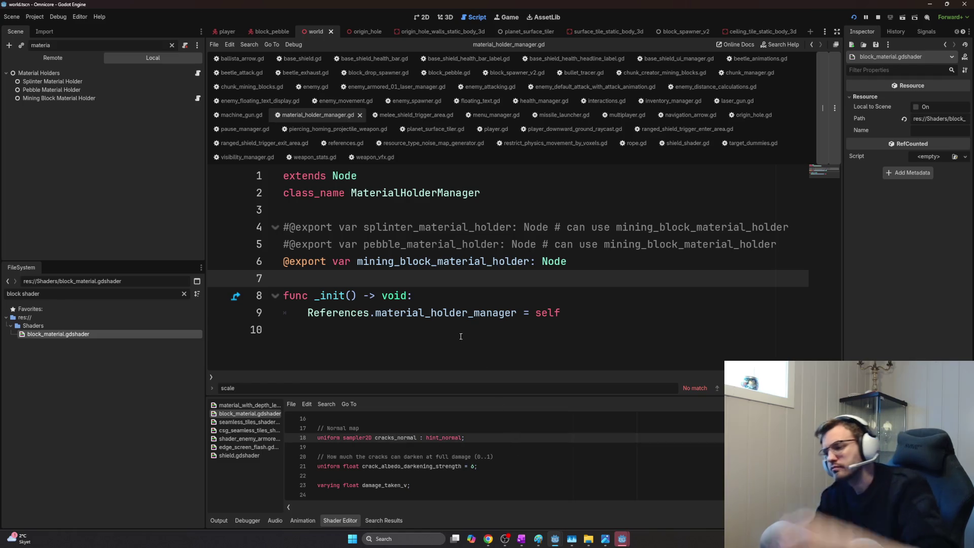
key("ctrl+d")
key("ctrl+d")
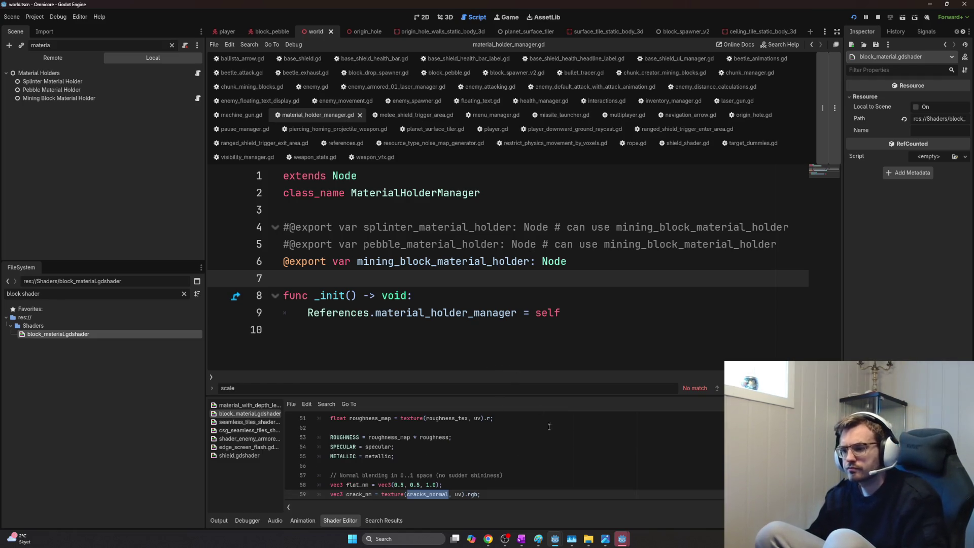
scroll(556, 442, "down", 1)
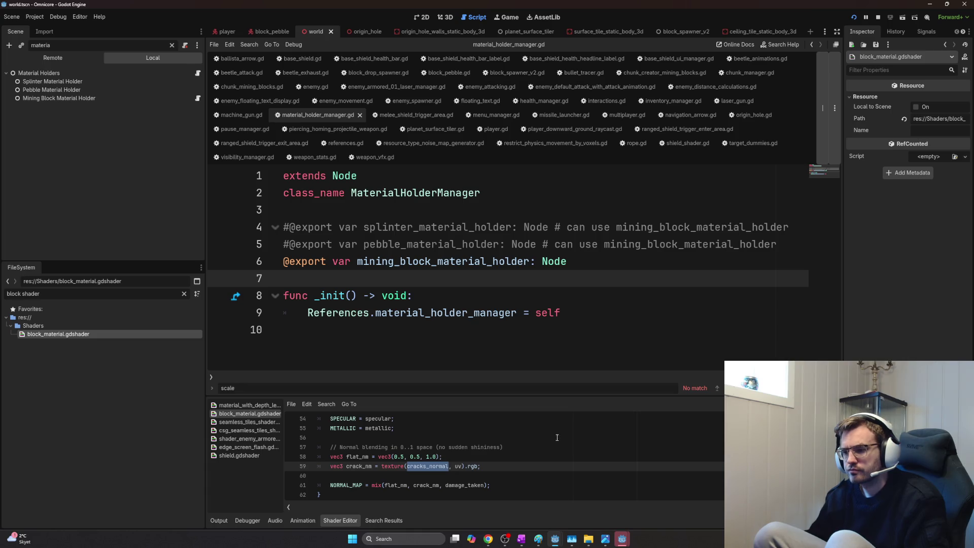
scroll(535, 466, "up", 13)
scroll(540, 466, "up", 5)
Select and copy all of the block_material.gdshader code.
left_click(540, 466)
key("ctrl+a")
scroll(539, 461, "down", 8)
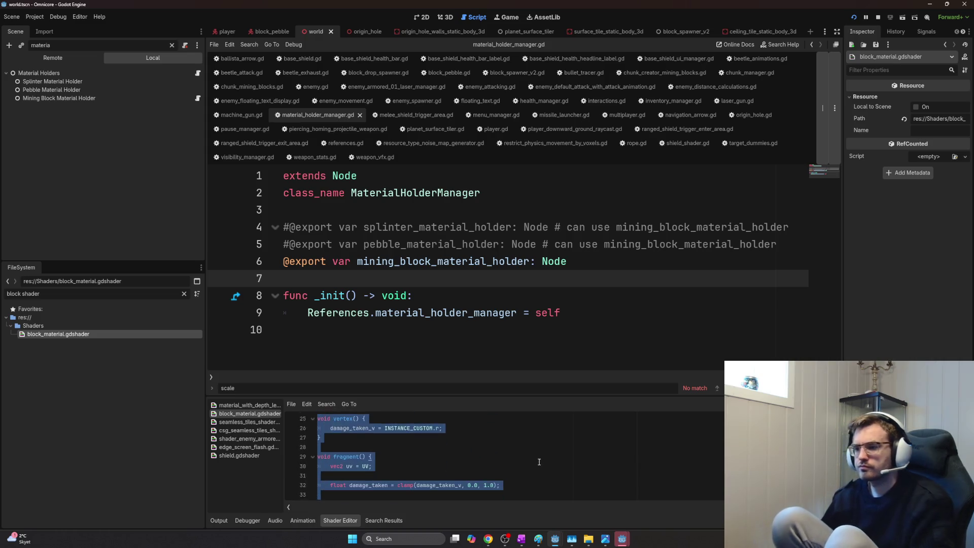
scroll(539, 461, "down", 1)
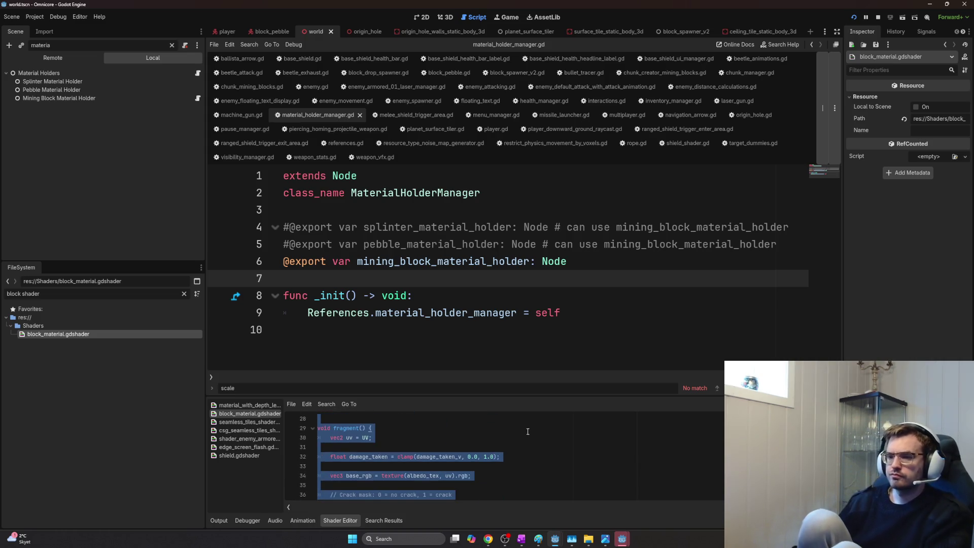
key("alt+Tab")
key("alt+Tab")
key("alt+Tab")
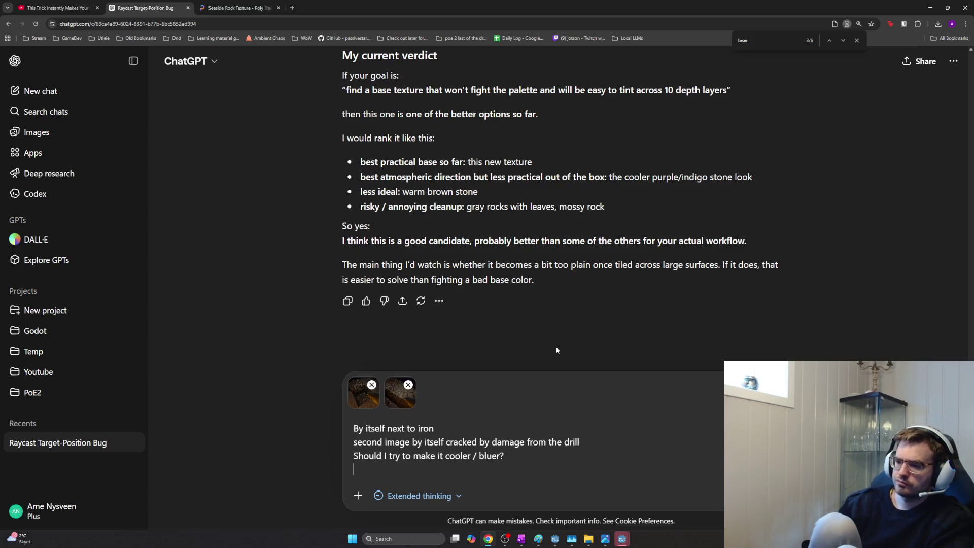
Write that the current shader ignores the material's main texture normal and ask whether it should use it.
key("shift+Return")
type("I noticed")
key("BackSpace")
type("y current shader d")
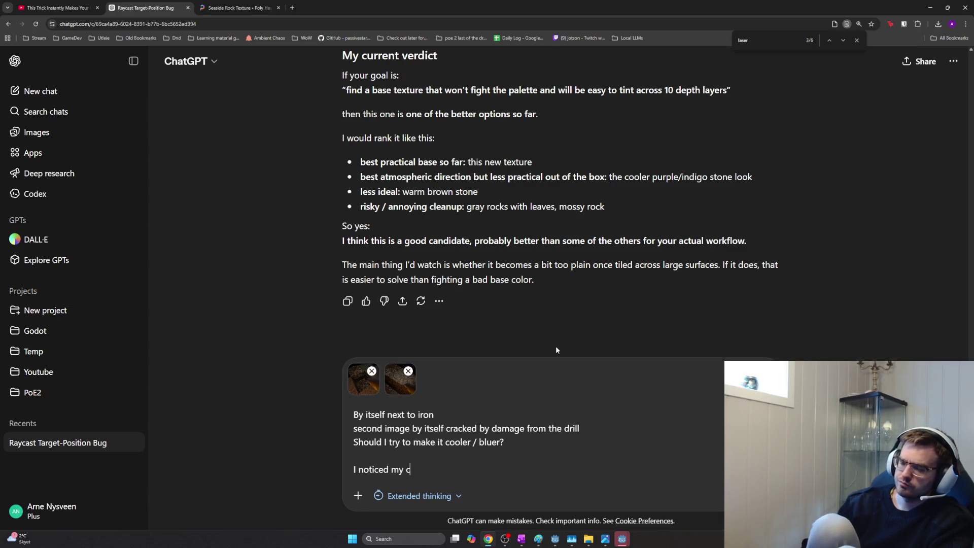
type("oesn't take the m")
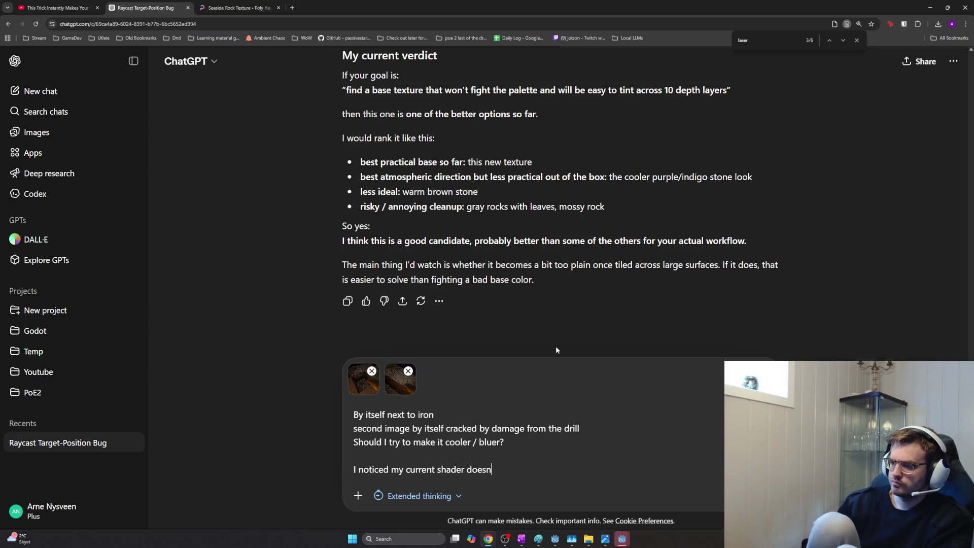
type("ateria")
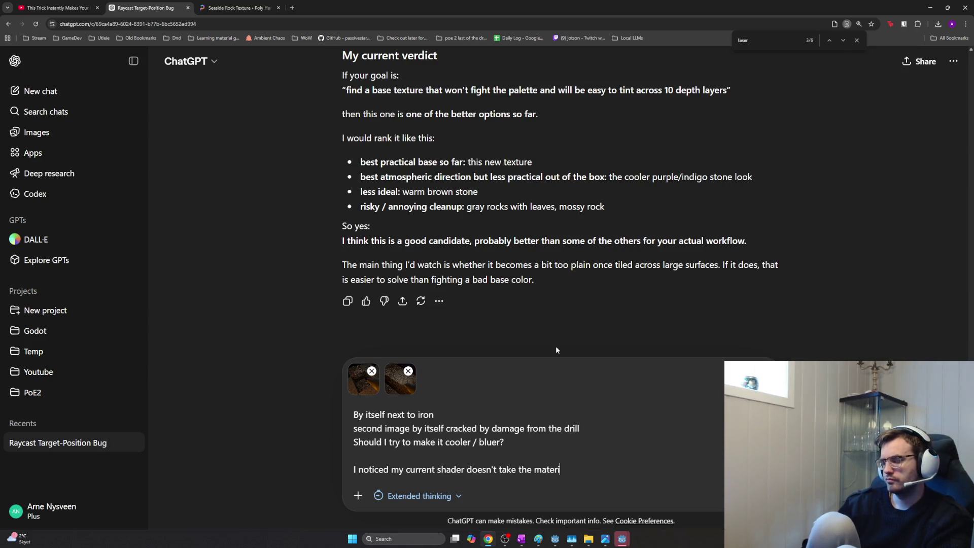
key("BackSpace")
key("BackSpace")
key("BackSpace")
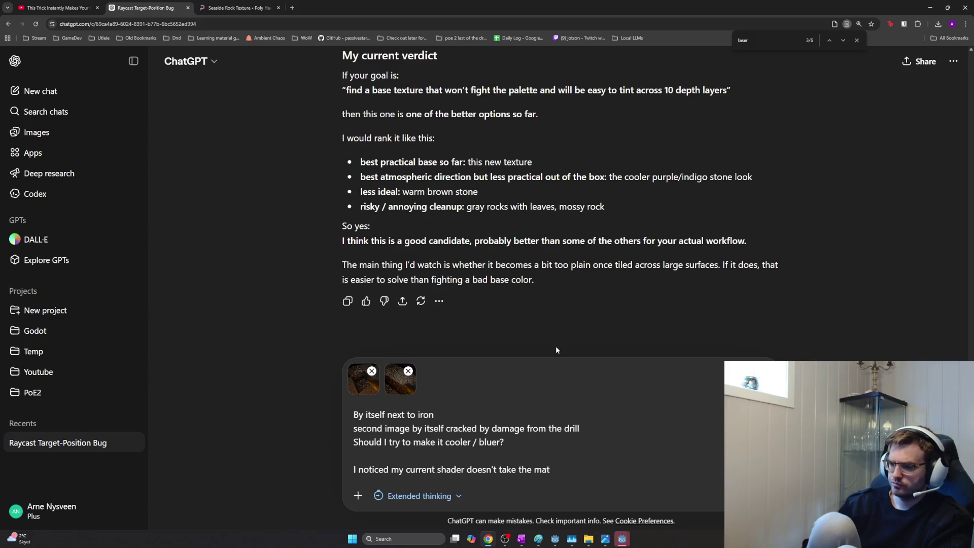
type("ain textures normal w")
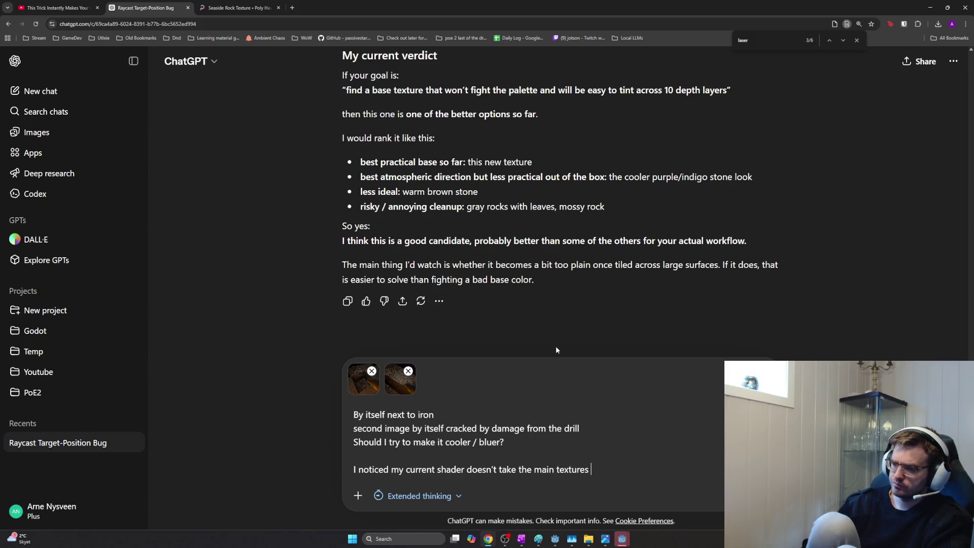
type("ither, I d")
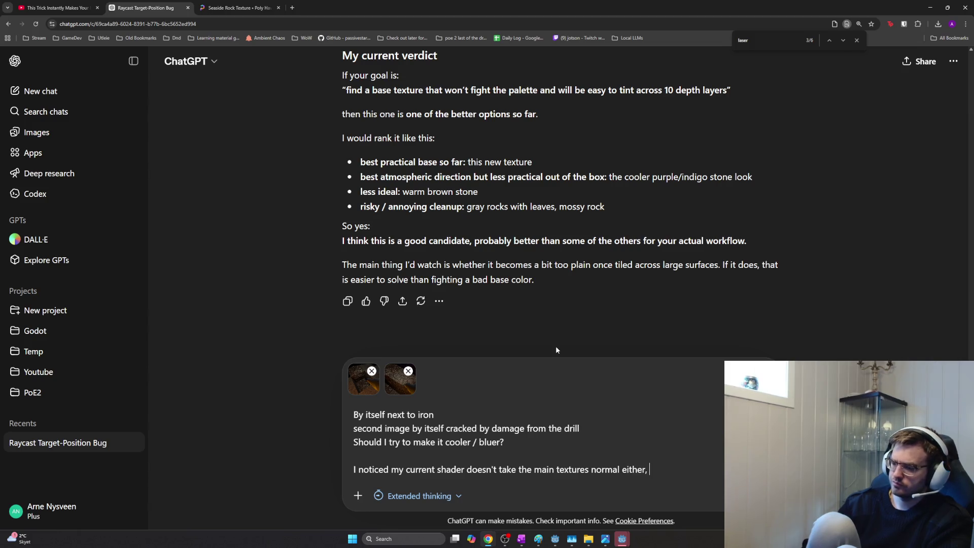
type(" know if I sh")
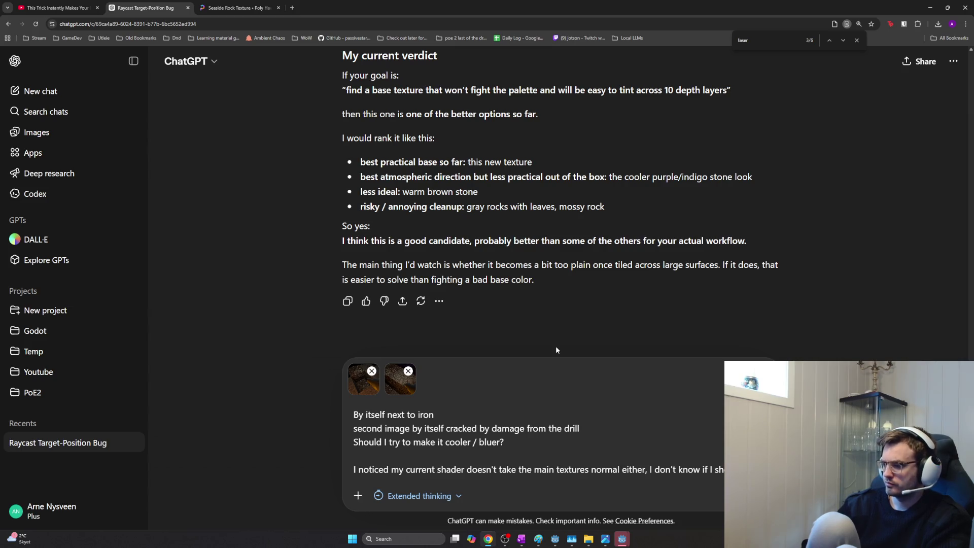
type("that?")
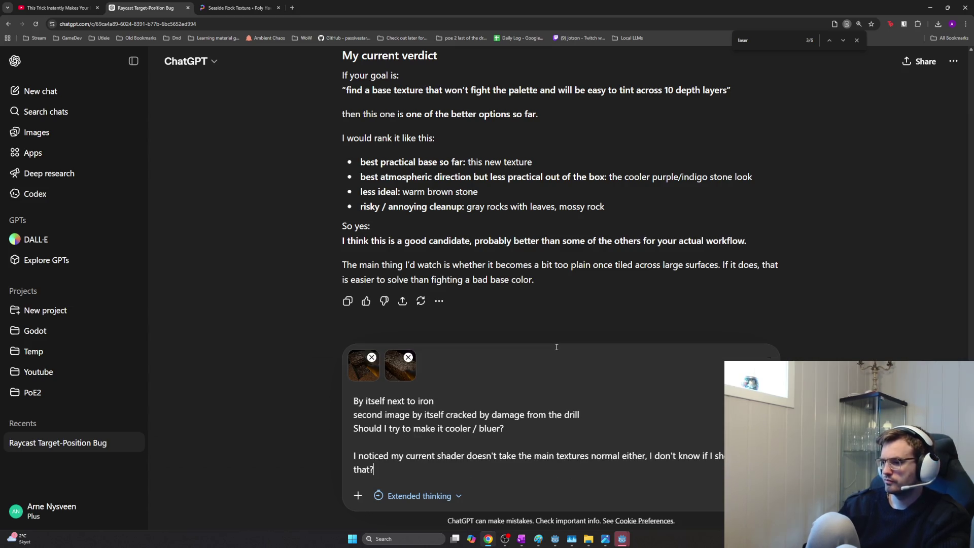
Add the shader code below the question and send the message.
key("shift+Return")
key("shift+Return")
key("alt+Tab")
key("alt+Tab")
key("alt+Tab")
key("alt+Tab")
key("alt+Tab")
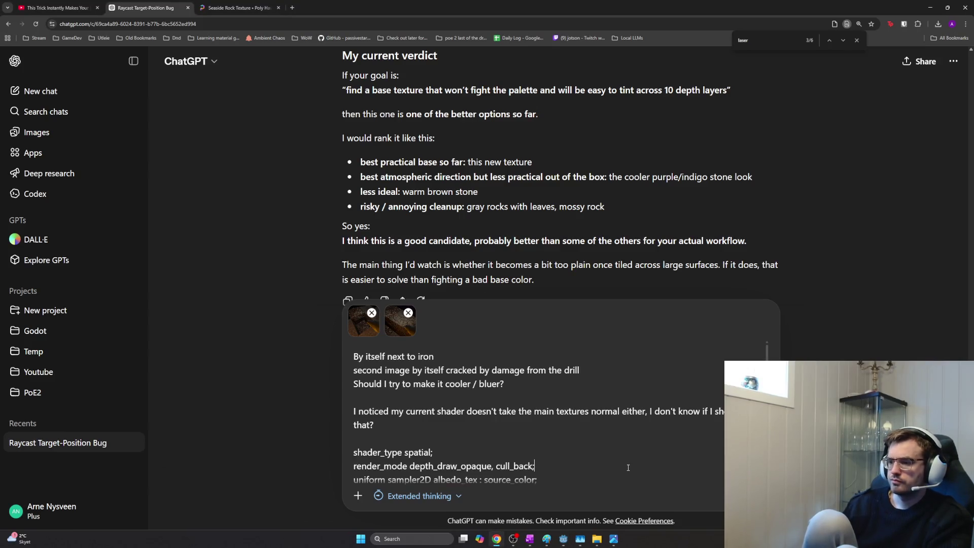
key("Return")
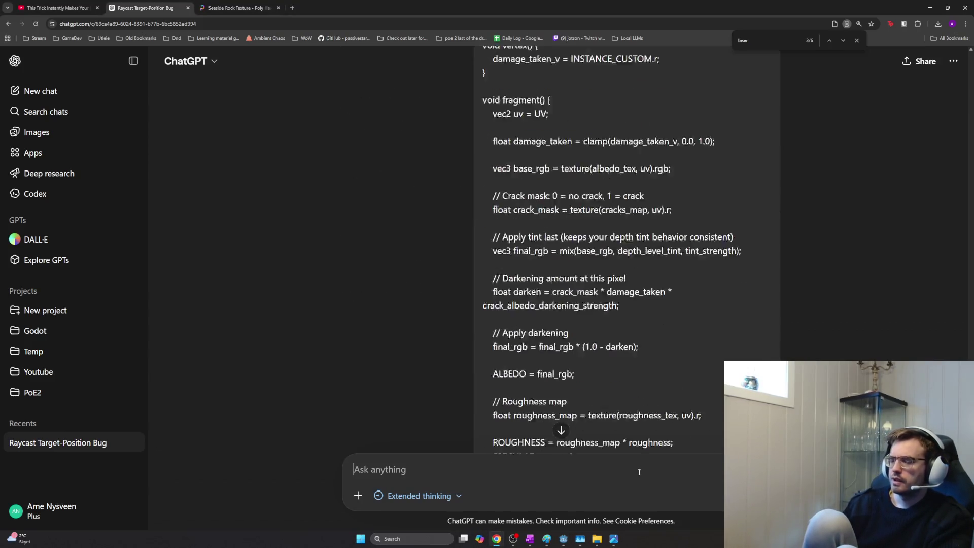
key("alt+Tab")
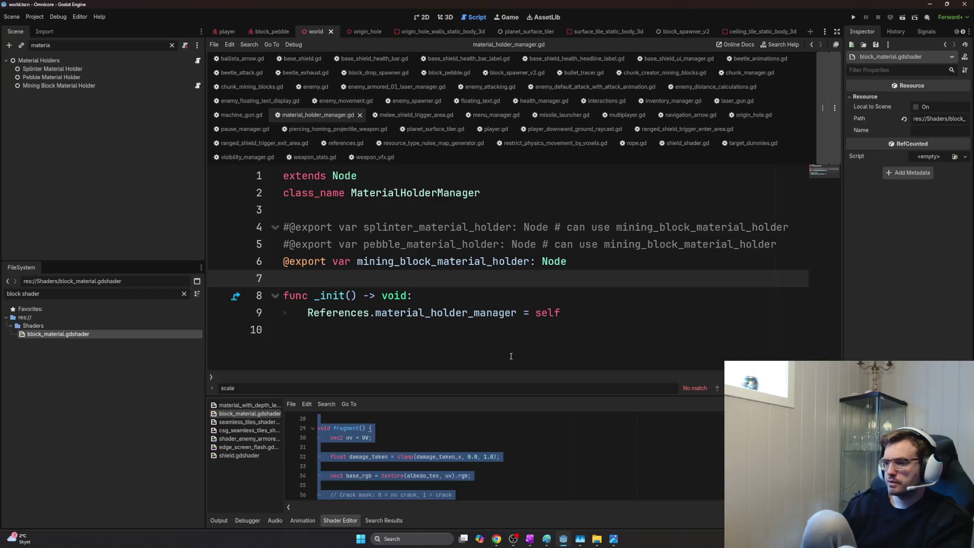
Preview seaside_rock_diff_1k from the textures folder, then bring up its file options.
left_click(491, 349)
key("alt+Tab")
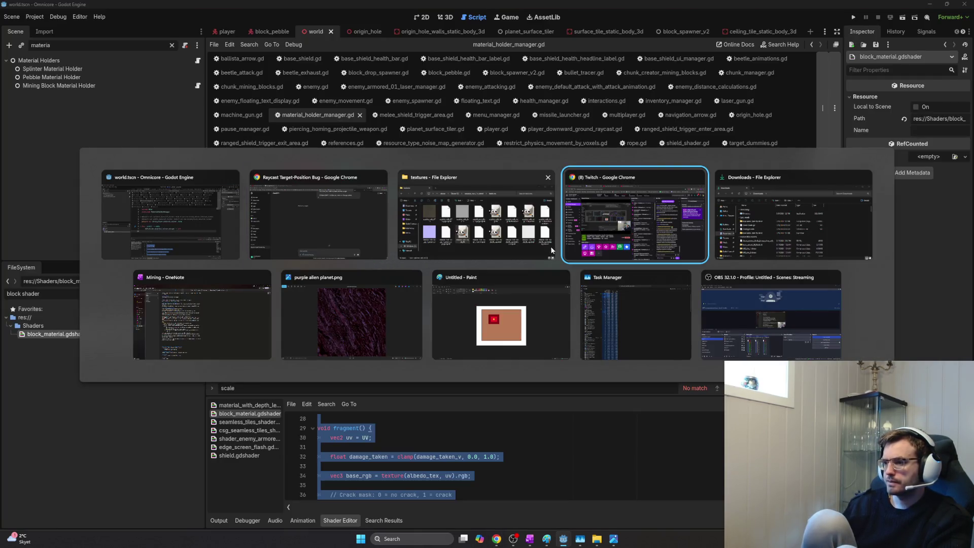
left_click(504, 242)
double_click(405, 242)
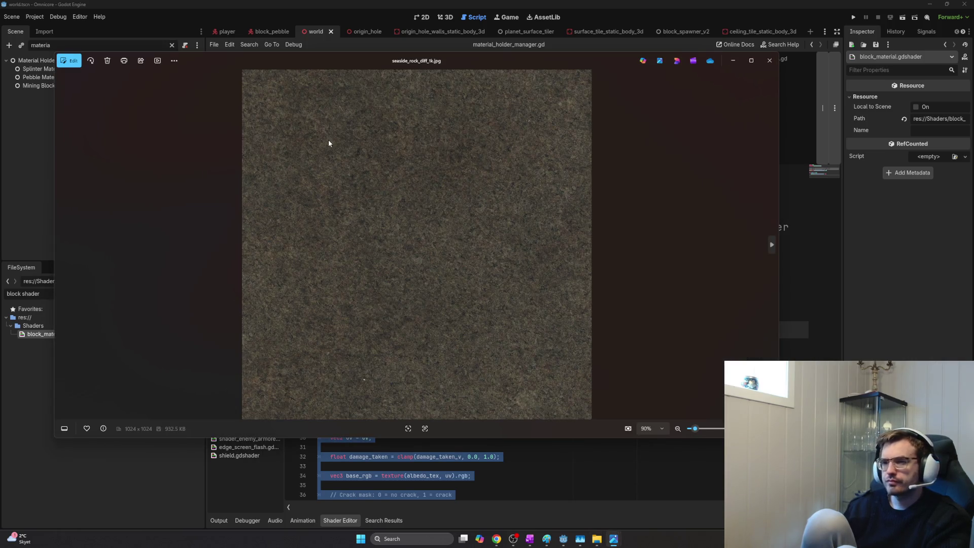
left_click(769, 60)
right_click(399, 231)
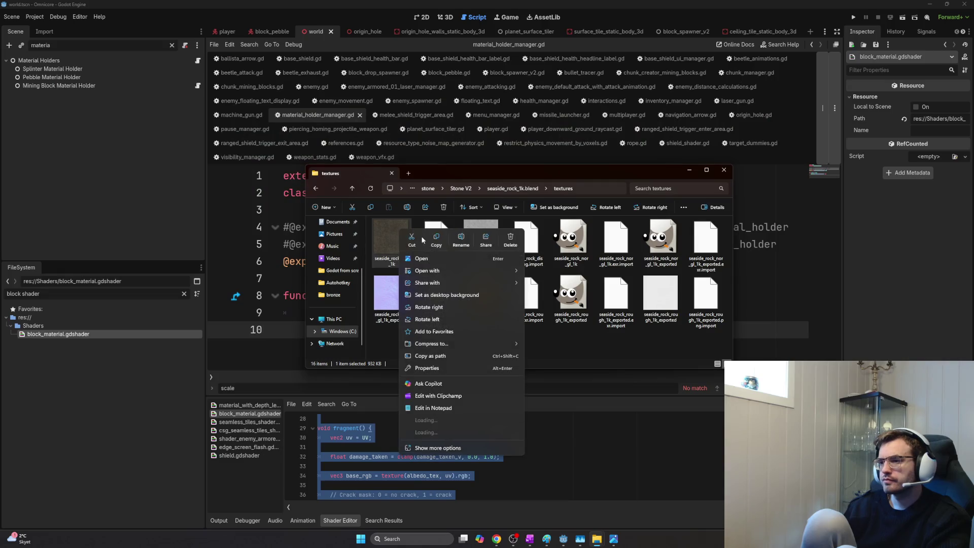
Load seaside_rock_diff_1k in GIMP, keeping its colour profile and closing the Welcome dialog.
left_click(350, 229)
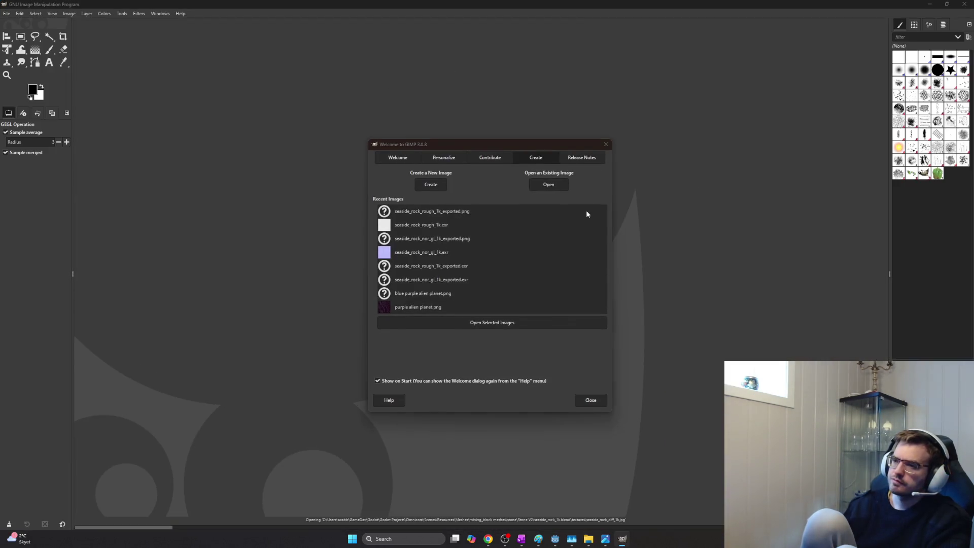
left_click(254, 114)
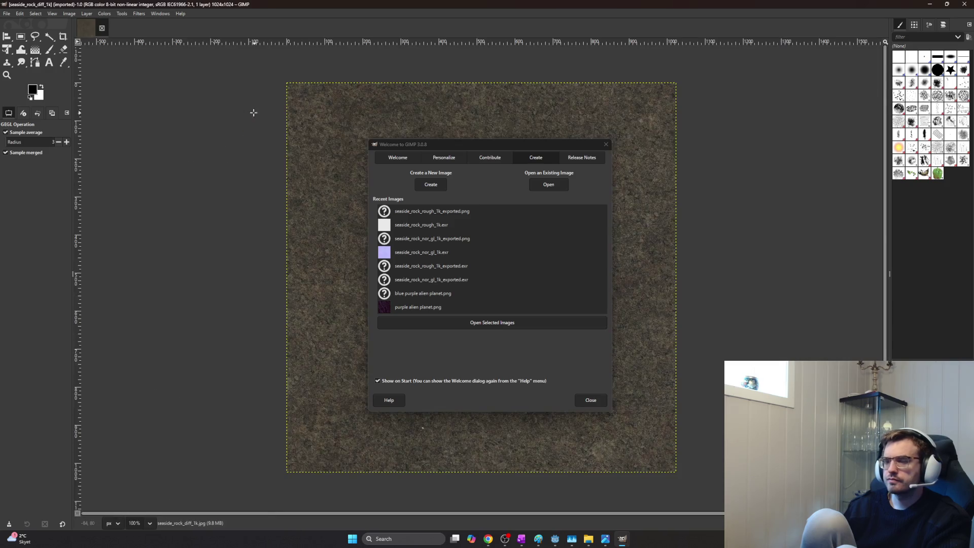
left_click(606, 144)
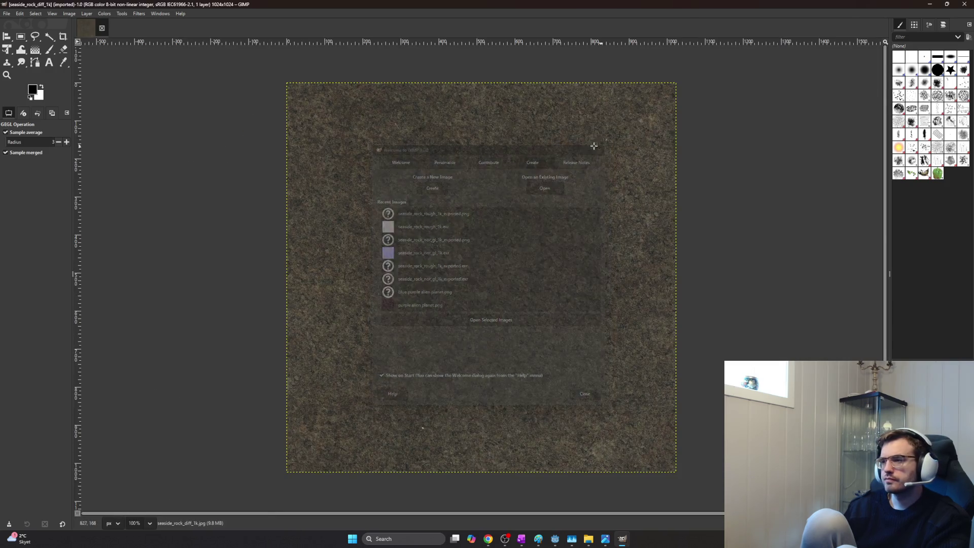
left_click(87, 14)
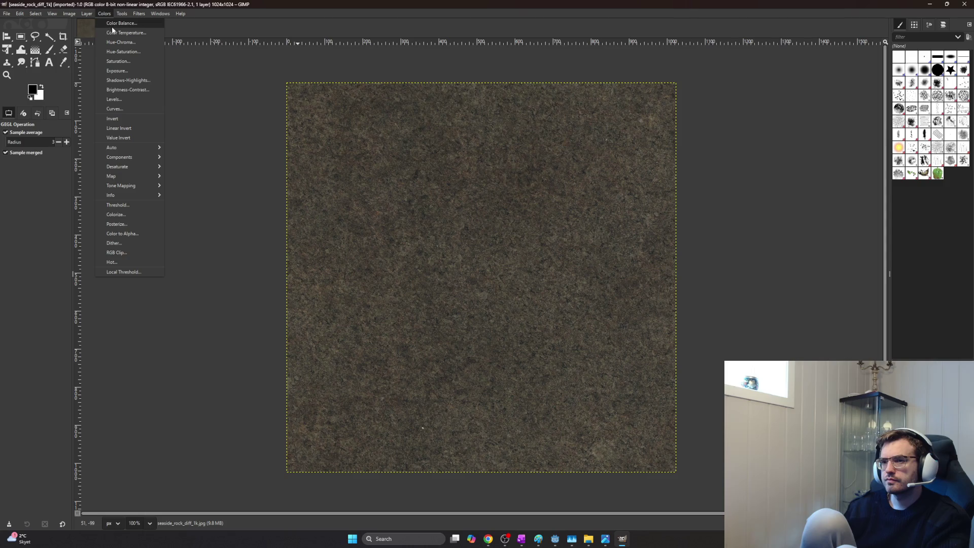
Try a slight cyan midtone shift in Color Balance, then cancel it.
left_click(112, 25)
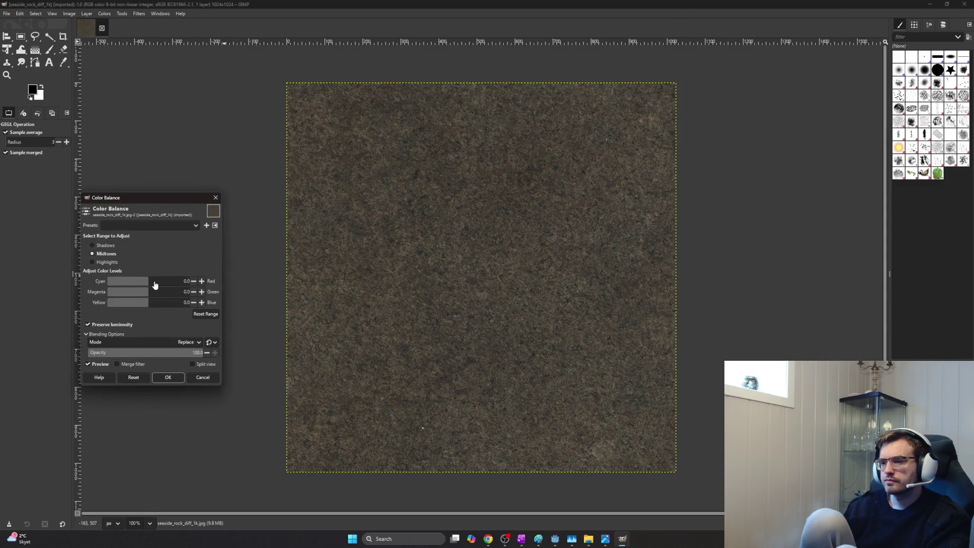
left_click_drag(145, 279, 149, 281)
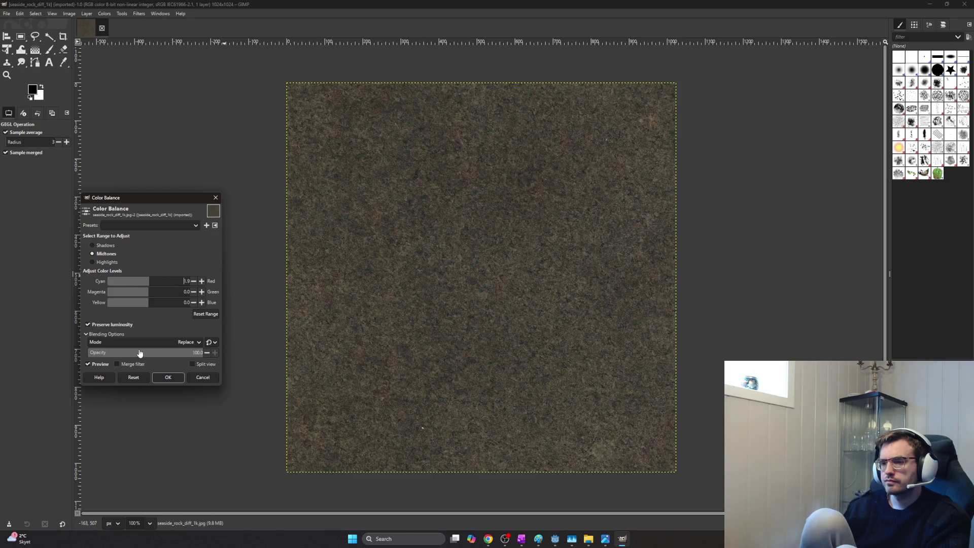
left_click(215, 197)
left_click(104, 14)
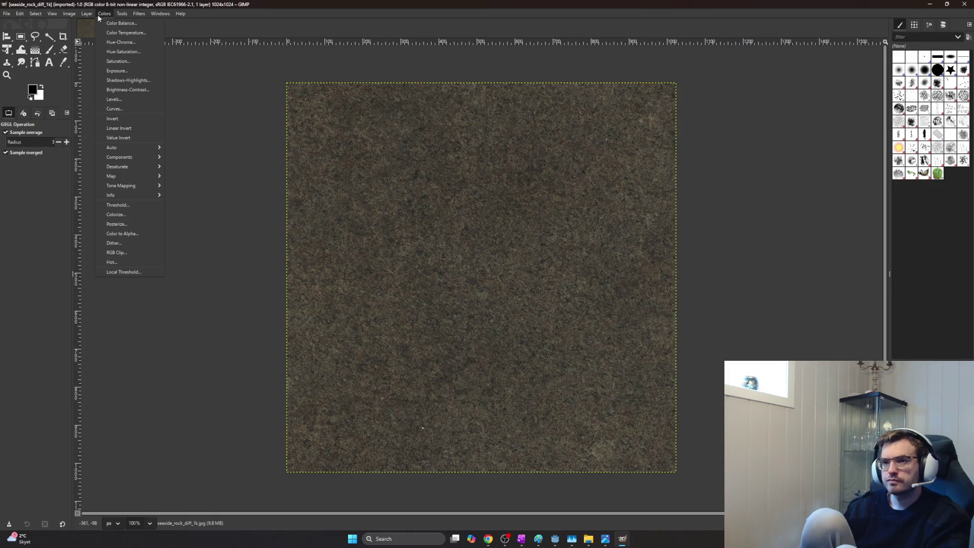
Apply Color Temperature with original temperature raised to about 8071 against an intended 6500.
left_click(146, 33)
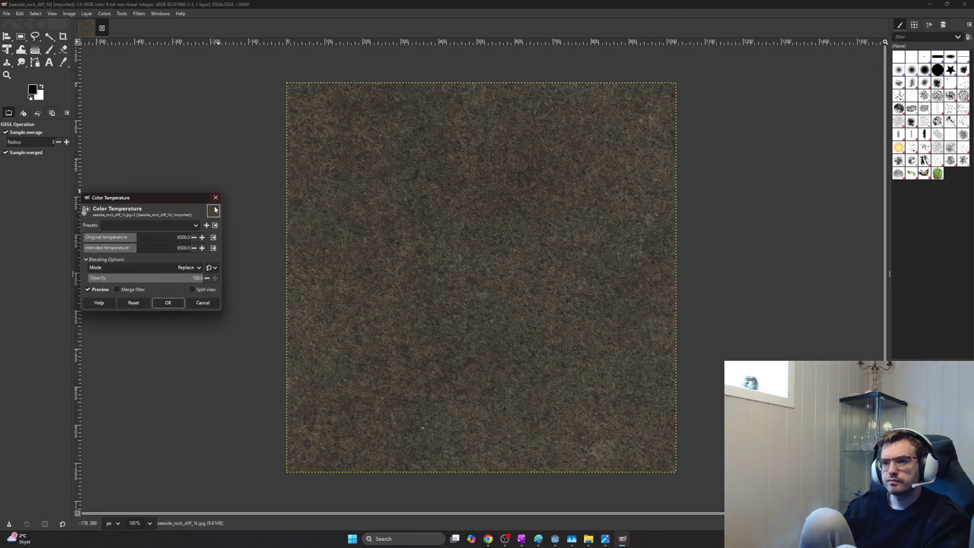
mouse_move(159, 234)
left_mouse_down()
mouse_move(194, 231)
mouse_move(127, 230)
mouse_move(156, 232)
left_mouse_up()
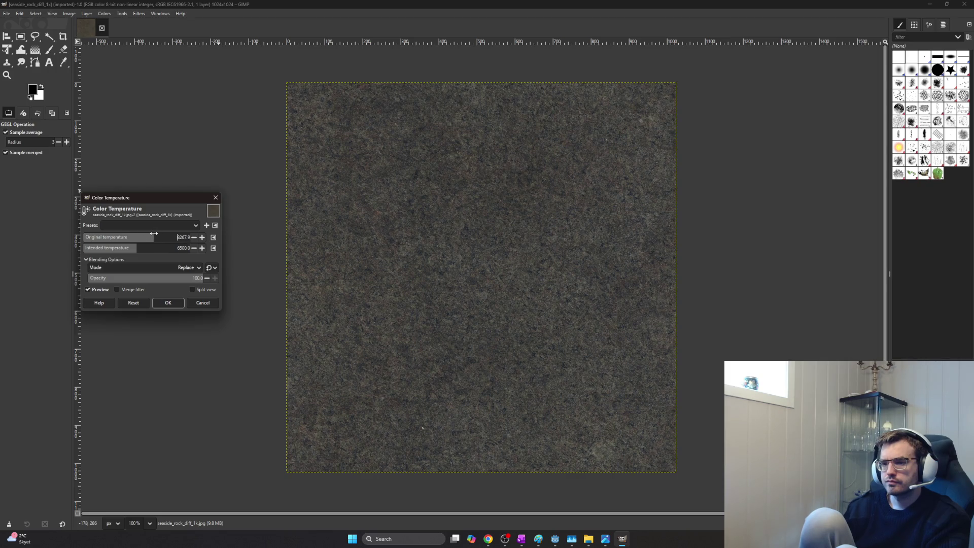
left_click(170, 307)
left_click(122, 14)
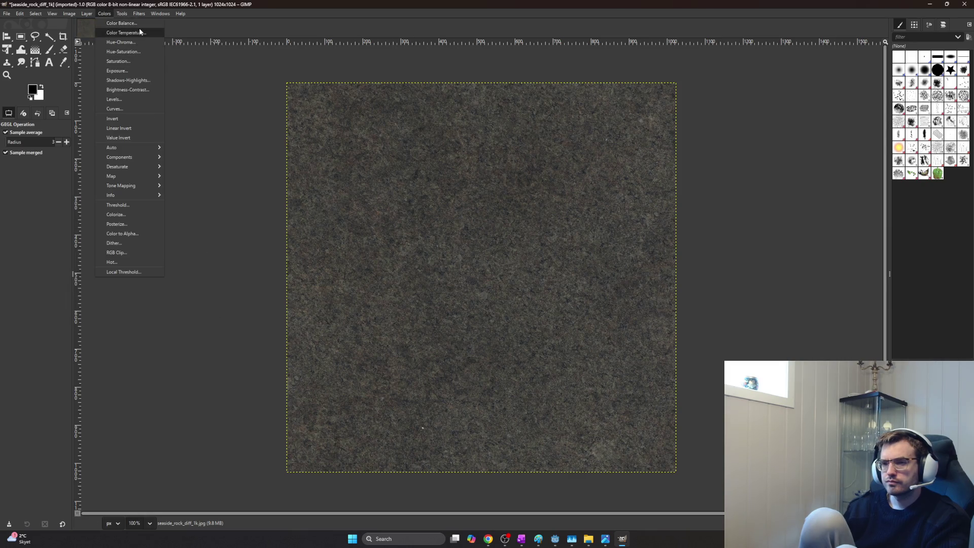
Try tinting the midtones toward blue in Color Balance, then discard it.
left_click(122, 23)
mouse_move(150, 282)
left_mouse_down()
mouse_move(139, 280)
mouse_move(158, 279)
mouse_move(129, 291)
mouse_move(180, 302)
left_mouse_up()
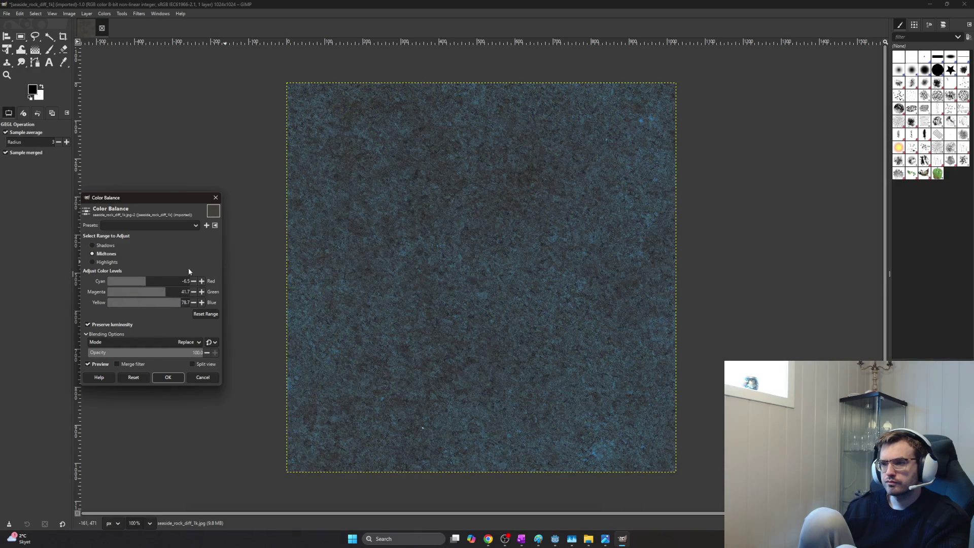
left_click(215, 197)
left_click(104, 14)
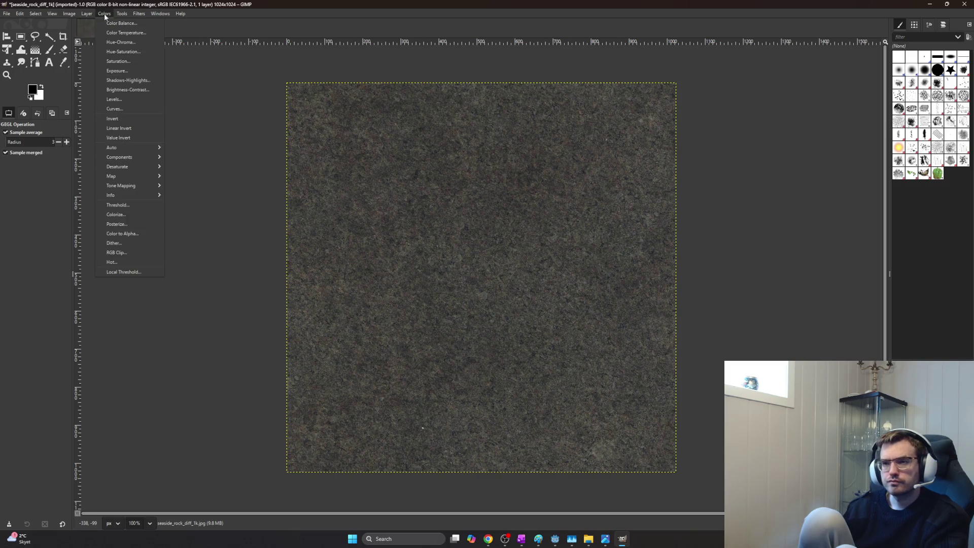
Check the Hue-Chroma and Saturation adjustments without applying either.
left_click(144, 43)
left_click(216, 197)
left_click(104, 14)
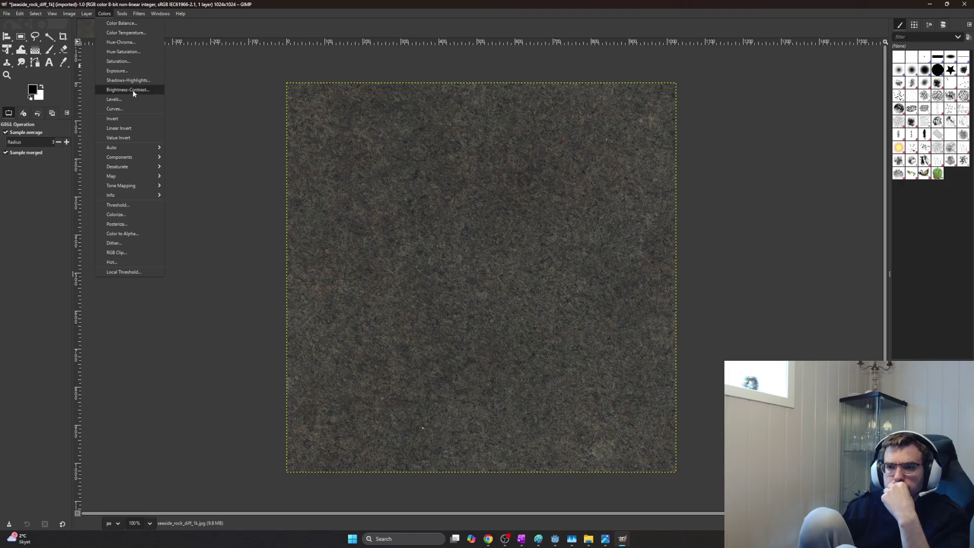
left_click(144, 61)
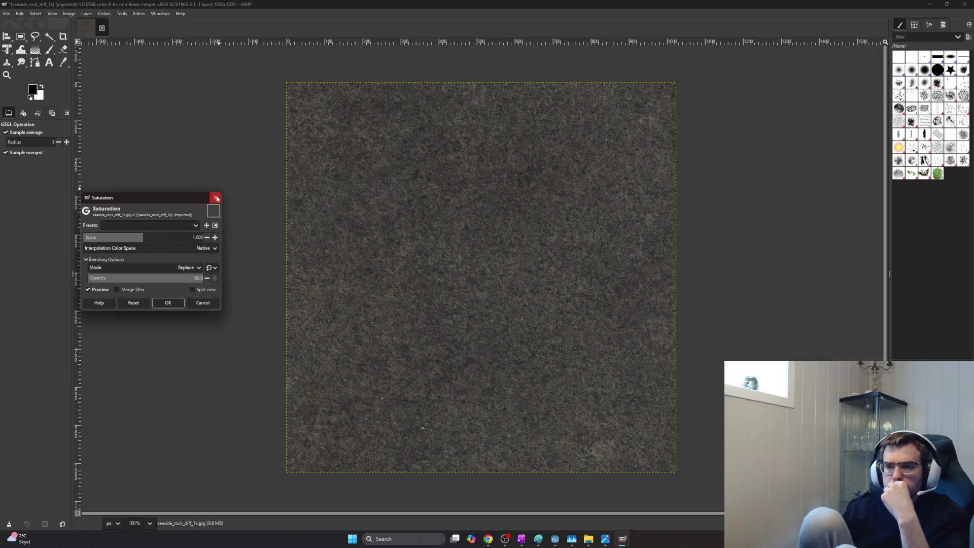
left_click(216, 197)
left_click(104, 14)
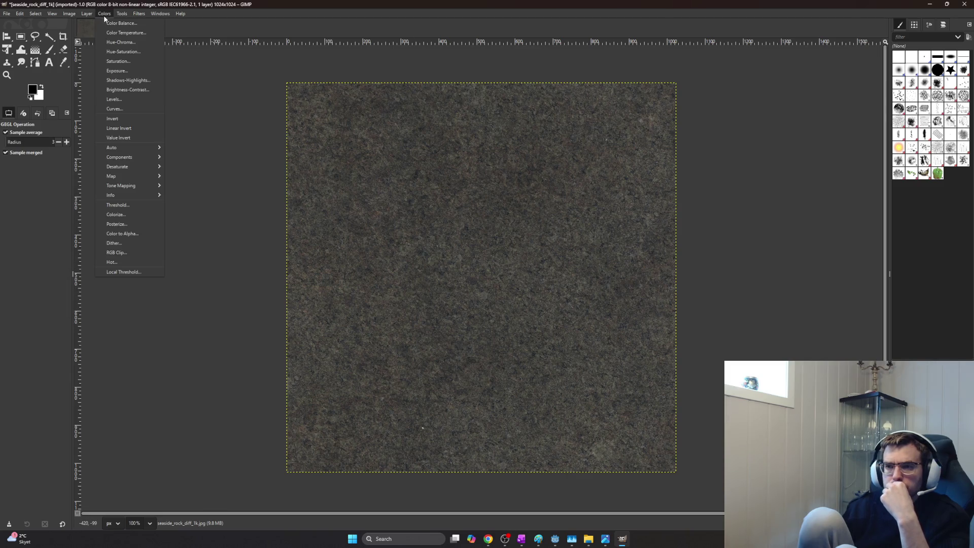
Apply a subtle magenta shift to the shadows in Color Balance.
left_click(137, 22)
left_click(183, 246)
left_click_drag(152, 293, 143, 292)
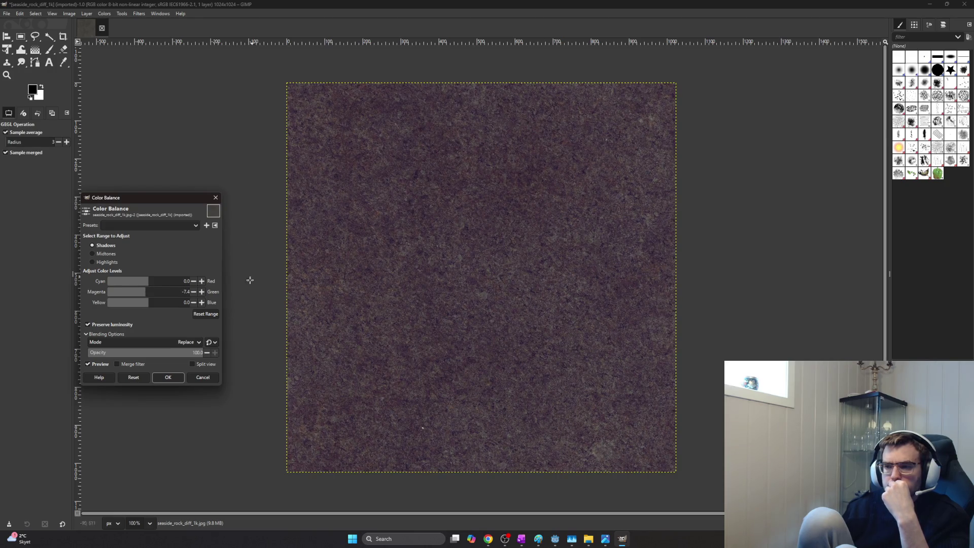
left_click(146, 293)
left_click_drag(146, 293, 148, 293)
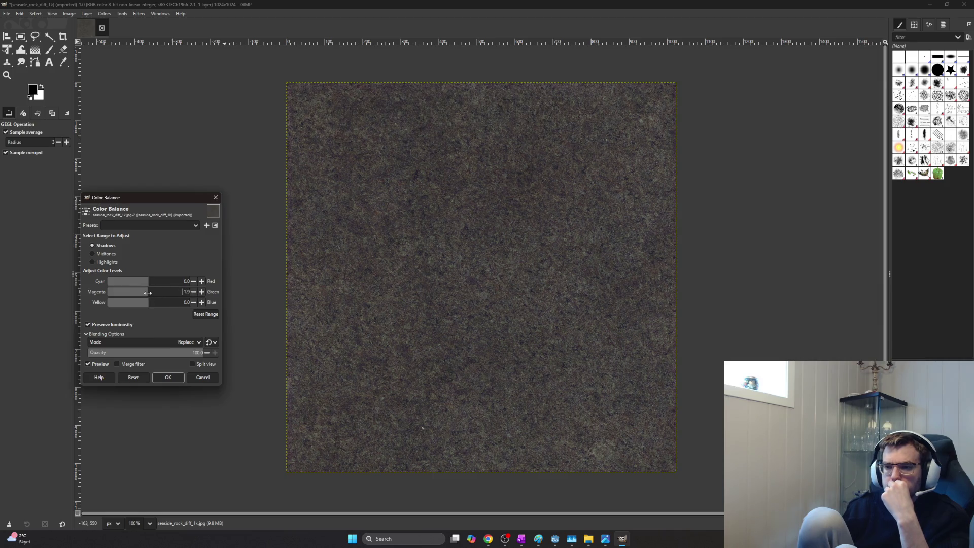
left_click(168, 377)
left_click(101, 14)
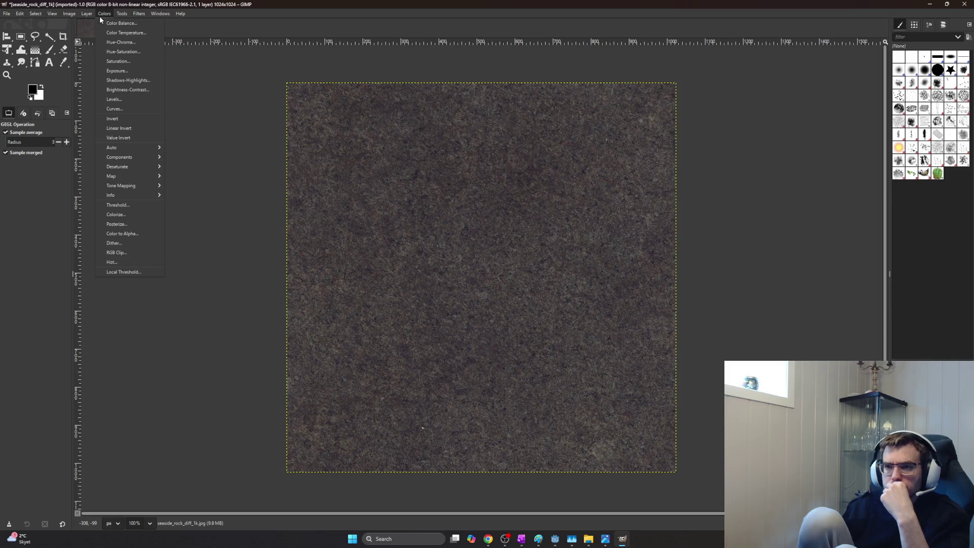
Check Exposure and Curves without applying them, then bring up Levels at default values.
left_click(144, 71)
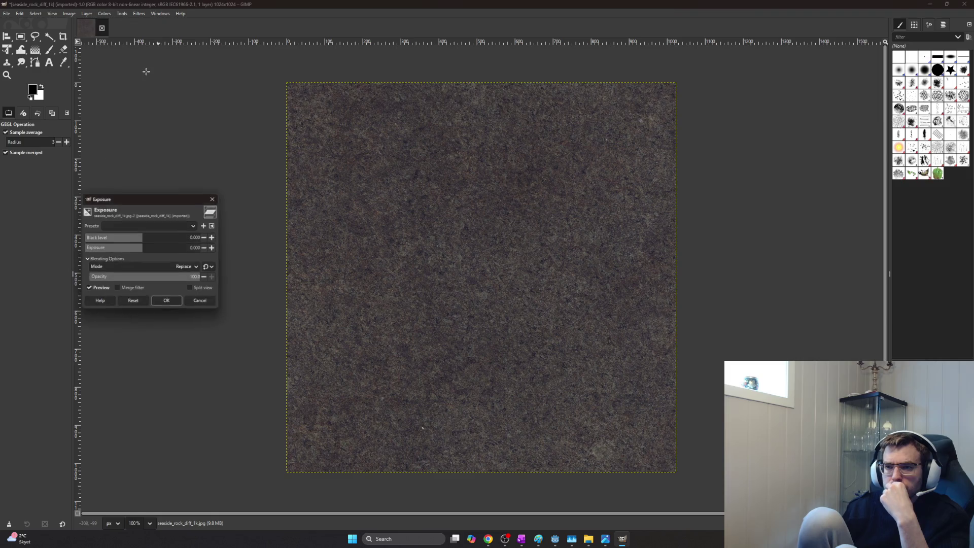
left_click(214, 198)
left_click(104, 14)
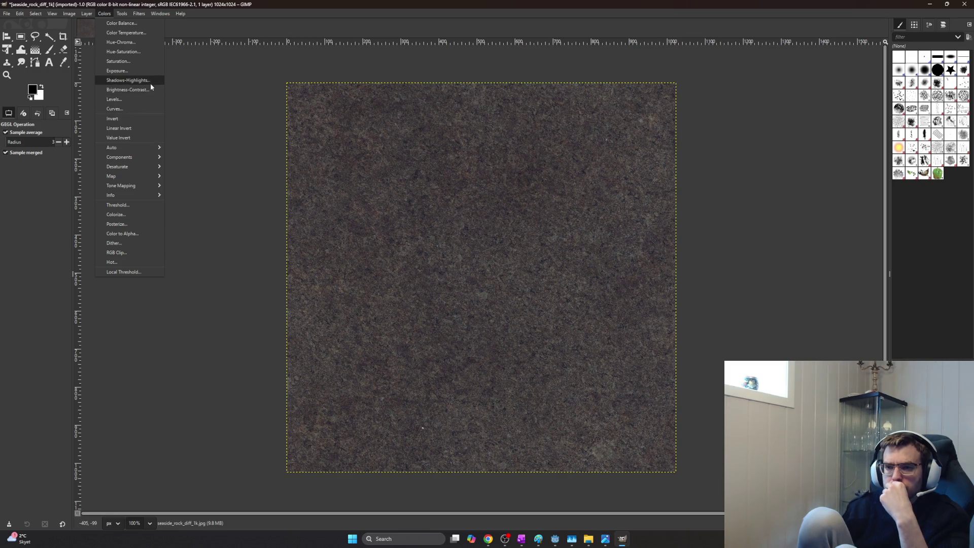
left_click(147, 108)
left_click(220, 6)
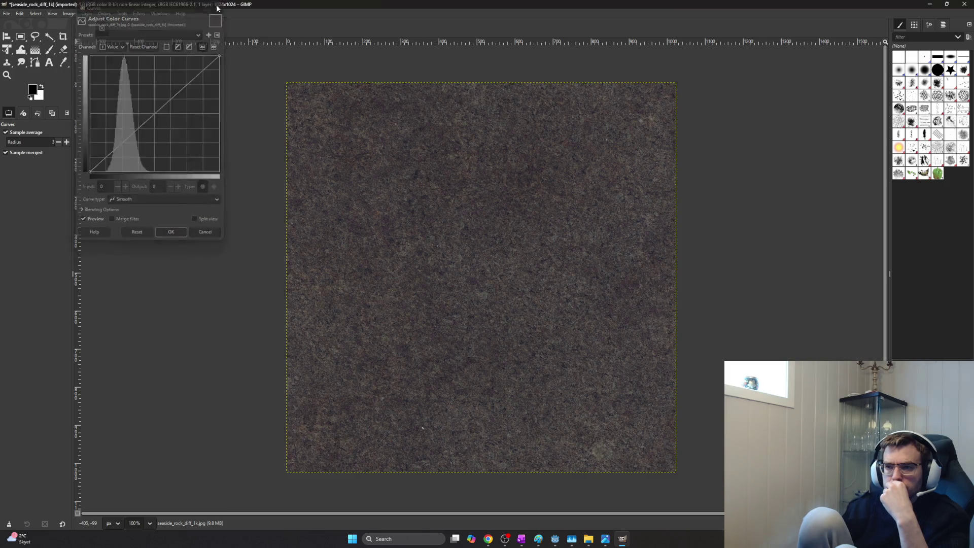
left_click(106, 13)
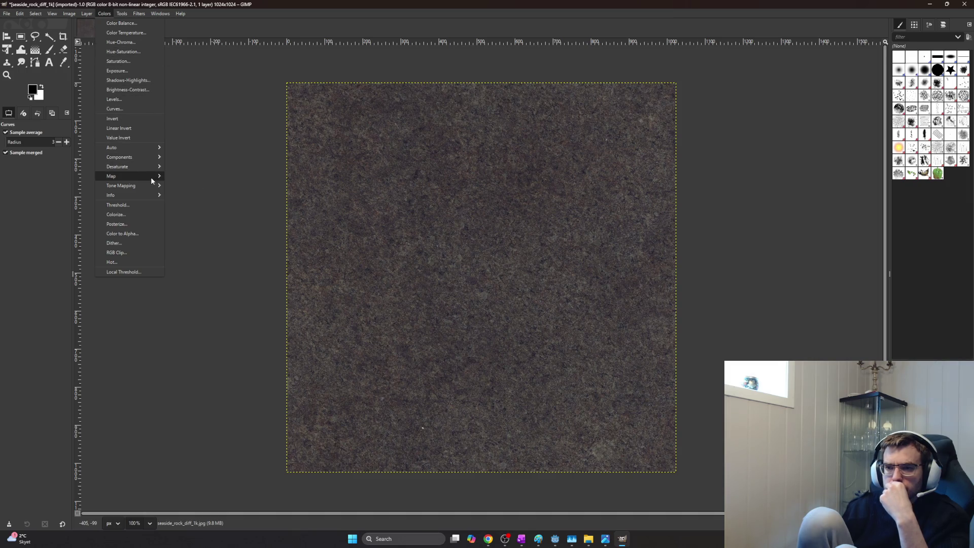
left_click(132, 98)
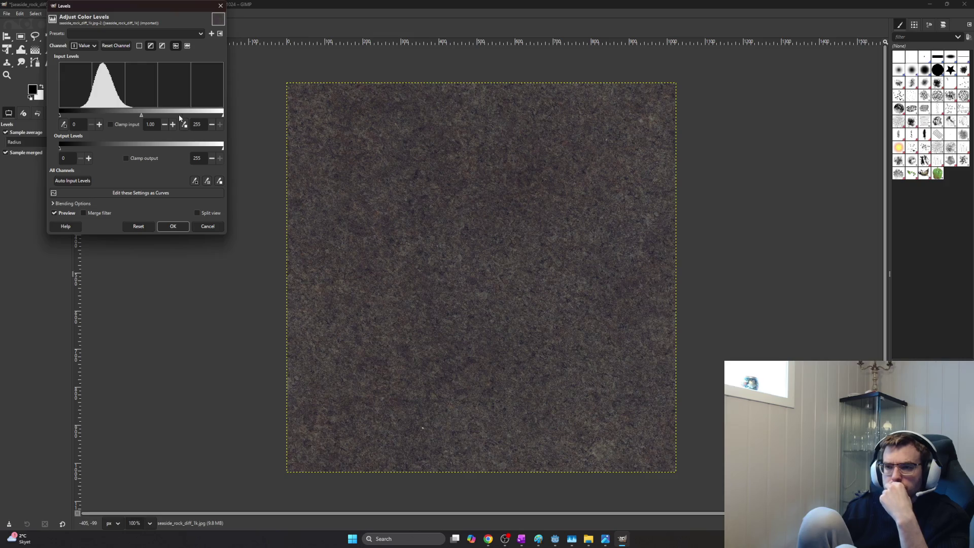
mouse_move(169, 112)
left_mouse_down()
mouse_move(180, 113)
mouse_move(117, 112)
mouse_move(203, 113)
mouse_move(85, 117)
mouse_move(229, 123)
mouse_move(84, 111)
mouse_move(277, 119)
left_mouse_up()
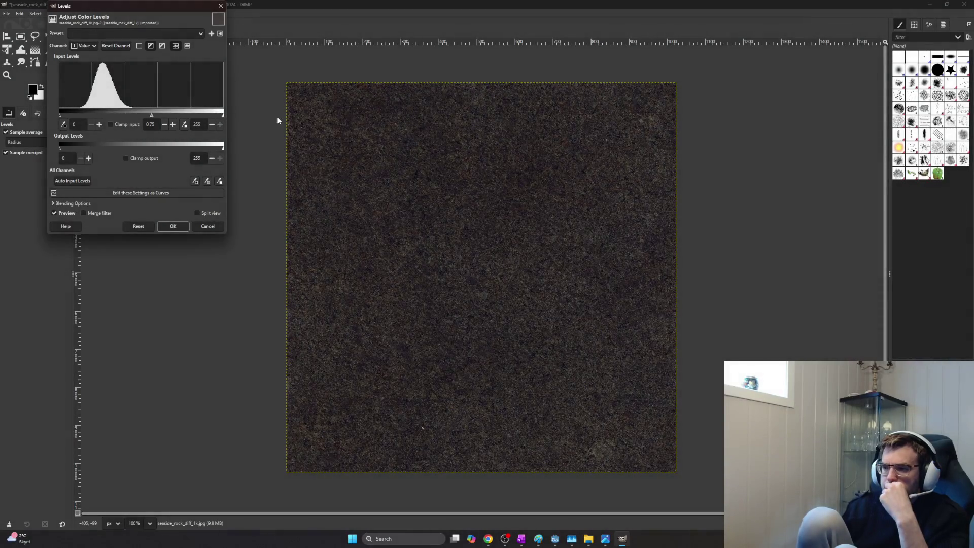
mouse_move(153, 115)
left_mouse_down()
mouse_move(130, 114)
mouse_move(149, 115)
left_mouse_up()
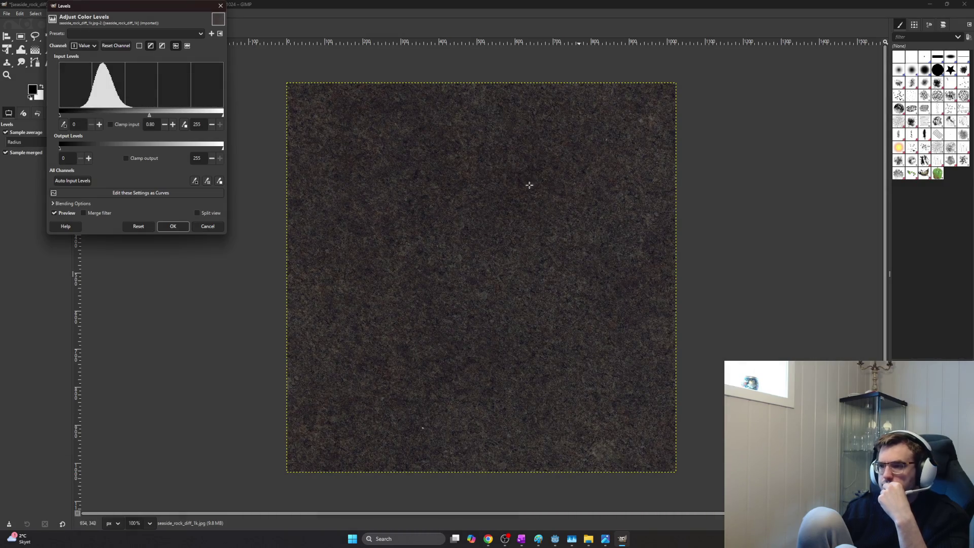
left_click(220, 6)
left_click(104, 14)
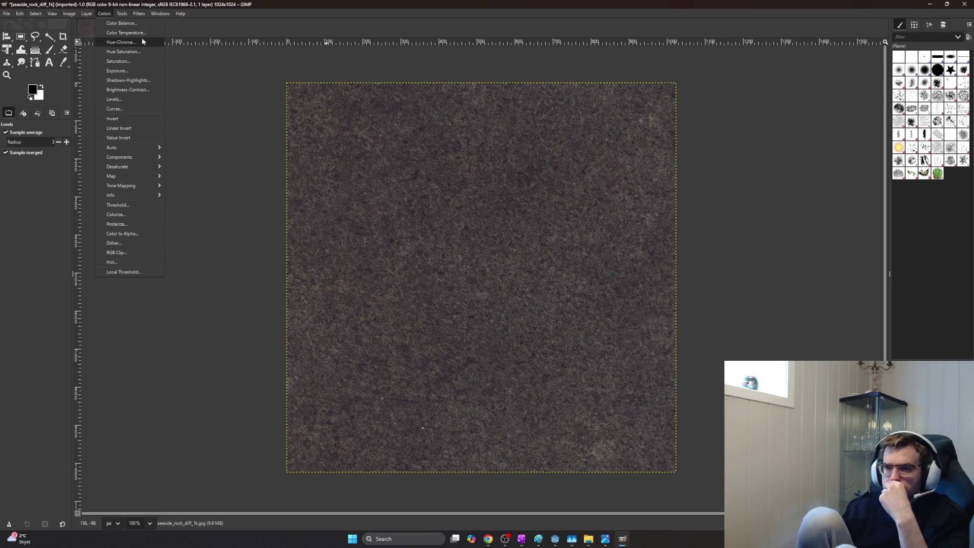
Dismiss the Saturation adjustment and bring up Hue-Saturation instead.
left_click(138, 65)
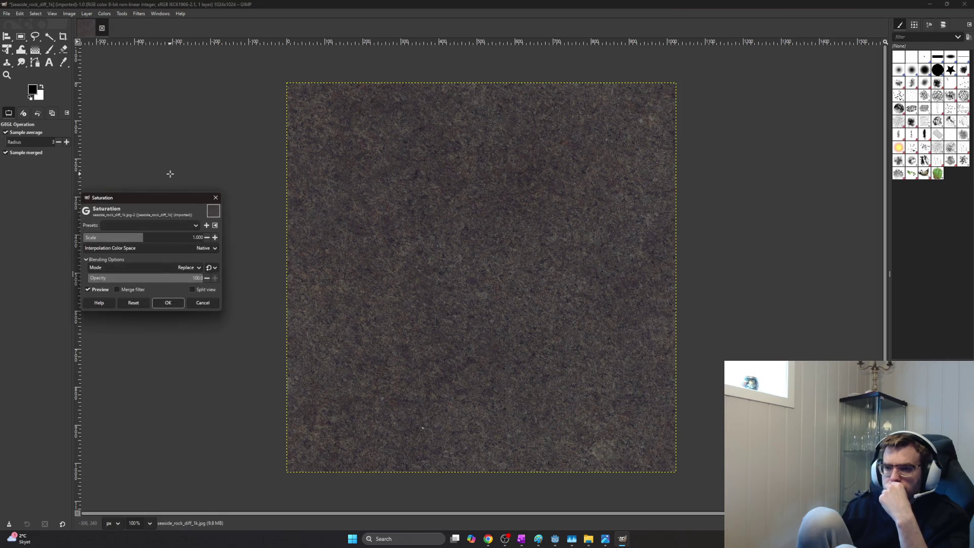
left_click(216, 197)
left_click(104, 15)
mouse_move(87, 13)
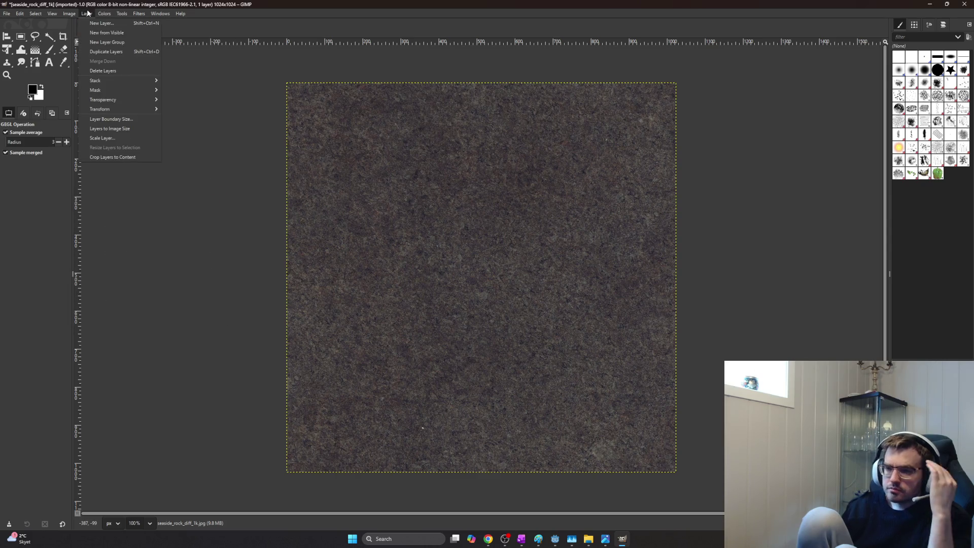
mouse_move(122, 12)
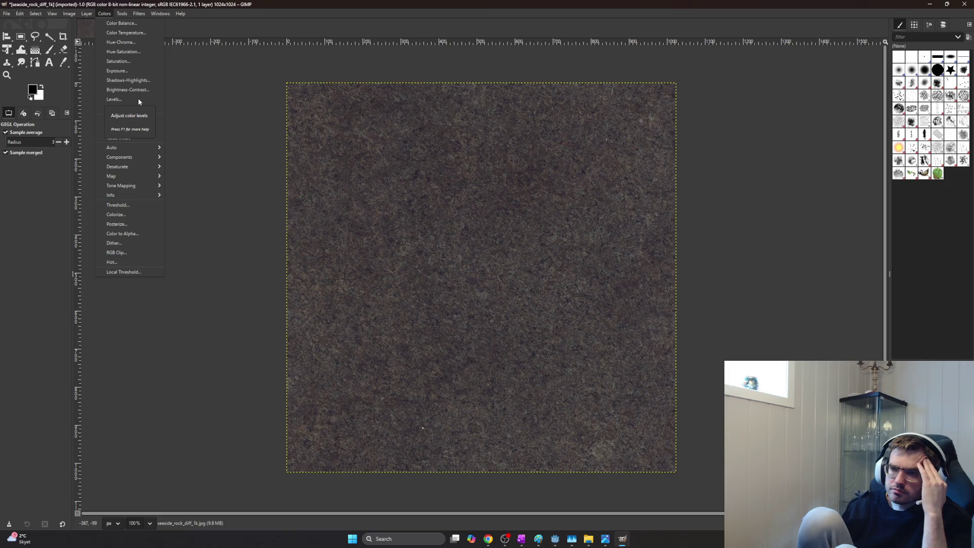
left_click(123, 51)
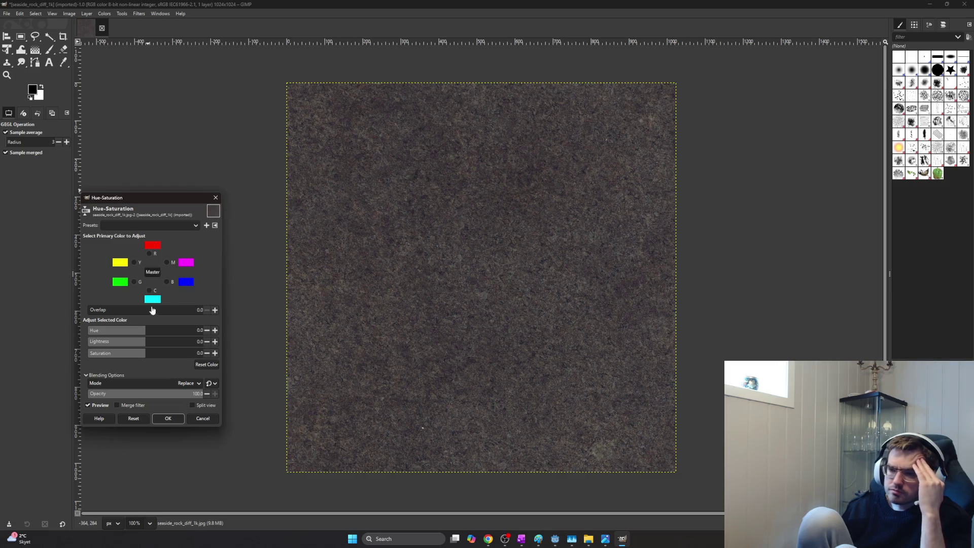
Rotate the red hues by about -96 so the rock becomes a cooler purplish grey.
left_click(149, 253)
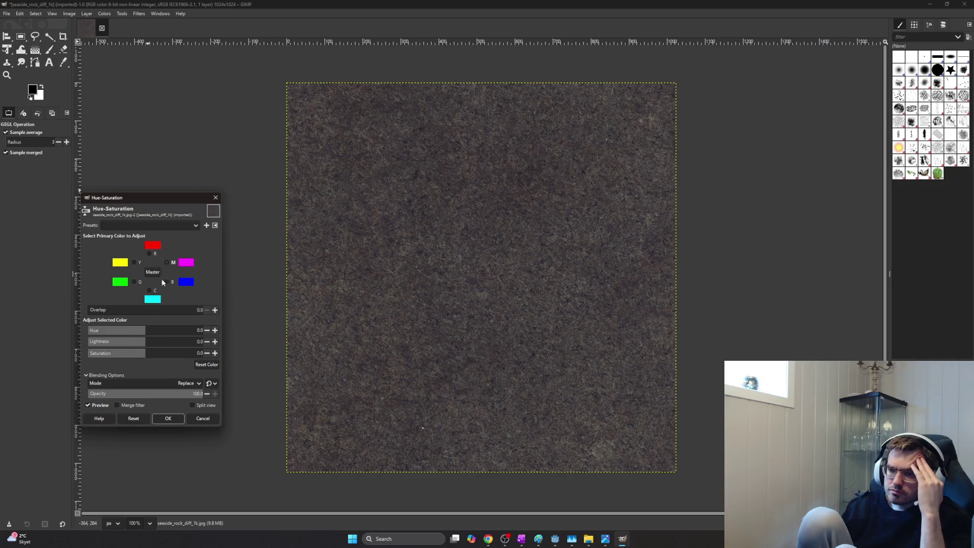
mouse_move(156, 329)
left_mouse_down()
mouse_move(208, 330)
mouse_move(100, 327)
mouse_move(162, 323)
mouse_move(143, 323)
left_mouse_up()
left_click(166, 282)
mouse_move(147, 330)
left_mouse_down()
mouse_move(202, 331)
mouse_move(149, 328)
left_mouse_up()
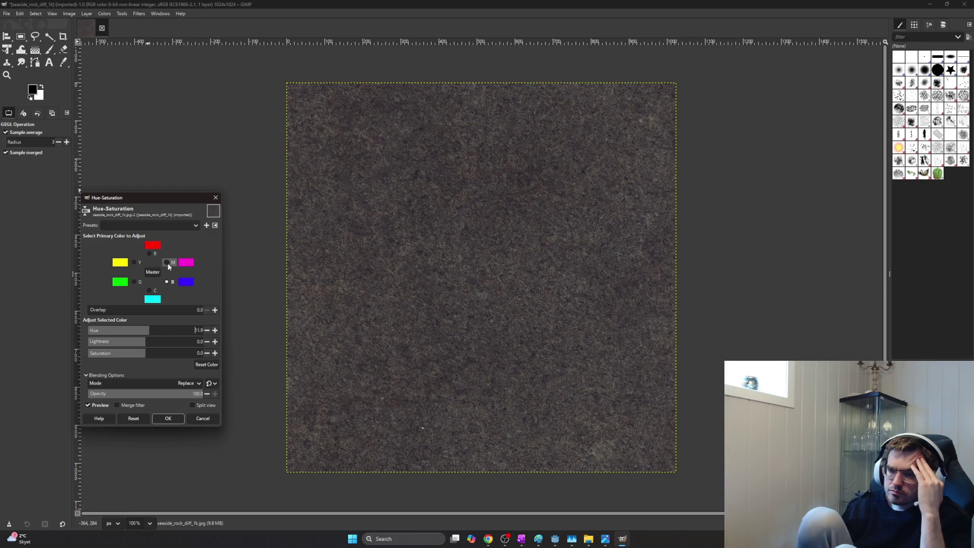
left_click(149, 253)
mouse_move(146, 328)
left_mouse_down()
mouse_move(104, 327)
mouse_move(125, 324)
mouse_move(115, 325)
left_mouse_up()
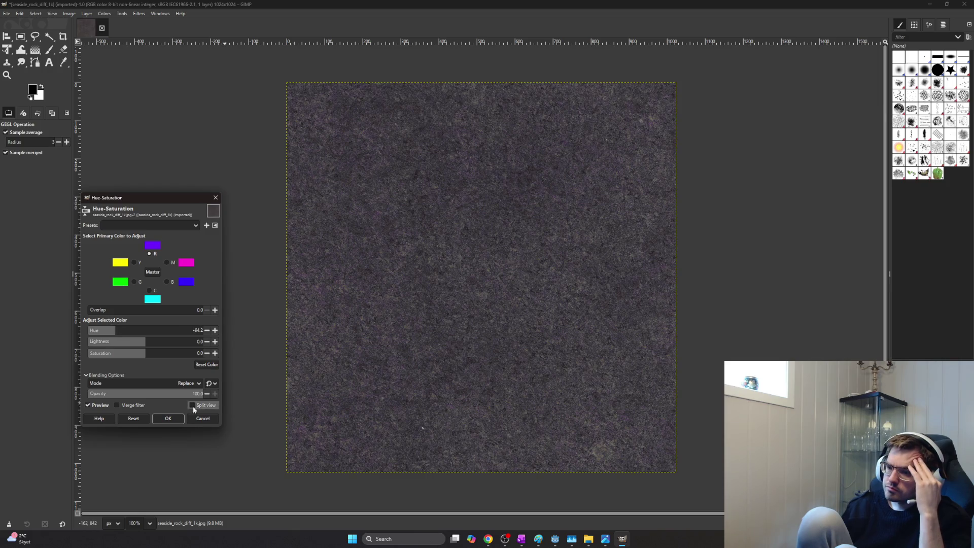
left_click(168, 418)
left_click(101, 14)
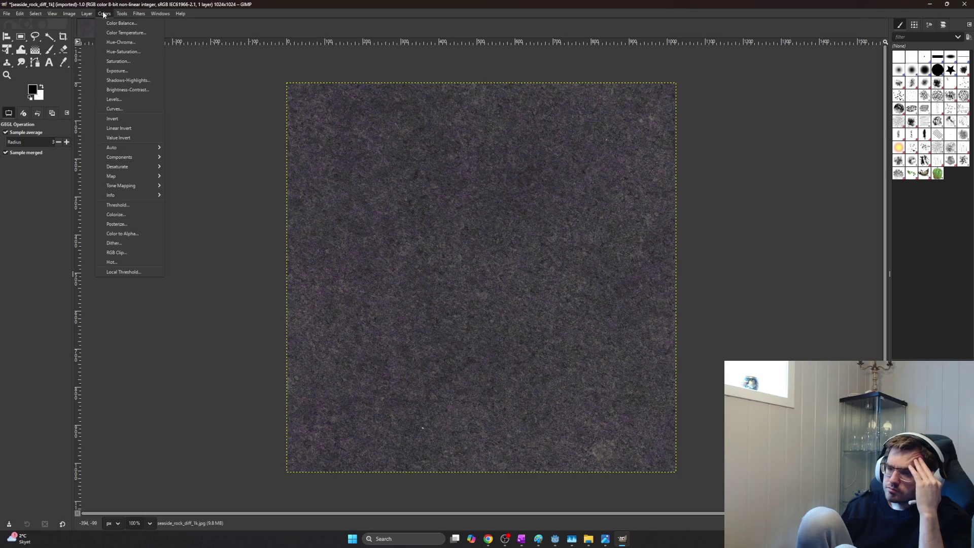
Apply the pending saturation change, then raise the Levels black input to about 17, keeping white at 255.
left_click(134, 60)
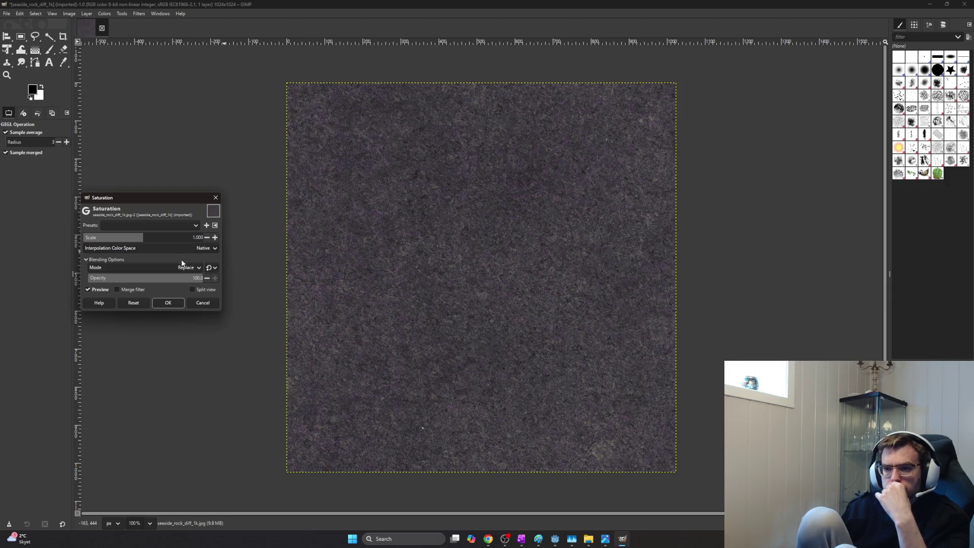
left_click(169, 302)
left_click(109, 13)
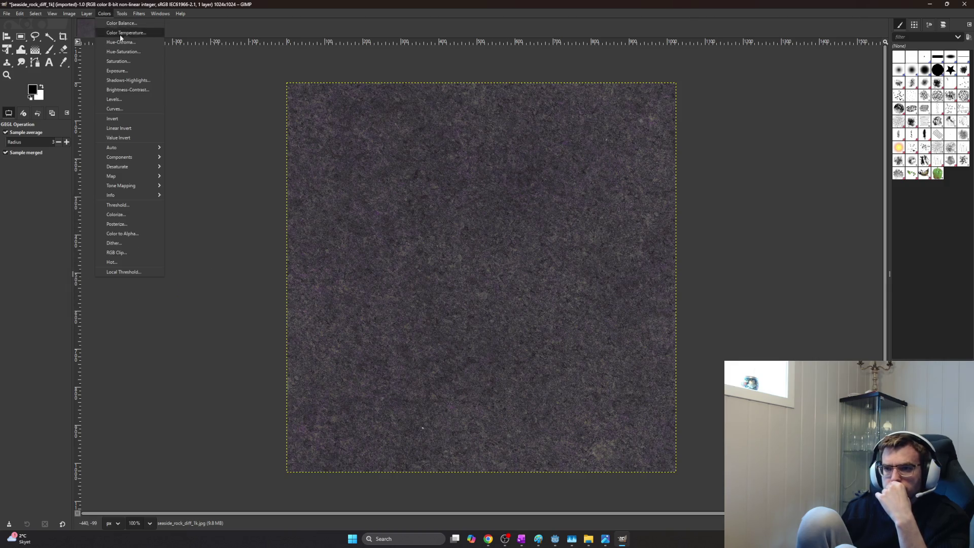
left_click(132, 100)
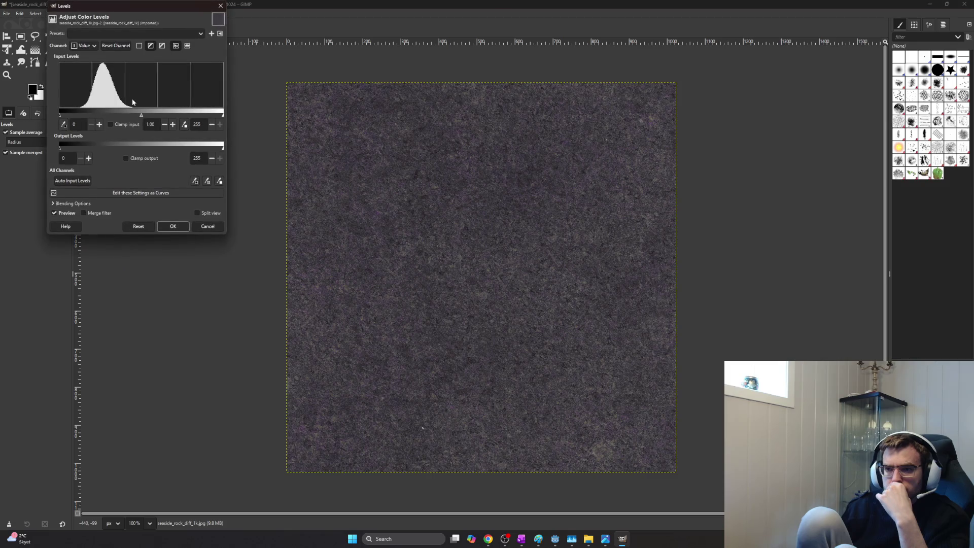
mouse_move(219, 116)
left_mouse_down()
mouse_move(188, 116)
mouse_move(288, 120)
left_mouse_up()
mouse_move(60, 114)
left_mouse_down()
mouse_move(91, 115)
mouse_move(58, 116)
left_mouse_up()
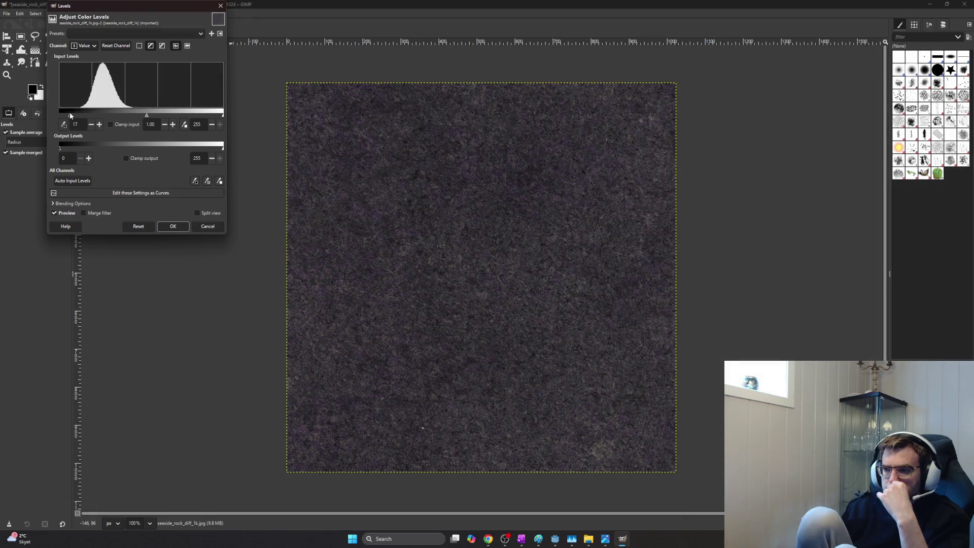
left_click(173, 227)
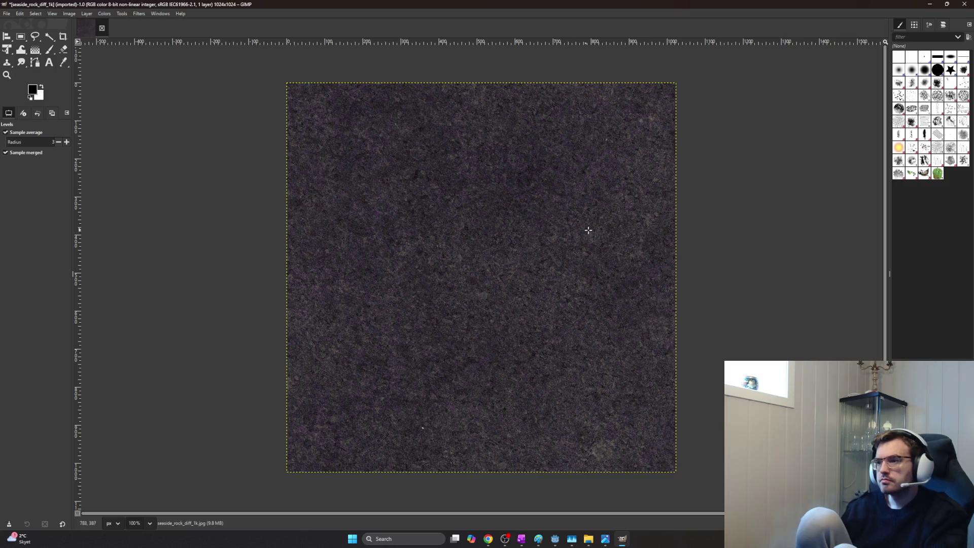
Bring up the list of open windows with Alt+Tab.
key("alt+Tab")
key("alt+Tab")
key("Tab")
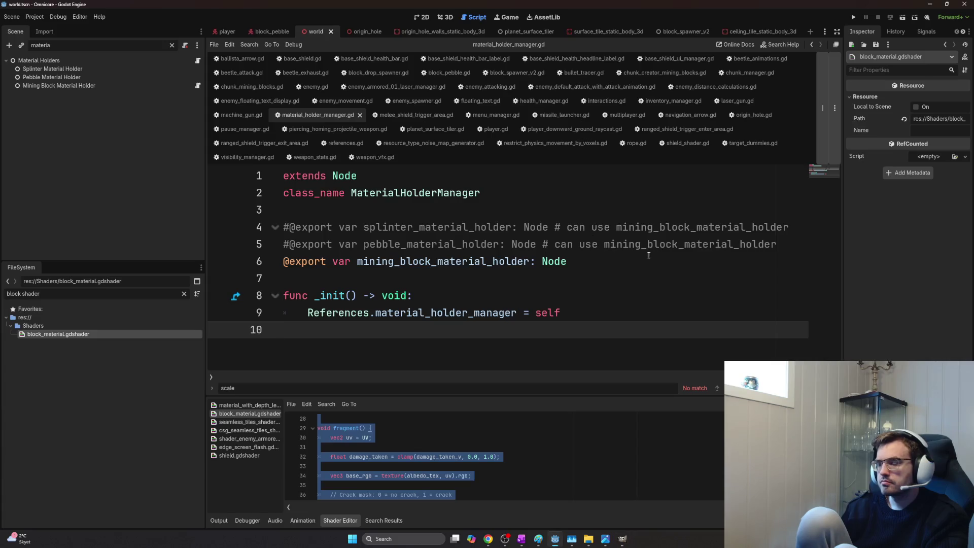
key("alt+Tab")
key("Tab")
left_click(644, 236)
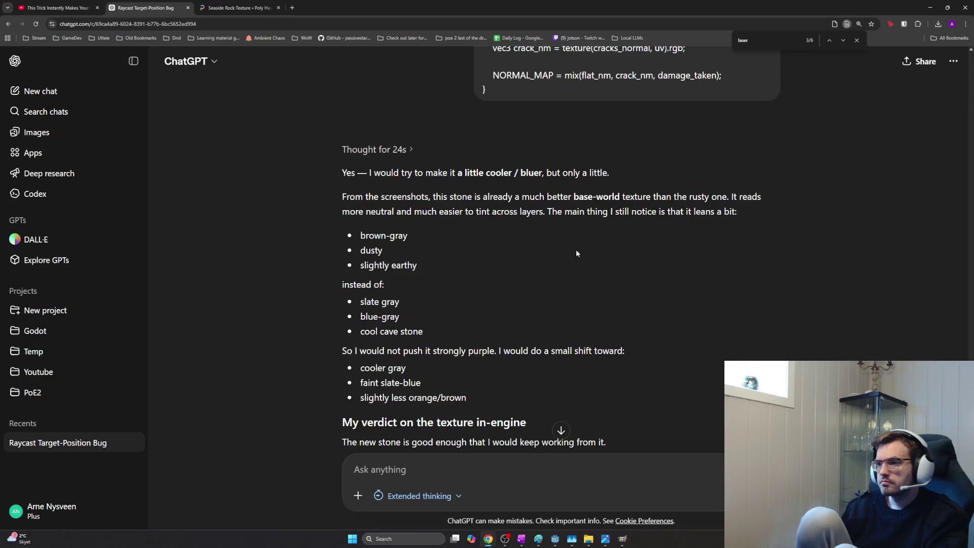
left_click_drag(357, 232, 509, 255)
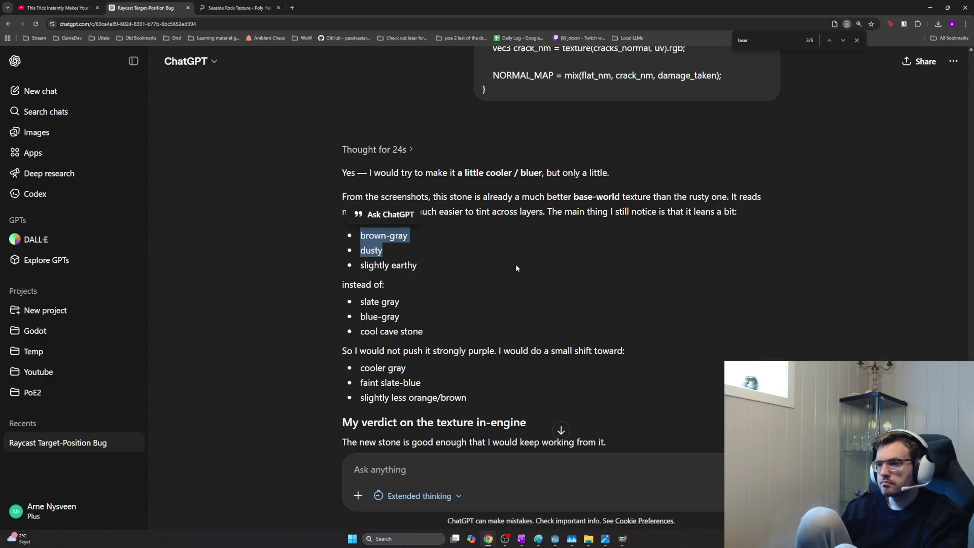
left_click(516, 268)
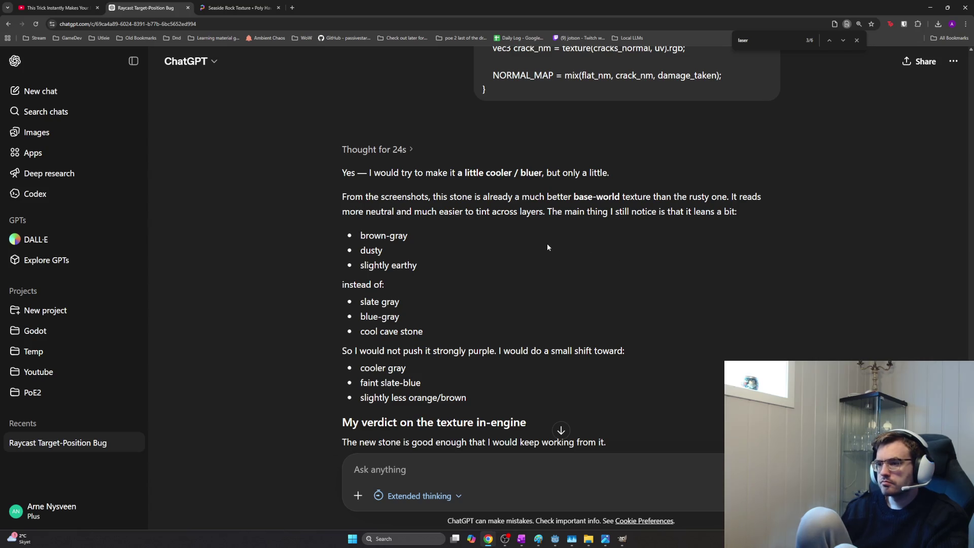
scroll(547, 249, "down", 2)
mouse_move(341, 251)
left_mouse_down()
mouse_move(616, 298)
mouse_move(350, 267)
left_mouse_up()
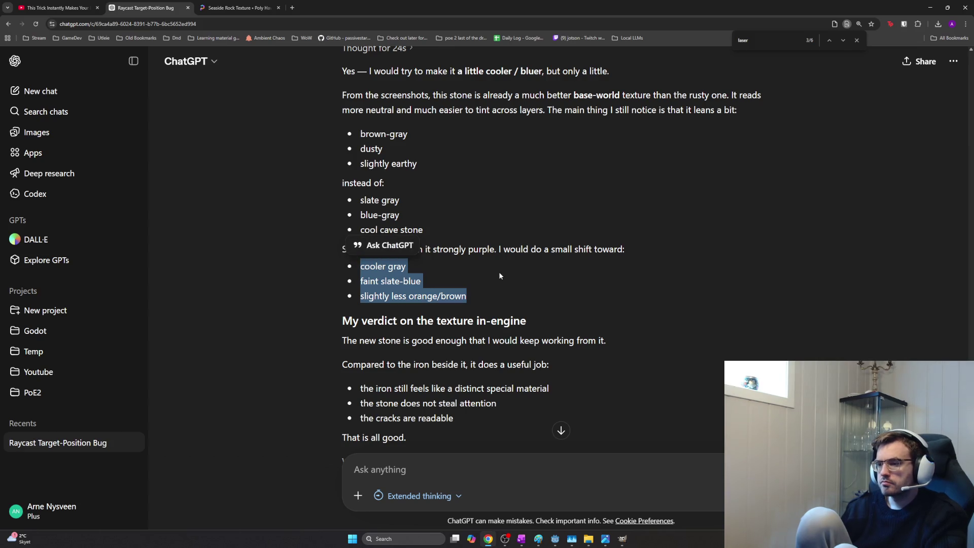
key("alt+Tab")
Preview the rock texture with its Saturation Scale lowered toward grey.
left_click(87, 14)
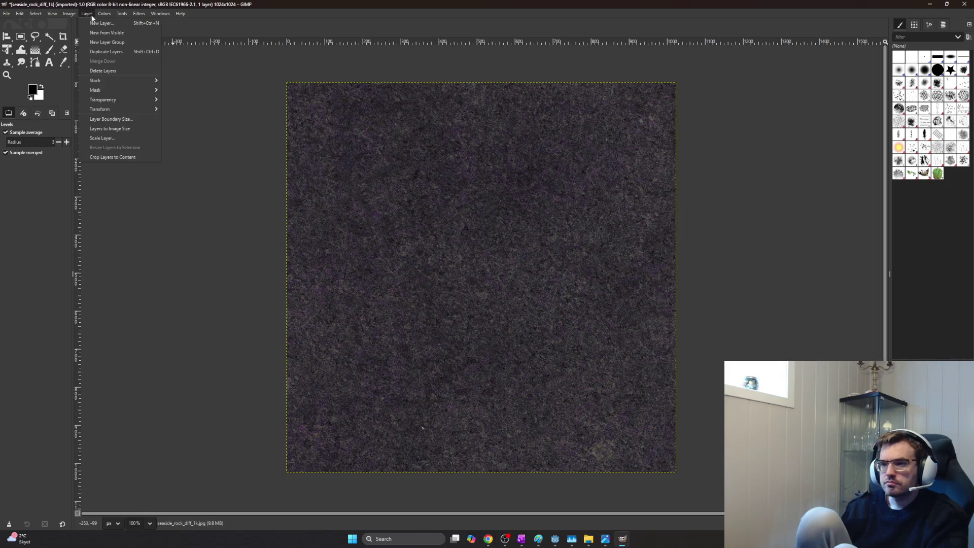
mouse_move(100, 14)
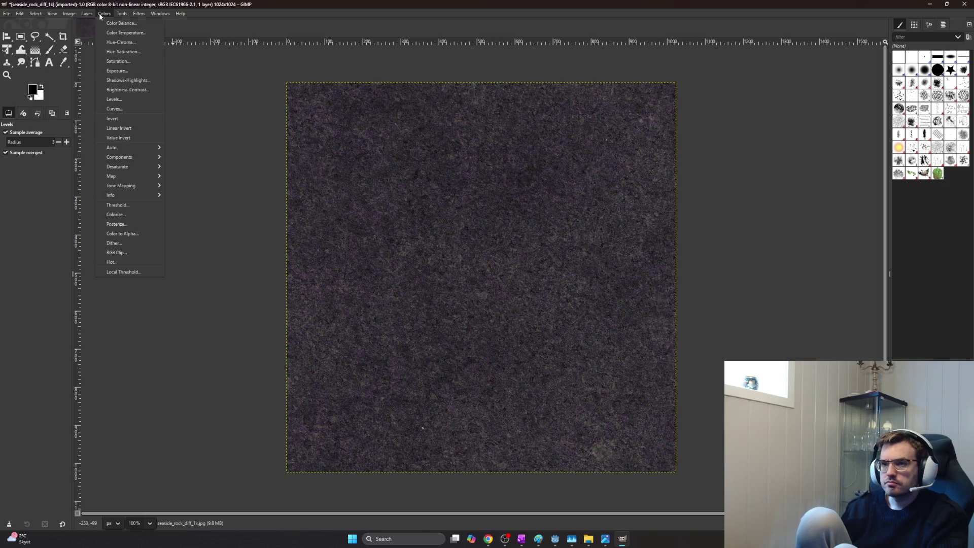
left_click(117, 61)
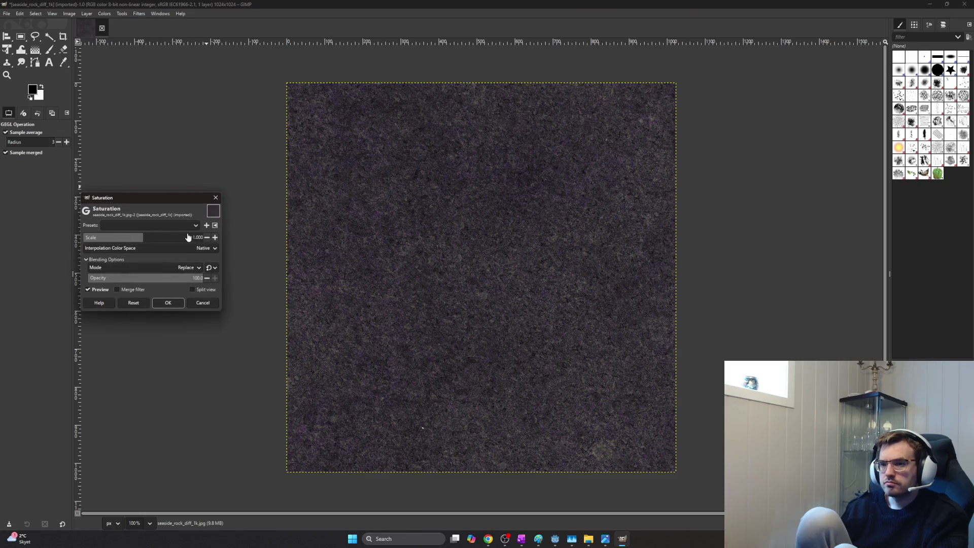
mouse_move(138, 244)
left_mouse_down()
mouse_move(77, 236)
mouse_move(149, 236)
mouse_move(138, 236)
left_mouse_up()
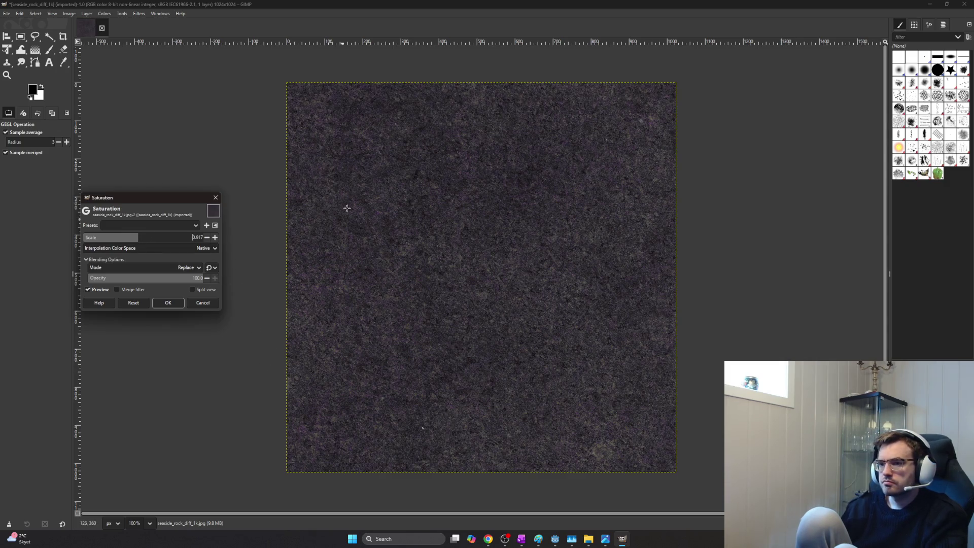
Snip the texture canvas and paste the capture into the ChatGPT message box.
key("super+shift+s")
mouse_move(288, 84)
left_mouse_down()
mouse_move(628, 365)
mouse_move(674, 472)
left_mouse_up()
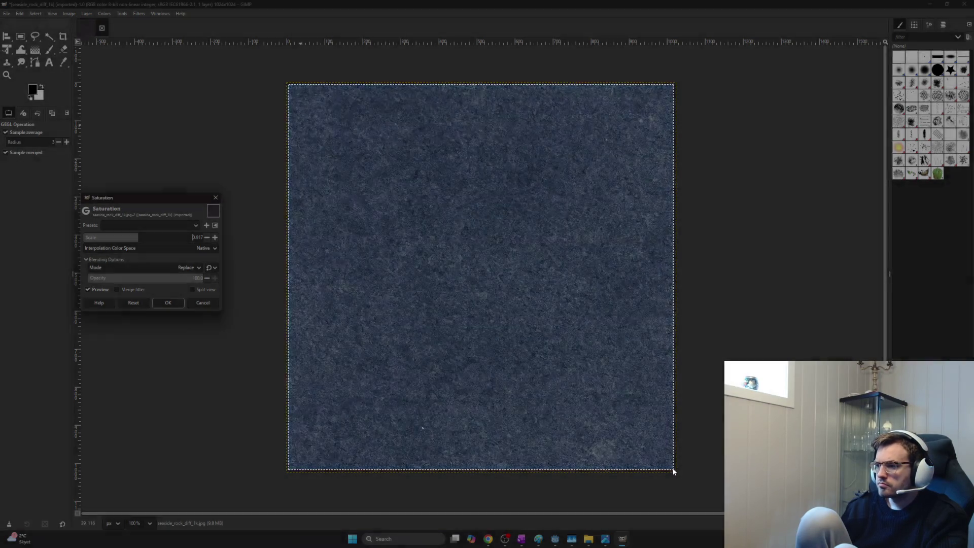
key("alt+Tab")
left_click(488, 467)
key("ctrl+v")
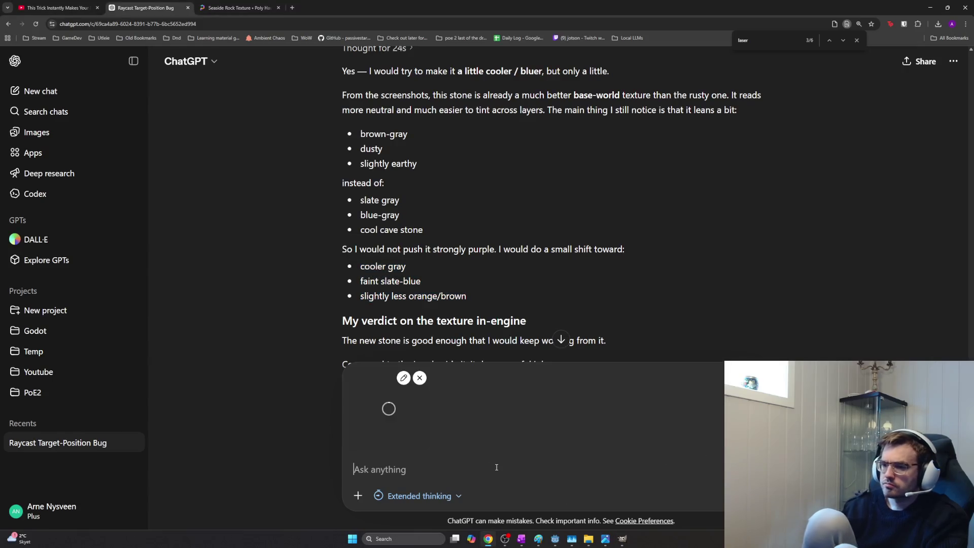
Send the screenshot asking 'How is this in comparison?' and scroll through the reply.
type("How is ")
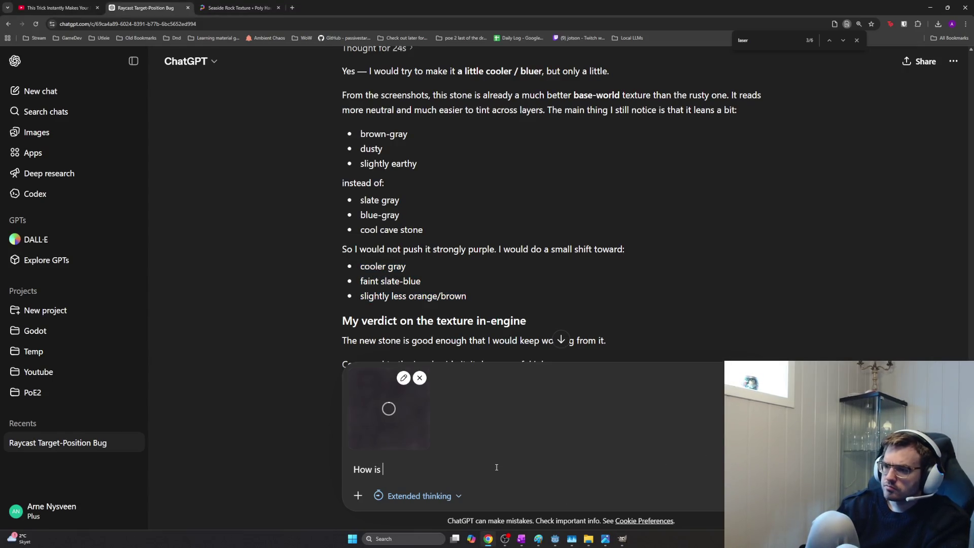
type("arison?")
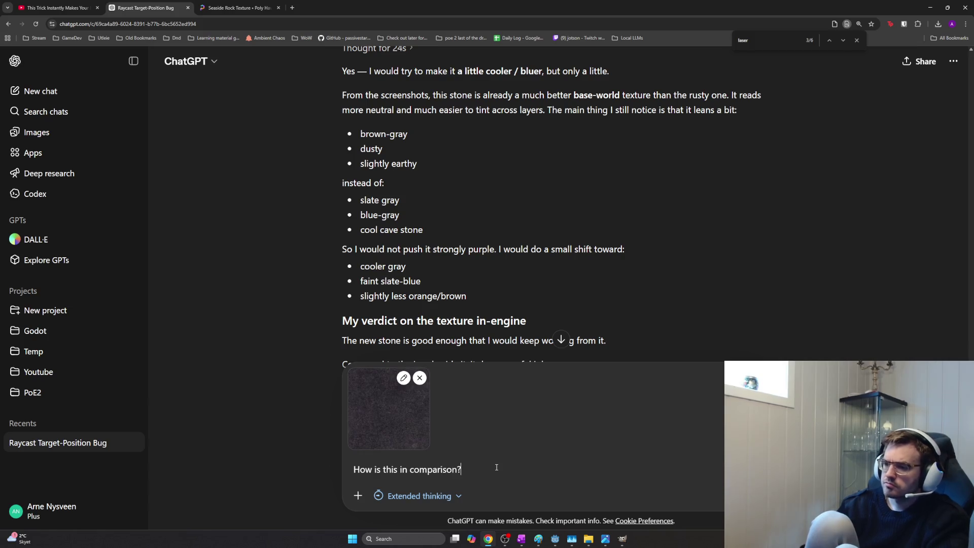
key("Return")
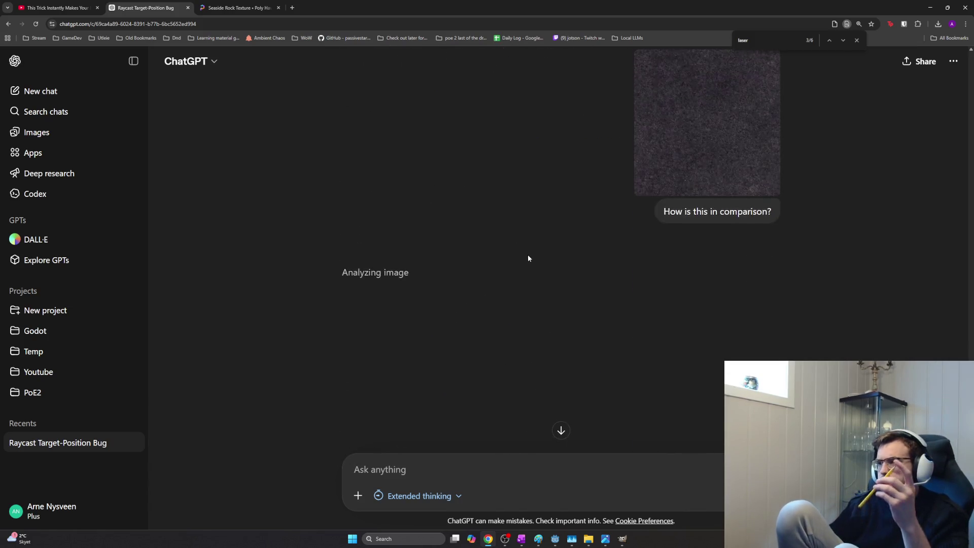
scroll(854, 320, "up", 5)
scroll(811, 324, "up", 1)
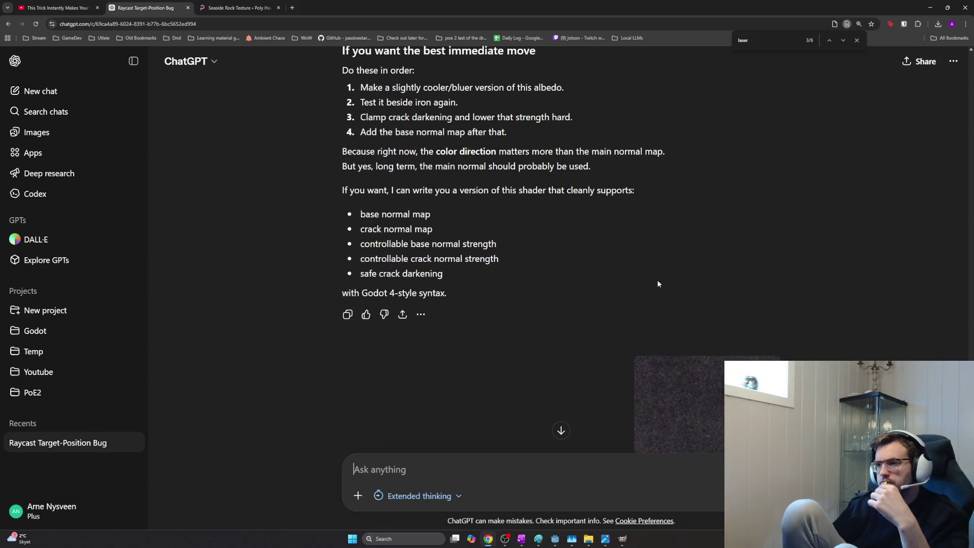
scroll(568, 266, "down", 3)
scroll(555, 263, "up", 3)
scroll(553, 262, "up", 9)
scroll(561, 300, "up", 10)
scroll(561, 305, "up", 7)
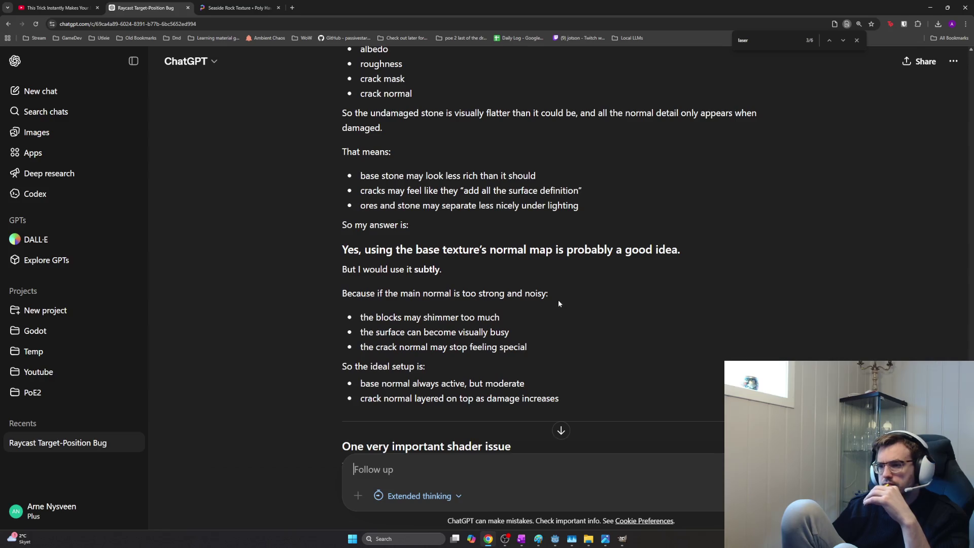
scroll(547, 289, "down", 3)
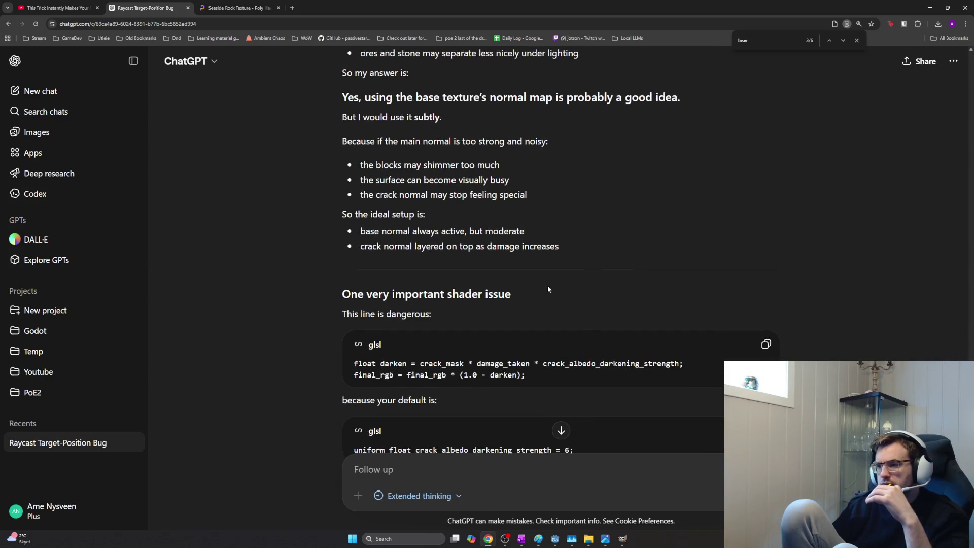
scroll(547, 289, "down", 1)
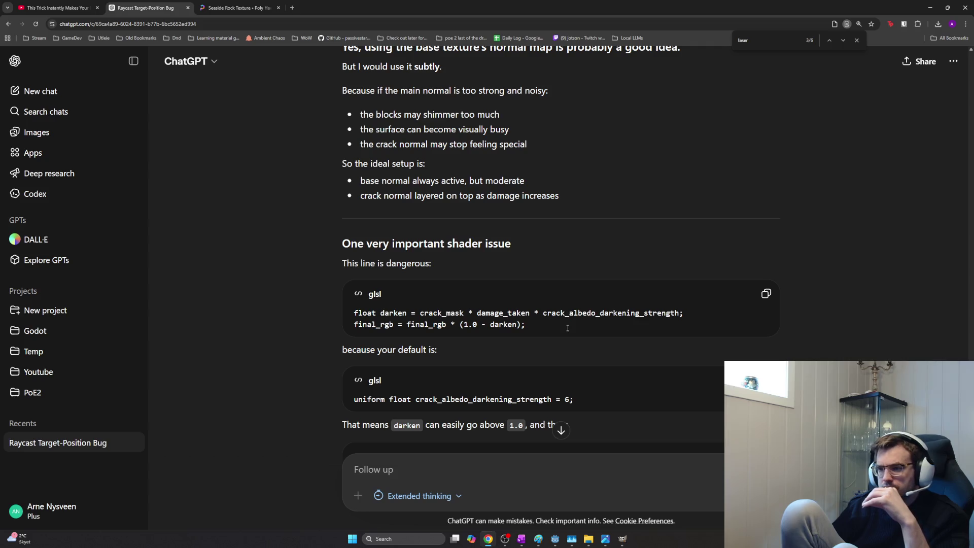
scroll(583, 338, "down", 1)
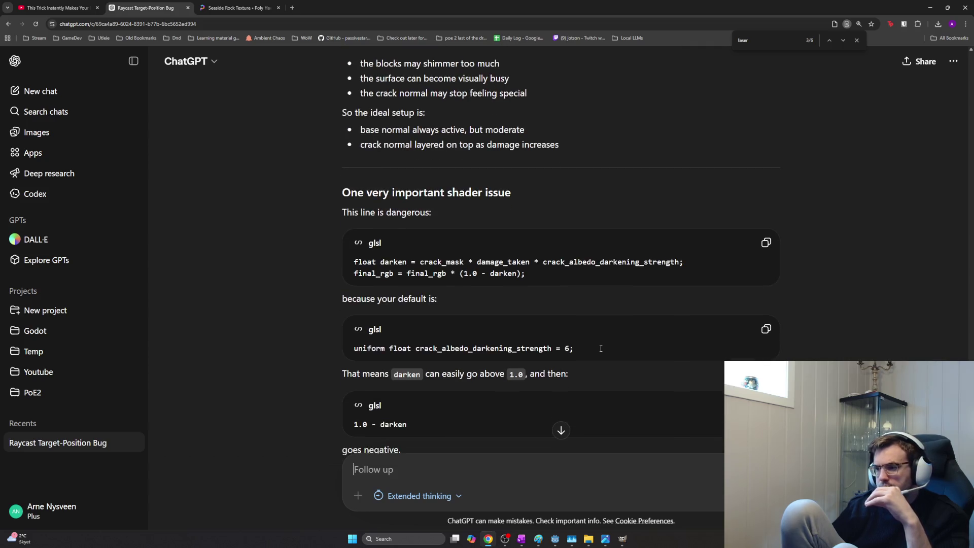
Select the reply's lines about darkening strength 6, crushed colour and clamping the darkening.
left_click_drag(599, 349, 353, 349)
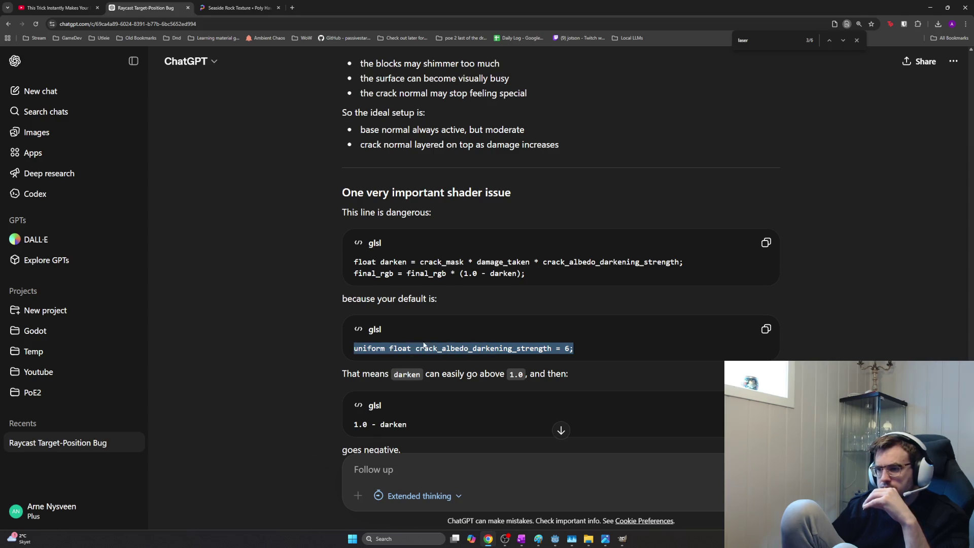
scroll(457, 363, "down", 3)
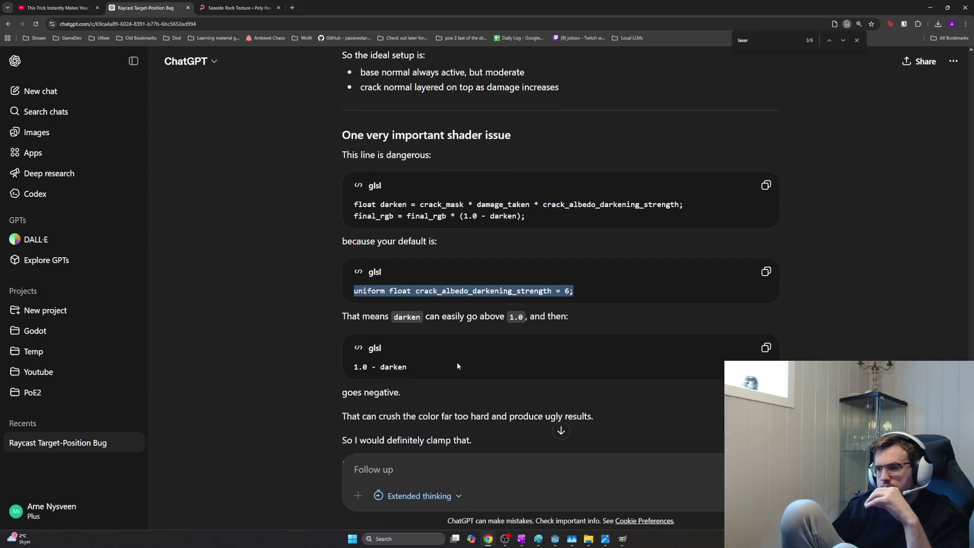
mouse_move(334, 325)
left_mouse_down()
mouse_move(599, 321)
mouse_move(582, 334)
left_mouse_up()
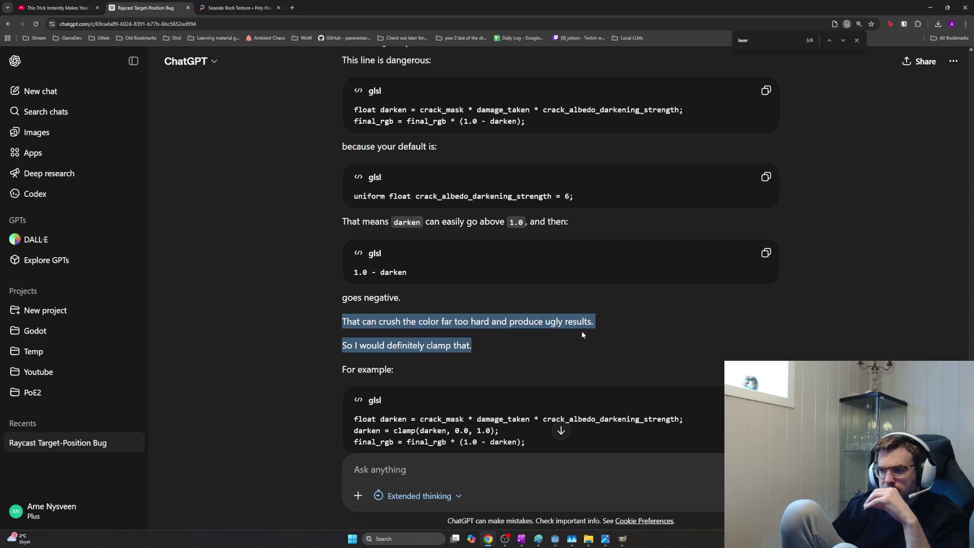
left_click(527, 333)
mouse_move(472, 346)
left_mouse_down()
mouse_move(352, 341)
mouse_move(366, 370)
mouse_move(457, 375)
left_mouse_up()
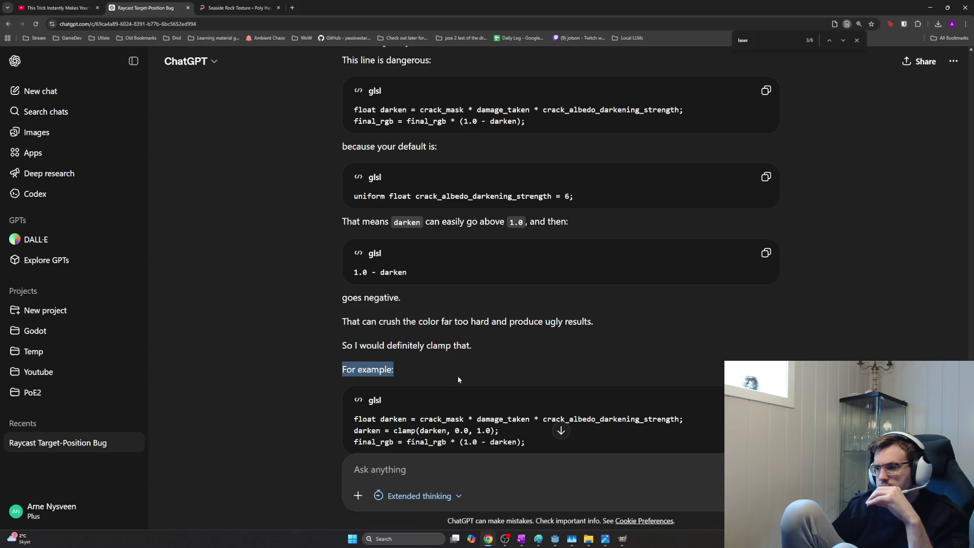
scroll(457, 375, "down", 2)
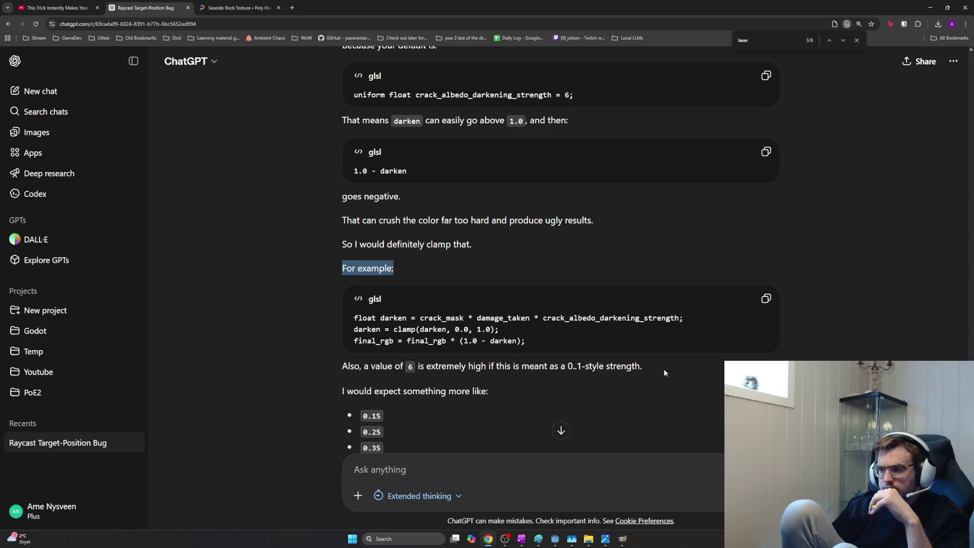
left_click_drag(502, 391, 342, 390)
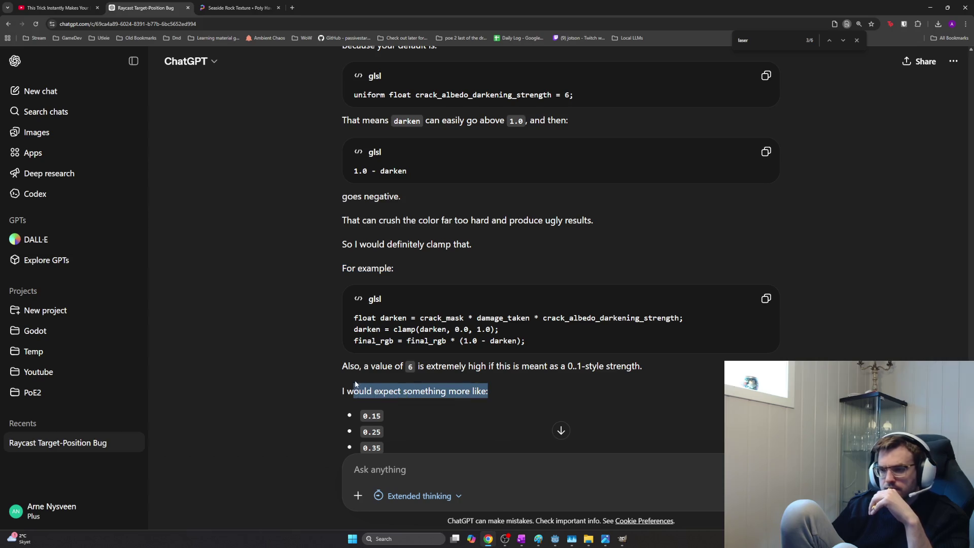
scroll(437, 382, "down", 3)
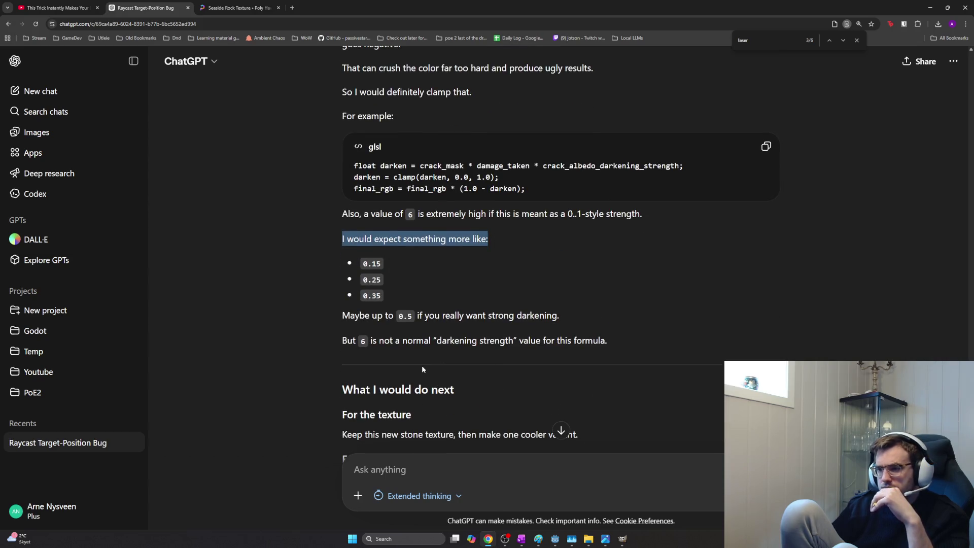
mouse_move(575, 318)
left_mouse_down()
mouse_move(394, 320)
mouse_move(391, 341)
mouse_move(604, 341)
mouse_move(345, 342)
left_mouse_up()
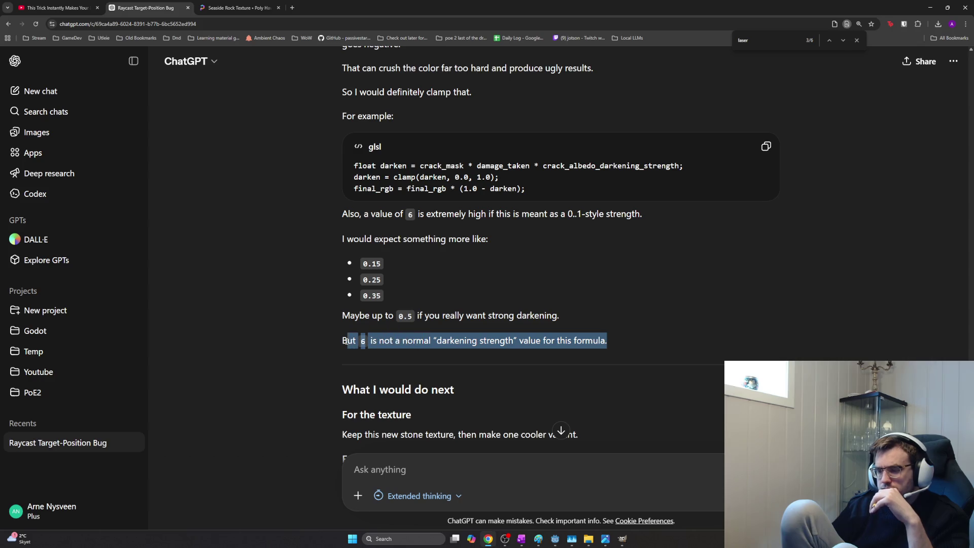
left_click_drag(343, 389, 485, 381)
Select the advice about making a cooler texture variant and the rest of the reply.
scroll(507, 388, "down", 3)
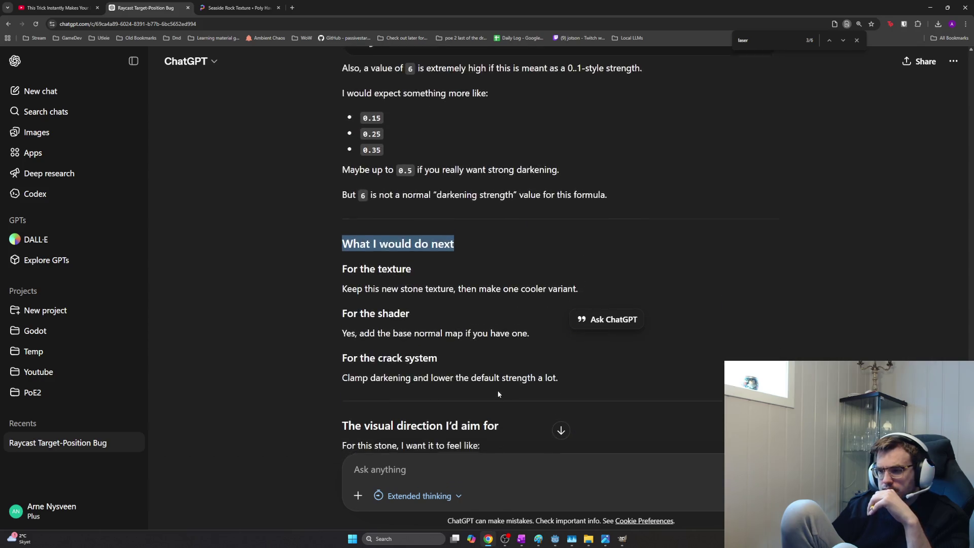
mouse_move(339, 258)
left_mouse_down()
mouse_move(635, 287)
mouse_move(629, 297)
left_mouse_up()
scroll(624, 304, "down", 1)
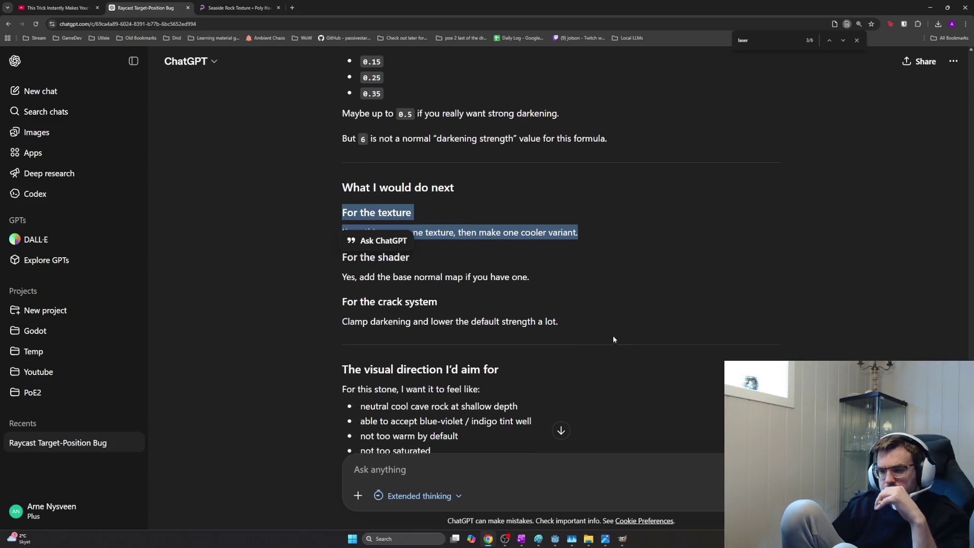
left_click(580, 294)
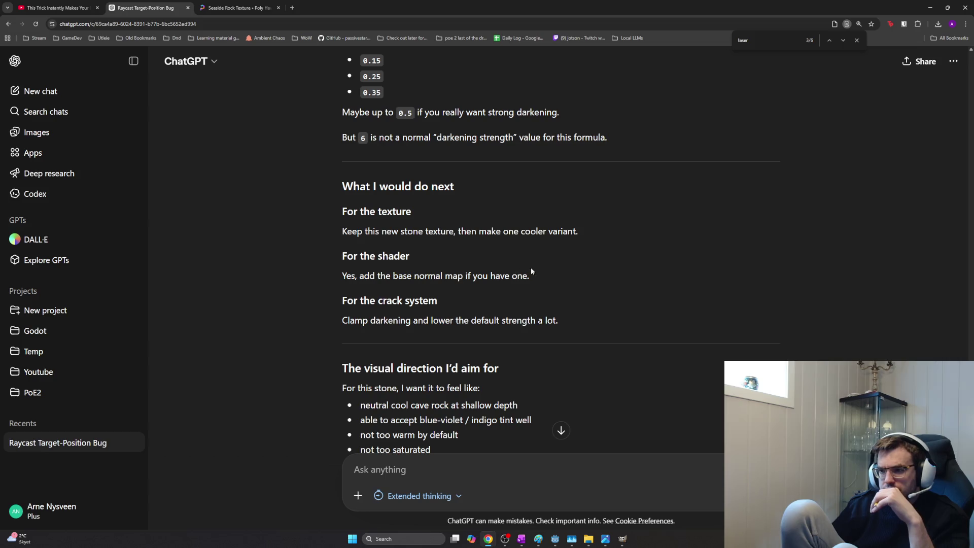
mouse_move(578, 329)
left_mouse_down()
mouse_move(342, 319)
mouse_move(340, 302)
left_mouse_up()
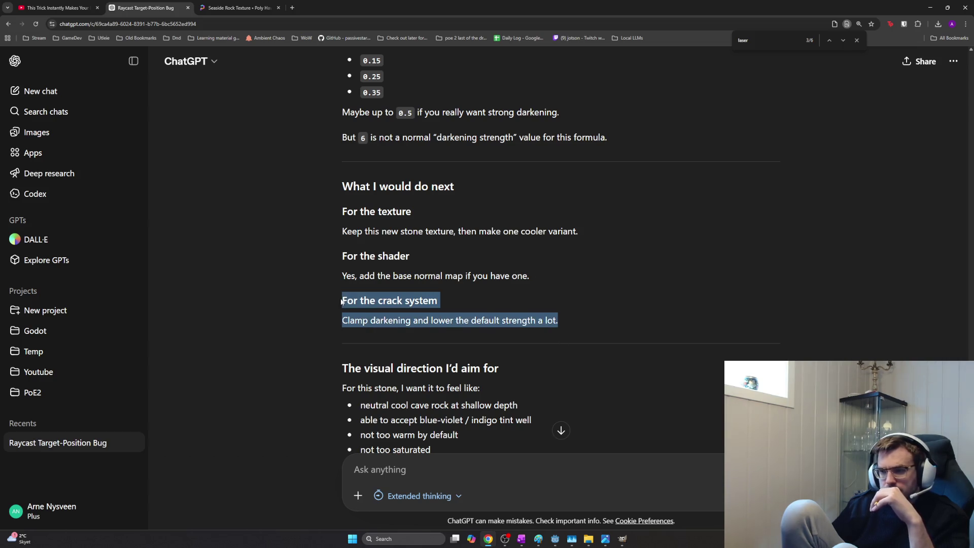
scroll(431, 333, "down", 6)
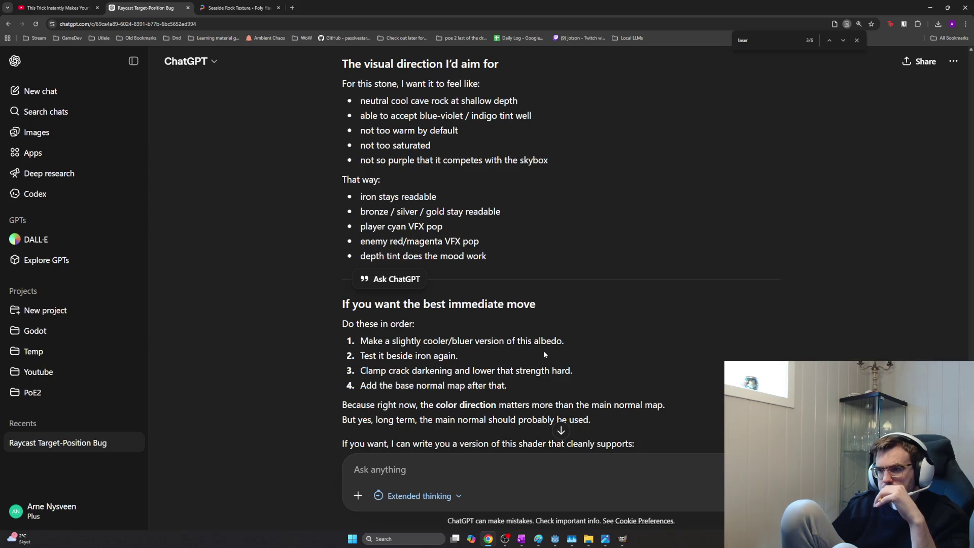
scroll(543, 351, "up", 3)
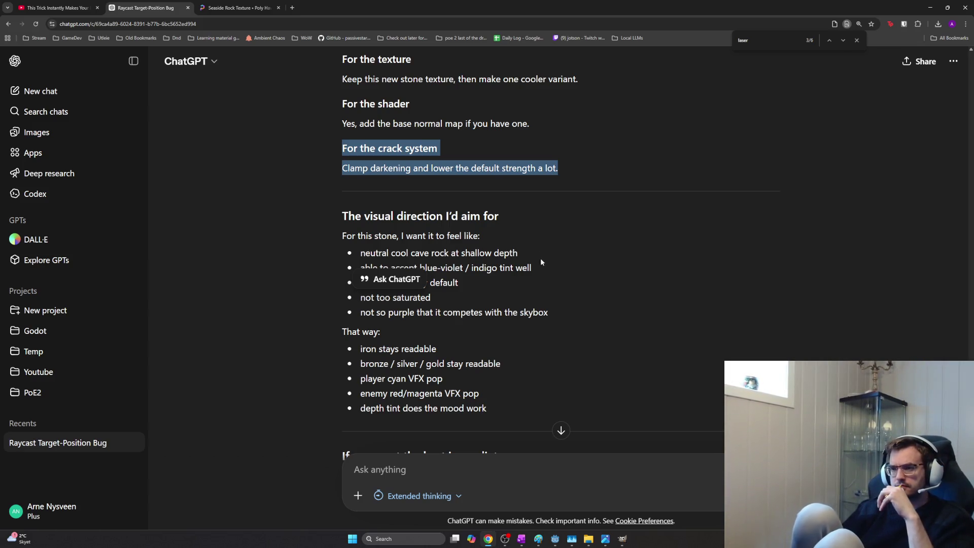
scroll(542, 272, "down", 2)
mouse_move(358, 137)
left_mouse_down()
mouse_move(582, 208)
mouse_move(608, 288)
left_mouse_up()
scroll(609, 288, "down", 10)
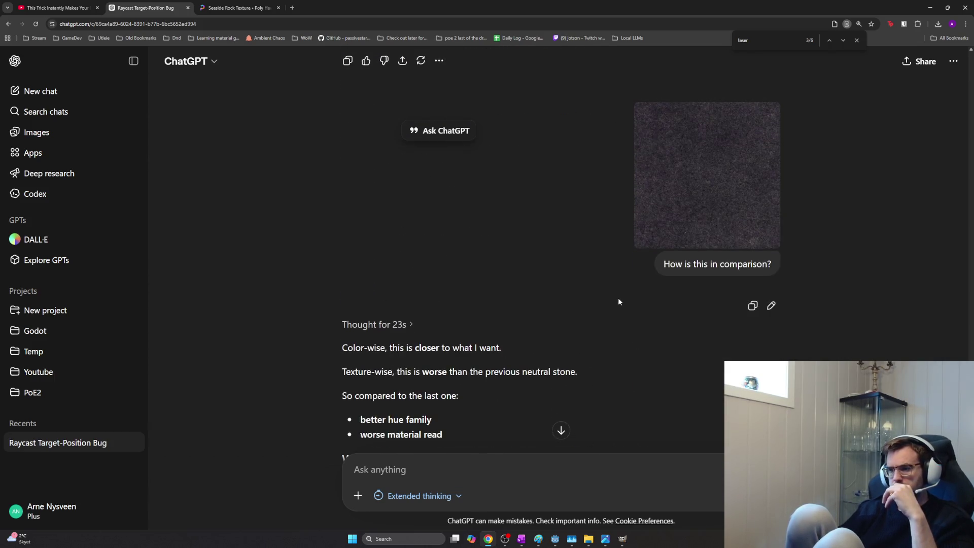
Highlight the reply's colour and texture verdict and its comparison summary.
mouse_move(393, 351)
left_mouse_down()
mouse_move(596, 371)
mouse_move(411, 371)
mouse_move(424, 371)
left_mouse_up()
mouse_move(341, 395)
left_mouse_down()
mouse_move(453, 388)
mouse_move(496, 419)
mouse_move(500, 433)
left_mouse_up()
scroll(500, 419, "down", 3)
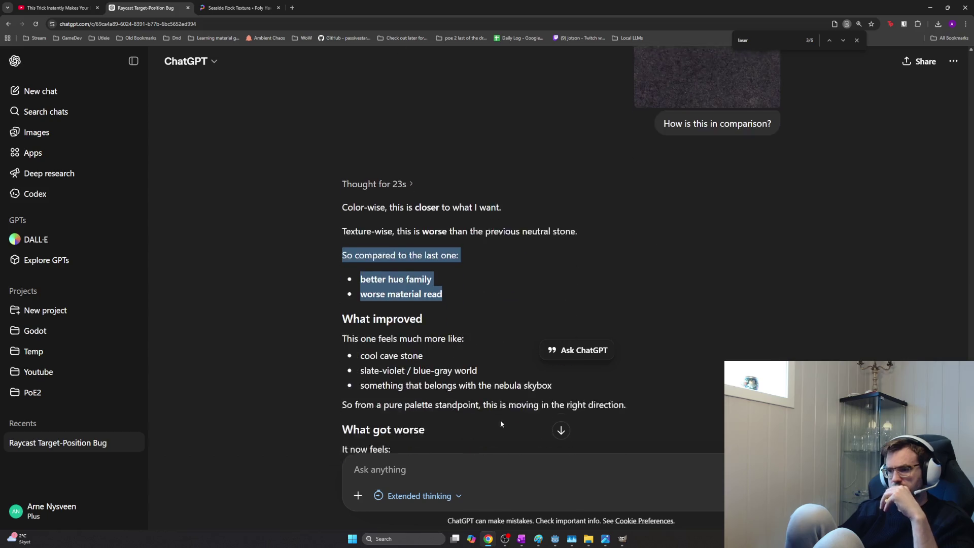
left_click(482, 331)
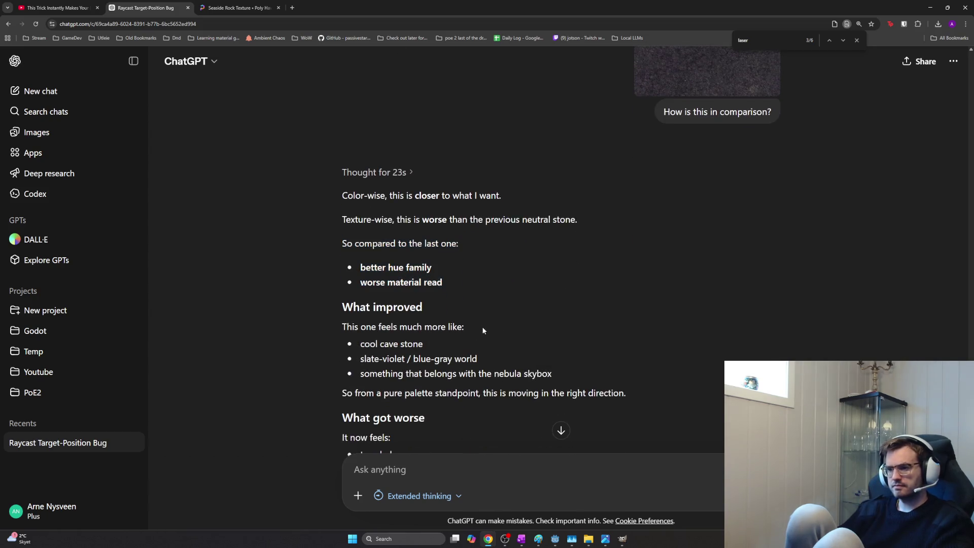
scroll(504, 335, "down", 2)
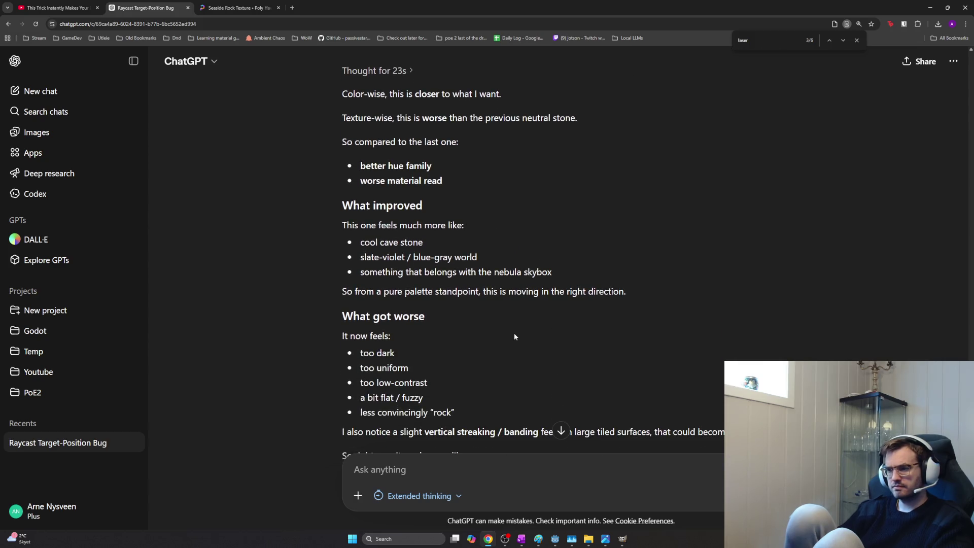
scroll(514, 337, "down", 2)
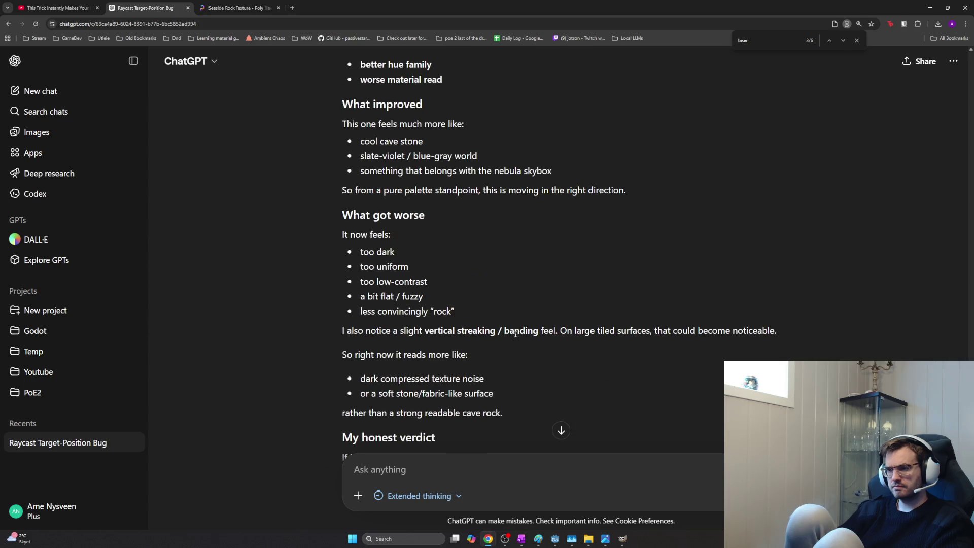
scroll(515, 333, "down", 3)
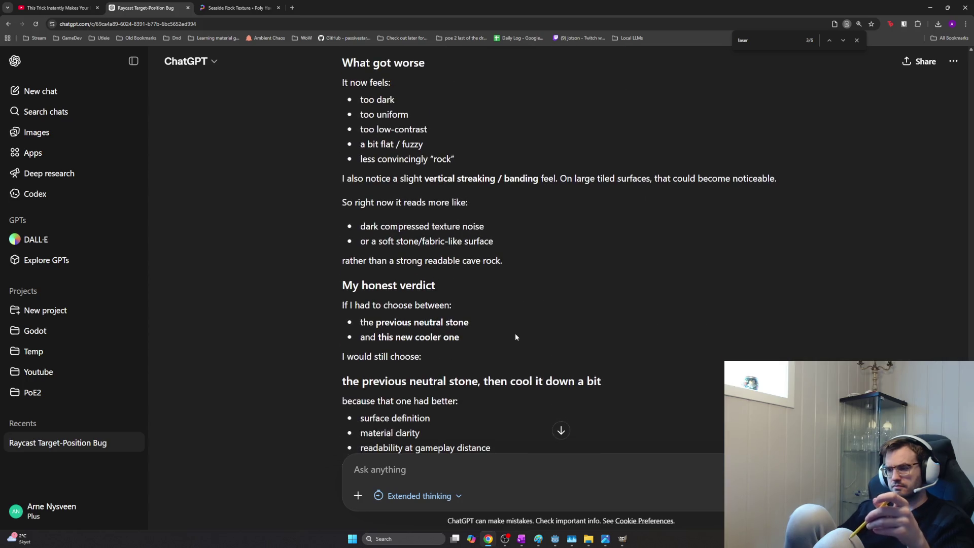
scroll(504, 301, "down", 3)
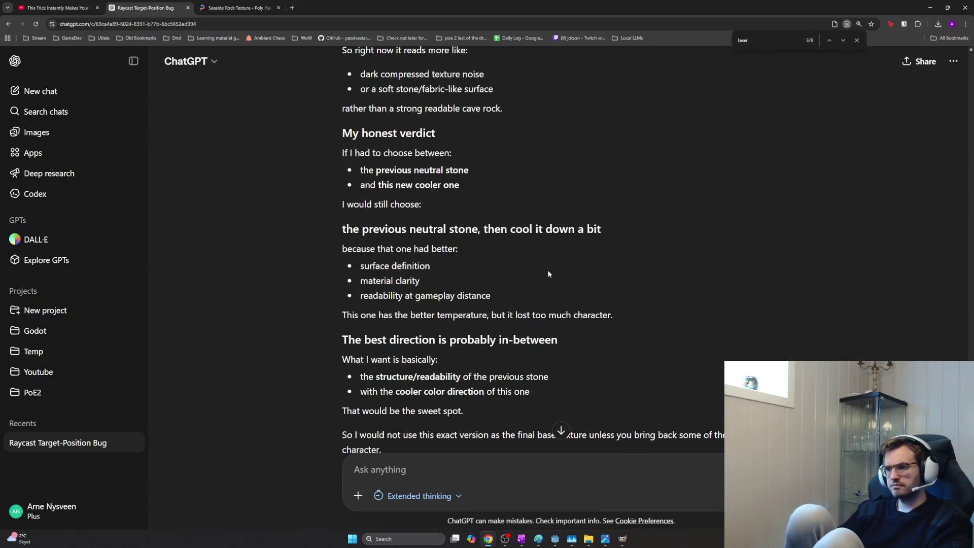
Highlight what the previous stone did better, the best-direction heading and the what-I-want bullets.
left_click_drag(341, 249, 522, 279)
left_click(523, 279)
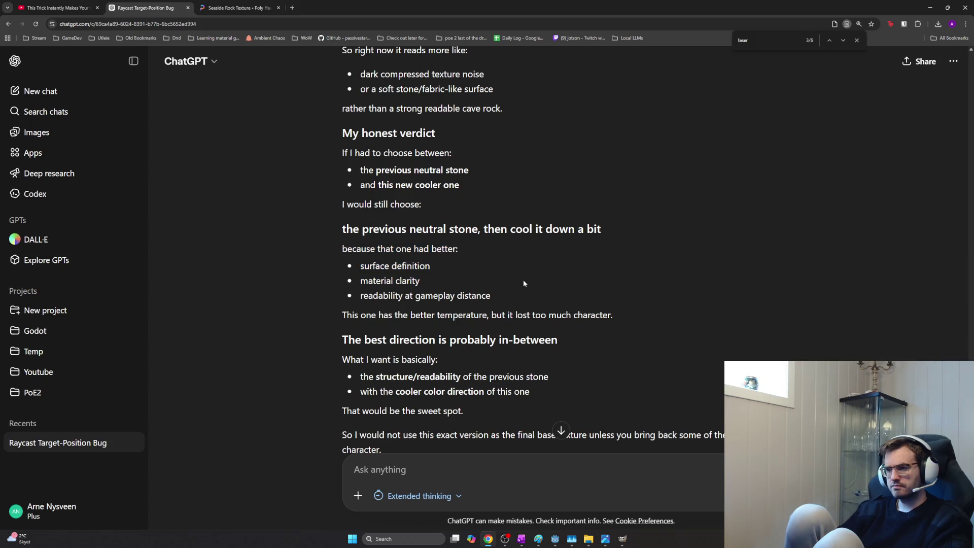
left_click_drag(386, 249, 507, 276)
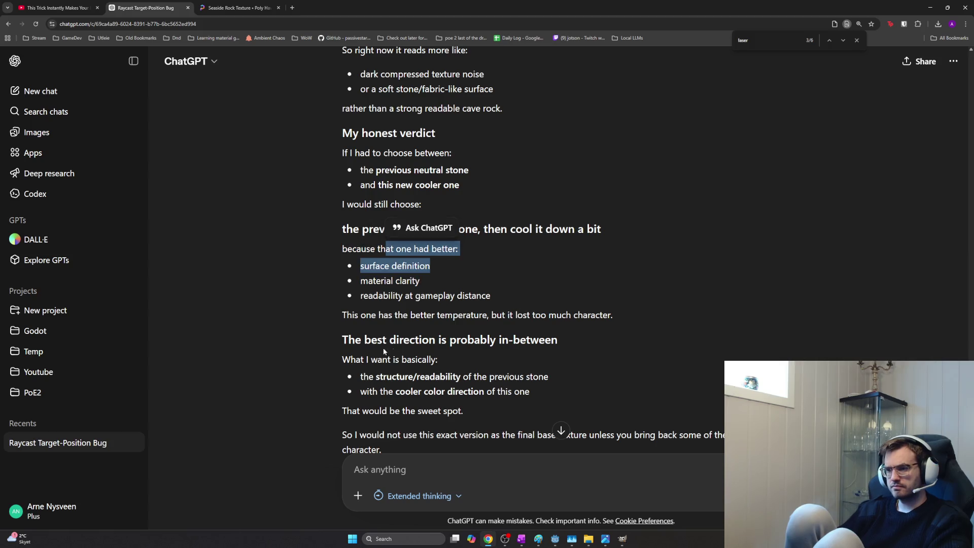
left_click(336, 343)
left_click_drag(336, 342, 577, 363)
left_click(578, 364)
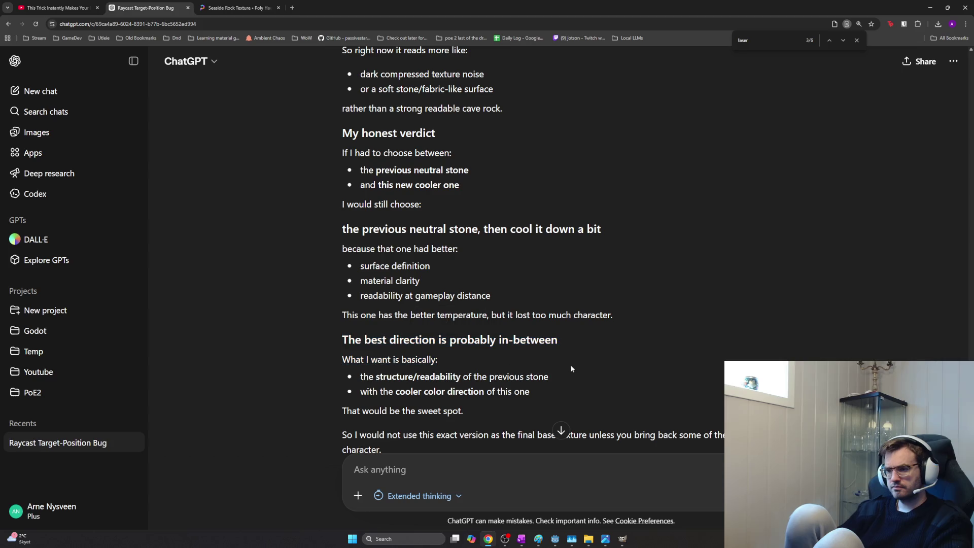
left_click_drag(359, 378, 587, 397)
mouse_move(597, 331)
left_mouse_down()
mouse_move(354, 298)
mouse_move(355, 321)
left_mouse_up()
scroll(479, 343, "down", 2)
left_click(372, 337)
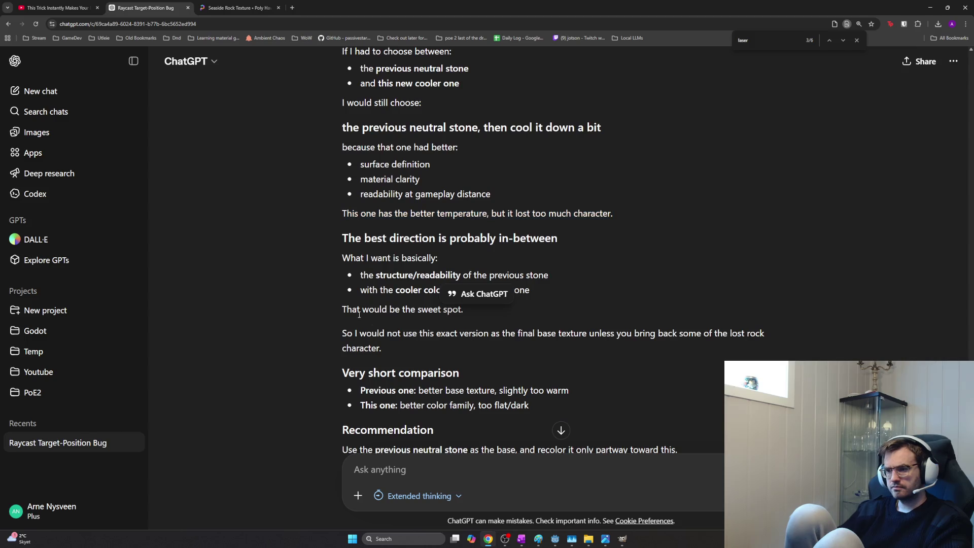
scroll(393, 364, "down", 2)
Highlight the Recommendation and the Aim for bullets on blue-gray shadows and keeping breakup.
mouse_move(528, 304)
left_mouse_down()
mouse_move(397, 304)
mouse_move(359, 289)
left_mouse_up()
left_click_drag(341, 327, 576, 364)
scroll(576, 364, "down", 2)
left_click(428, 312)
mouse_move(396, 247)
left_mouse_down()
mouse_move(692, 269)
mouse_move(637, 269)
left_mouse_up()
left_click(637, 269)
mouse_move(345, 321)
left_mouse_down()
mouse_move(619, 354)
mouse_move(621, 368)
left_mouse_up()
mouse_move(611, 363)
left_mouse_down()
mouse_move(418, 356)
mouse_move(331, 326)
mouse_move(353, 344)
left_mouse_up()
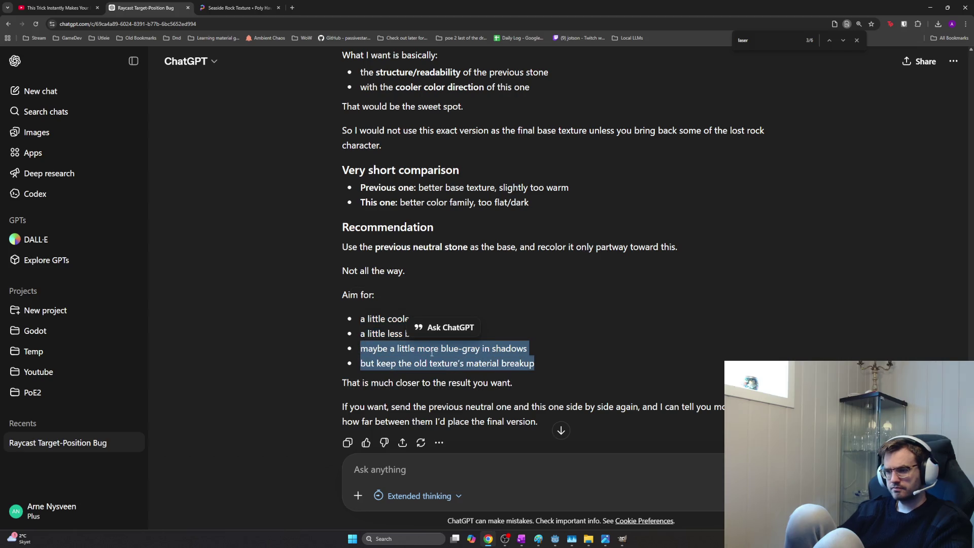
left_click(605, 353)
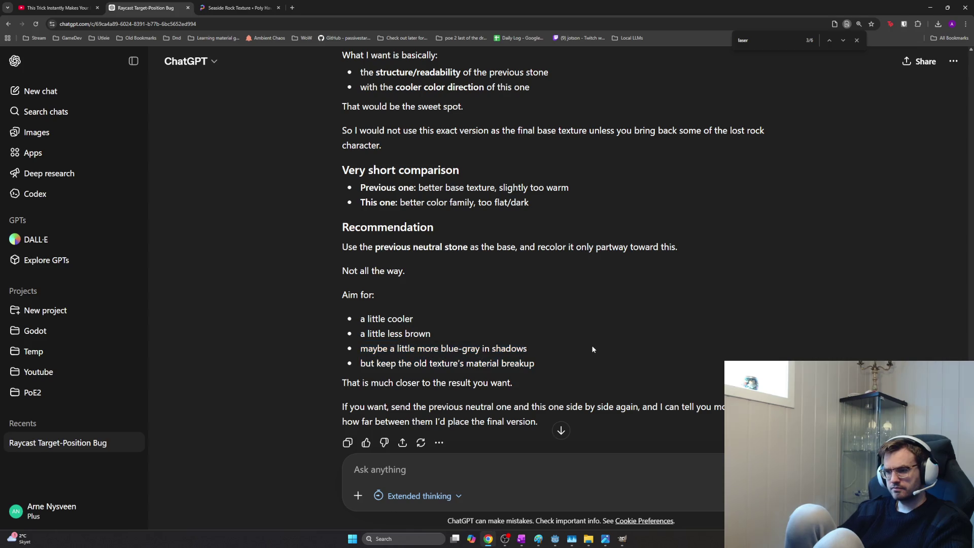
left_click_drag(569, 365, 356, 355)
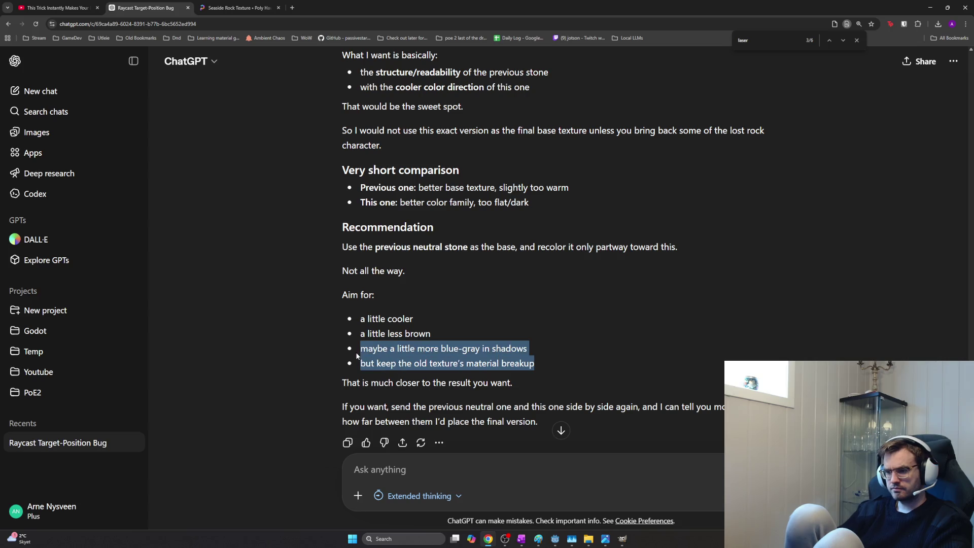
scroll(519, 397, "down", 1)
left_click(565, 327)
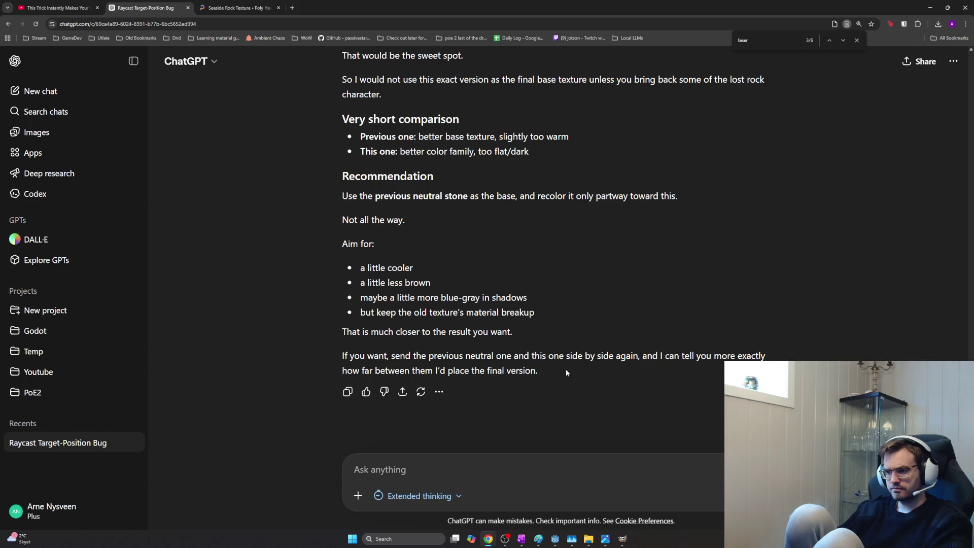
In GIMP, cancel the Saturation dialog and undo to restore the original brown rock, then return to the textures folder.
key("alt+Tab")
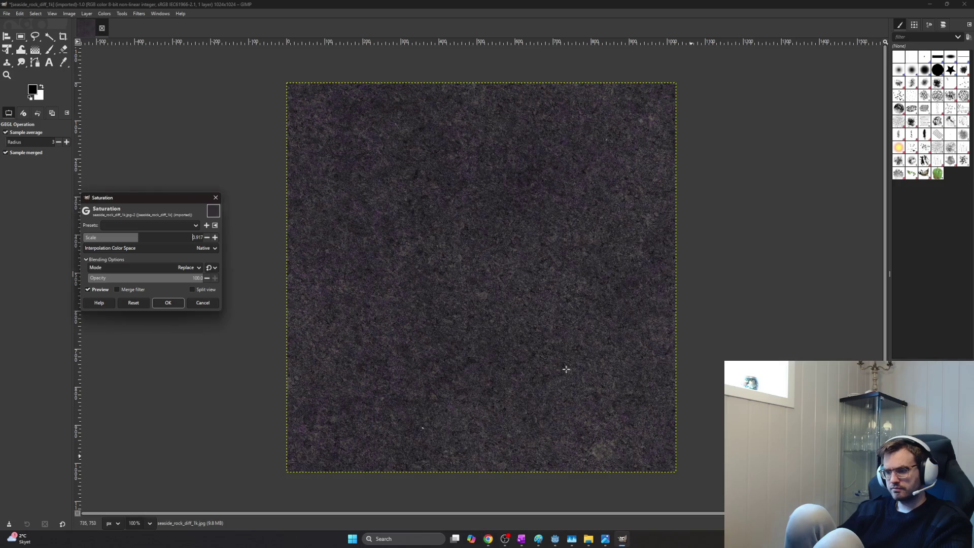
key("Return")
key("ctrl+z")
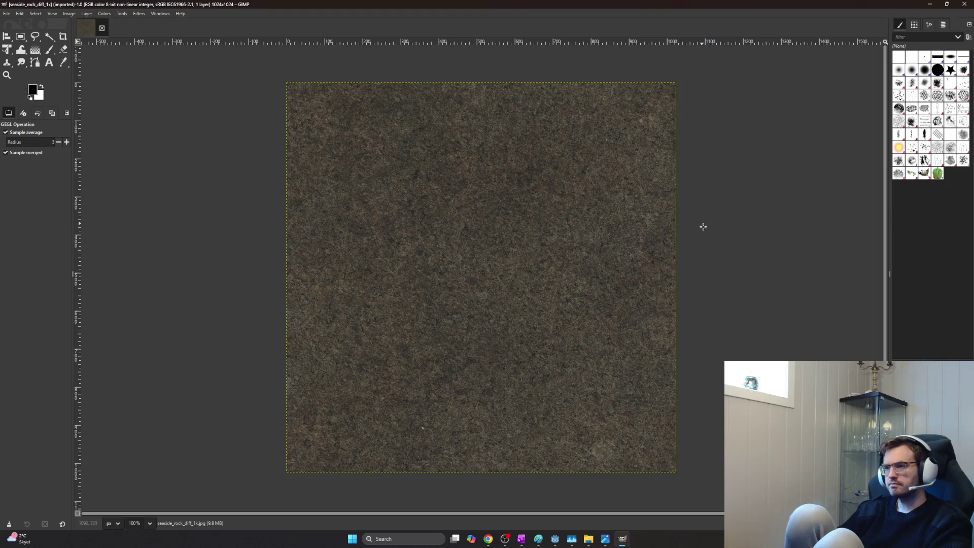
key("alt+Tab")
key("alt+Tab")
key("alt+Tab")
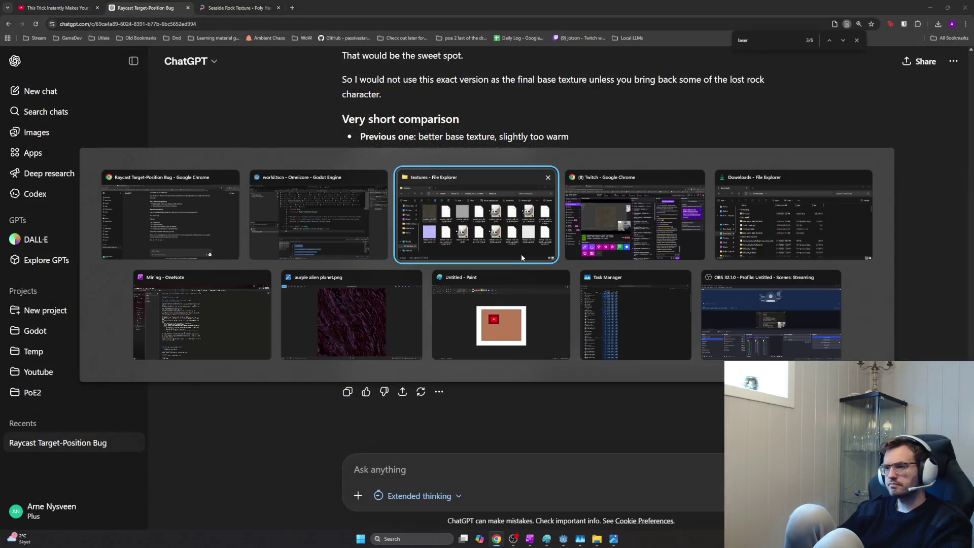
View seaside_rock_diff_1k.jpg in Photos, snip the whole image, and close Photos.
double_click(381, 236)
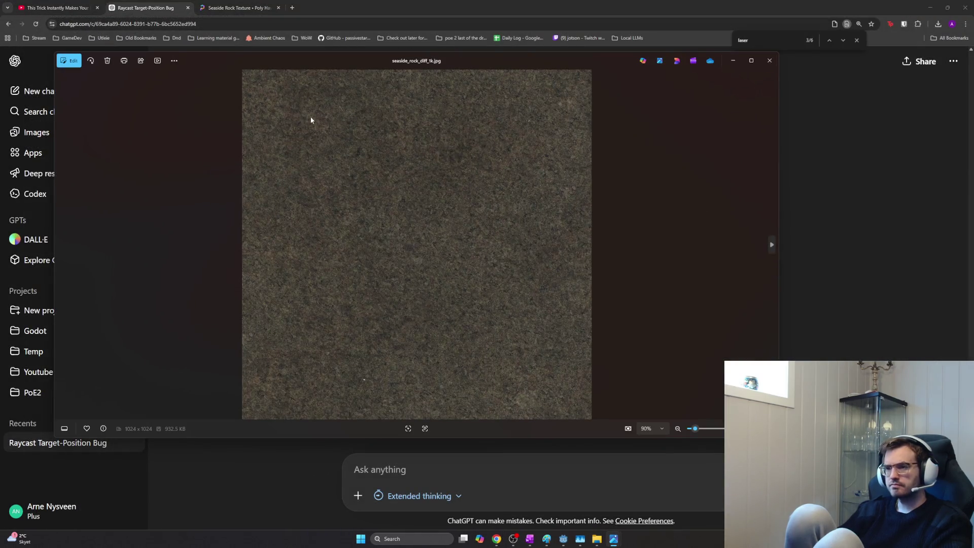
key("super+shift+s")
mouse_move(243, 69)
left_mouse_down()
mouse_move(561, 400)
mouse_move(590, 418)
left_mouse_up()
left_click(769, 60)
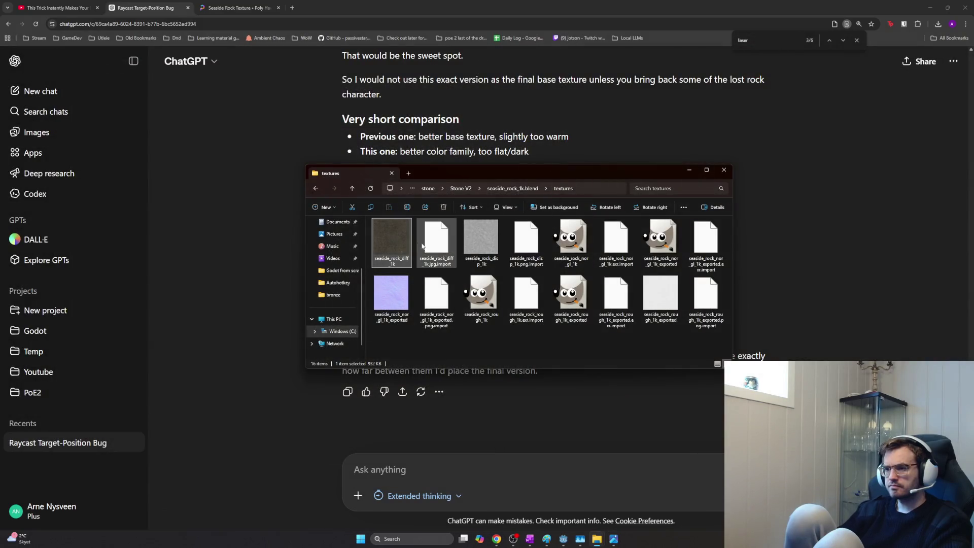
right_click(406, 244)
left_click(419, 270)
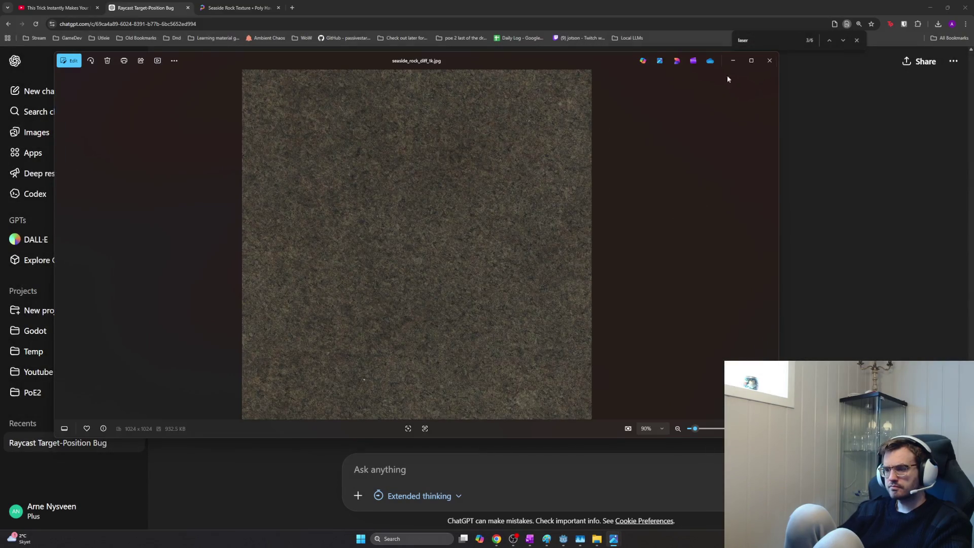
right_click(391, 234)
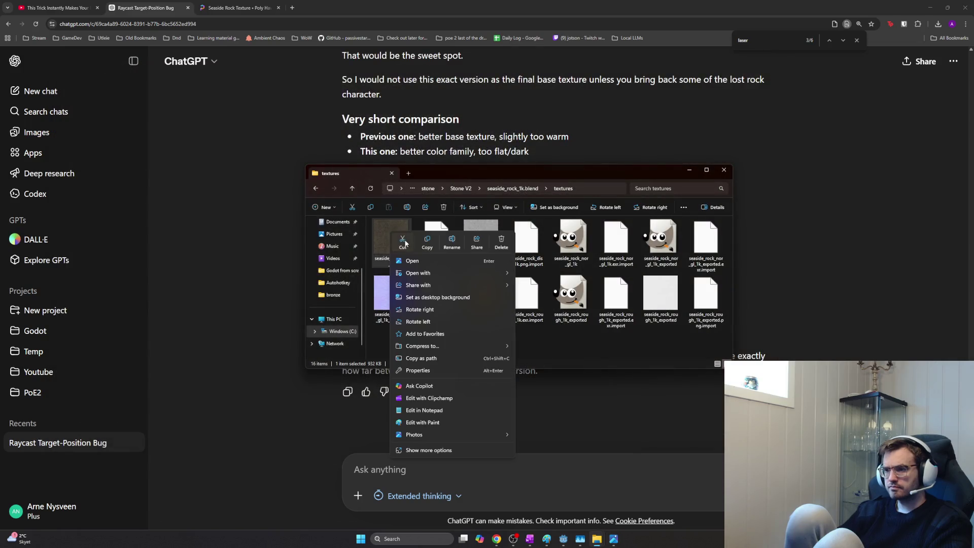
Open seaside_rock_diff_1k.jpg in GIMP, keeping its embedded colour profile, and close the Welcome screen.
left_click(437, 260)
left_click(769, 60)
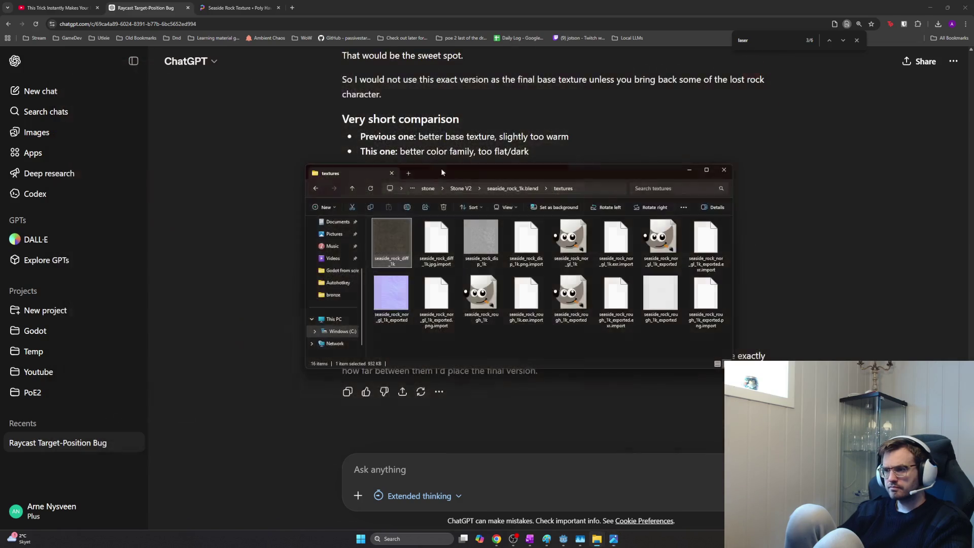
right_click(406, 223)
mouse_move(487, 266)
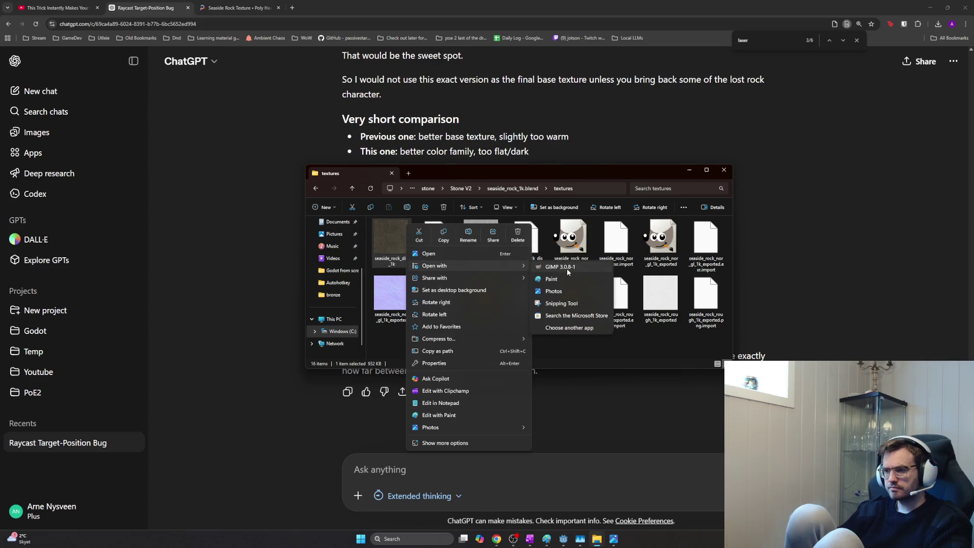
left_click(558, 267)
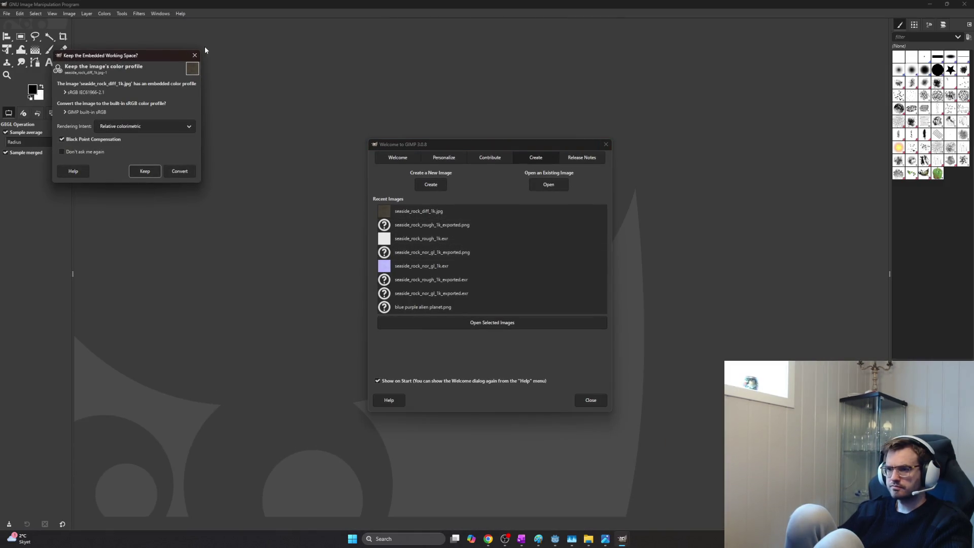
left_click(195, 55)
left_click(606, 145)
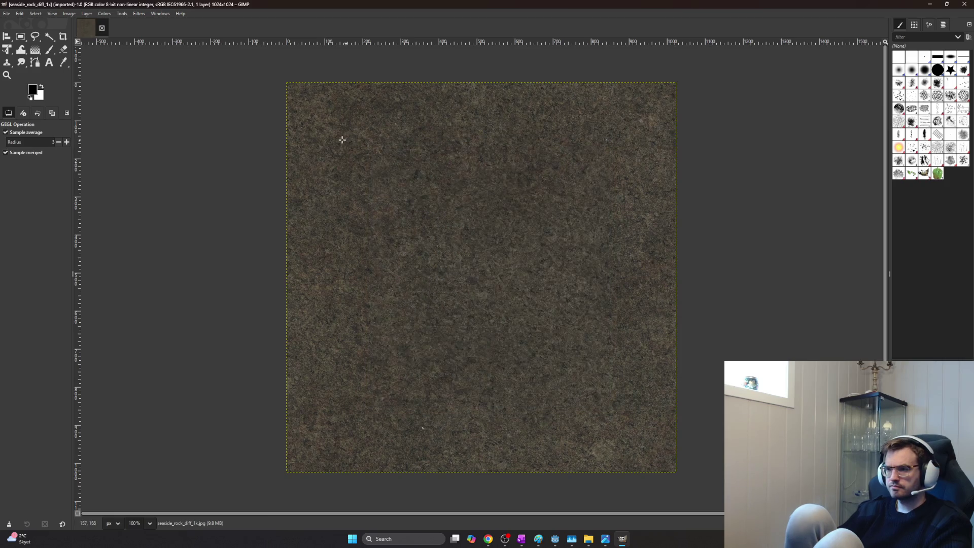
Snip the whole GIMP canvas and return to the ChatGPT browser window.
key("super+shift+s")
mouse_move(287, 85)
left_mouse_down()
mouse_move(638, 351)
mouse_move(657, 460)
mouse_move(674, 470)
left_mouse_up()
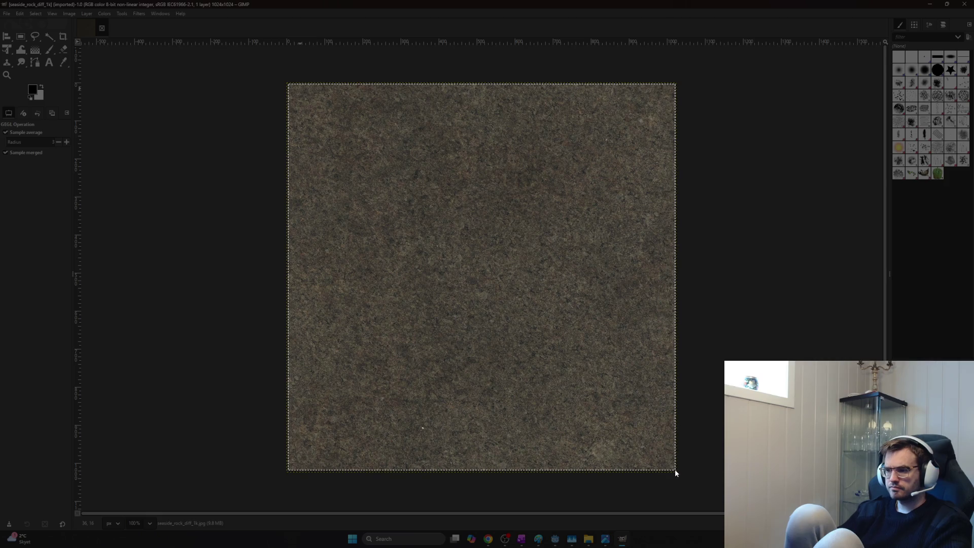
key("alt+Tab")
key("alt+Tab")
key("Tab")
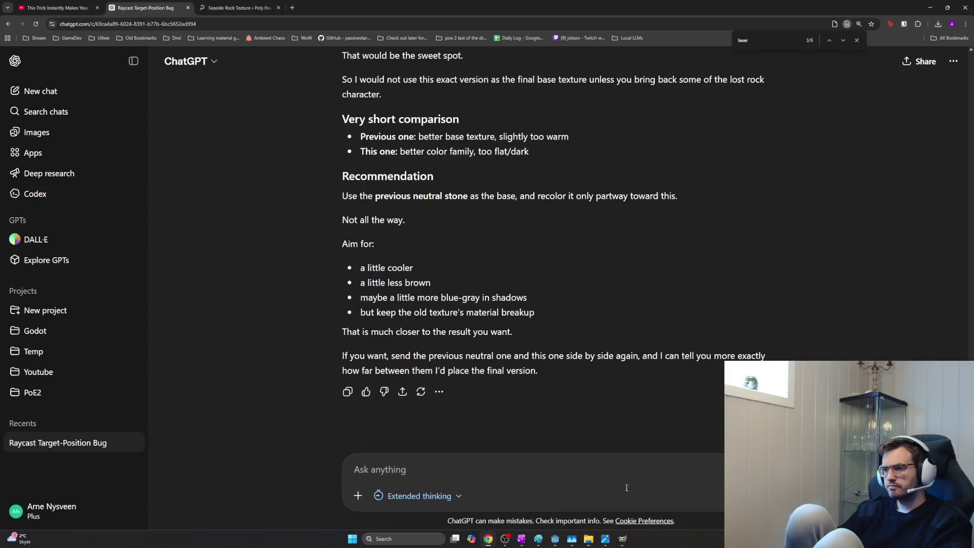
Draft 'Ok so' with the pasted texture snip, followed by 'left side is the untouched one'.
type("Ok so")
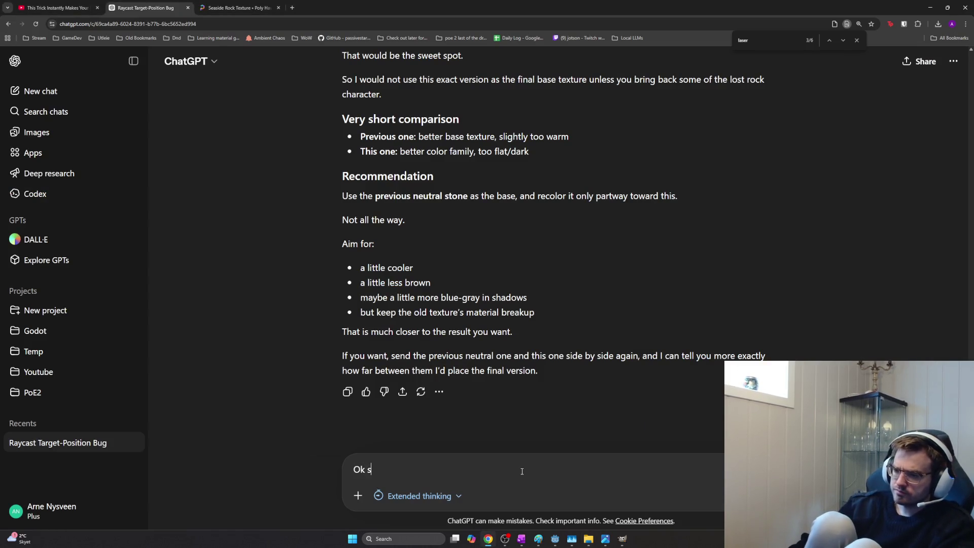
key("ctrl+v")
type("left side is the un")
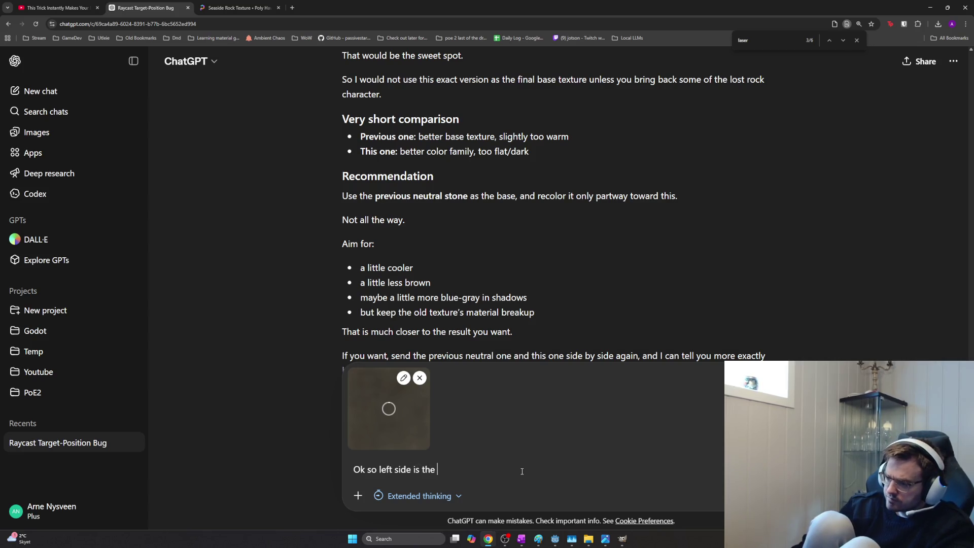
type("touched one")
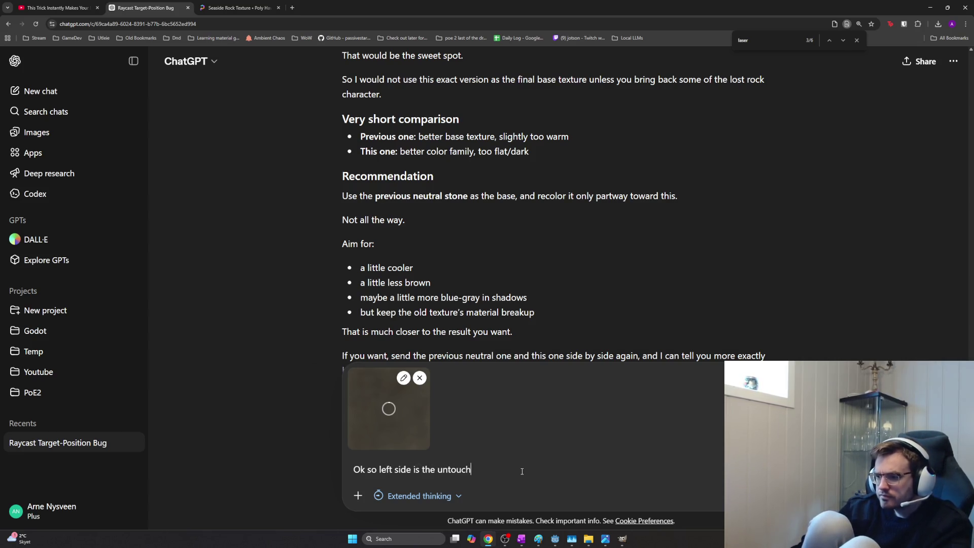
Add a new line to the draft, switch back to the original rock texture in GIMP, and open the Colors menu.
key("shift+Return")
key("alt+Tab")
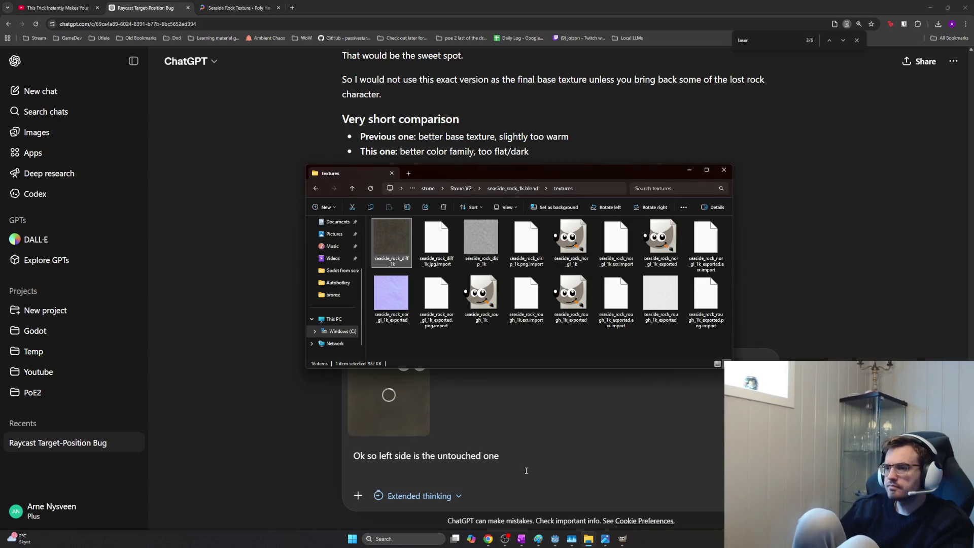
key("alt+Tab")
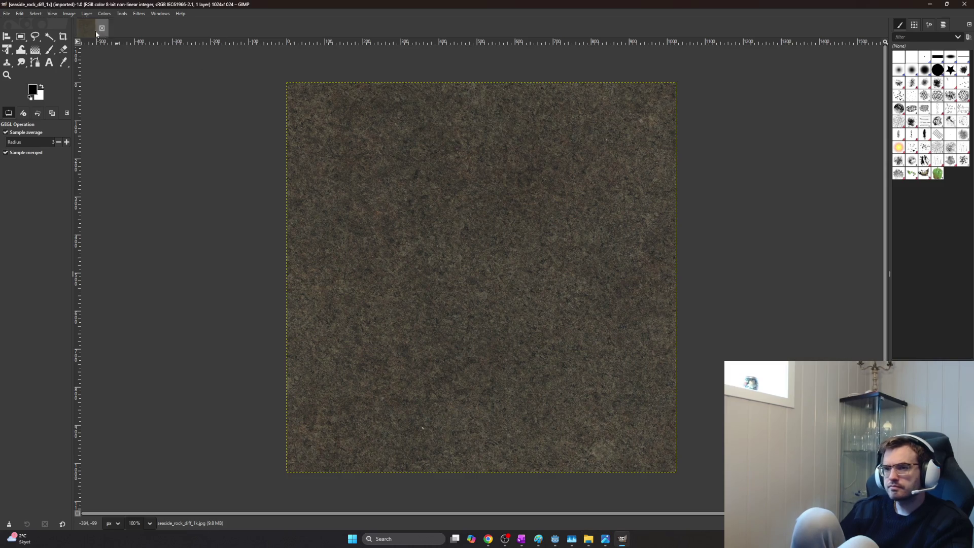
left_click(104, 14)
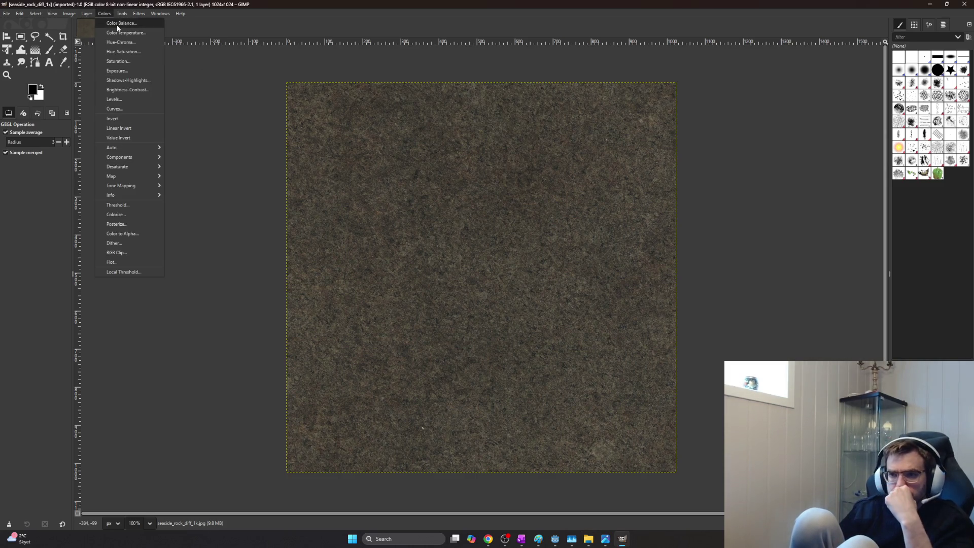
Open Saturation and experiment with different Scale and Opacity values on the rock texture.
left_click(154, 63)
left_click_drag(143, 240, 60, 236)
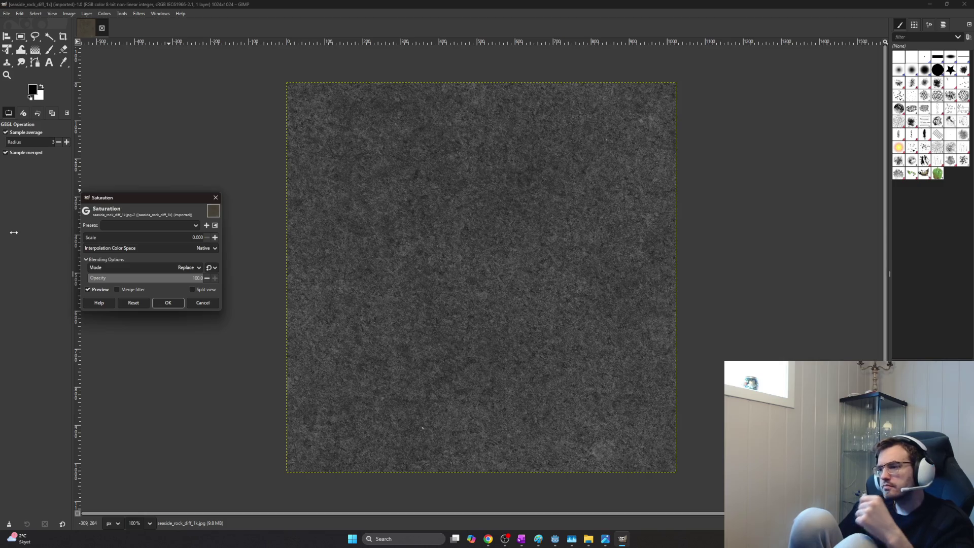
mouse_move(86, 231)
left_mouse_down()
mouse_move(108, 232)
mouse_move(89, 226)
left_mouse_up()
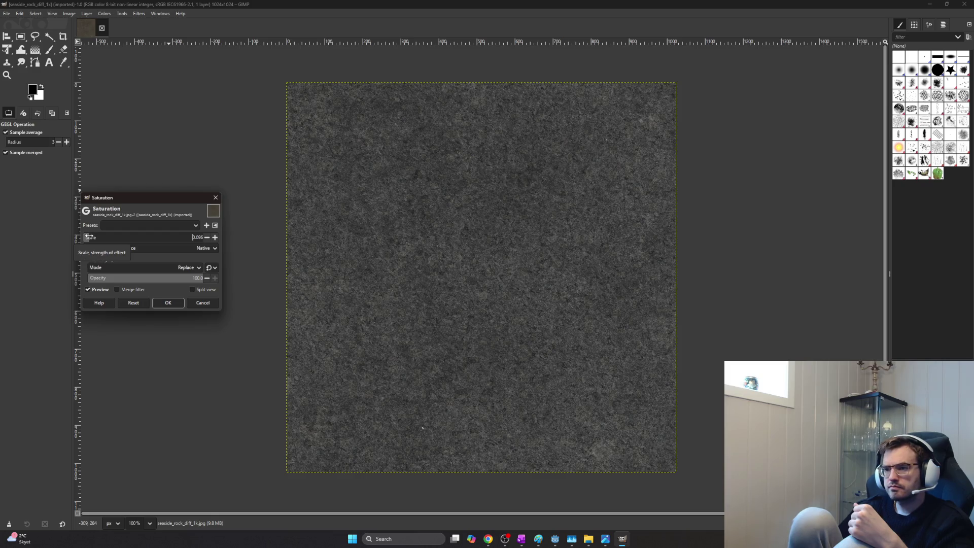
mouse_move(88, 236)
left_mouse_down()
mouse_move(376, 244)
mouse_move(332, 234)
left_mouse_up()
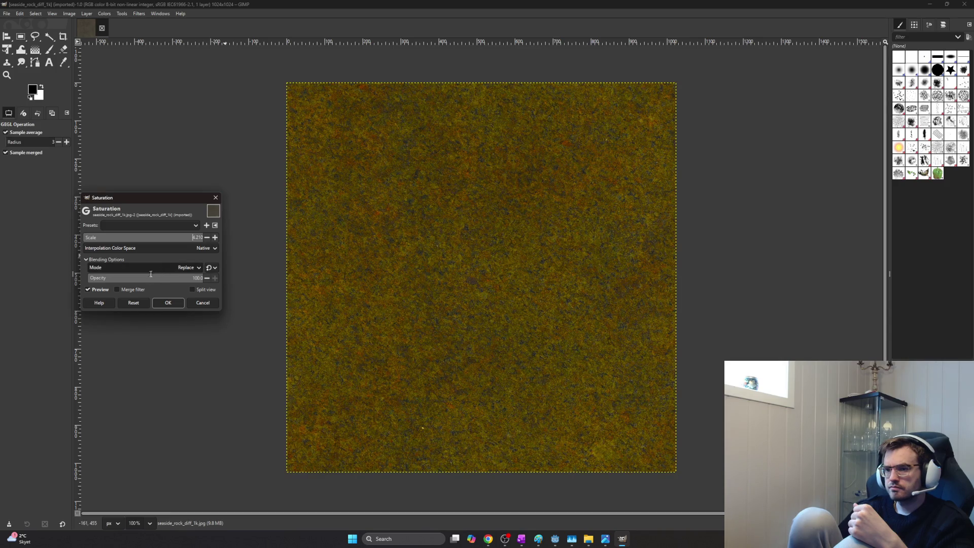
left_click(148, 278)
mouse_move(159, 282)
left_mouse_down()
mouse_move(89, 282)
mouse_move(109, 283)
left_mouse_up()
mouse_move(127, 278)
left_mouse_down()
mouse_move(198, 279)
mouse_move(66, 274)
mouse_move(125, 276)
mouse_move(115, 278)
left_mouse_up()
scroll(200, 238, "down", 10)
Settle on Saturation Scale 0.350 at Opacity 100, snip the canvas, and return to ChatGPT.
left_click(129, 239)
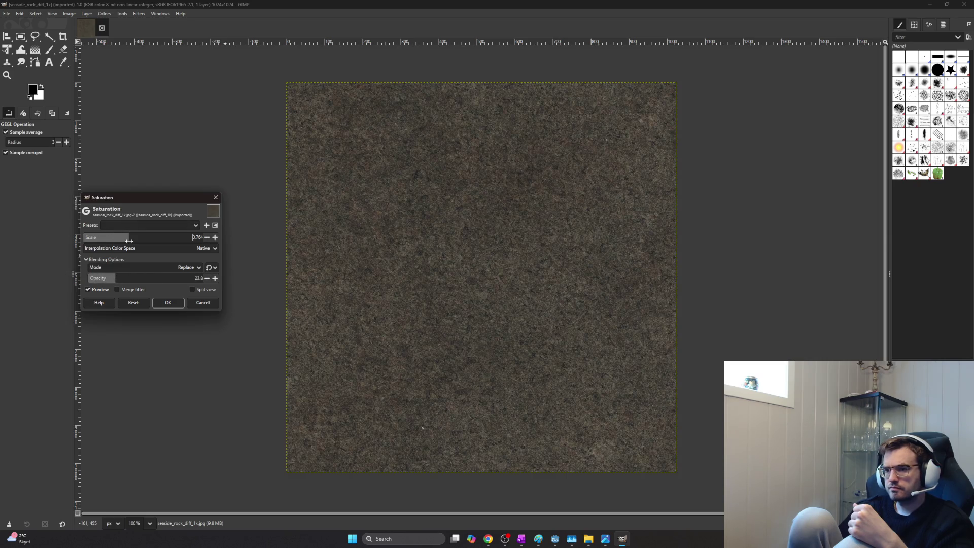
left_click_drag(129, 240, 97, 238)
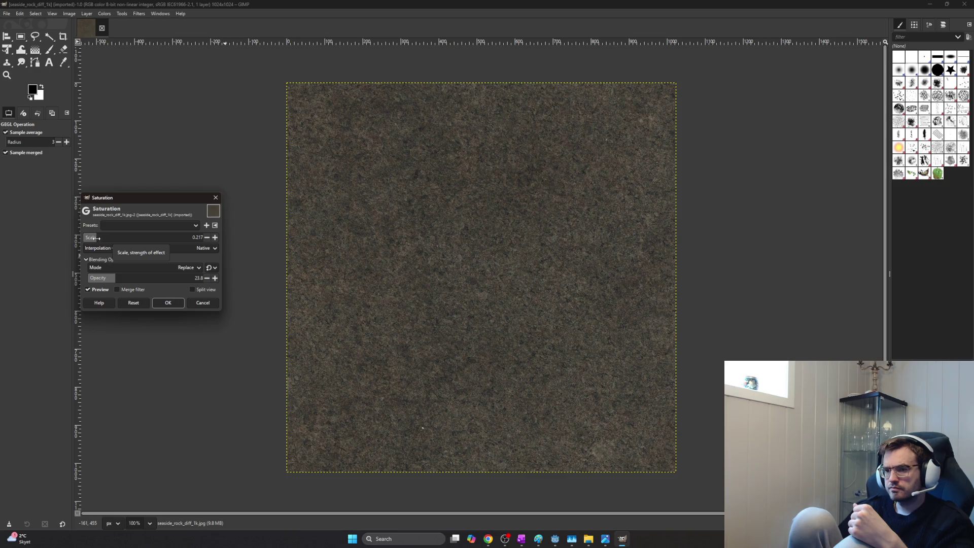
left_click_drag(111, 282, 243, 283)
mouse_move(102, 238)
left_mouse_down()
mouse_move(176, 246)
mouse_move(104, 243)
left_mouse_up()
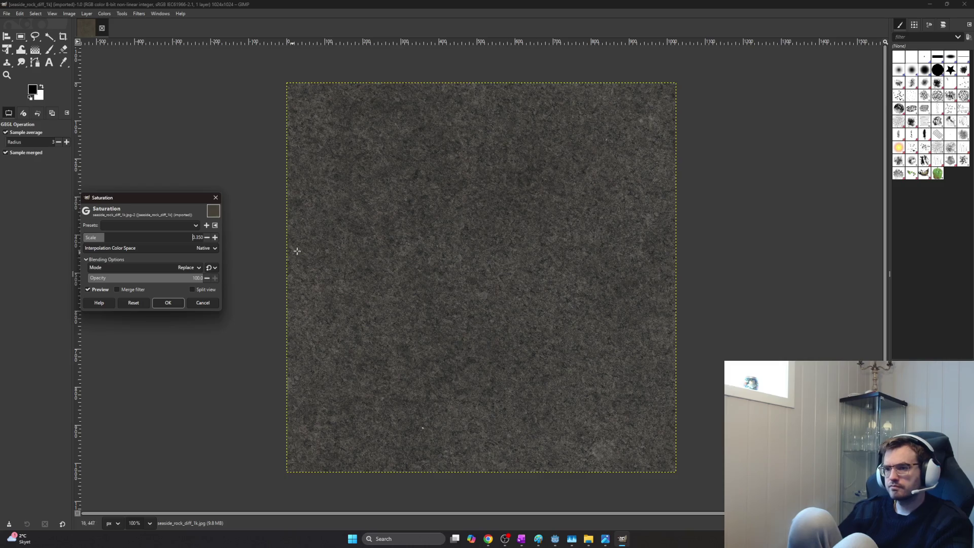
key("super+shift+s")
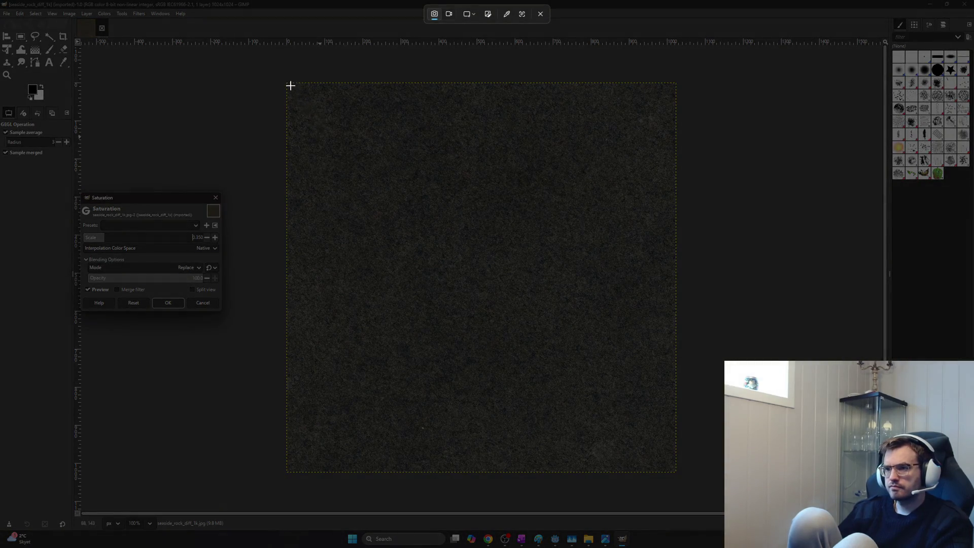
mouse_move(287, 84)
left_mouse_down()
mouse_move(567, 304)
mouse_move(673, 468)
left_mouse_up()
key("alt+Tab")
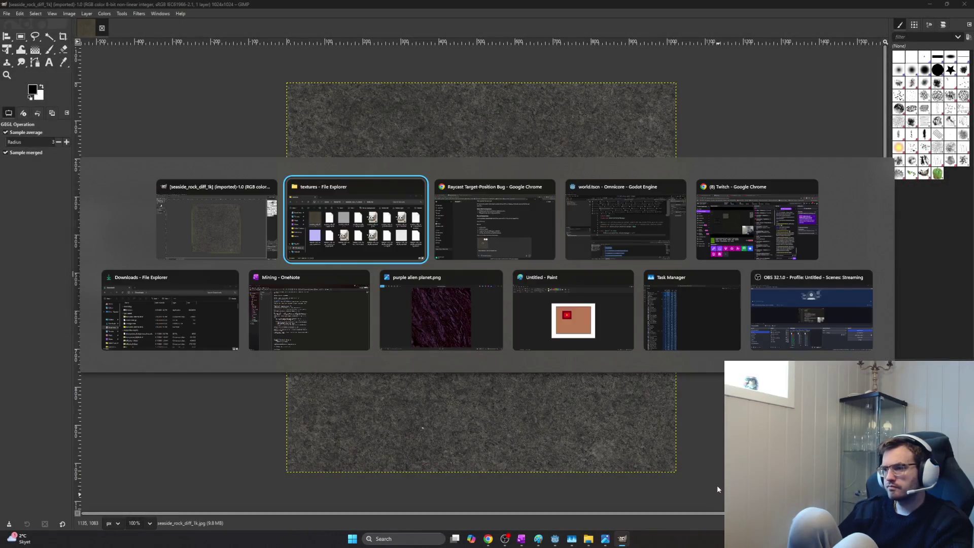
Paste the snip, write 'Right side is one with saturation way down to 0.35', and apply the saturation in GIMP.
key("ctrl+v")
key("ctrl+v")
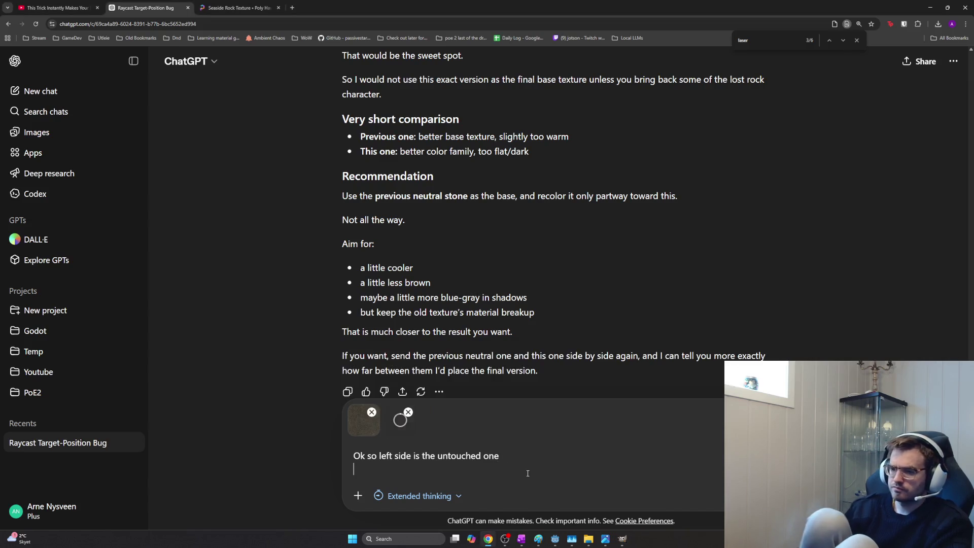
type("Right side is one with ")
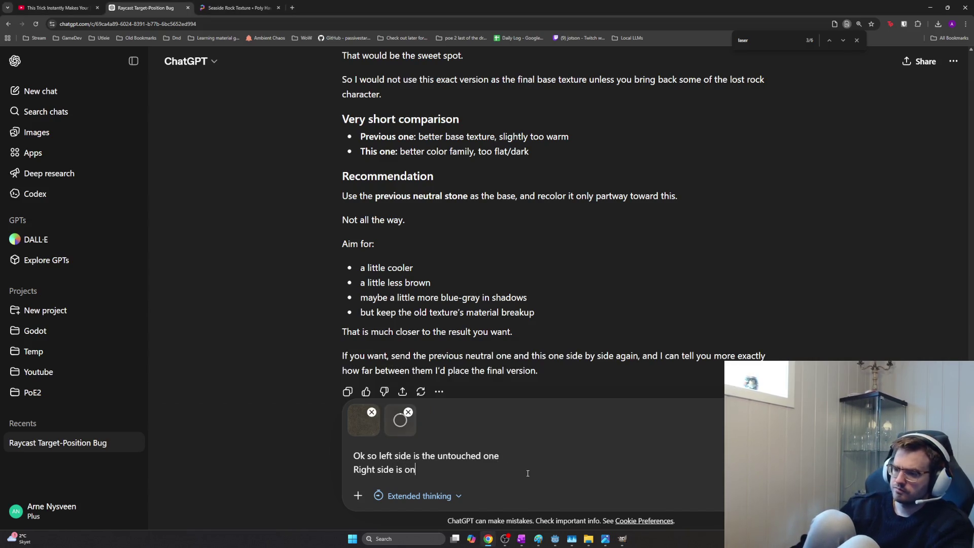
type("saturation way down")
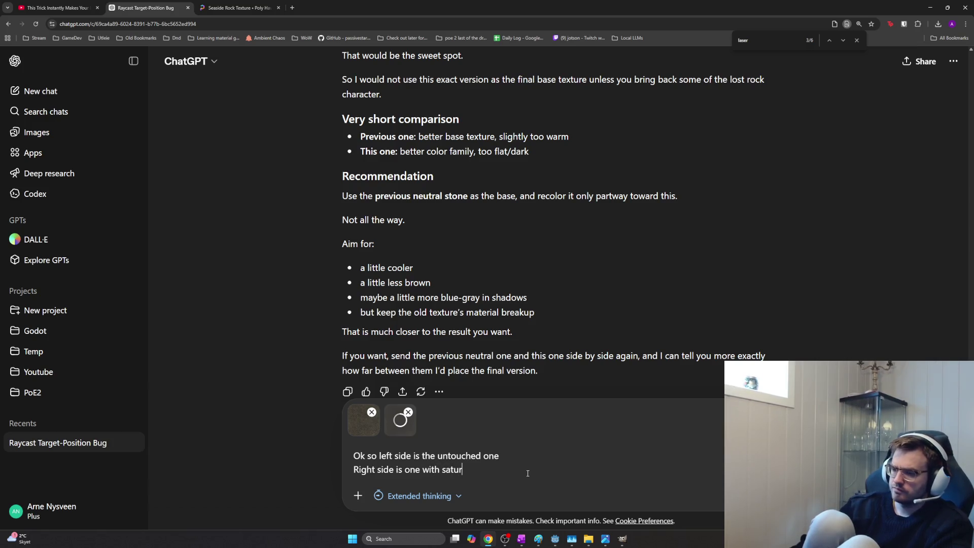
key("alt+Tab")
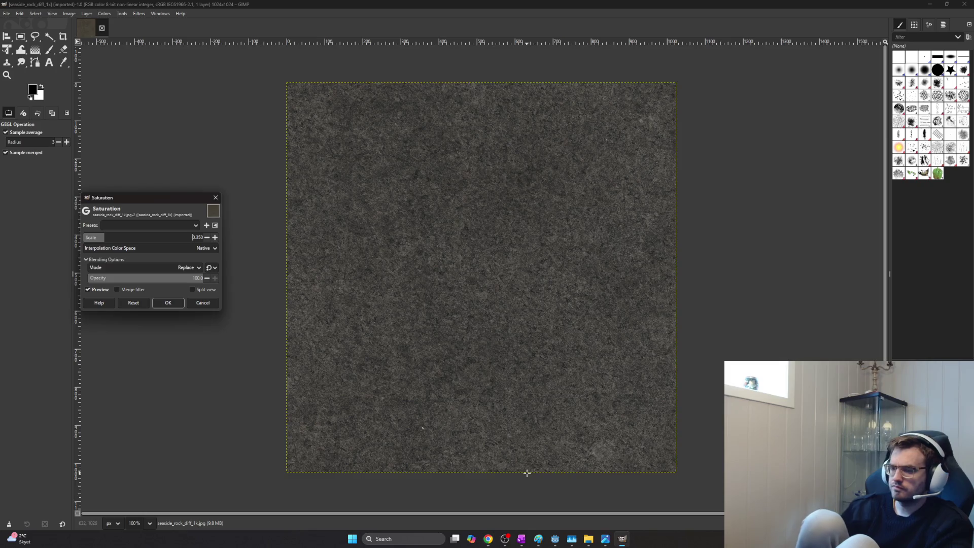
left_click(171, 302)
key("alt+Tab")
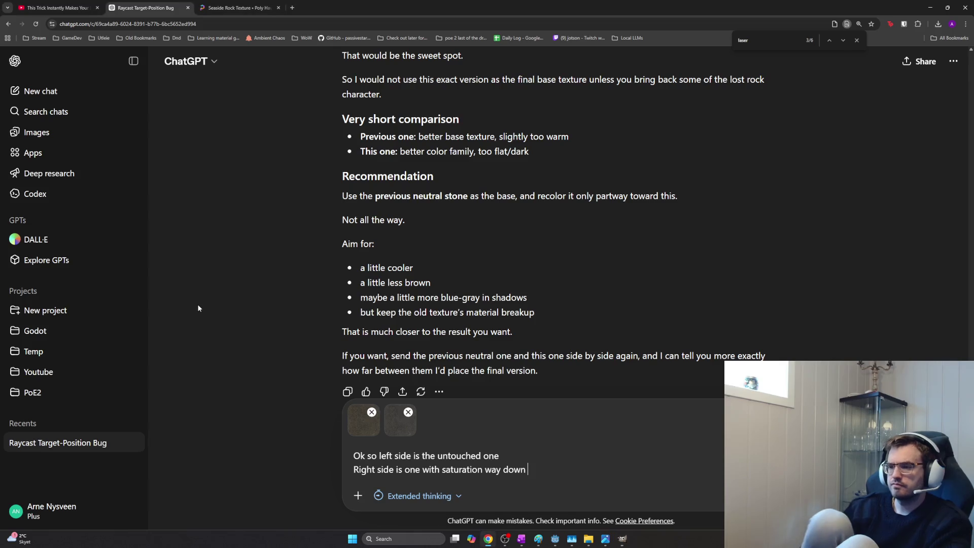
type("to 0.350")
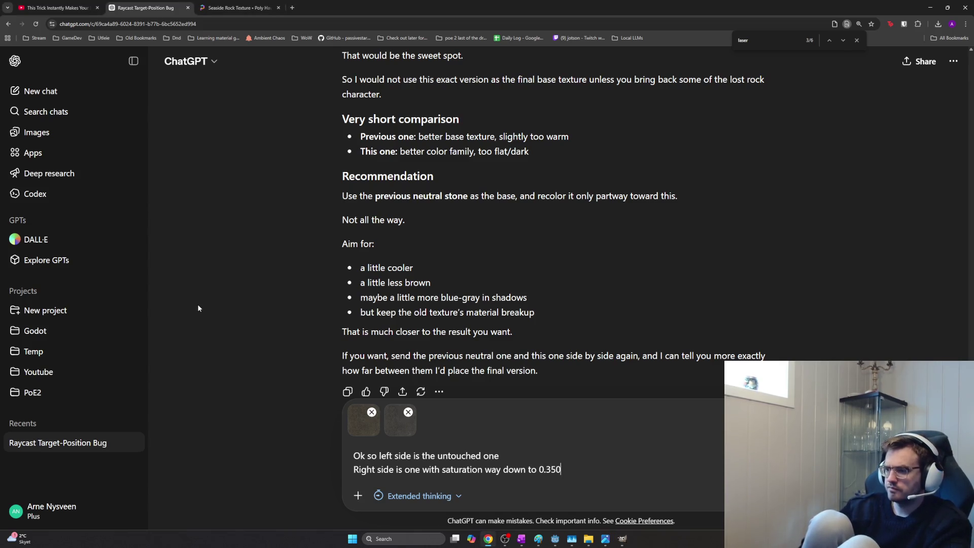
Recheck the Saturation settings, then finish with 'as the only change, making it more gray' and send.
key("alt+Tab")
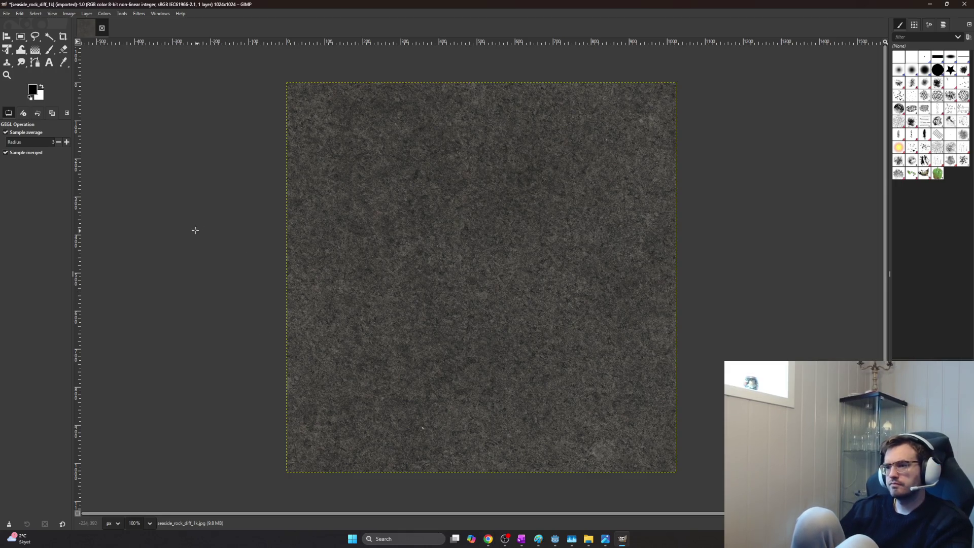
key("ctrl+shift+f")
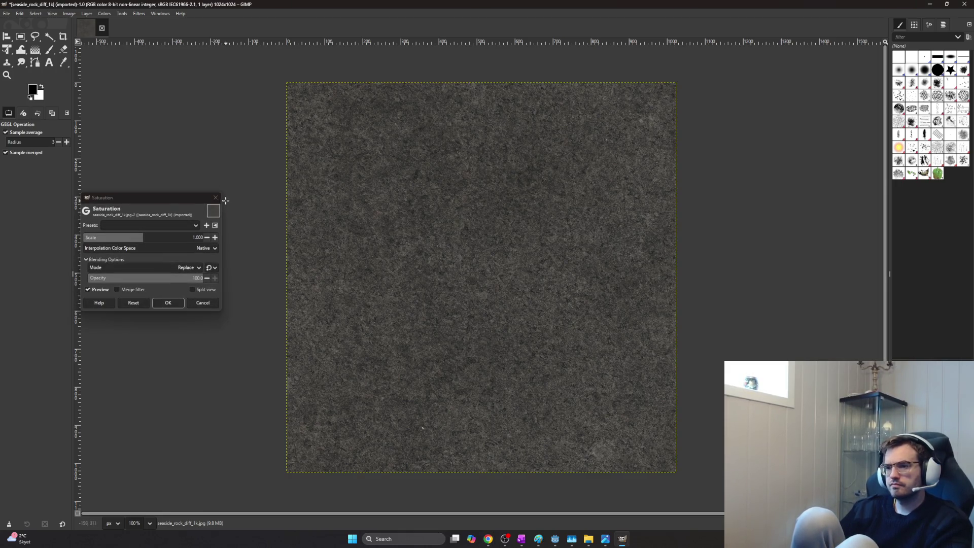
left_click(215, 197)
key("alt+Tab")
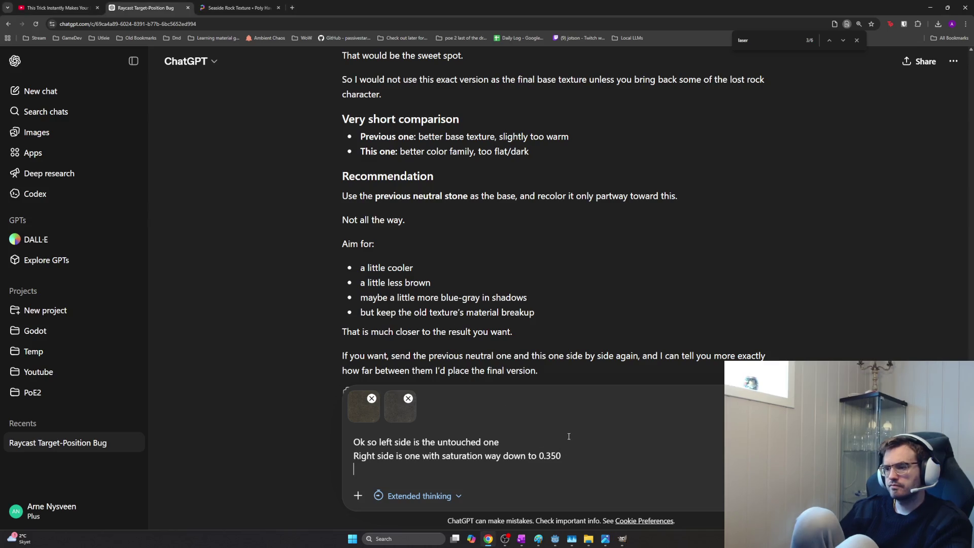
key("alt+Tab")
key("alt+Tab")
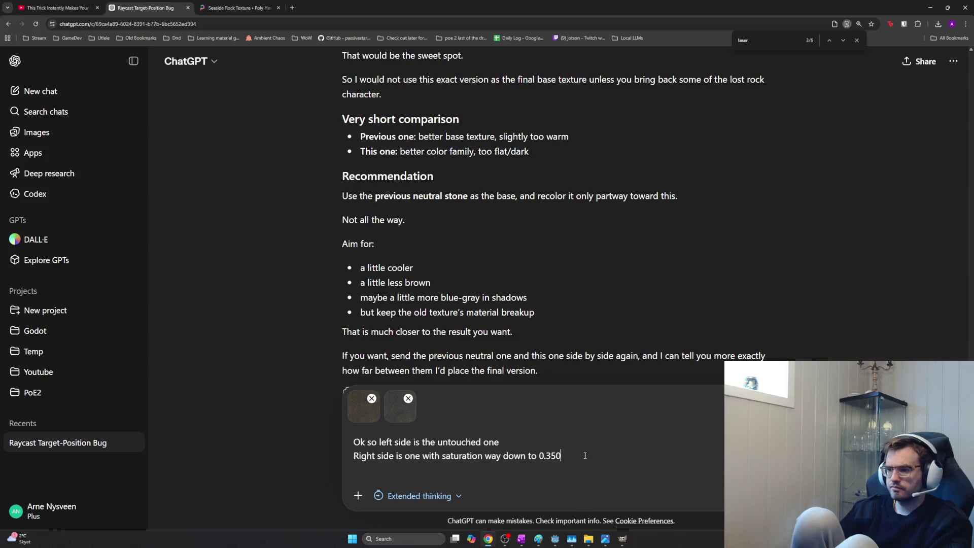
type("as the pnly change, making it more gray")
key("Return")
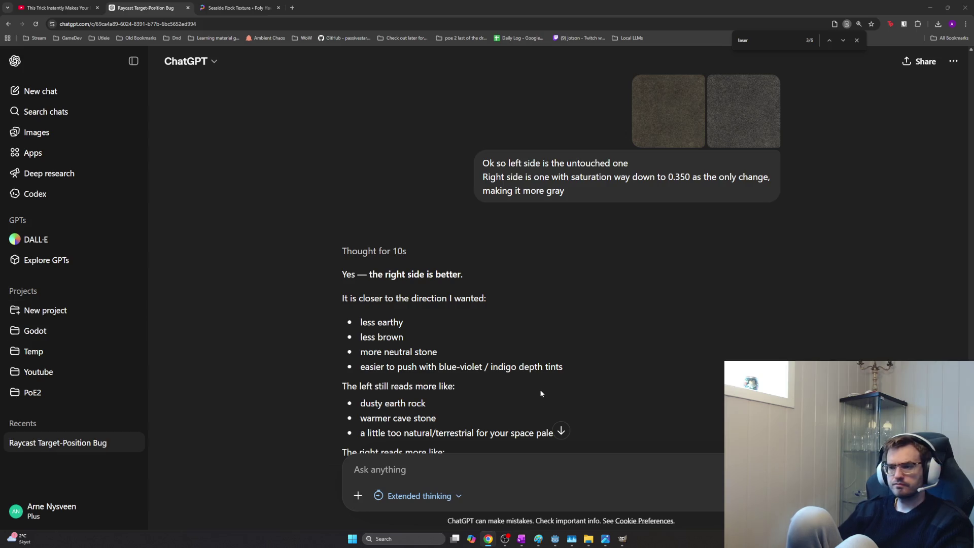
Read ChatGPT's verdict favoring the desaturated right image, highlighting the lines on the cave losing life and a good base.
scroll(538, 390, "down", 1)
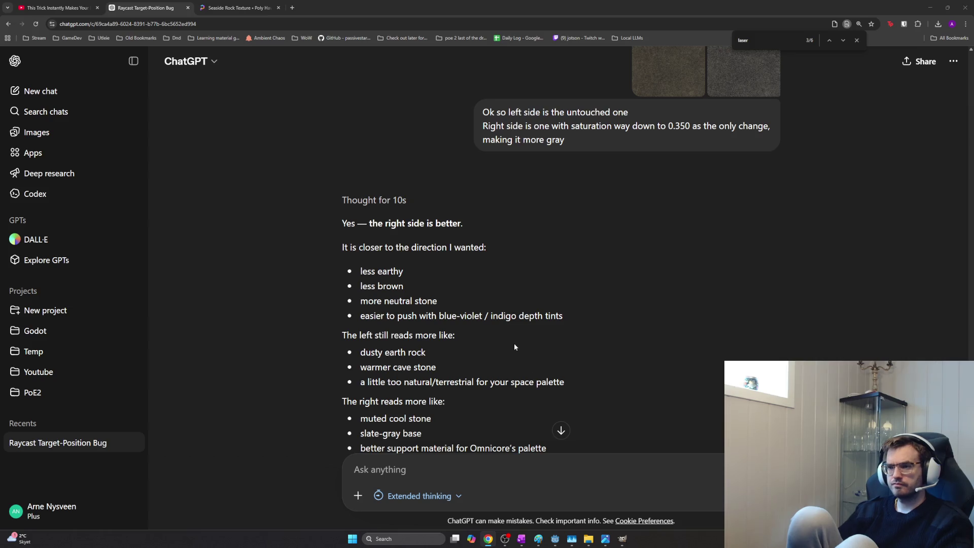
scroll(513, 346, "down", 4)
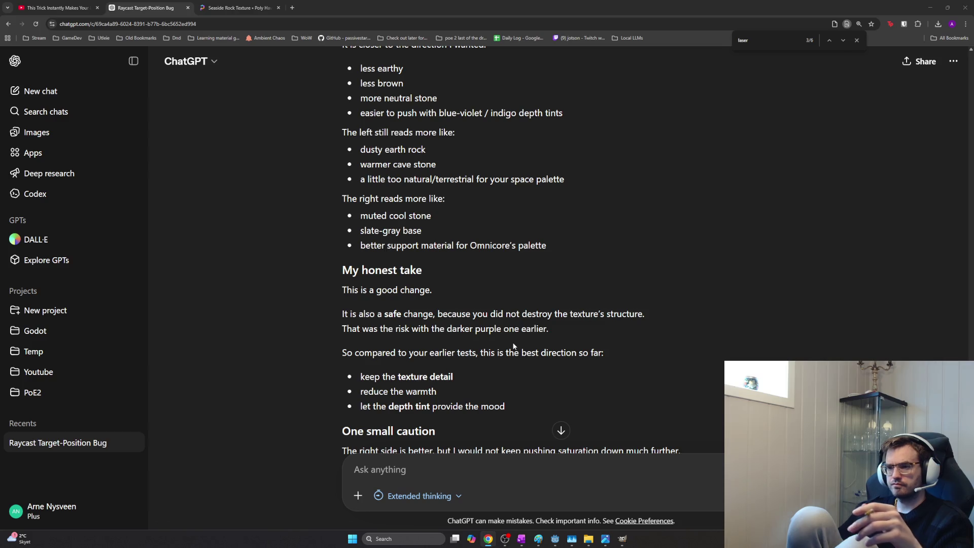
scroll(513, 346, "down", 4)
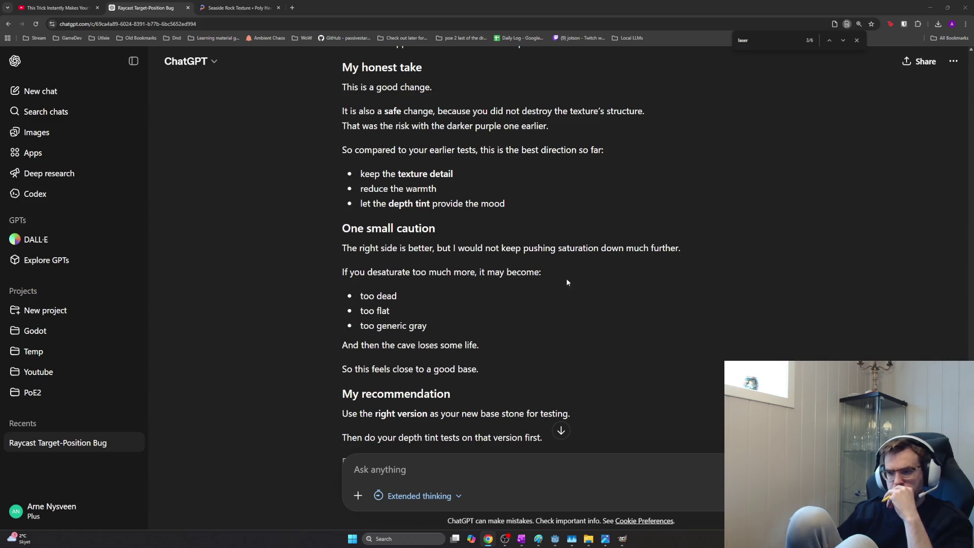
scroll(547, 325, "down", 1)
mouse_move(331, 291)
left_mouse_down()
mouse_move(477, 301)
mouse_move(519, 294)
mouse_move(330, 309)
mouse_move(482, 363)
mouse_move(608, 360)
left_mouse_up()
left_click(519, 291)
scroll(609, 360, "down", 2)
left_click(592, 354)
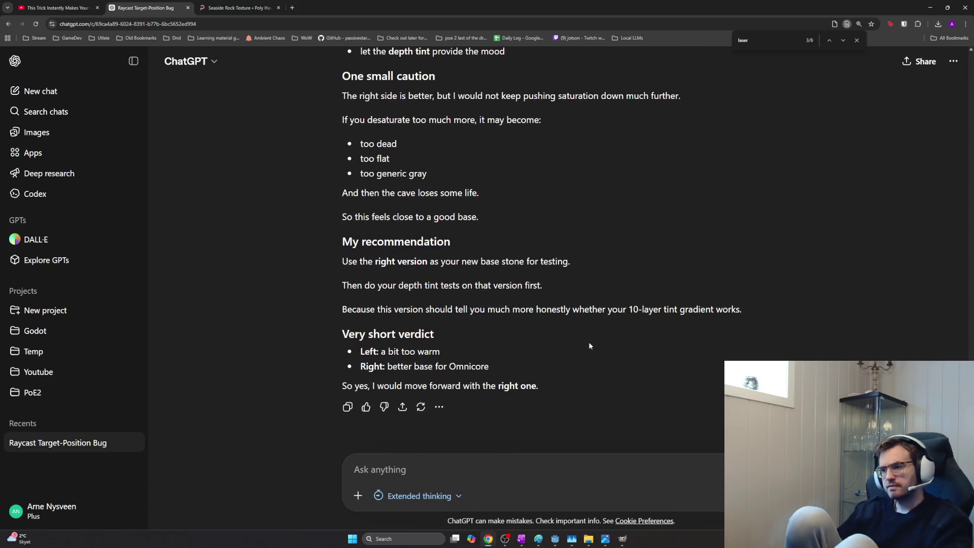
key("alt+Tab")
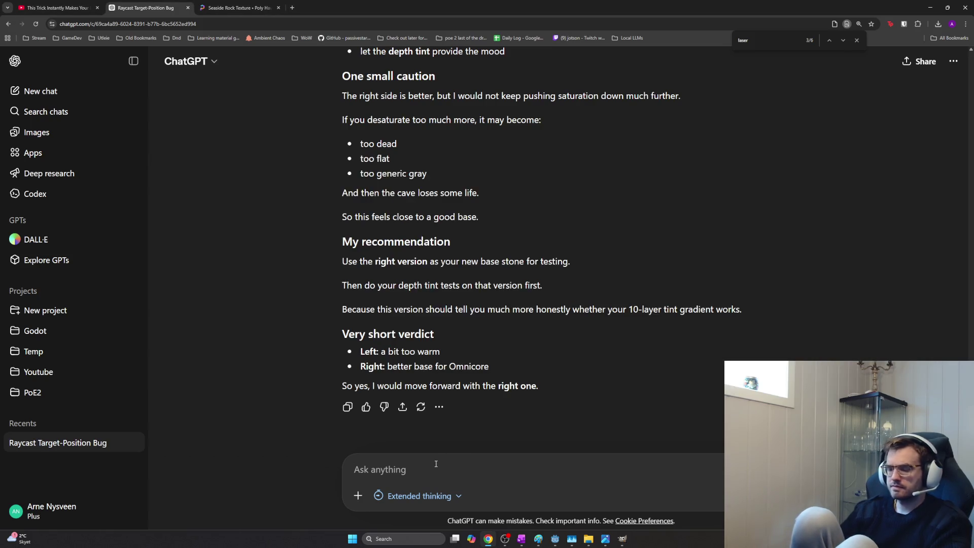
Draft the question 'Alright, and what do I add to the shader to use the textures normal map as a base'.
type("Alright, and what")
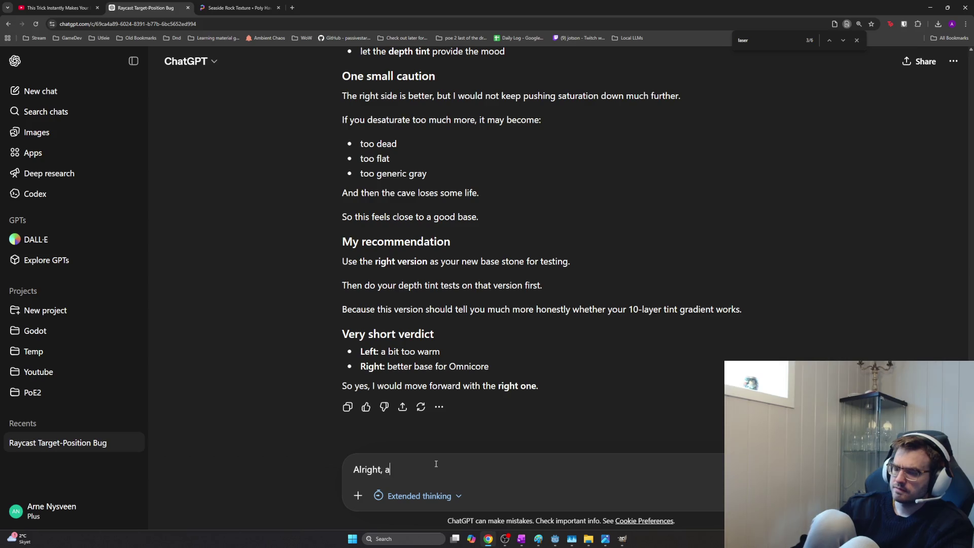
type(" do I ")
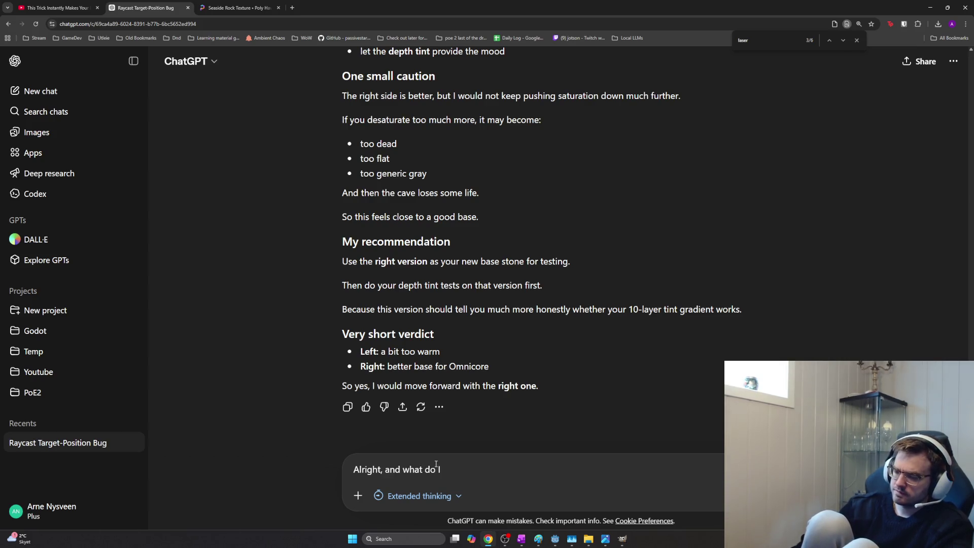
type("add to the ")
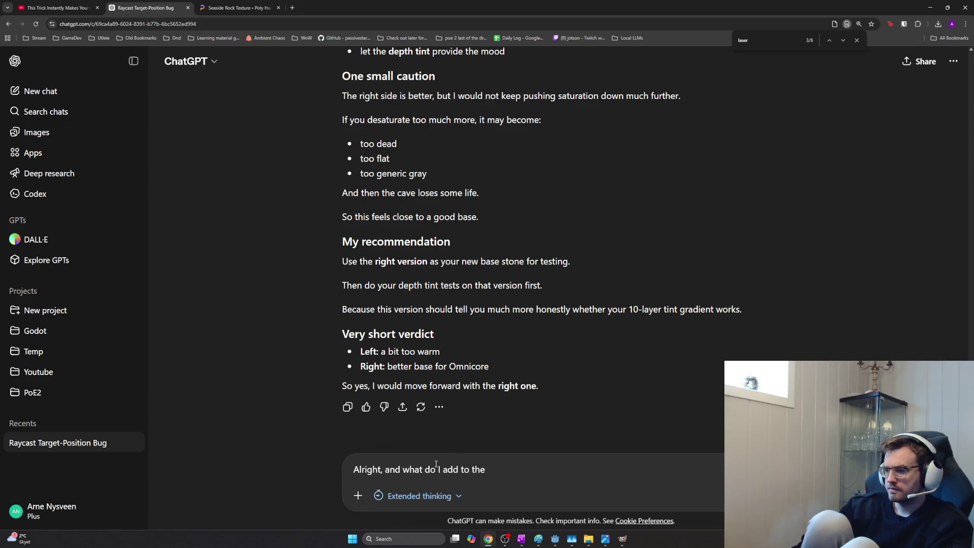
type("shader for")
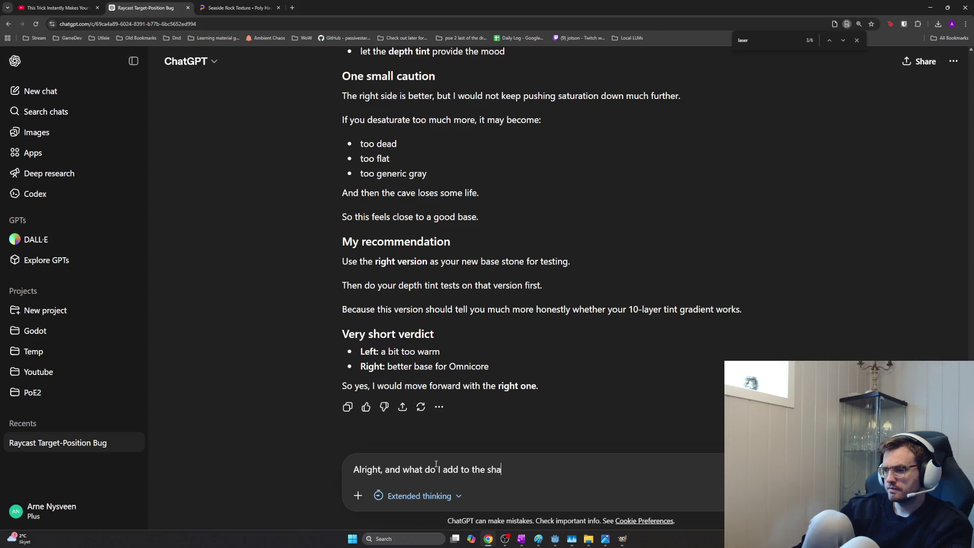
key("BackSpace")
key("BackSpace")
key("BackSpace")
type("to use the n")
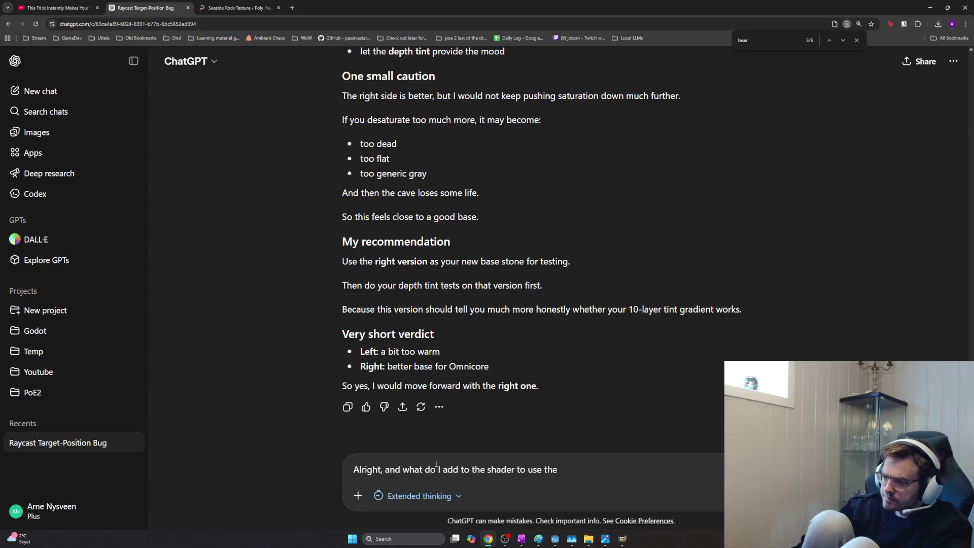
type("ormal")
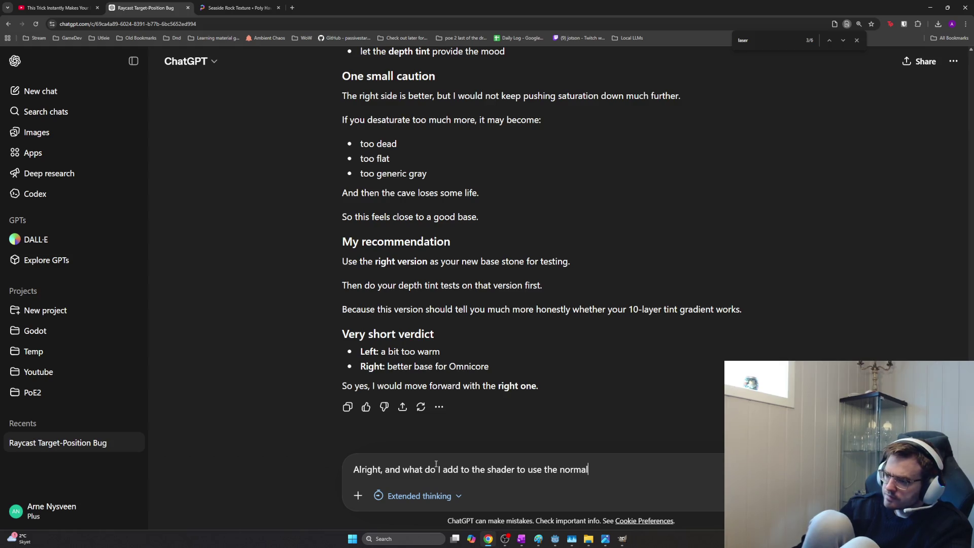
key("BackSpace")
key("BackSpace")
key("BackSpace")
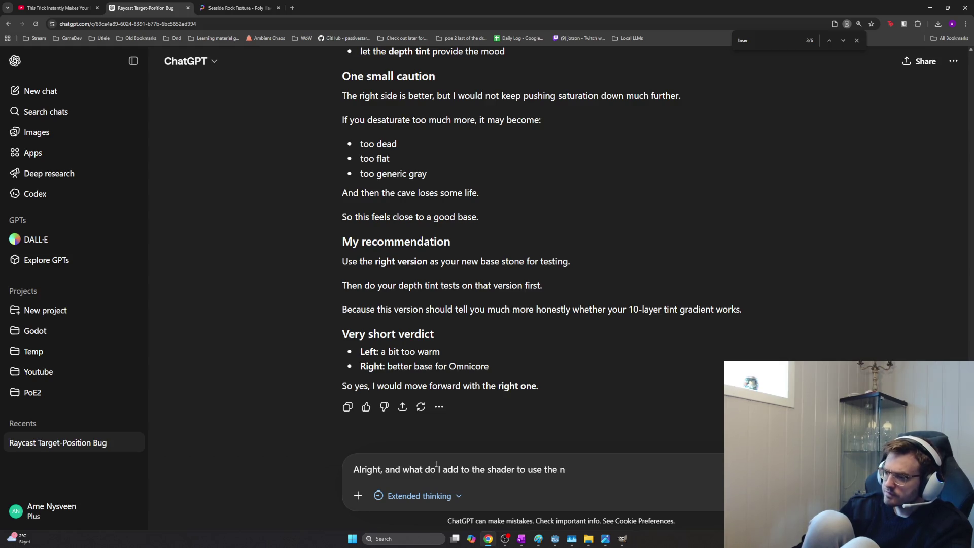
type("textures normal map ")
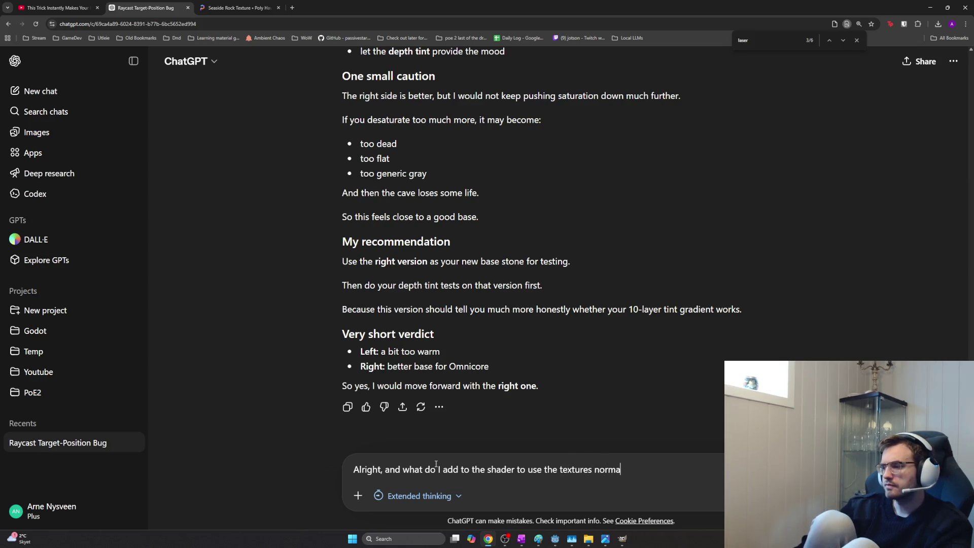
type("as a base a")
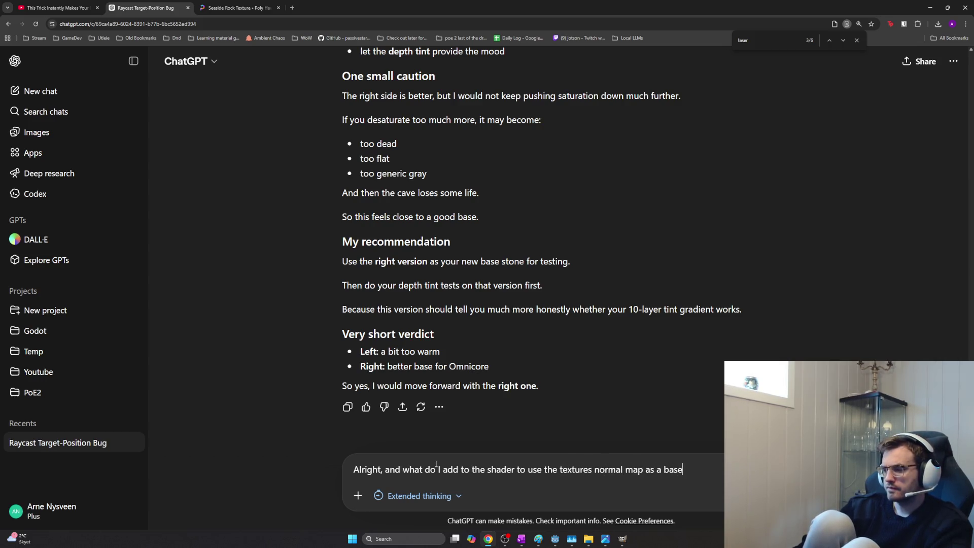
type("nd the")
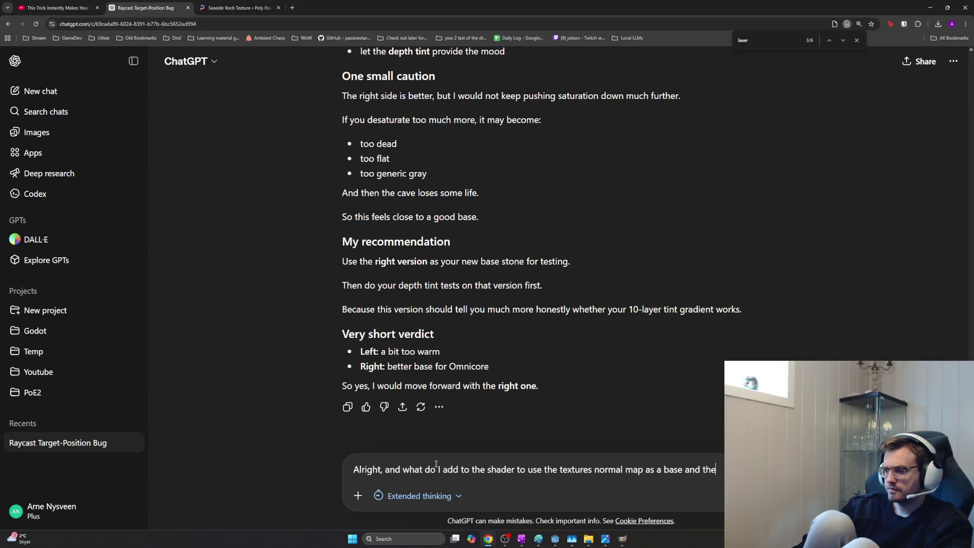
key("BackSpace")
key("BackSpace")
key("BackSpace")
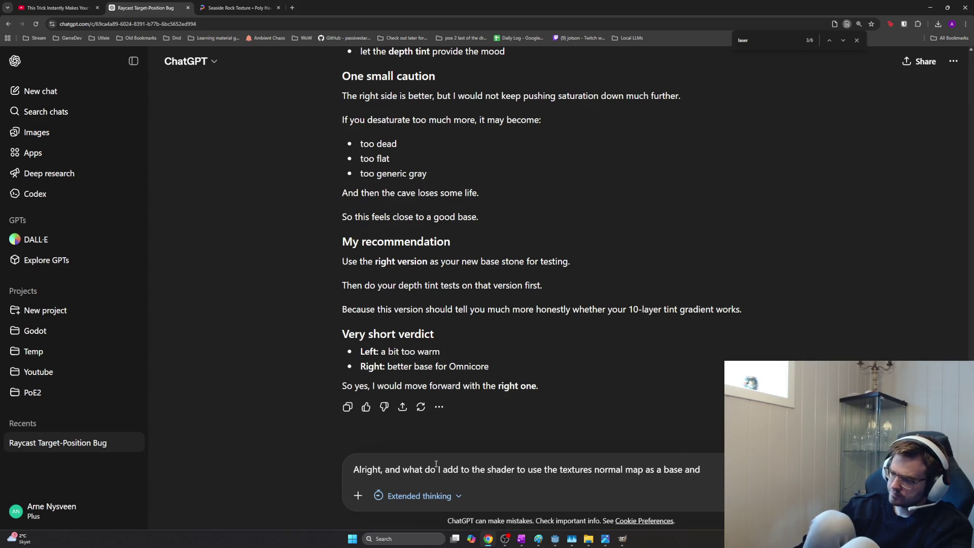
Check the block shader file filter in Godot, then append 'add' to the draft and select it.
key("alt+Tab")
key("alt+Tab")
key("alt+Tab")
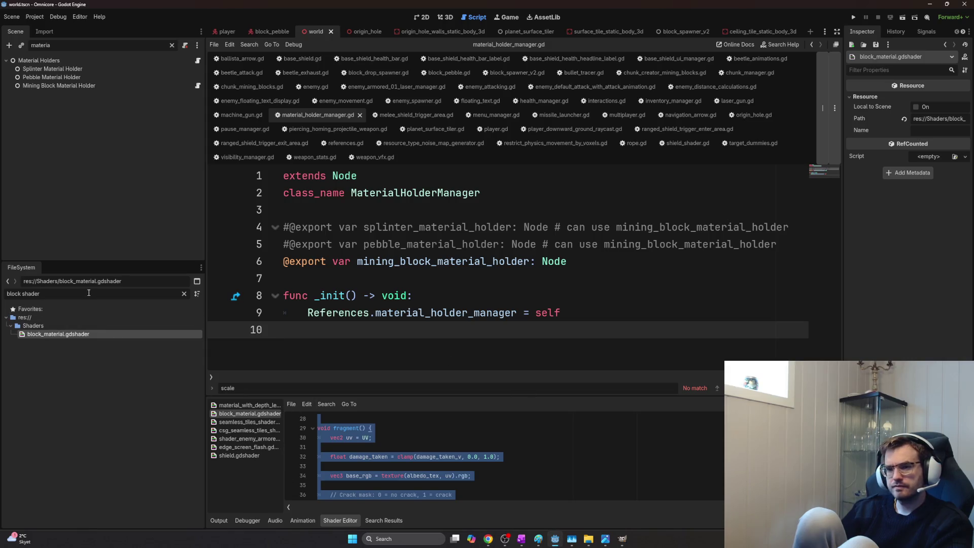
left_click(88, 293)
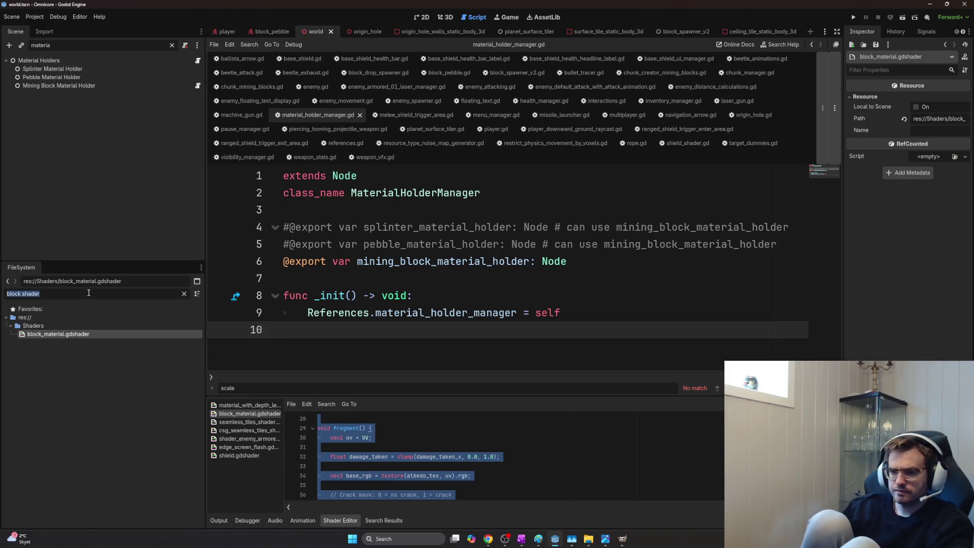
left_click(83, 334)
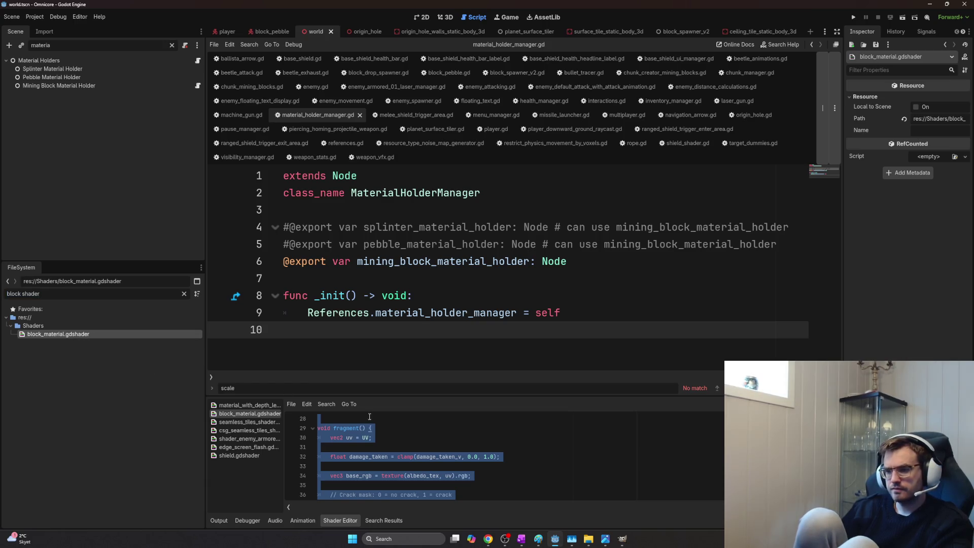
key("alt+Tab")
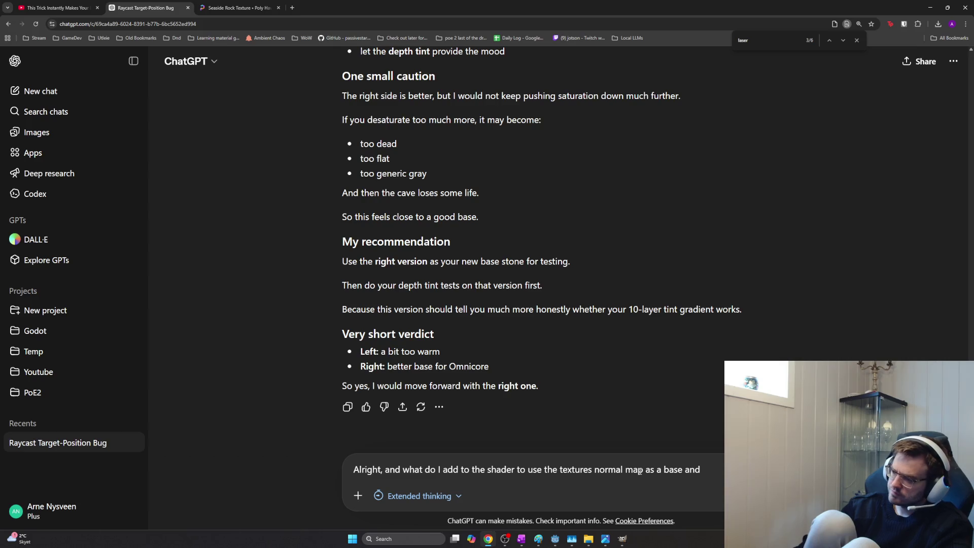
type("add t")
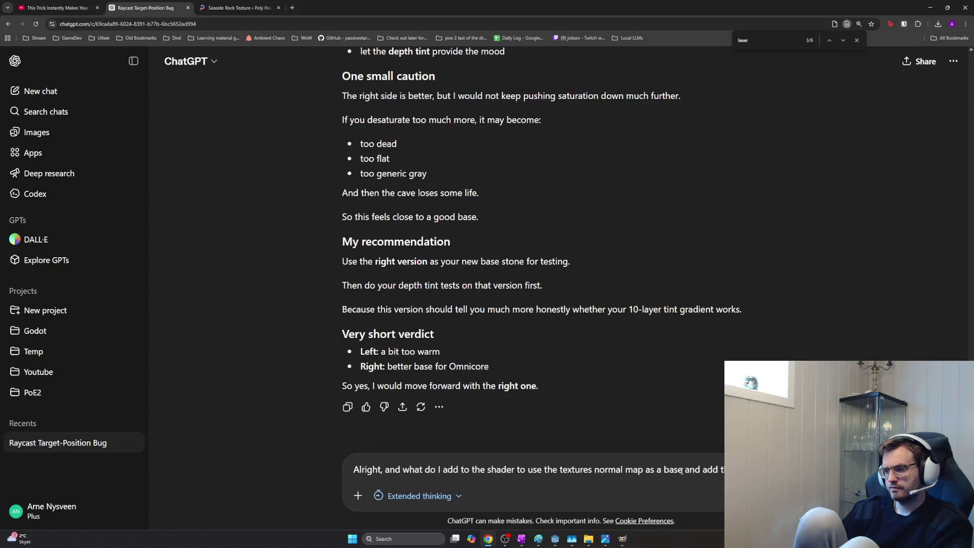
left_click_drag(417, 467, 656, 471)
key("alt+Tab")
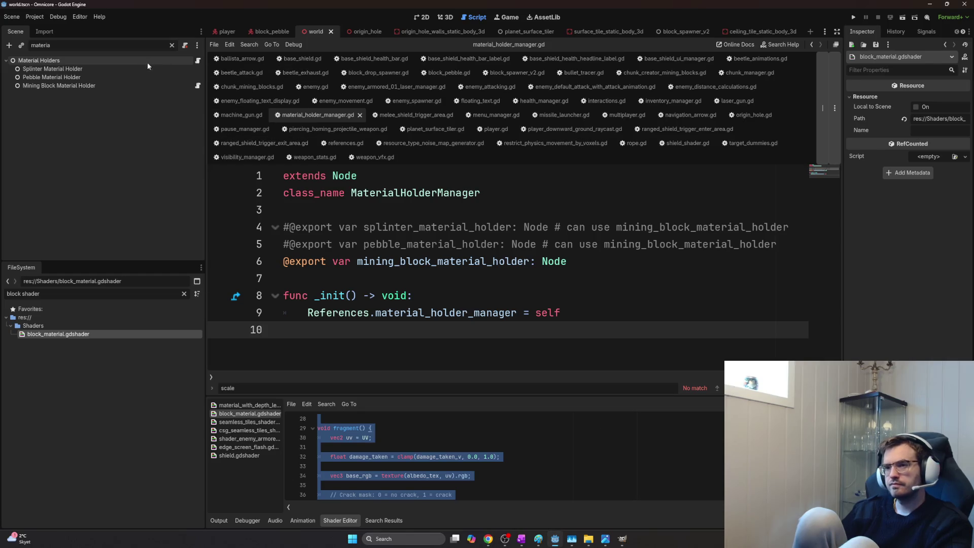
Browse the Material Holders, Splinter and Pebble nodes, then look through the player and block_pebble scenes.
left_click(123, 62)
left_click(120, 71)
left_click(115, 79, "shift")
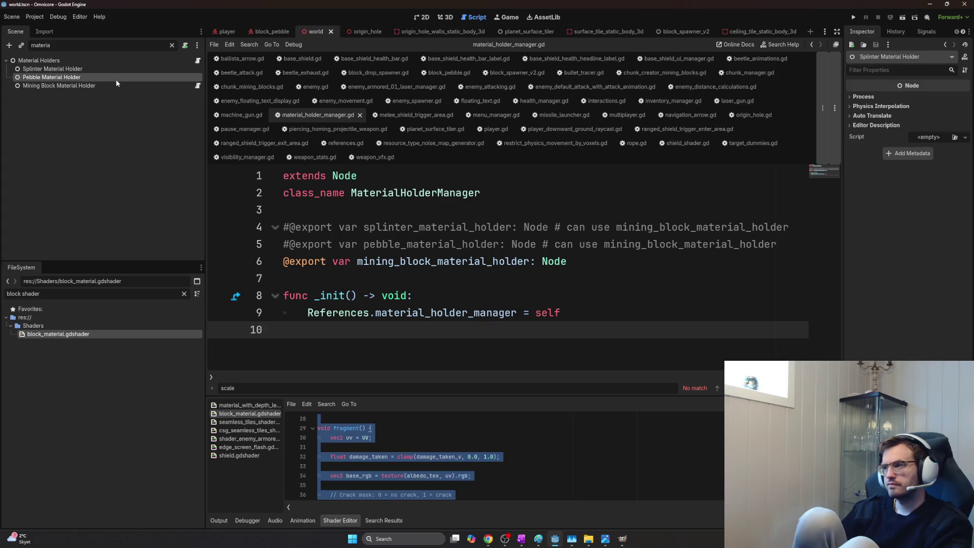
left_click(108, 61)
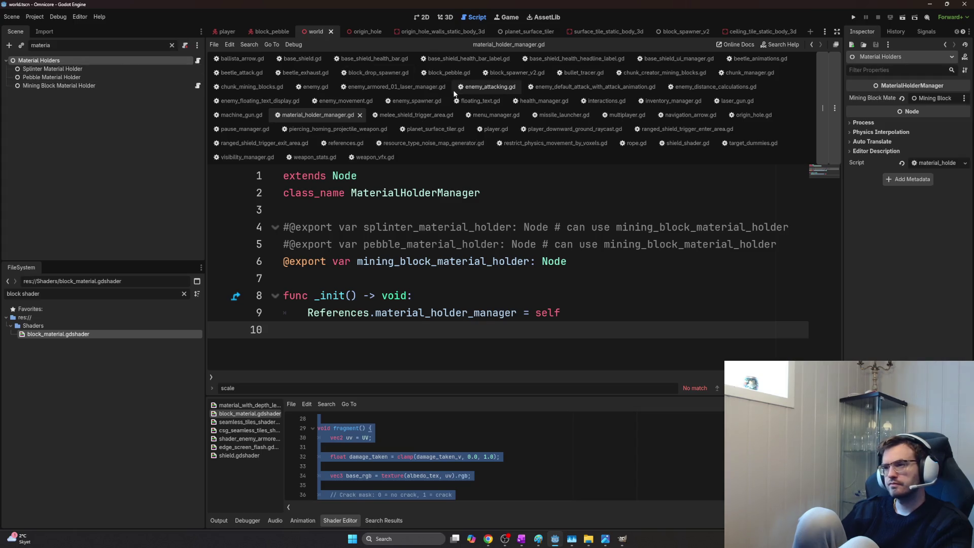
left_click(227, 33)
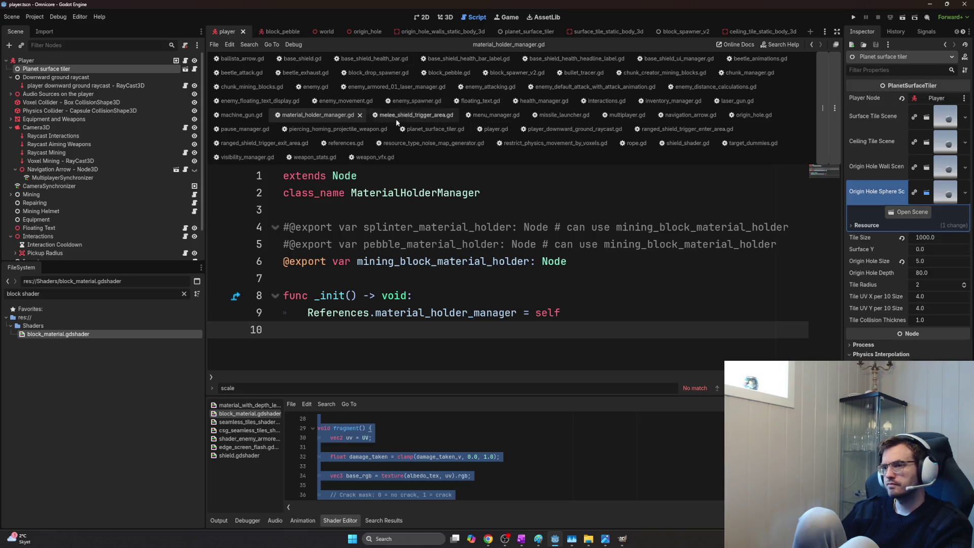
left_click(286, 33)
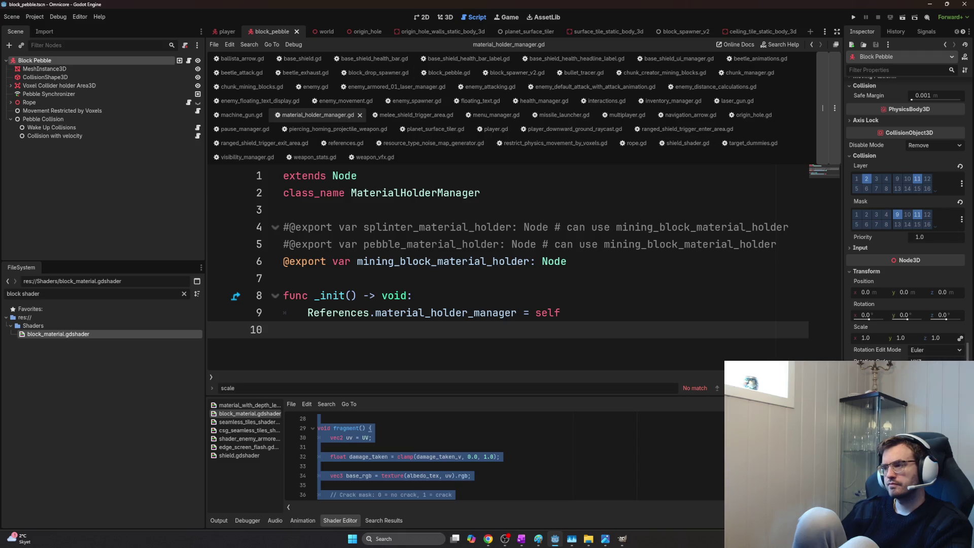
scroll(905, 218, "up", 10)
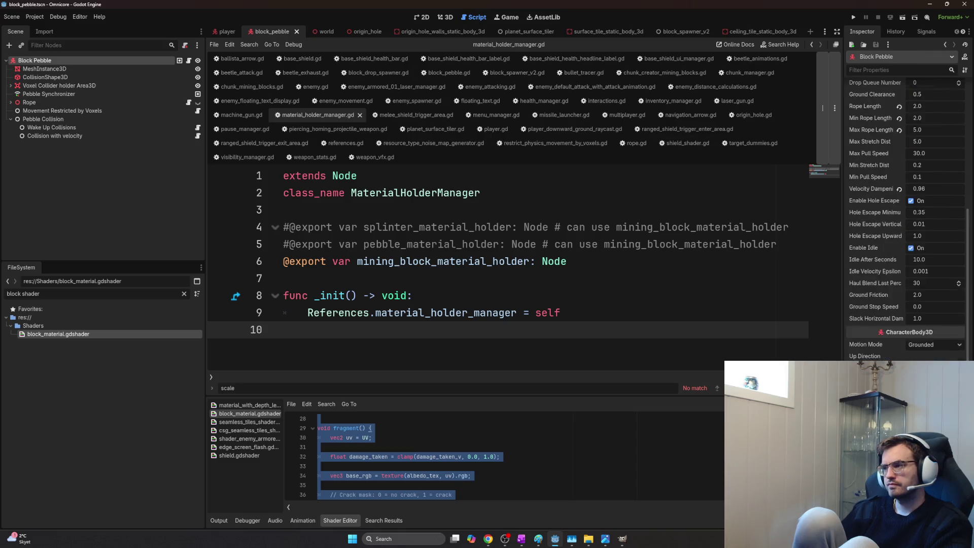
scroll(906, 218, "up", 3)
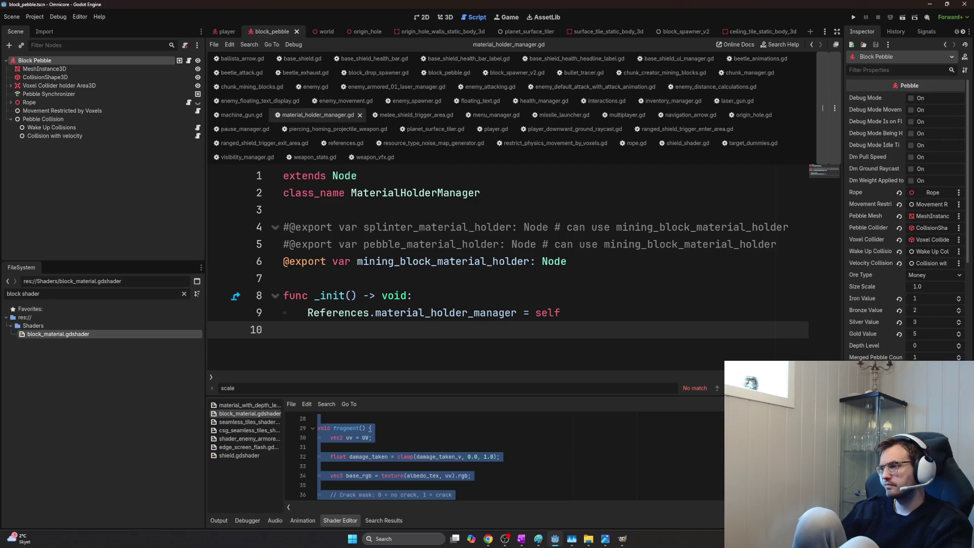
scroll(906, 218, "down", 6)
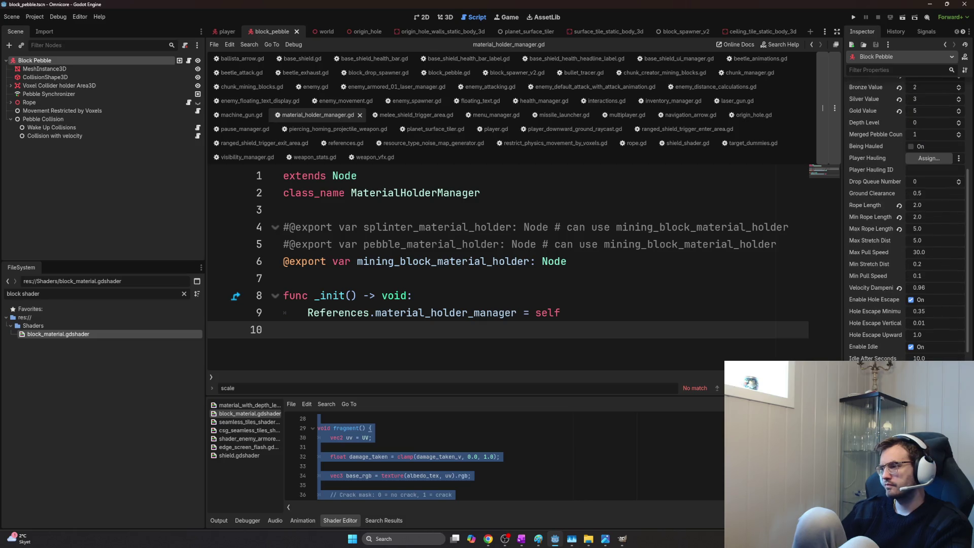
scroll(940, 351, "down", 3)
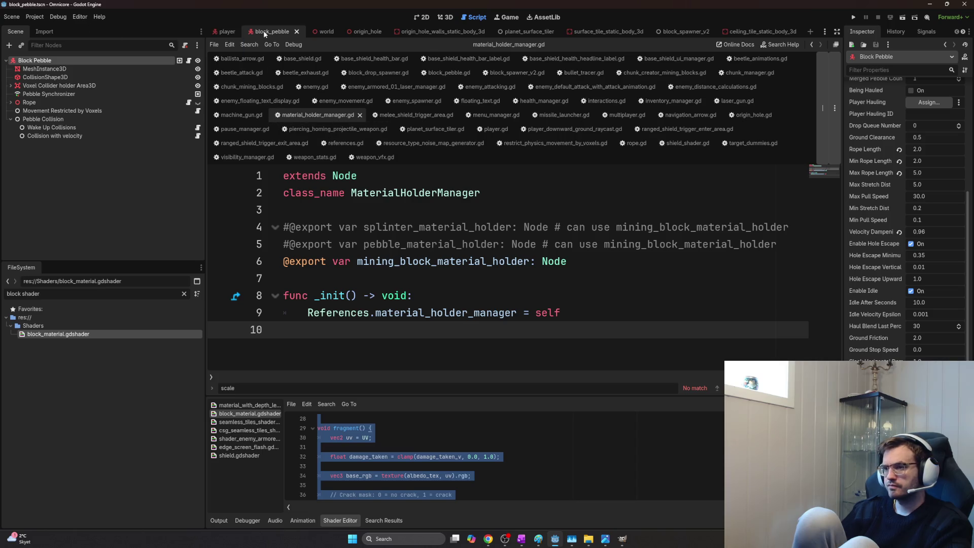
In the world scene, inspect the Mining Block Material Holder's iron albedo texture and Tint Strength.
left_click(317, 31)
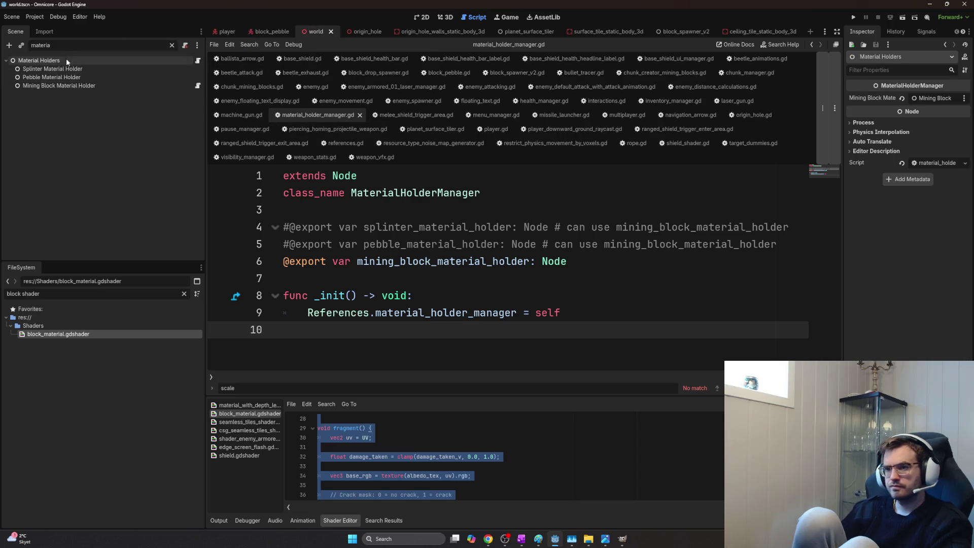
left_click(50, 85)
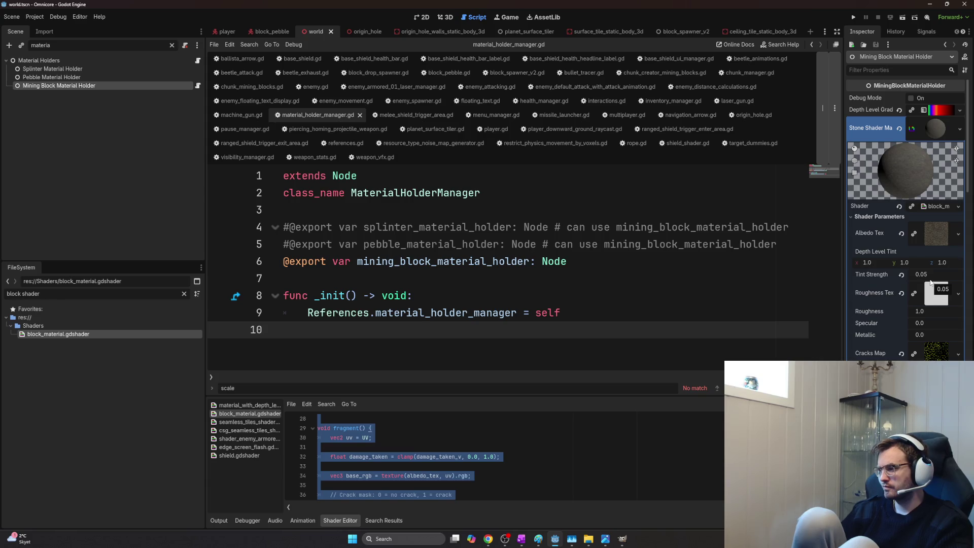
scroll(931, 282, "down", 5)
scroll(935, 285, "down", 3)
left_click(935, 284)
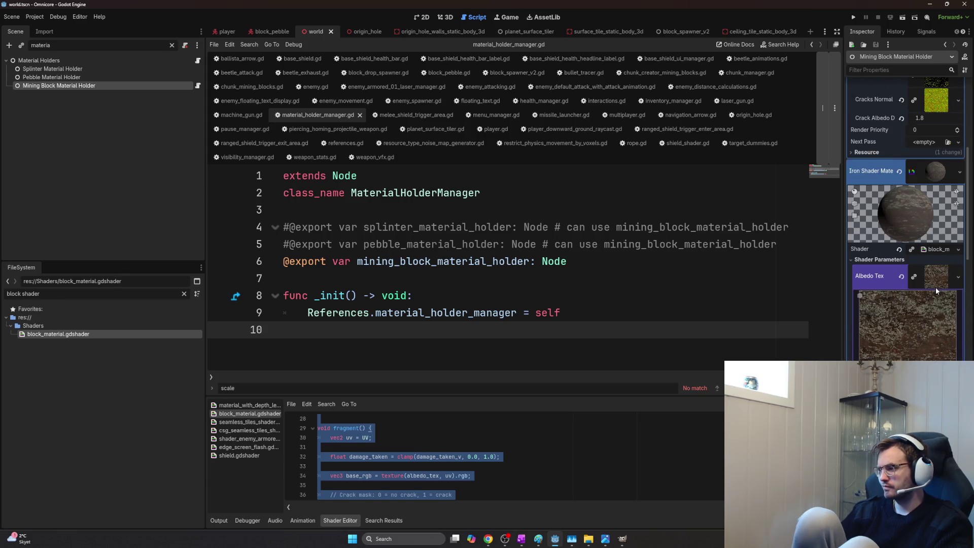
scroll(936, 299, "down", 3)
left_click(930, 330)
left_click(930, 329)
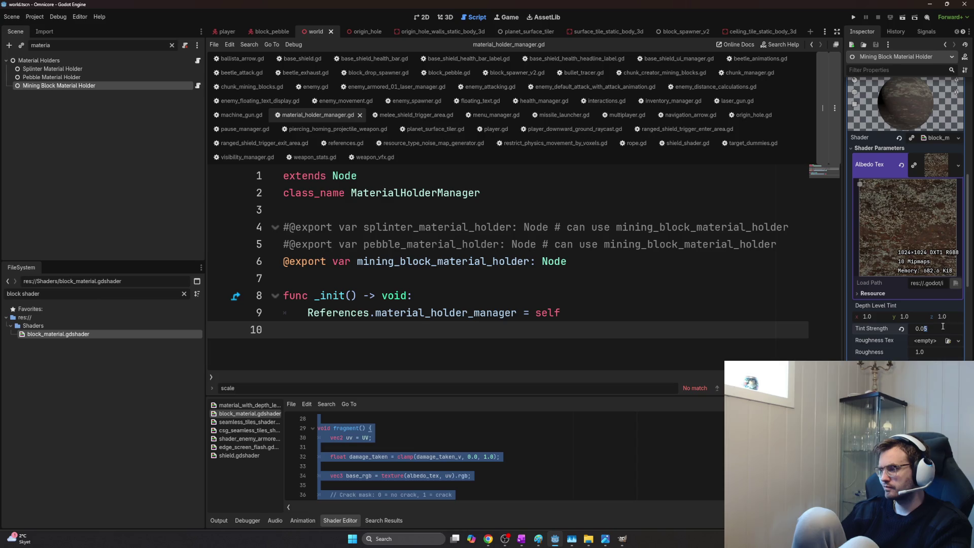
scroll(943, 330, "up", 10)
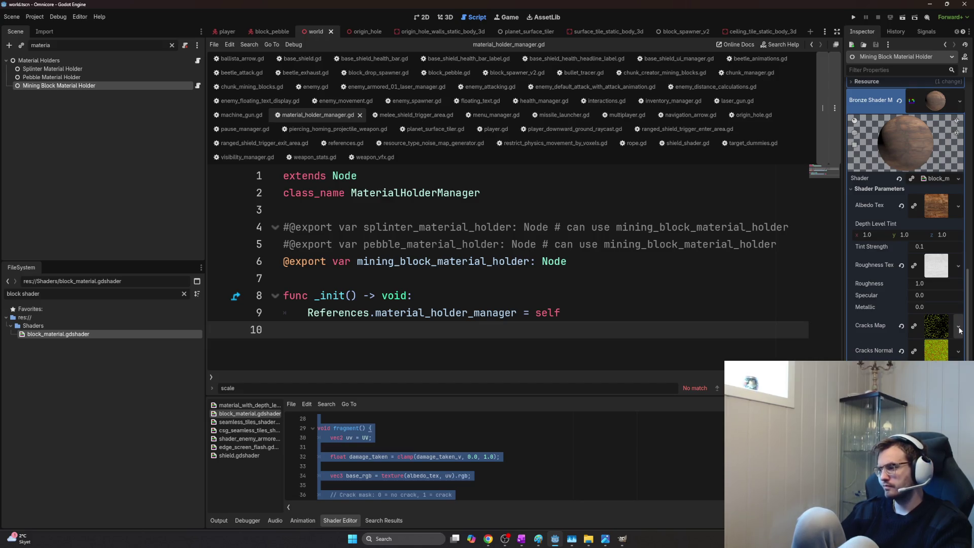
key("alt+Tab")
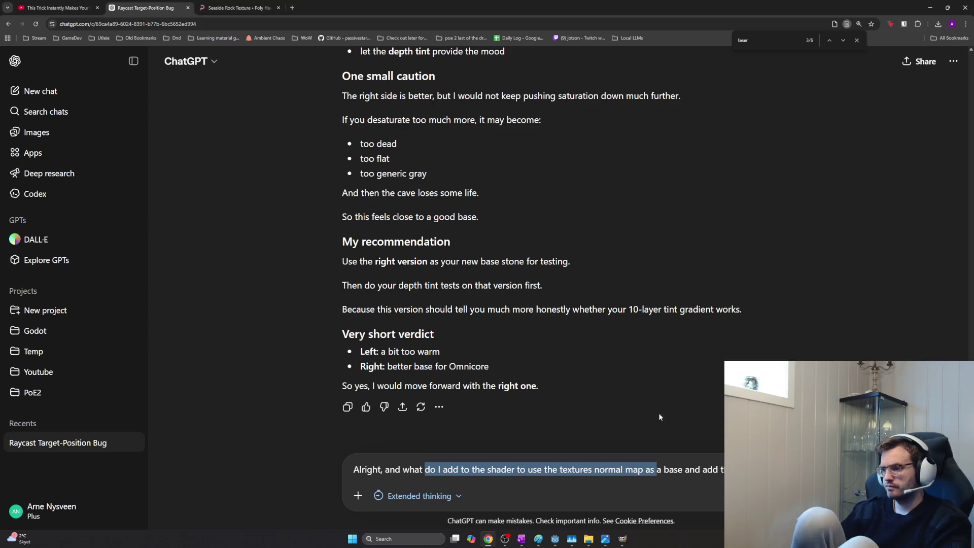
Extend the draft with 'normal map on top of that?', paste the shader code, and note the cracks' normal map exists.
left_click(684, 469)
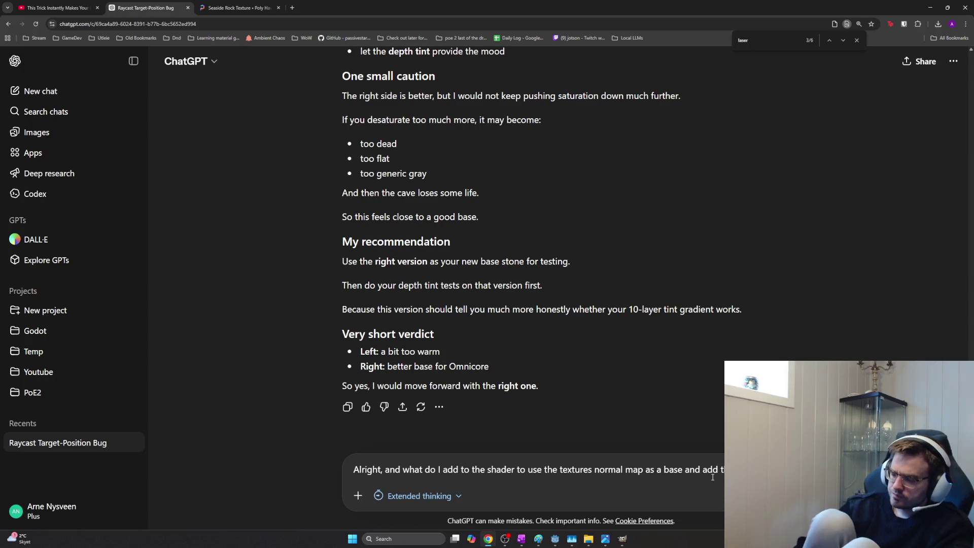
type("normal map on top of")
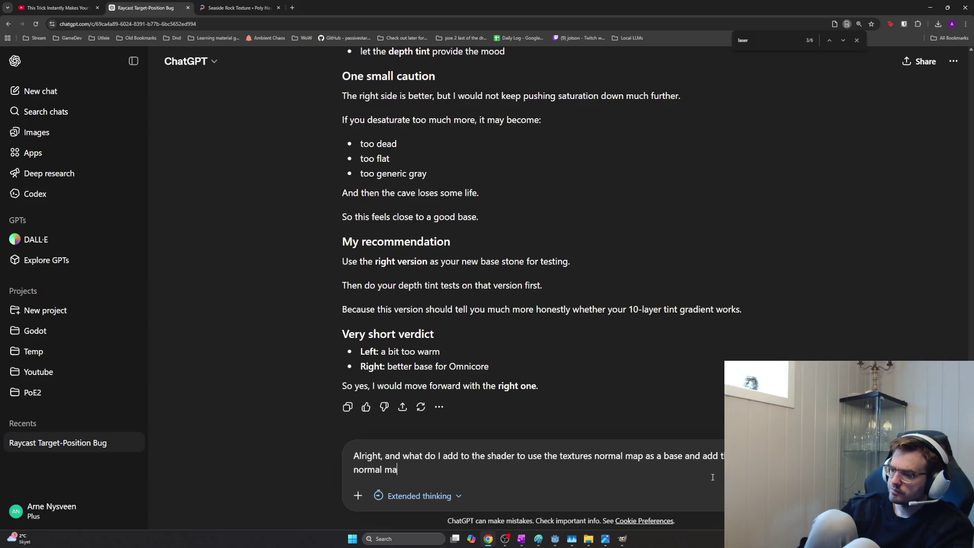
type(" that?")
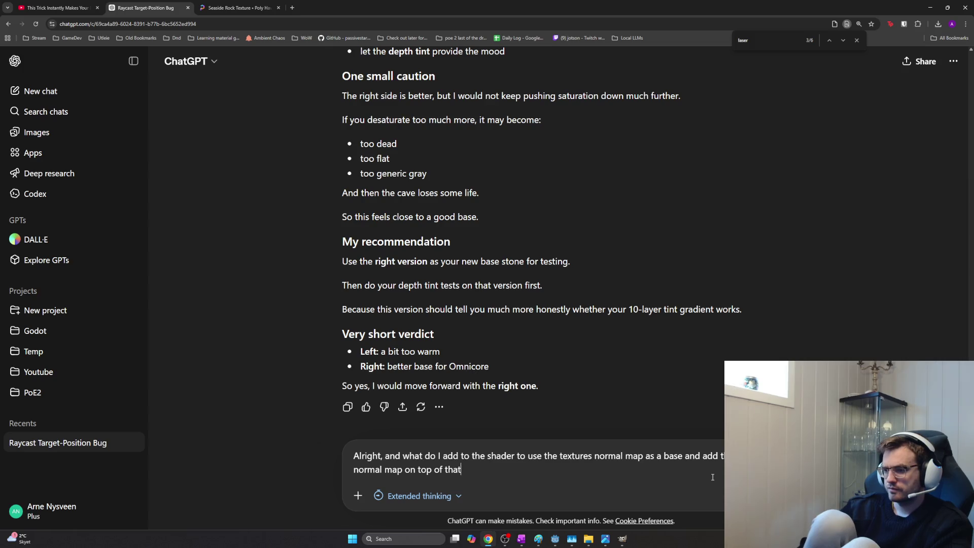
key("shift+Return")
key("ctrl+v")
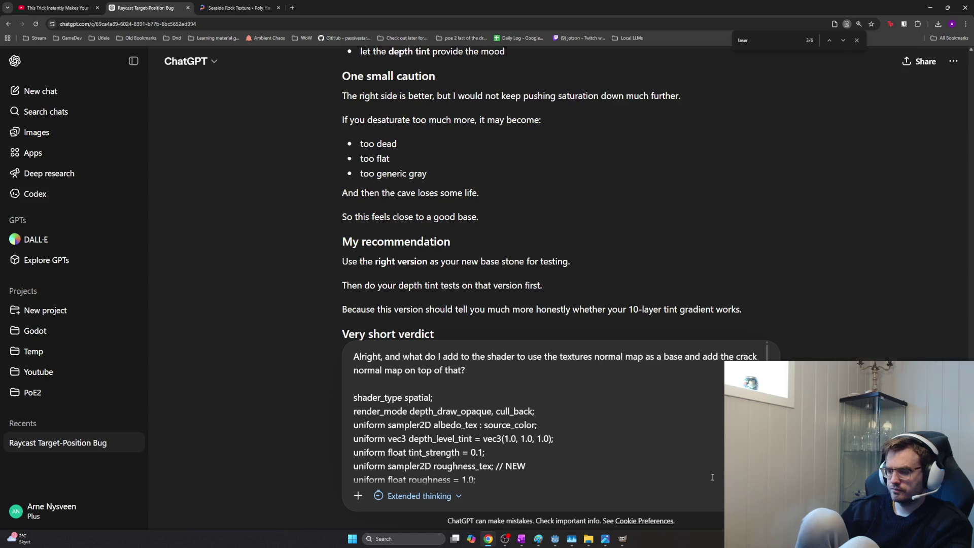
scroll(712, 476, "down", 10)
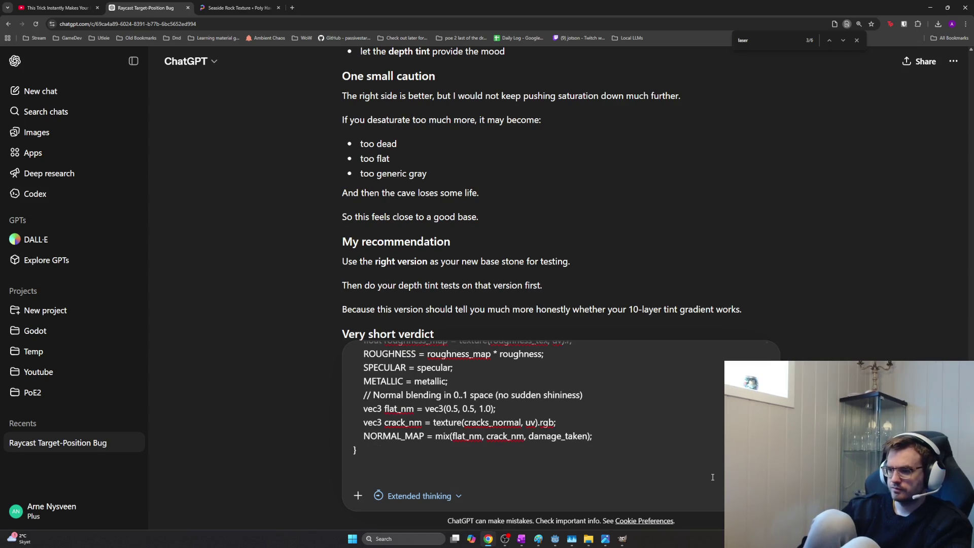
type("I already have the normal map of the cracks being calculated in here but miss the normal ma ")
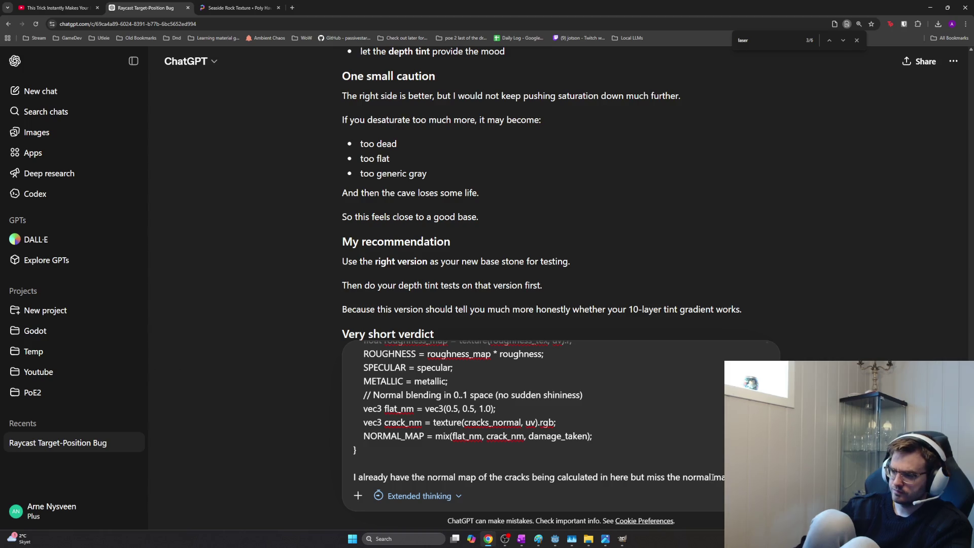
type("core texture")
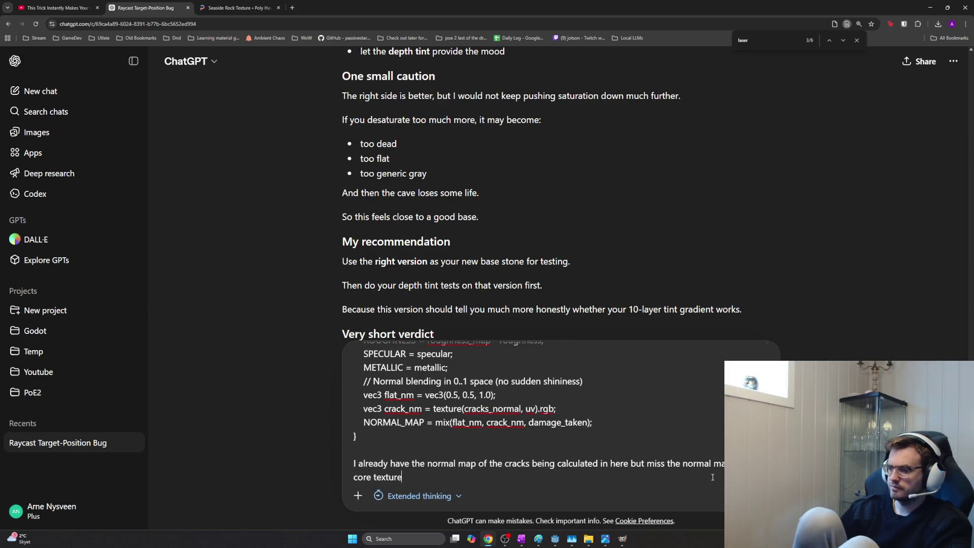
key("alt+Tab")
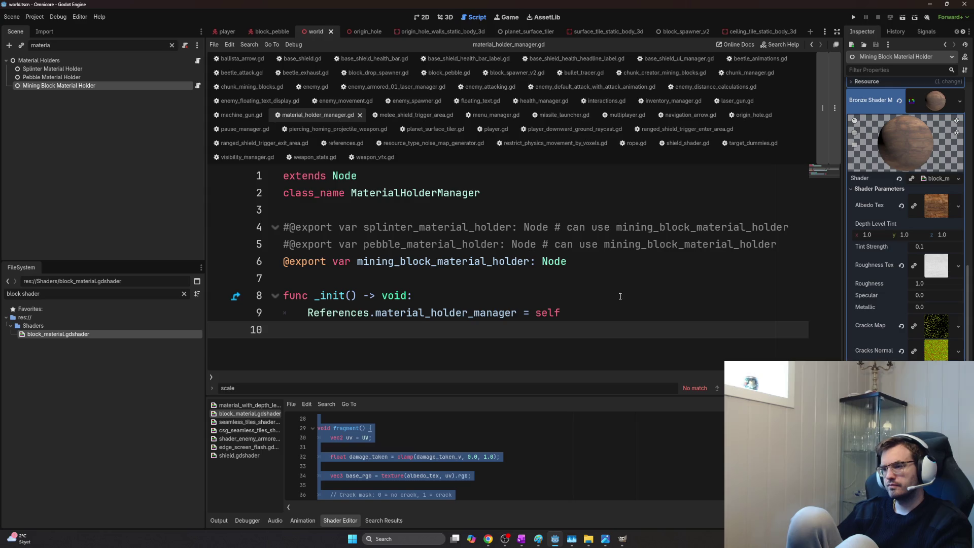
key("alt+Tab")
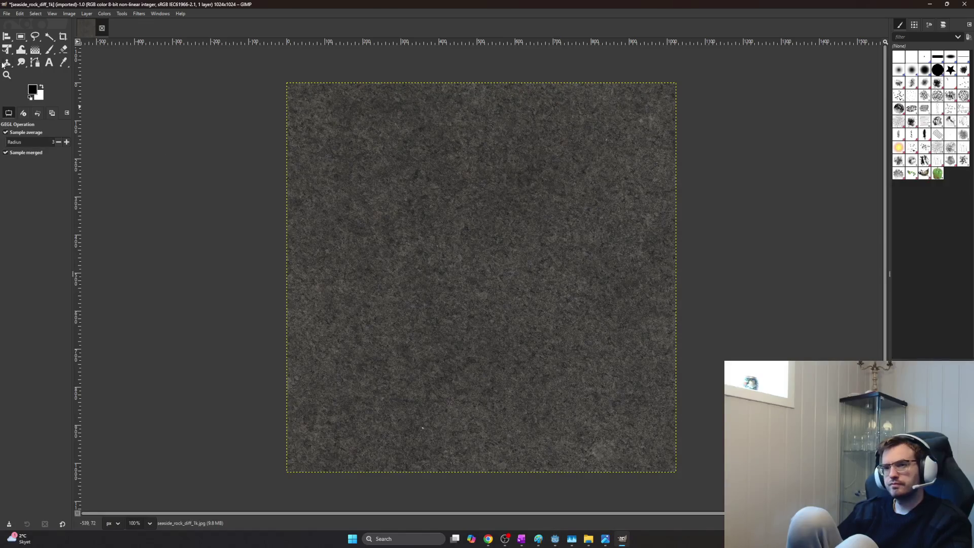
Export the GIMP rock texture as seaside_rock_diff_1k_more_gray.jpg with the default JPEG settings.
left_click(6, 13)
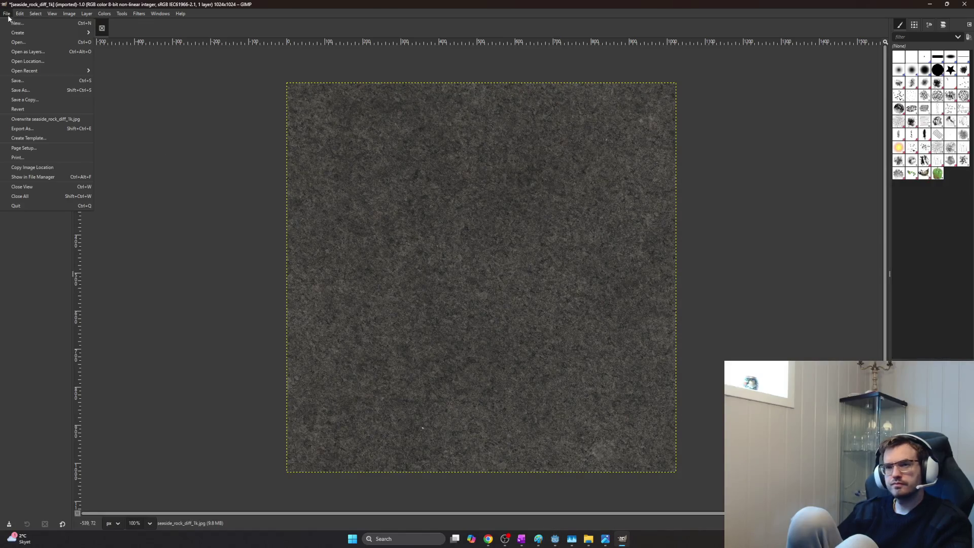
left_click(50, 130)
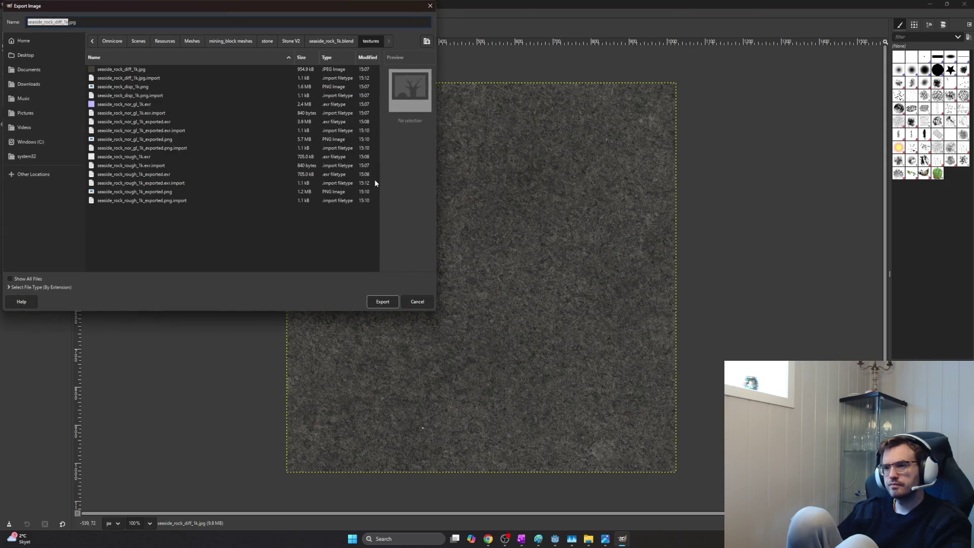
key("Right")
type("_more_gray")
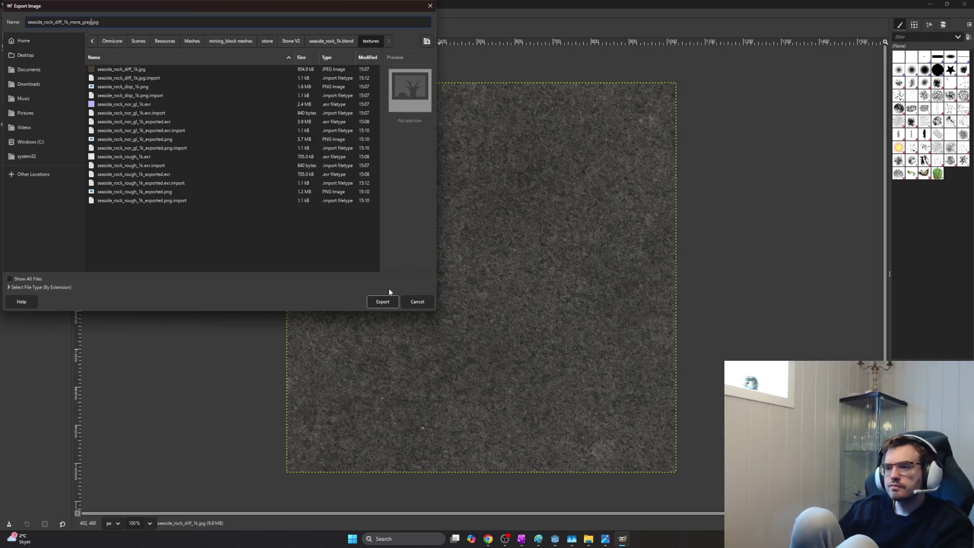
left_click(390, 303)
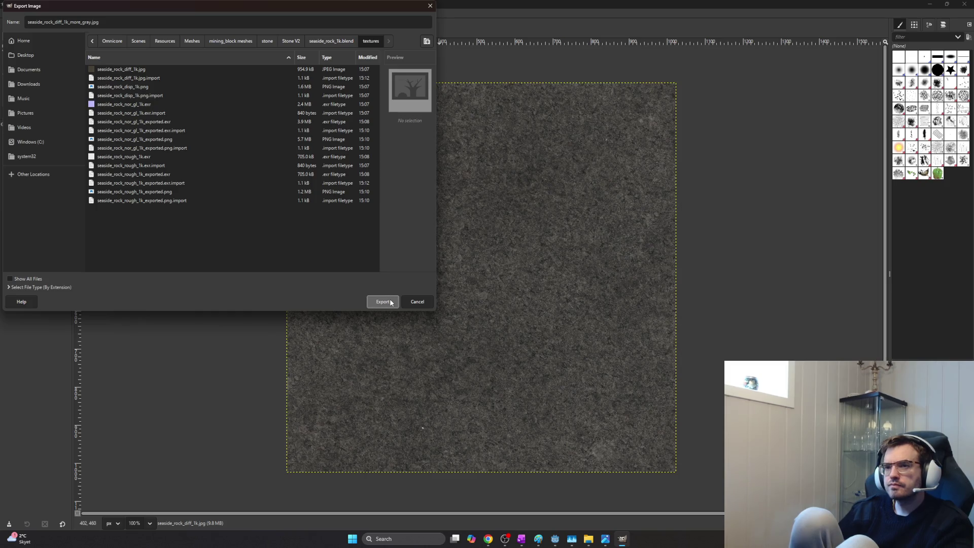
left_click(233, 318)
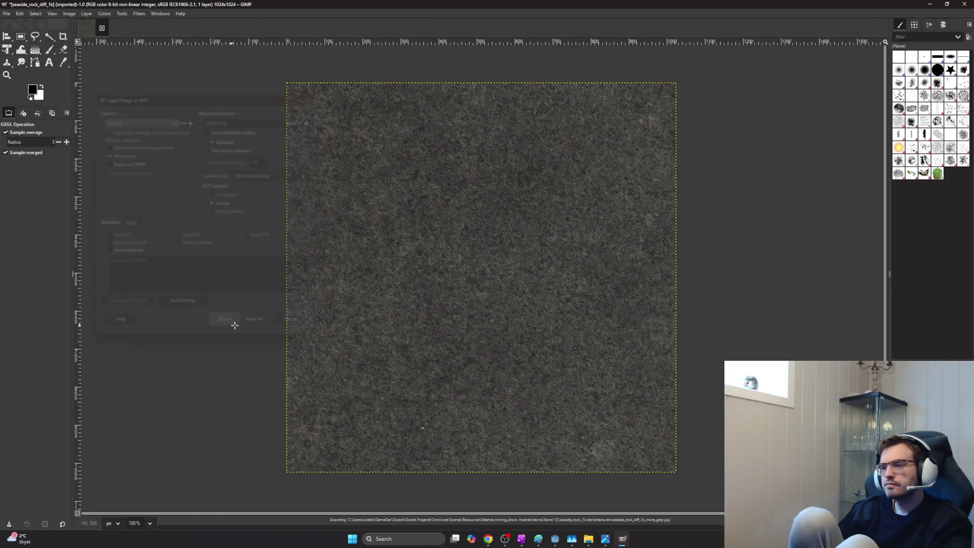
key("alt+Tab")
key("alt+Tab")
key("alt+Tab")
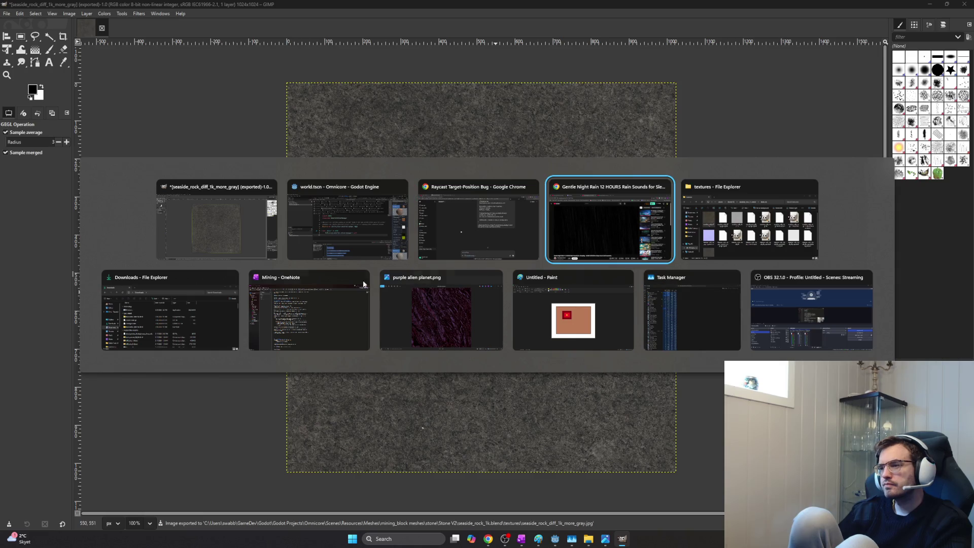
left_click(323, 237)
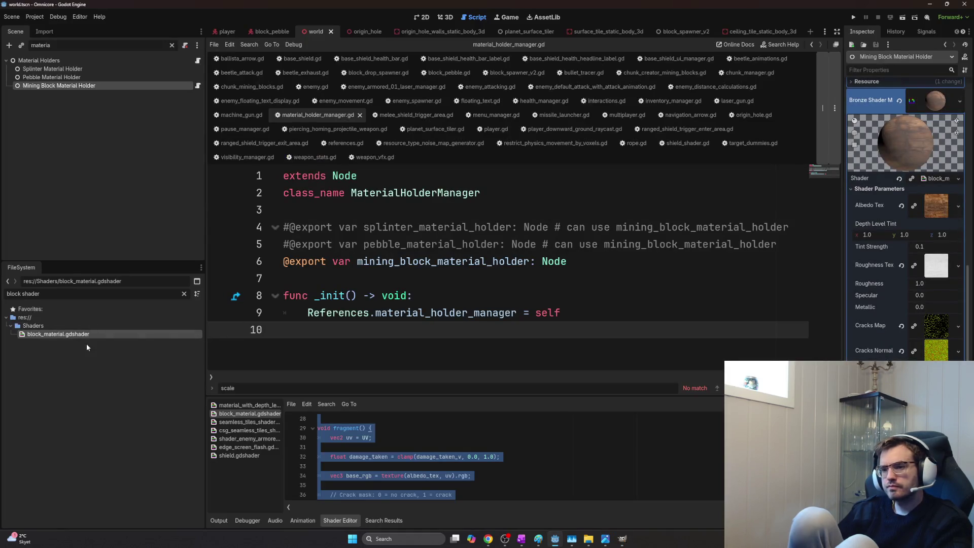
Assign seaside_rock_diff_1k_more_gray.jpg to the Stone Shader Material's Albedo Tex and run the game with F5.
triple_click(10, 294)
type("more")
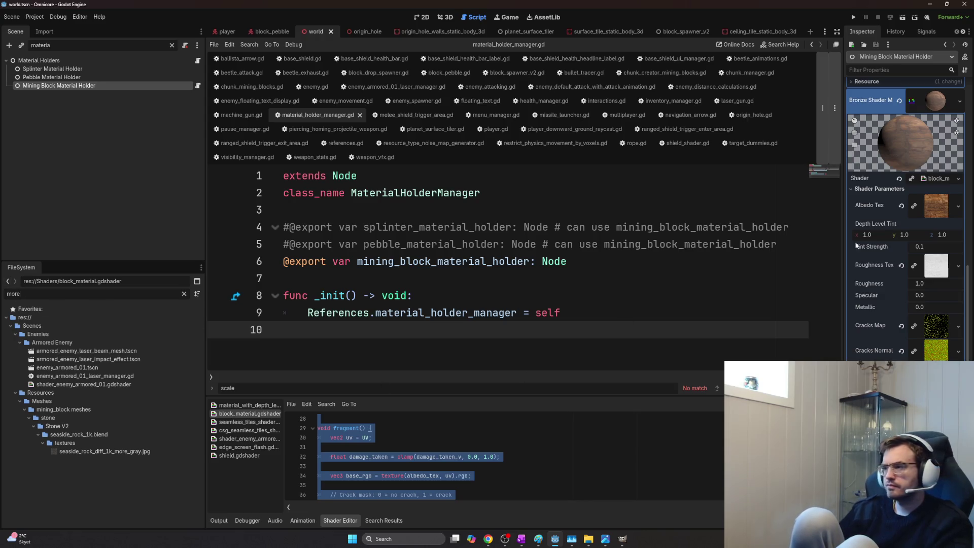
scroll(931, 276, "down", 5)
scroll(931, 275, "up", 5)
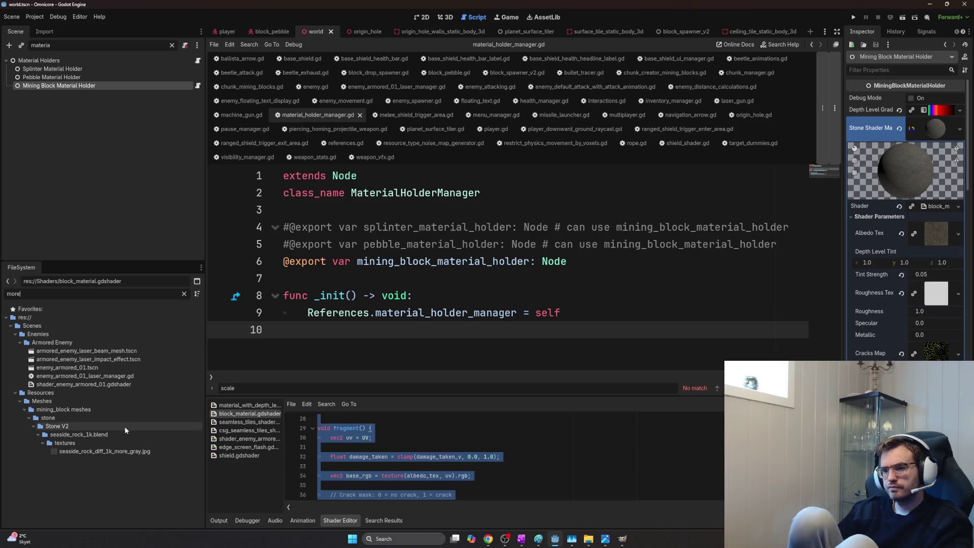
mouse_move(118, 451)
left_mouse_down()
mouse_move(928, 201)
mouse_move(935, 129)
mouse_move(935, 237)
left_mouse_up()
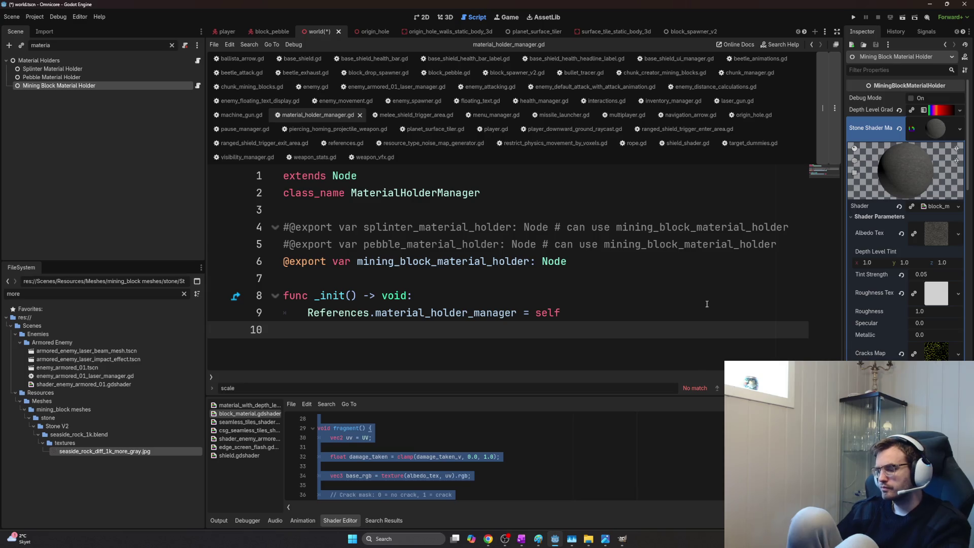
key("F5")
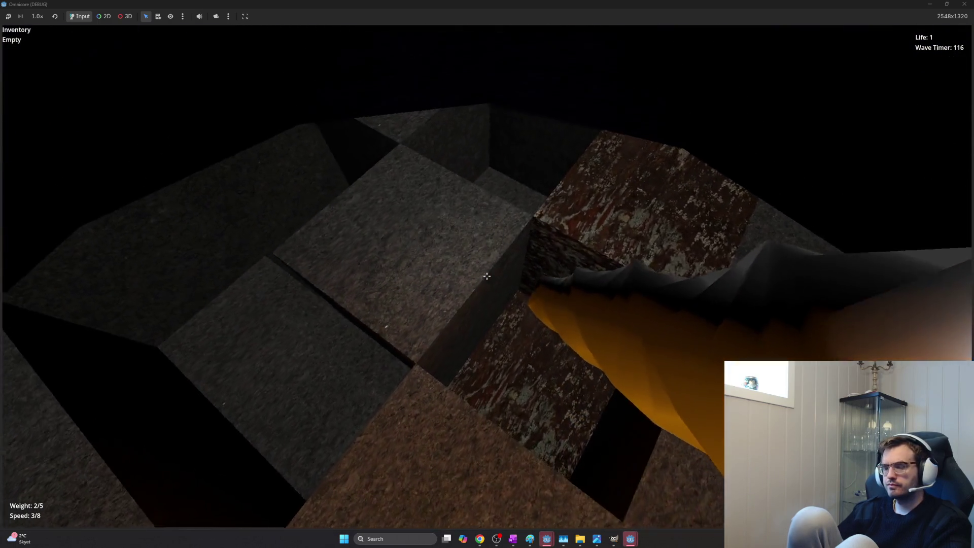
Mine six stone blocks and the cracked wall to see the grey stone texture shatter into fragments.
left_click(487, 276)
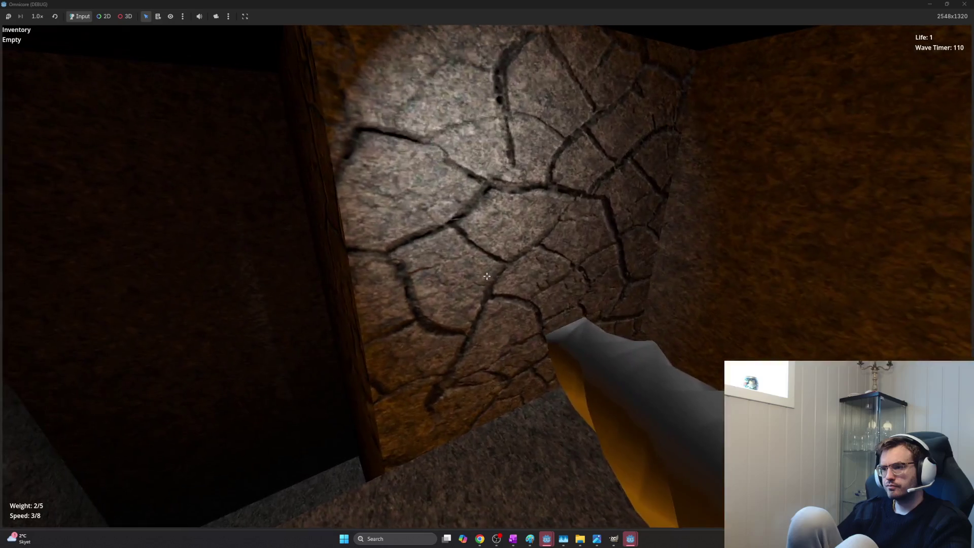
left_click(487, 276)
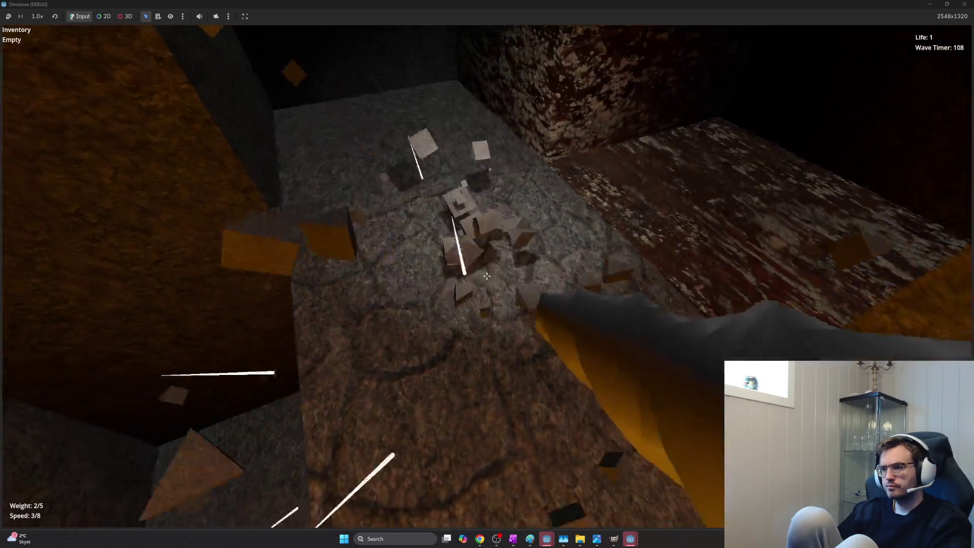
left_click(487, 276)
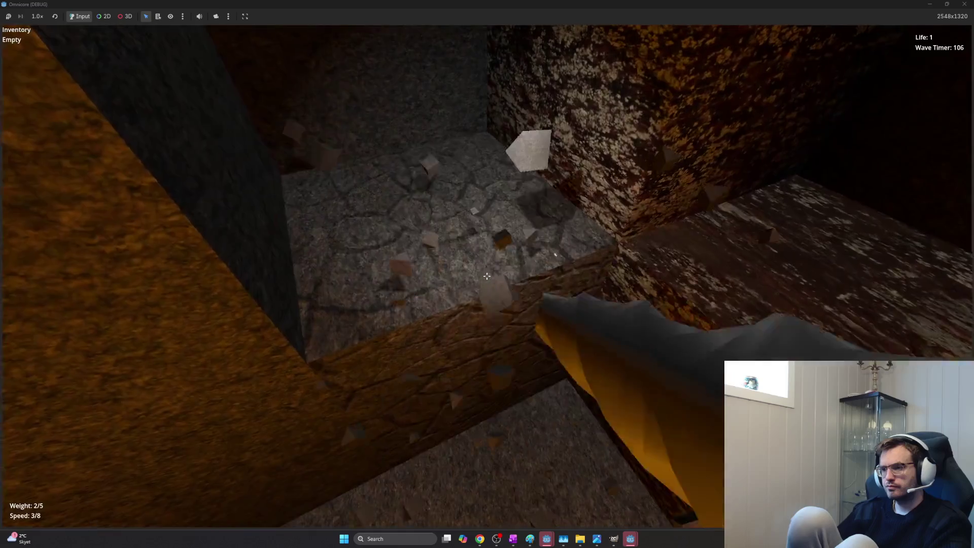
left_click(487, 276)
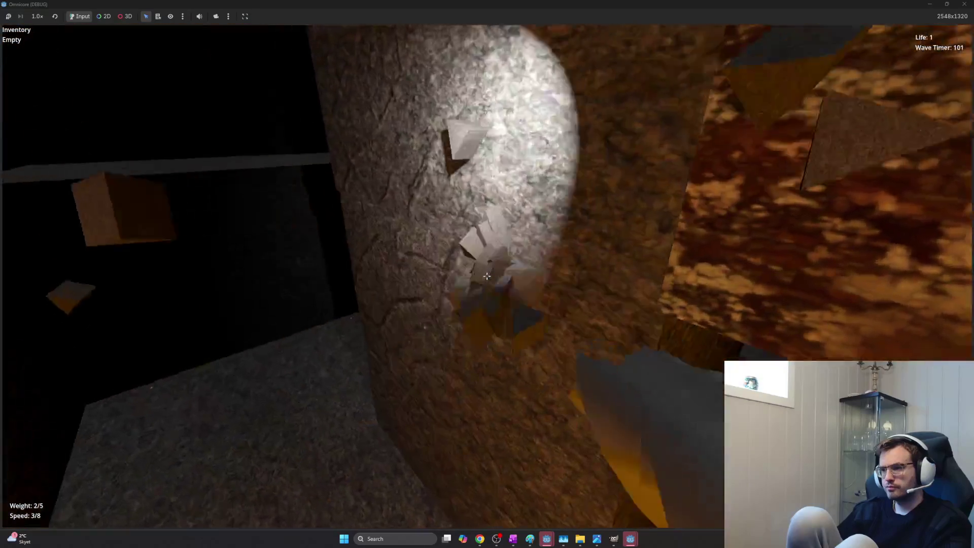
left_click(487, 275)
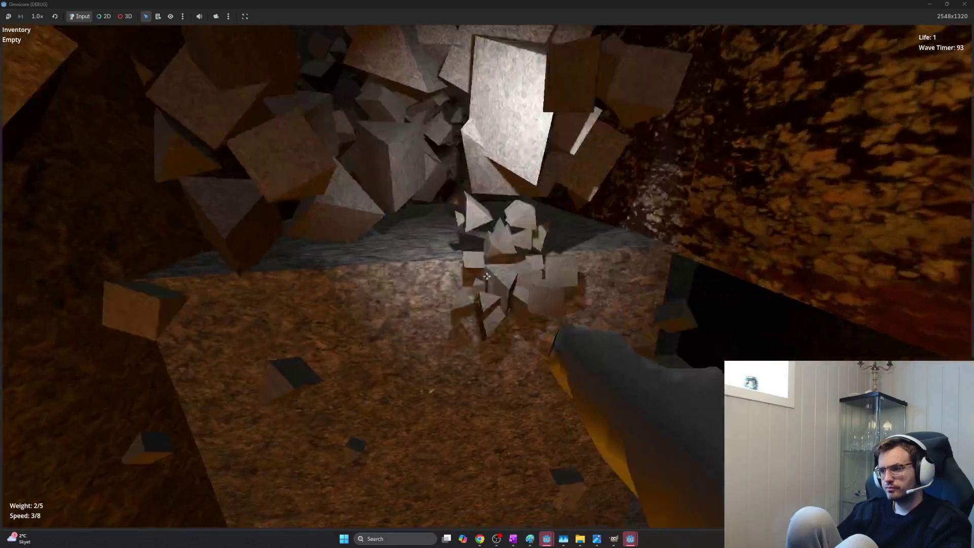
left_click(487, 276)
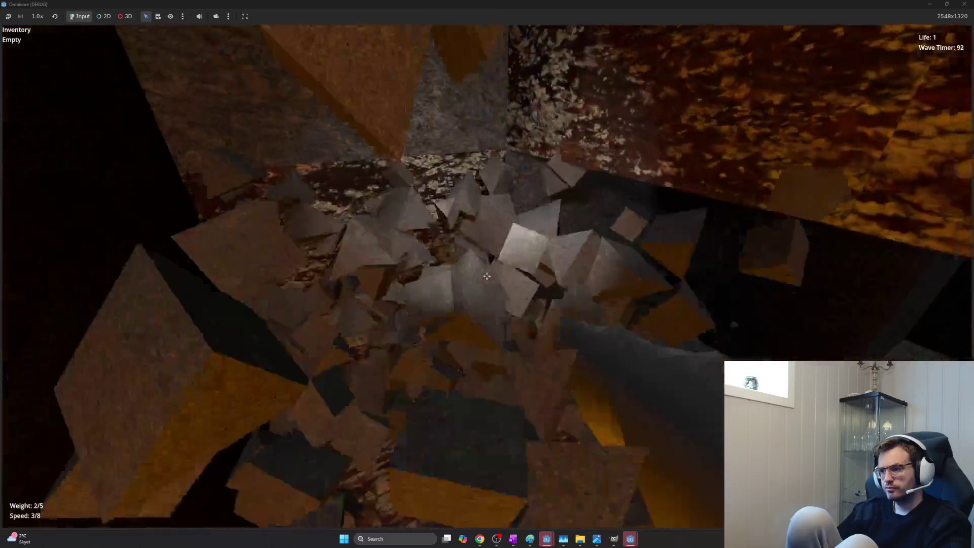
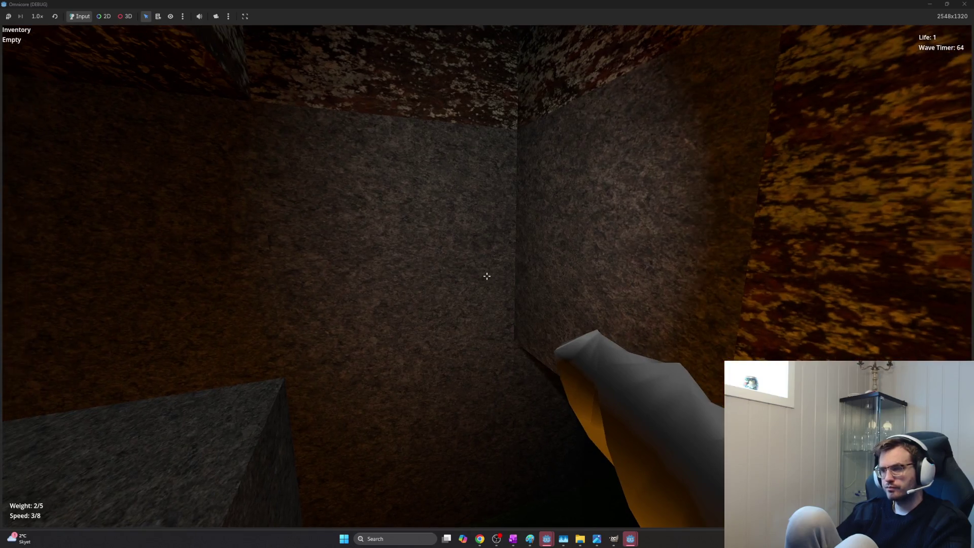
Snip the intact stone wall, glance at the ChatGPT conversation, and return to the game.
key("super+shift+s")
mouse_move(307, 73)
left_mouse_down()
mouse_move(966, 407)
mouse_move(960, 478)
left_mouse_up()
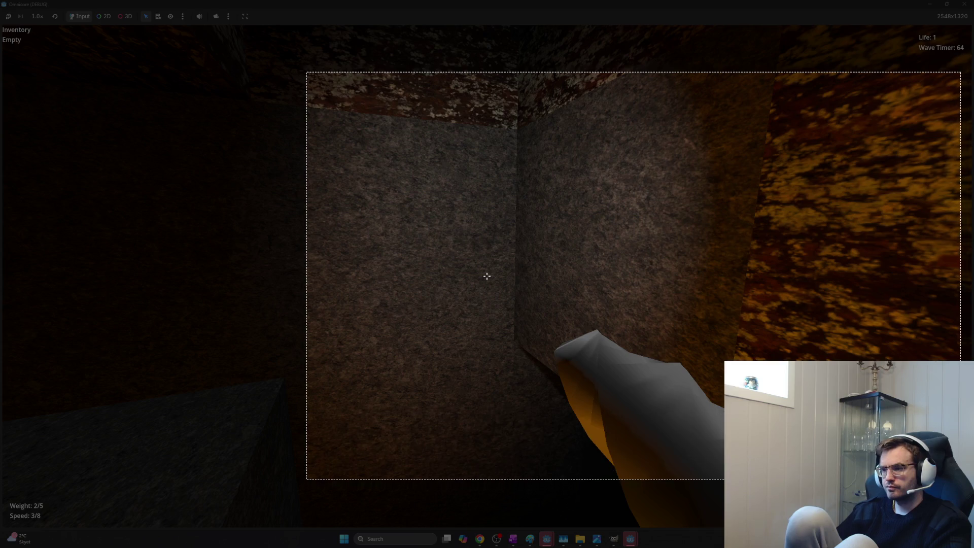
key("alt+Tab")
key("alt+Tab")
key("alt+Tab")
key("Tab")
key("Tab")
key("Tab")
key("Left")
key("Left")
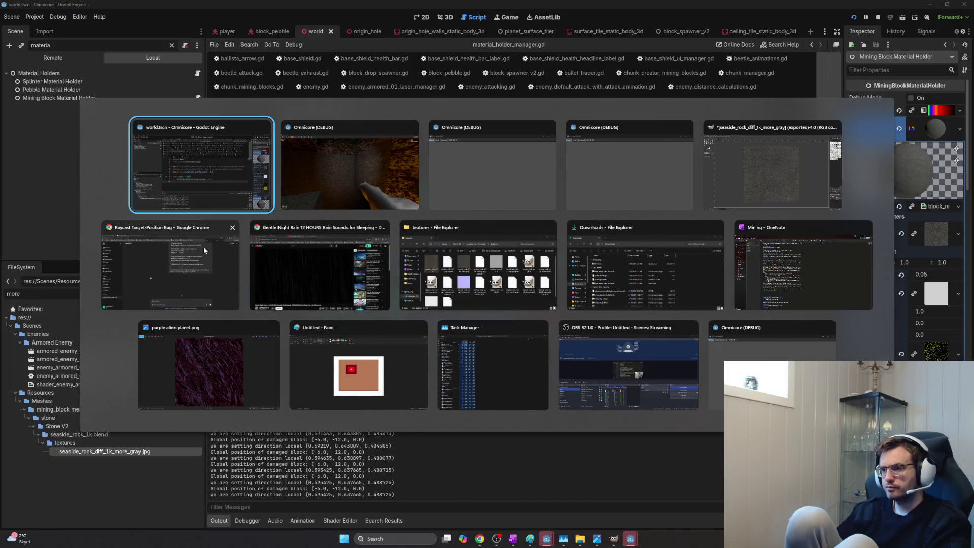
left_click(203, 247)
key("alt+Tab")
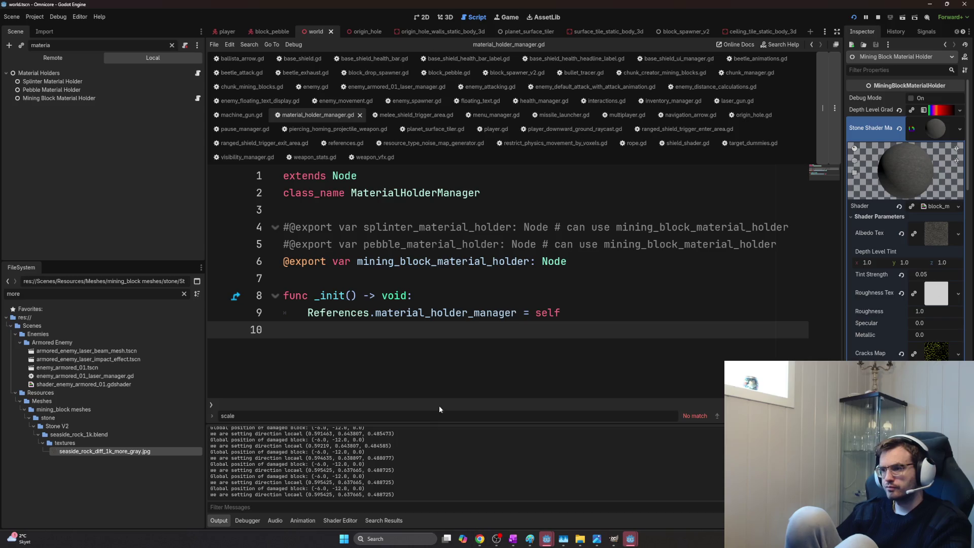
key("alt+Tab")
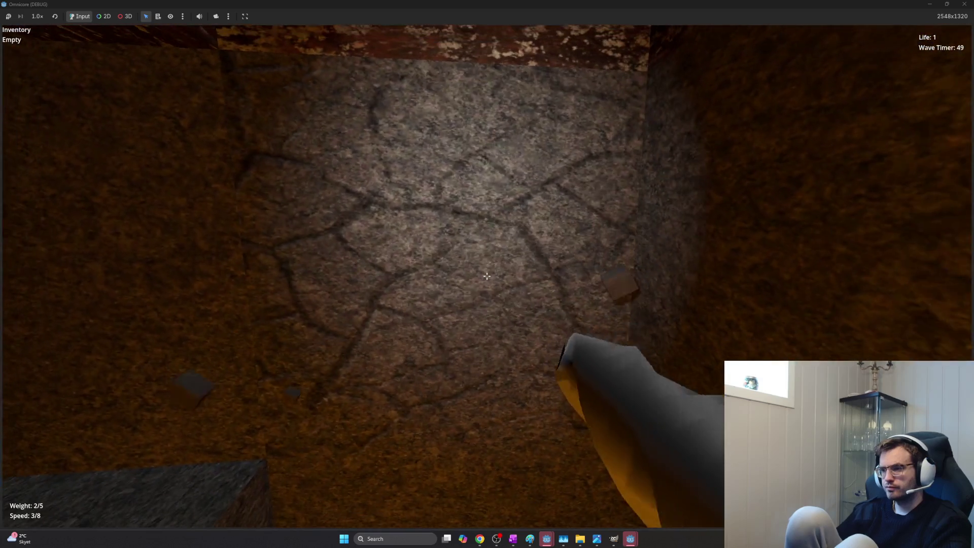
Shoot the rock wall three times until it cracks, then move closer.
left_click(487, 275)
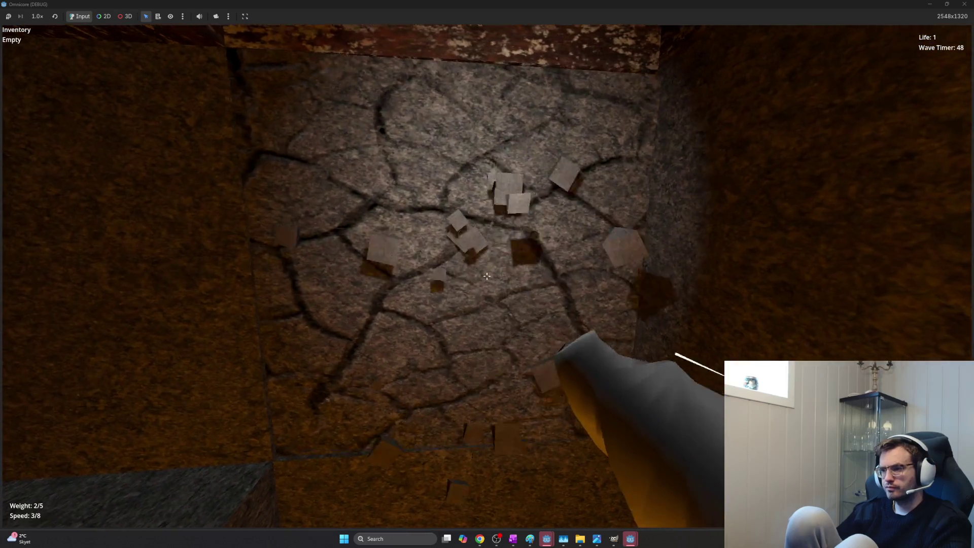
left_click(487, 276)
left_click(487, 276)
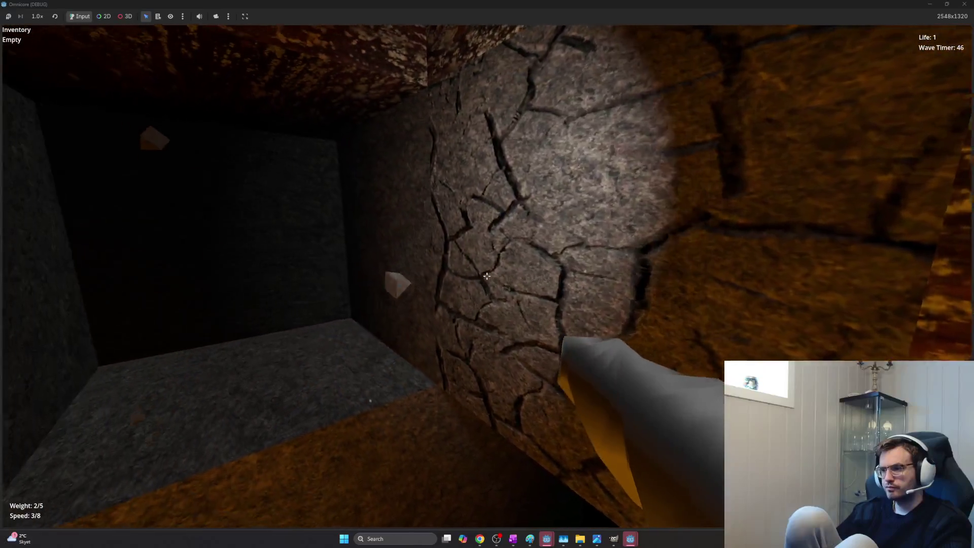
key("w")
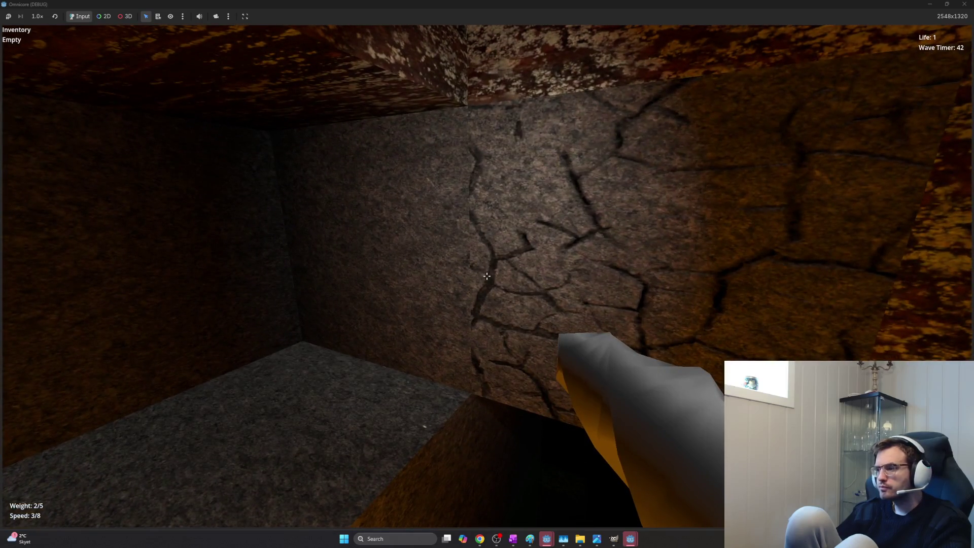
Snip the cracked stone wall and leave the game for ChatGPT.
key("super+shift+s")
left_click_drag(226, 100, 890, 477)
key("F8")
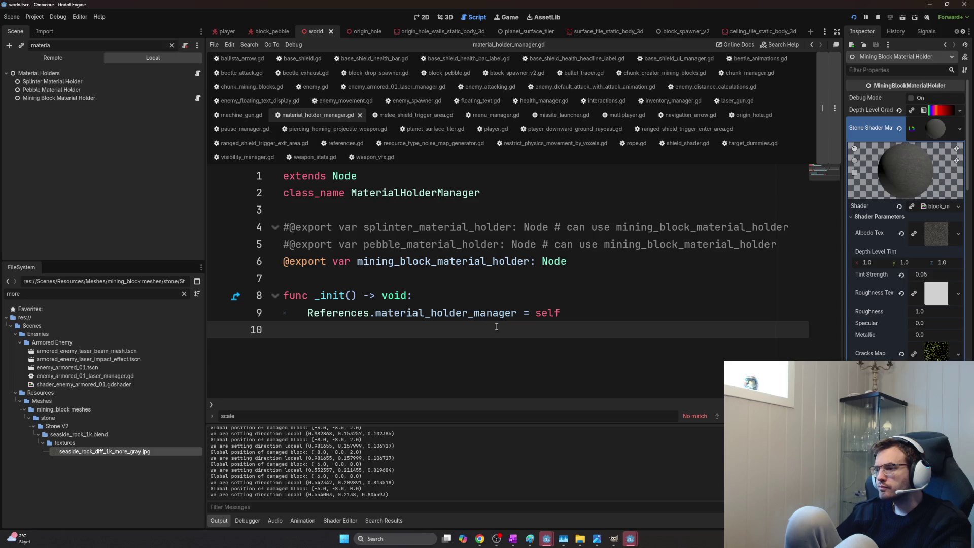
key("alt+Tab")
key("Tab")
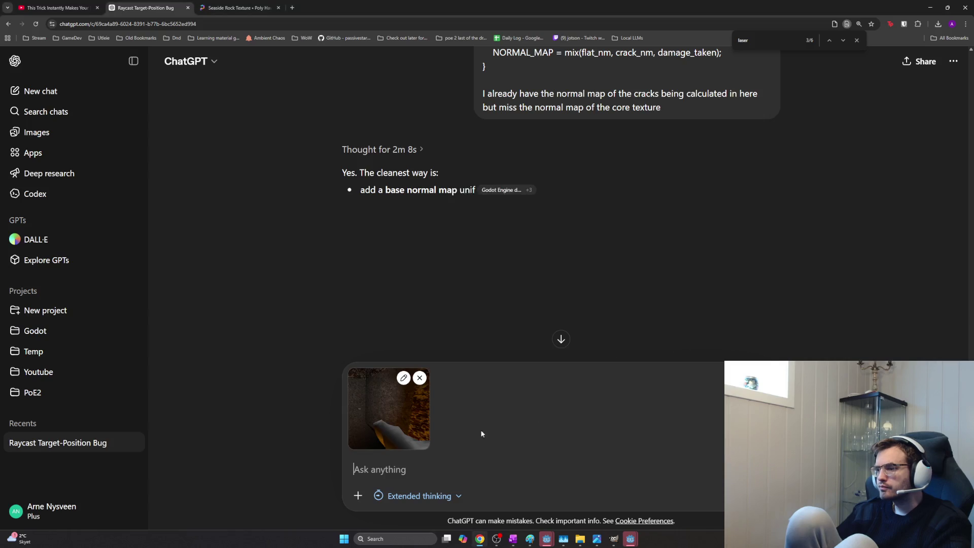
Caption the pasted cracked-wall snip 'The new stone healthy and cracked', reread the normal-map advice, return to the game.
key("ctrl+v")
type("The new ")
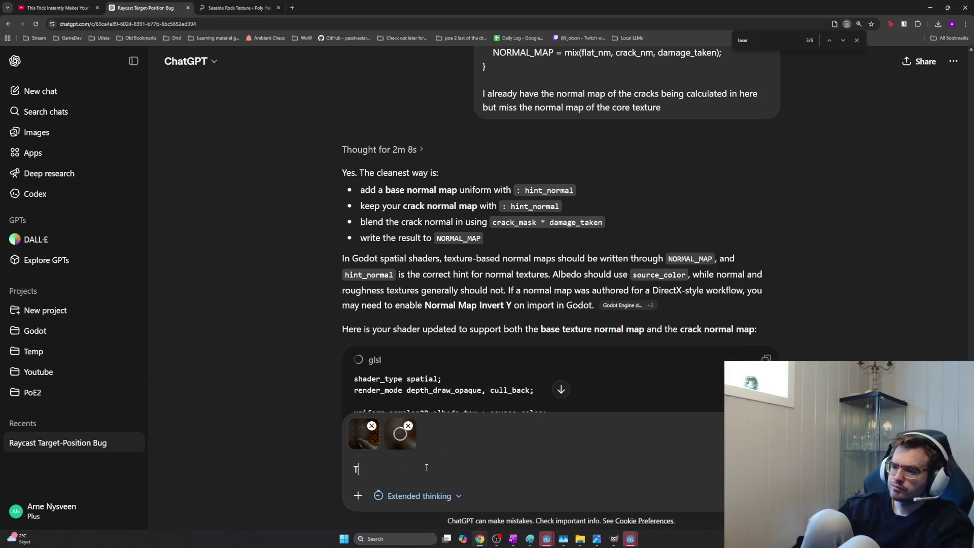
type("stone ")
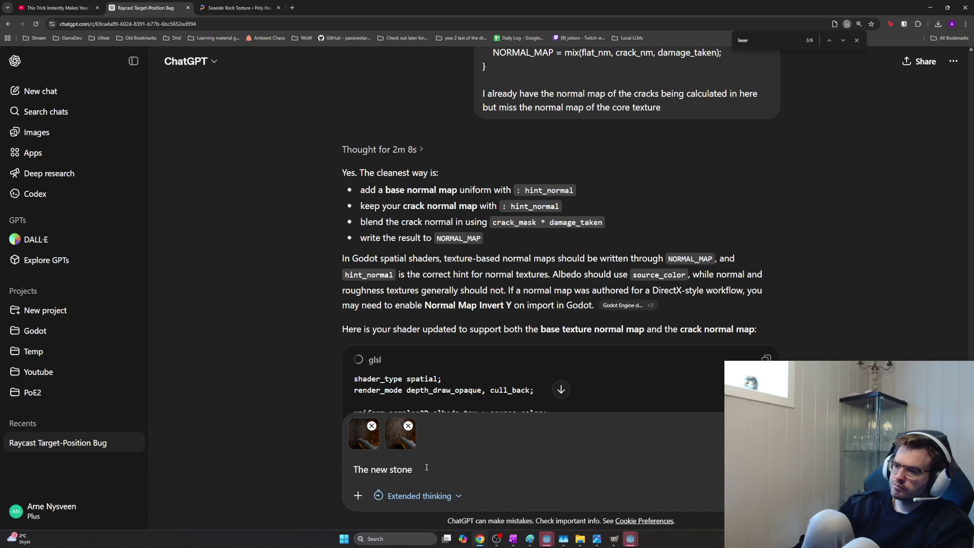
type("healthy and")
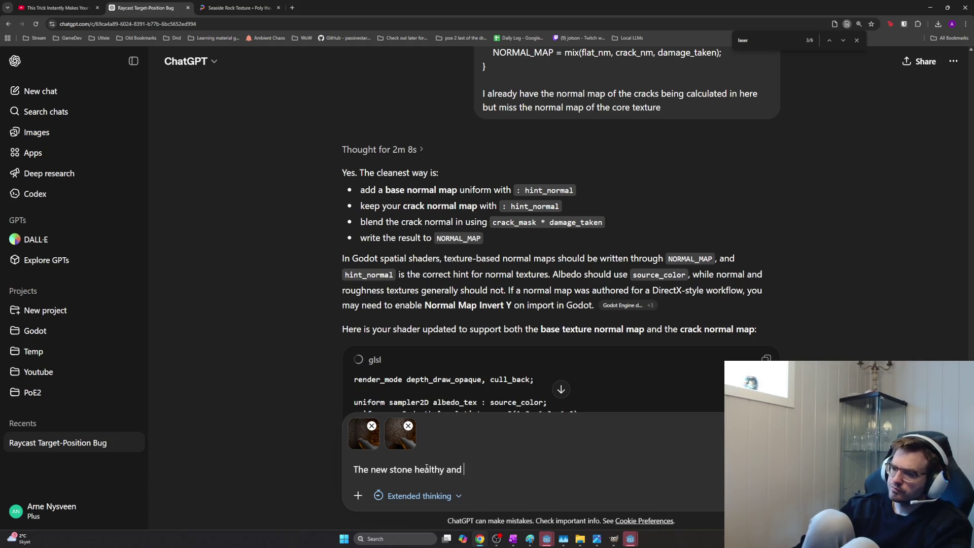
type("b")
type("acked")
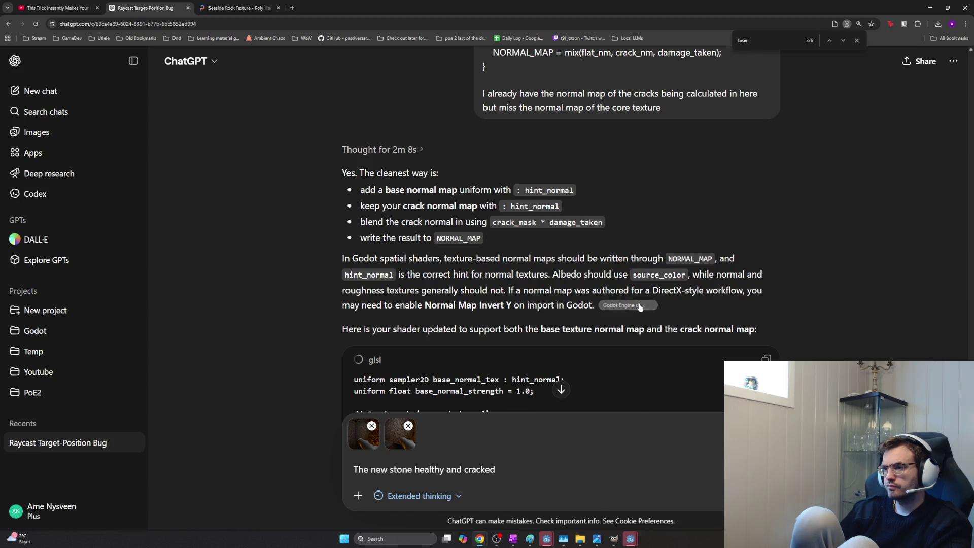
mouse_move(629, 305)
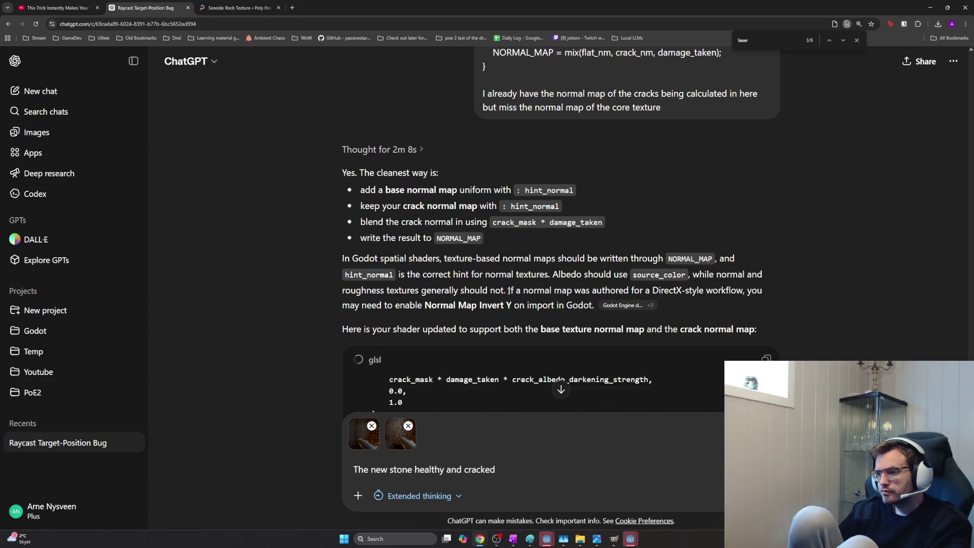
left_click_drag(508, 290, 639, 287)
left_click(639, 287)
left_click_drag(505, 290, 705, 291)
left_click(719, 299)
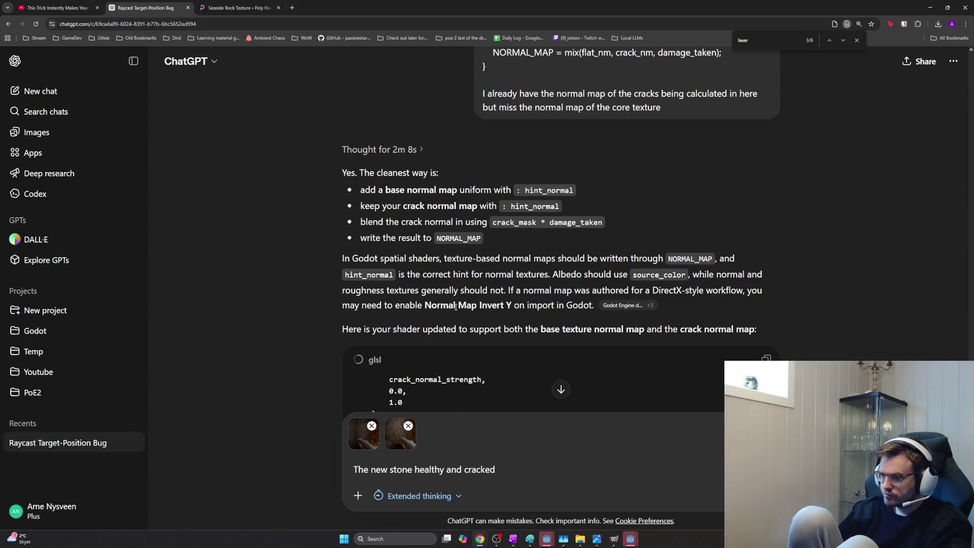
key("alt+Tab")
key("alt+Tab")
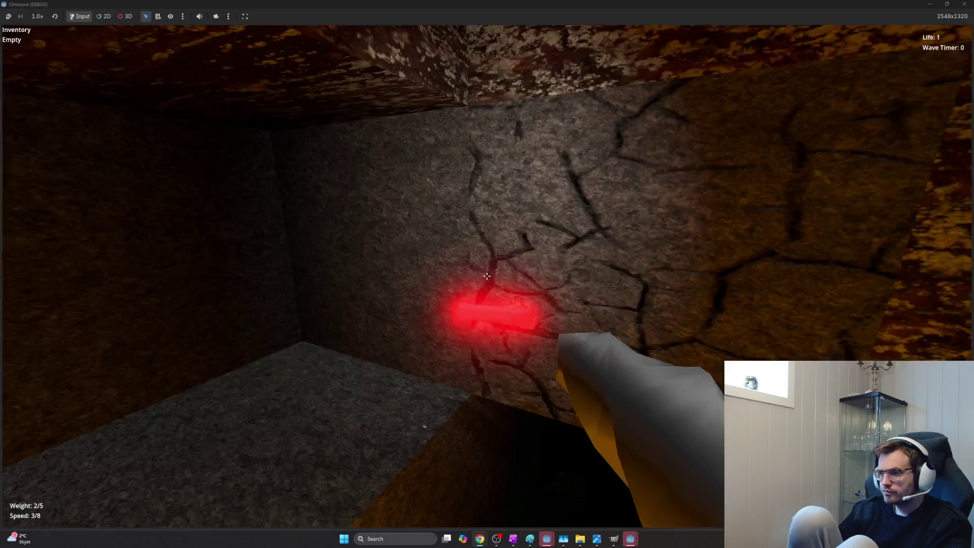
key("alt+Tab")
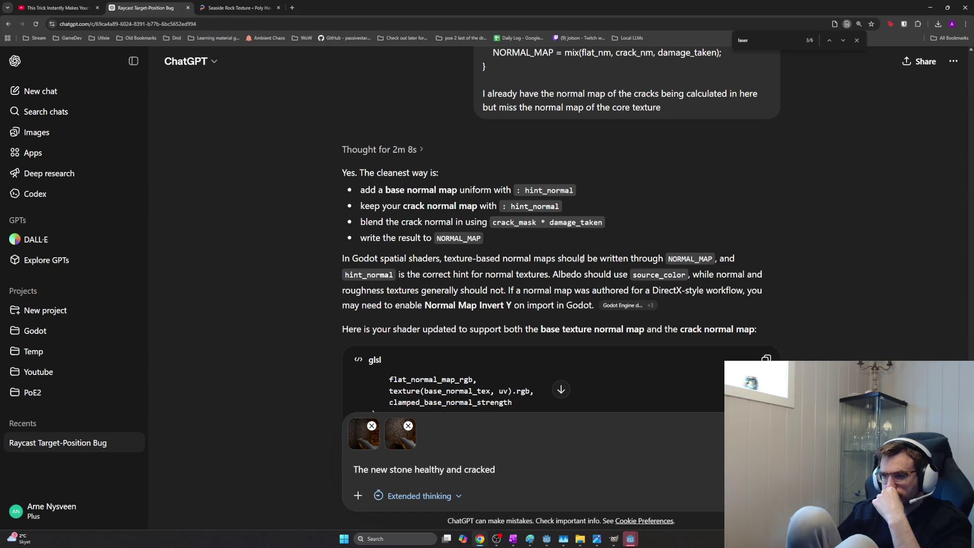
left_click_drag(417, 275, 705, 284)
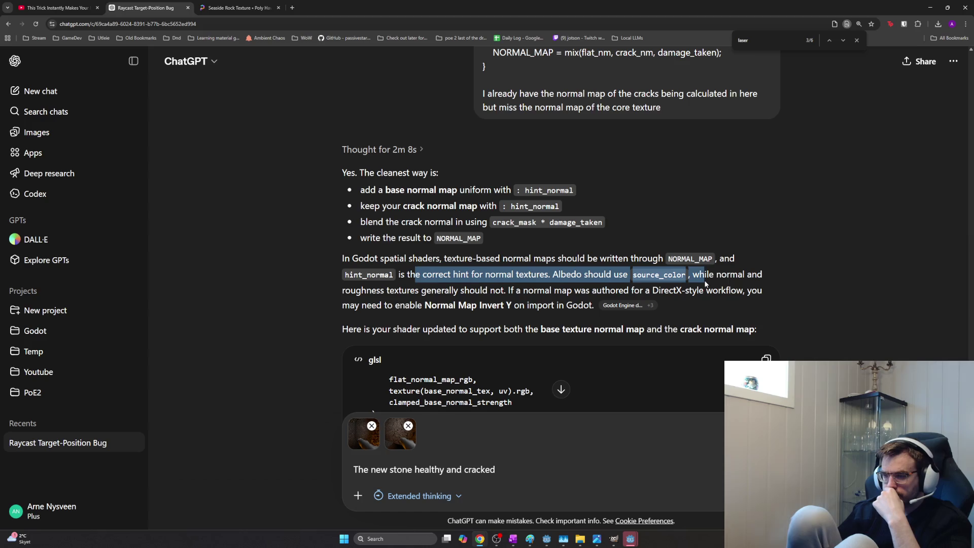
left_click(704, 284)
scroll(491, 313, "down", 1)
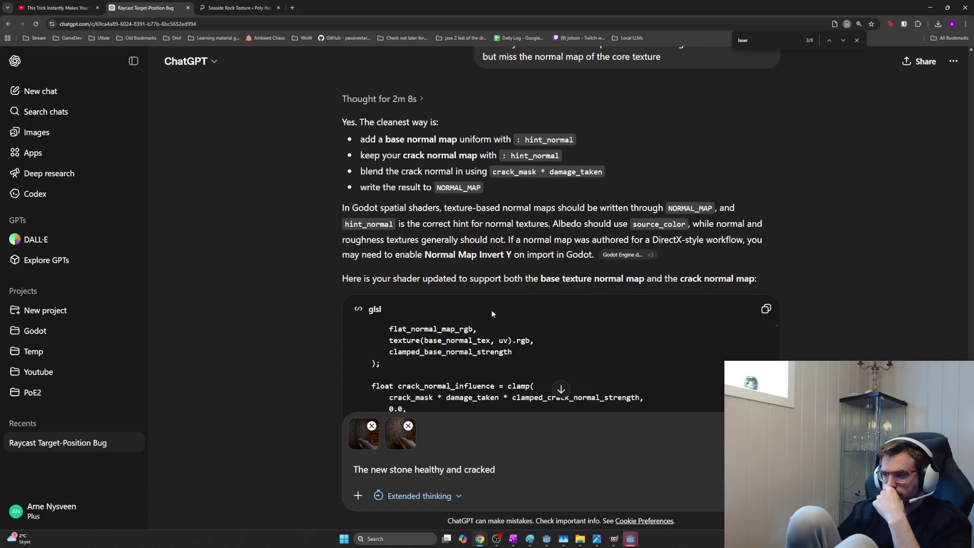
scroll(503, 287, "down", 3)
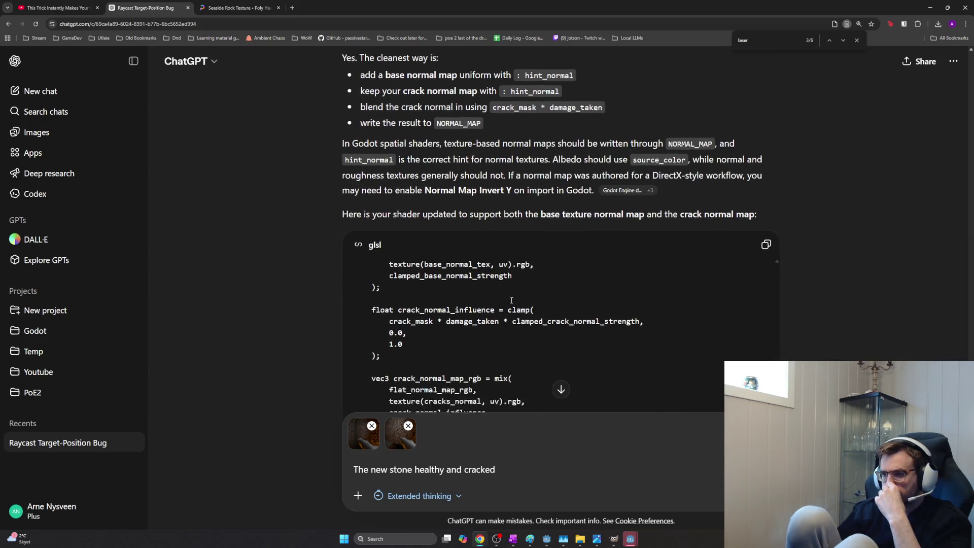
scroll(535, 305, "up", 3)
scroll(535, 305, "down", 6)
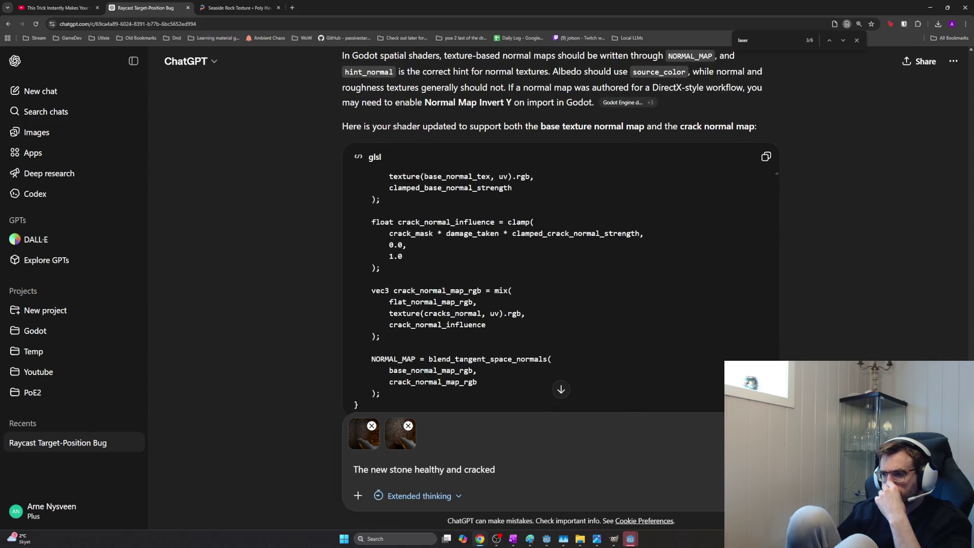
scroll(665, 303, "down", 1)
mouse_move(377, 251)
left_mouse_down()
mouse_move(501, 268)
mouse_move(700, 270)
left_mouse_up()
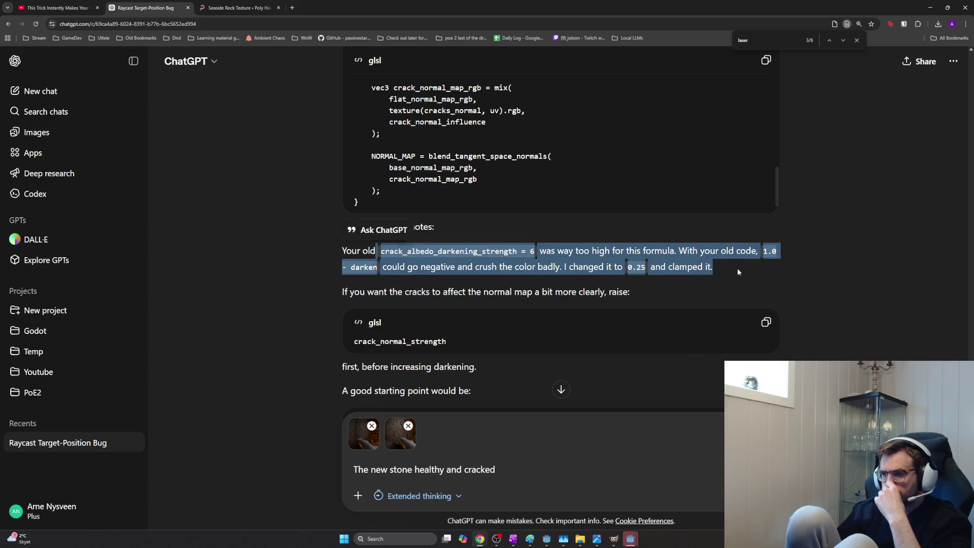
left_click(393, 266, "shift")
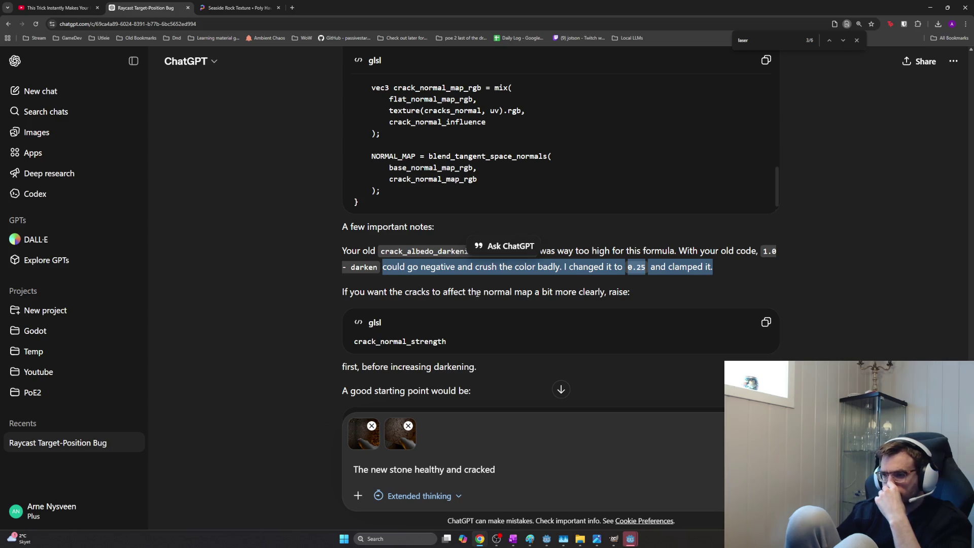
scroll(480, 299, "down", 2)
scroll(512, 315, "down", 1)
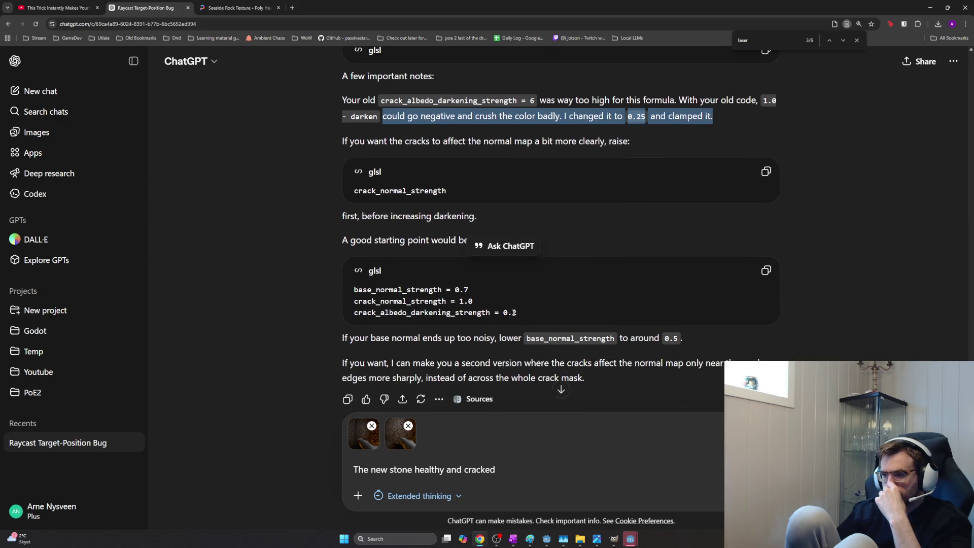
left_click(547, 321)
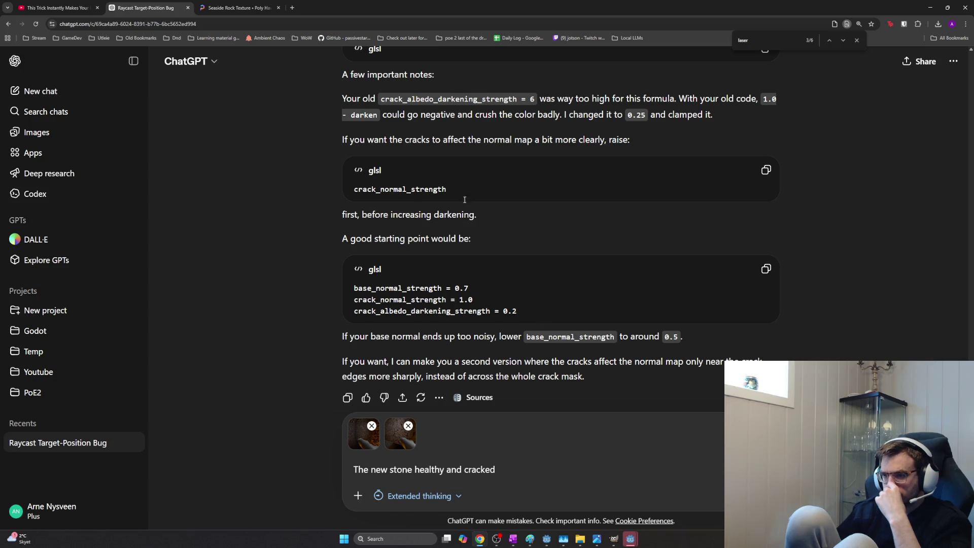
left_click_drag(479, 184, 364, 180)
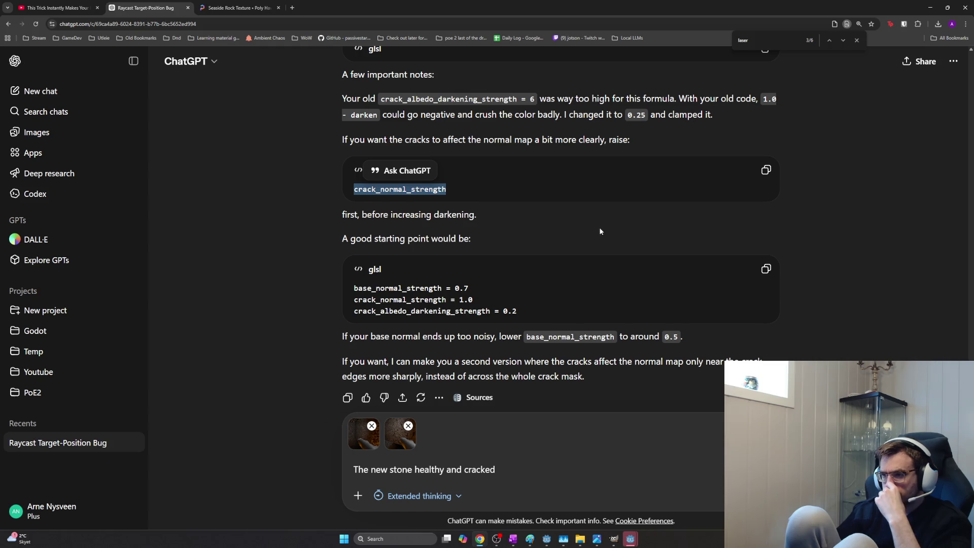
scroll(599, 232, "up", 1)
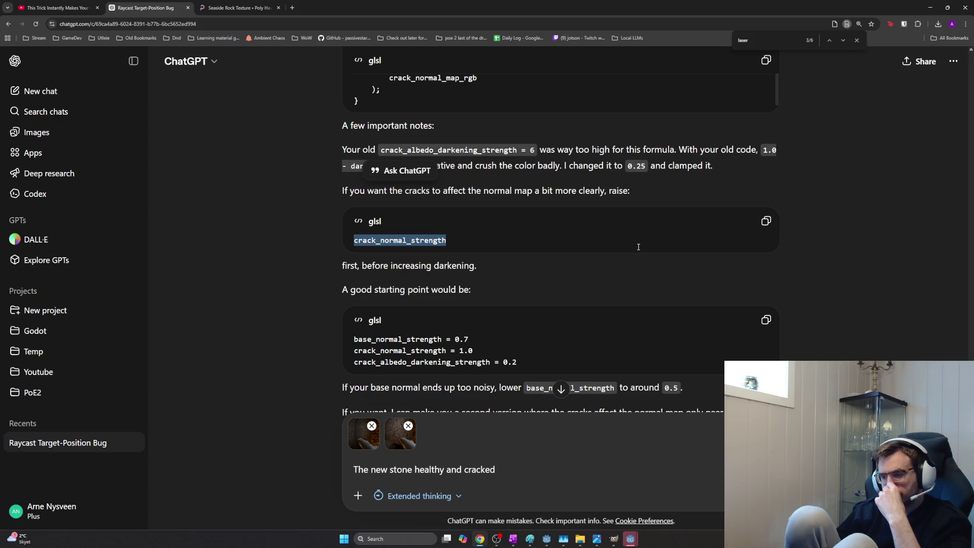
scroll(714, 208, "up", 3)
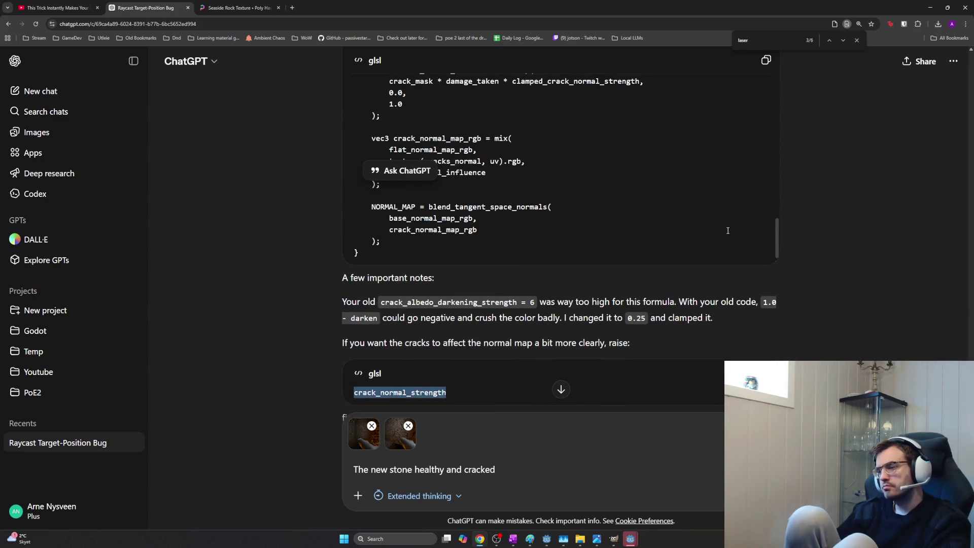
scroll(720, 241, "down", 3)
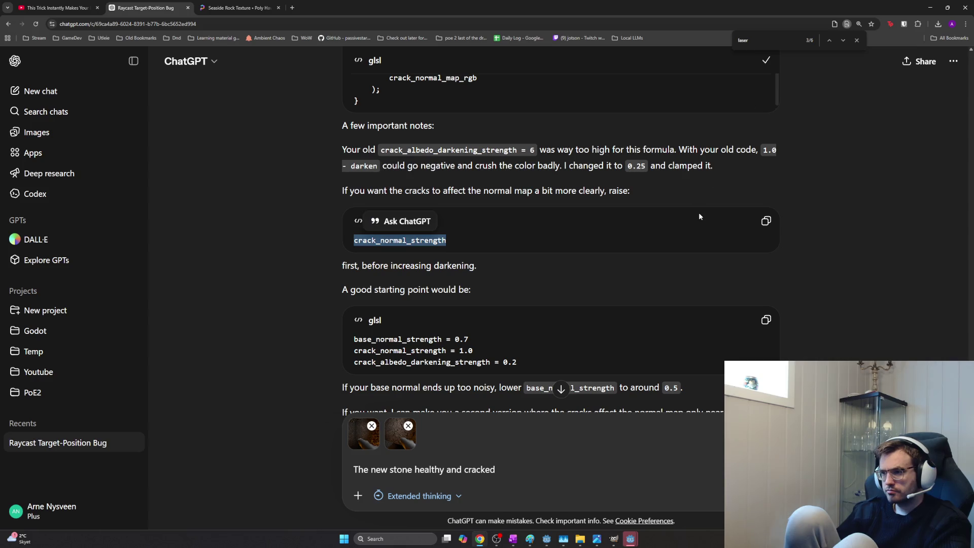
scroll(695, 223, "down", 3)
key("alt+Tab")
key("Tab")
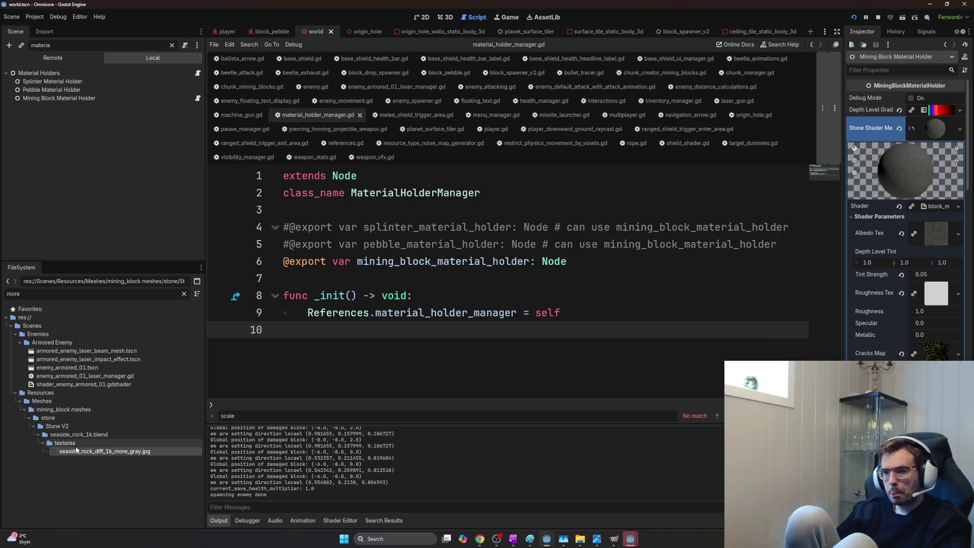
Filter the FileSystem for 'shader' and open block_material.gdshader in the Shader Editor.
left_click(100, 295)
key("ctrl+a")
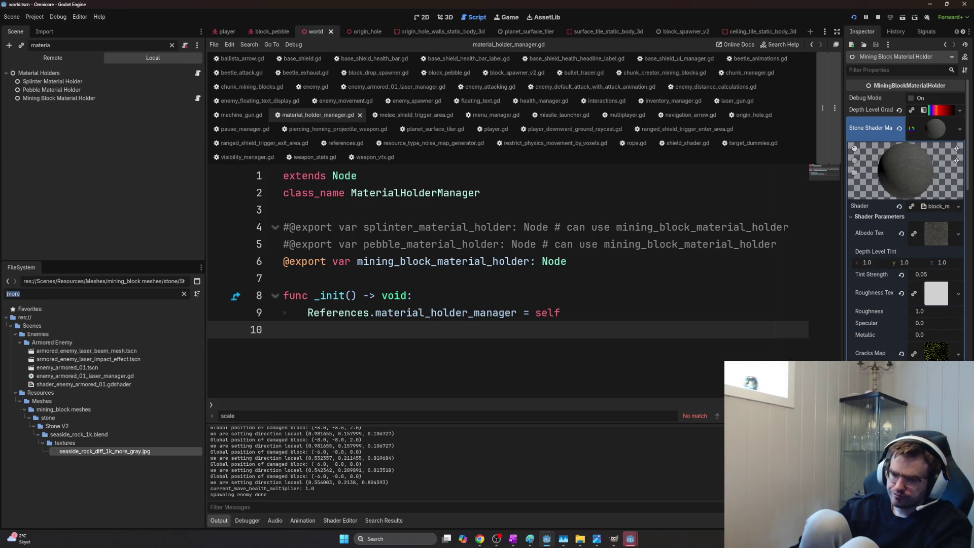
type("shader")
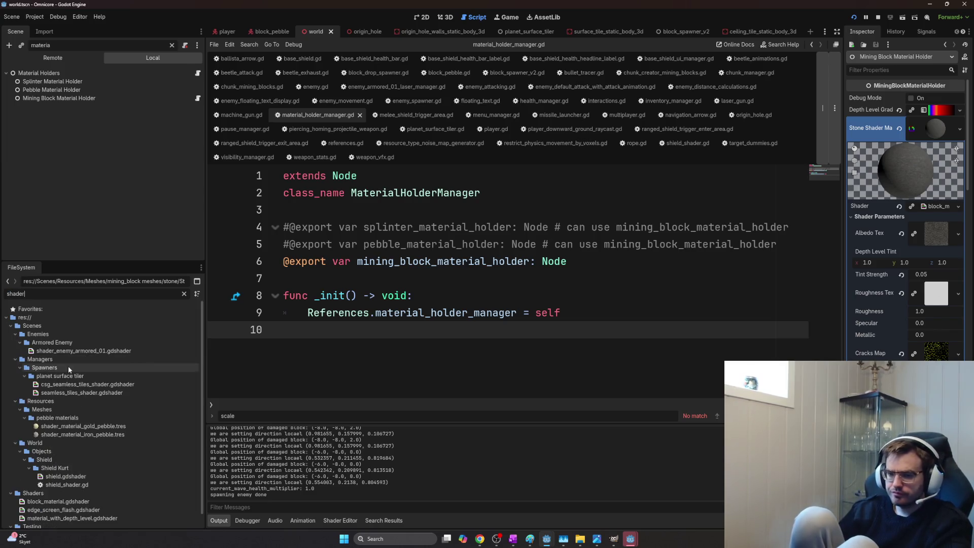
double_click(108, 500)
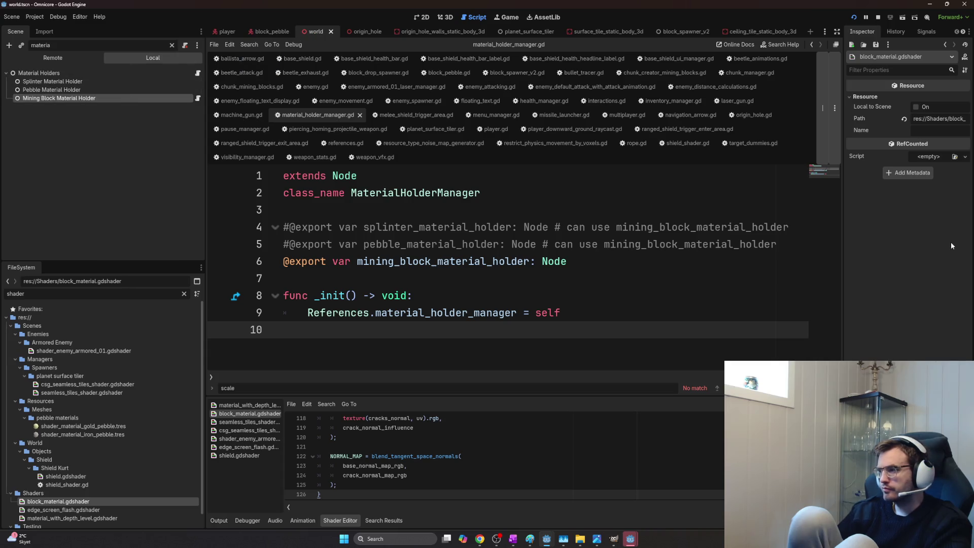
left_click(126, 98)
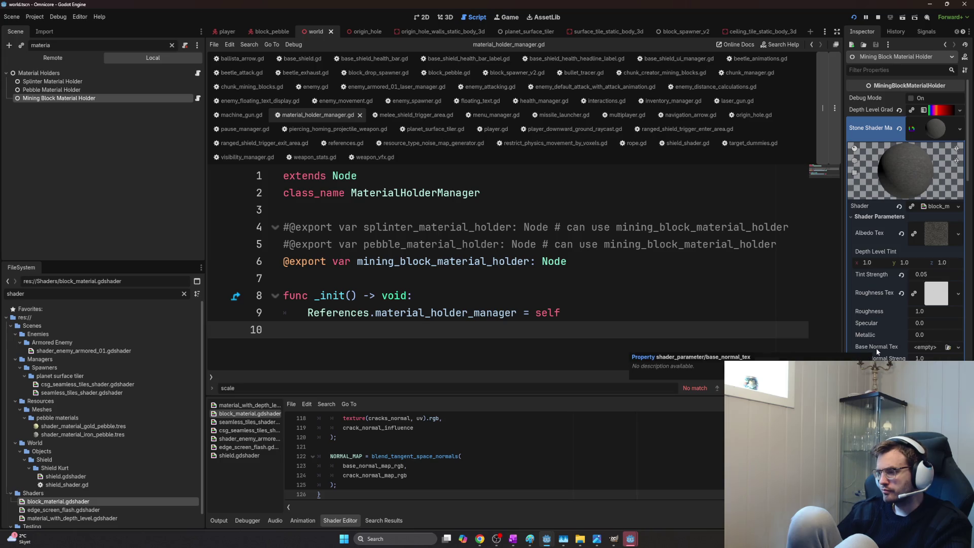
Assign seaside_rock_nor_gl_1k_exported.exr from the Stone V2 folder as the Base Normal Tex.
double_click(15, 293)
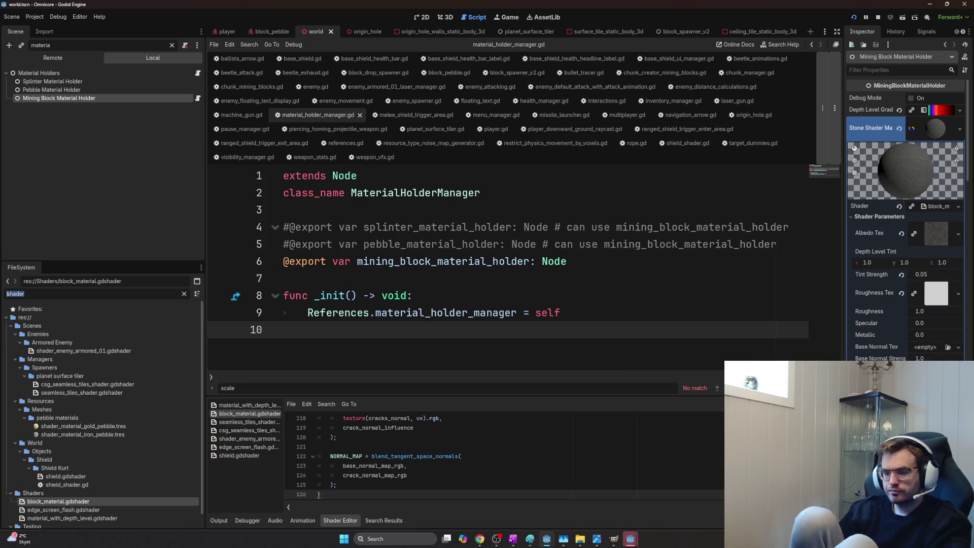
type("stone")
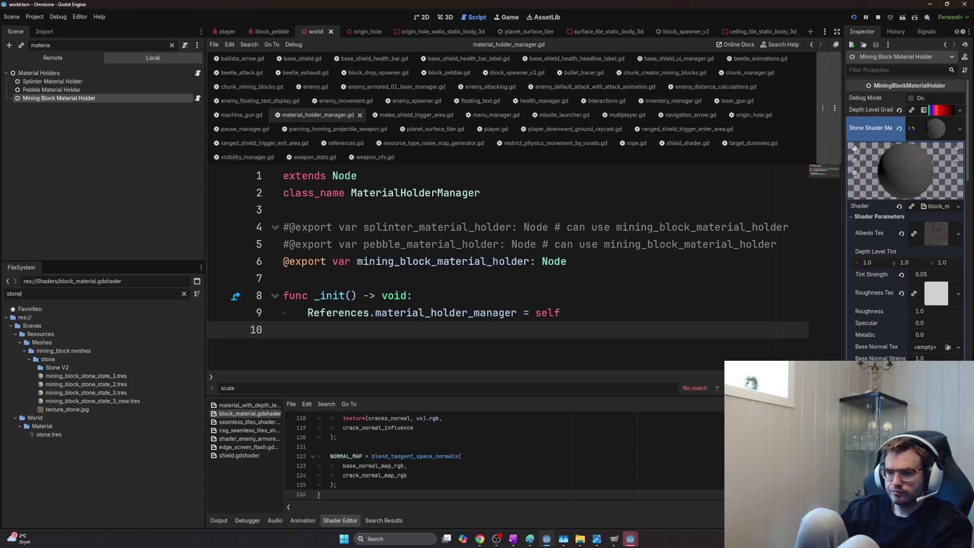
double_click(44, 425)
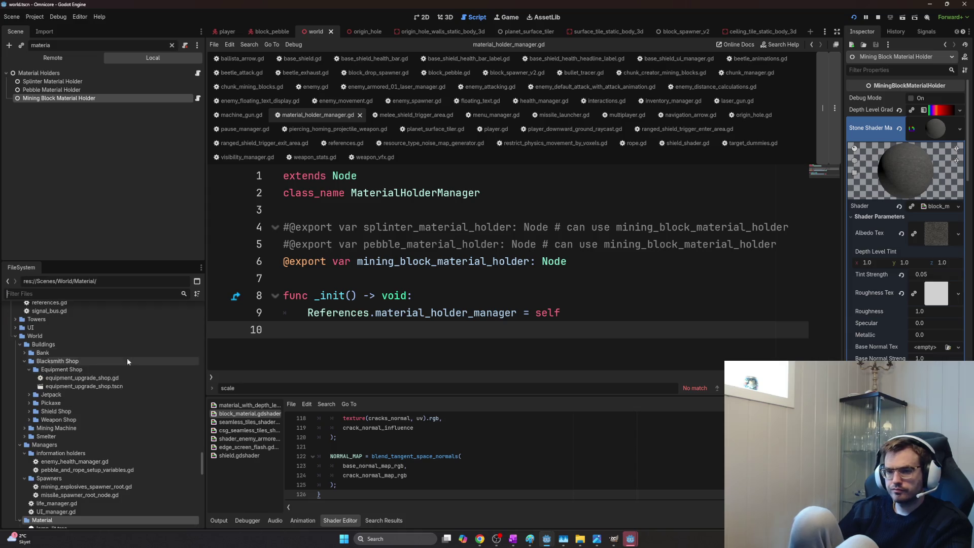
scroll(147, 427, "down", 5)
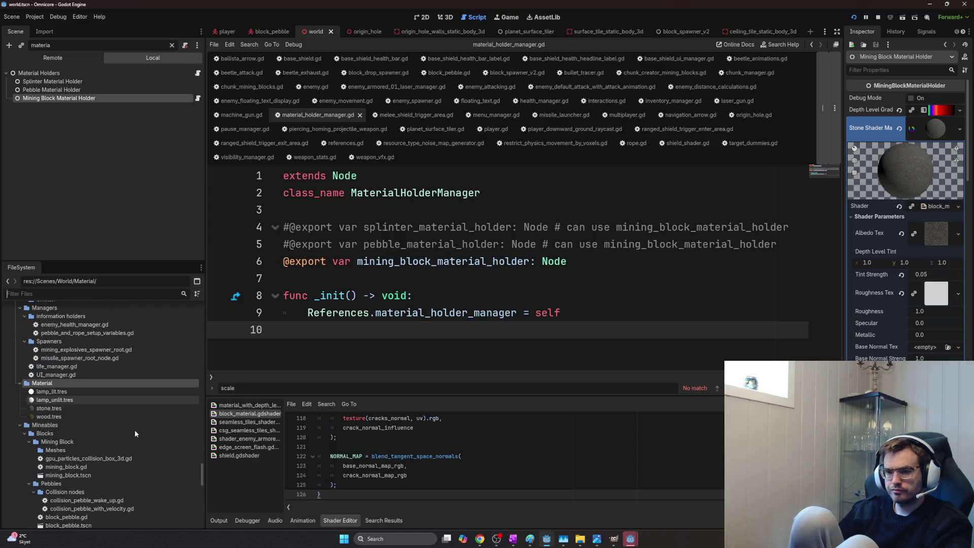
scroll(134, 430, "down", 2)
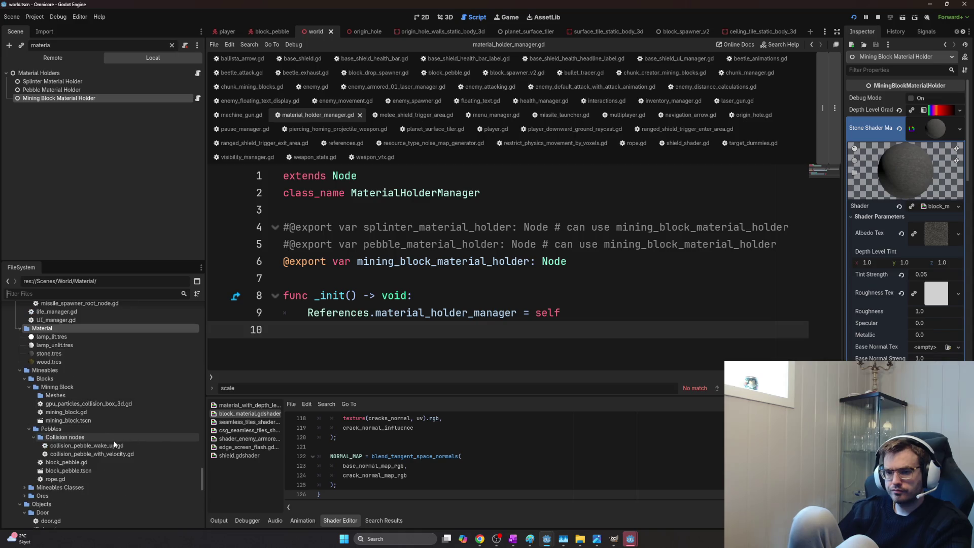
scroll(116, 426, "down", 7)
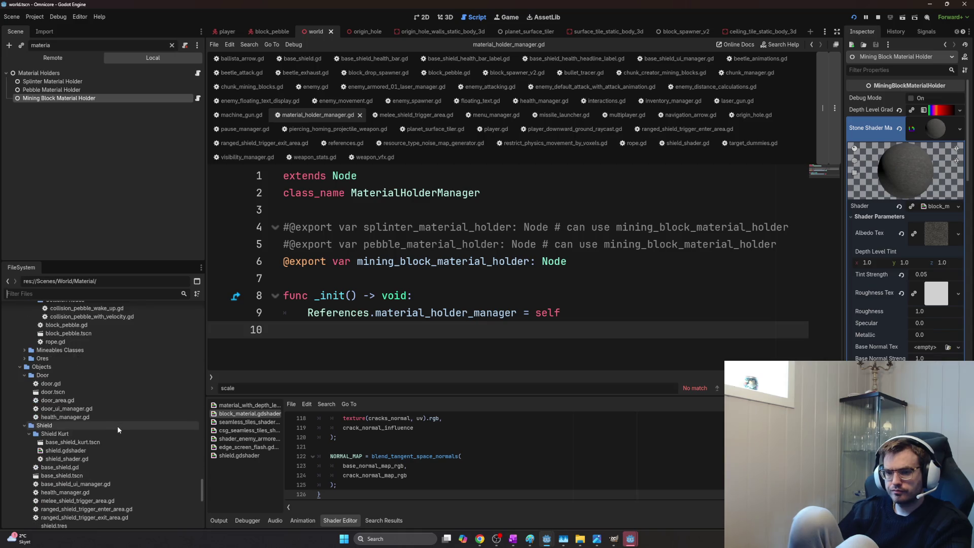
type("v2")
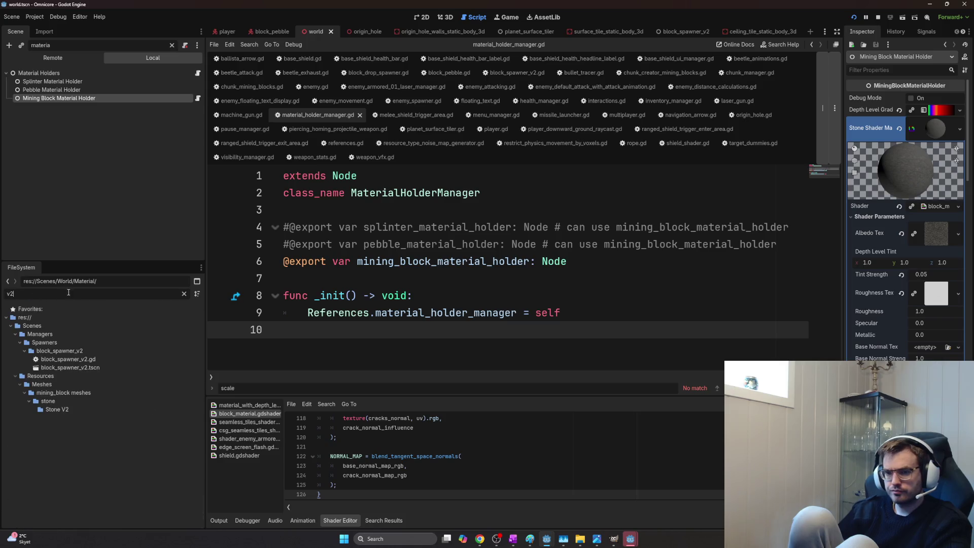
left_click(76, 408)
left_click(183, 293)
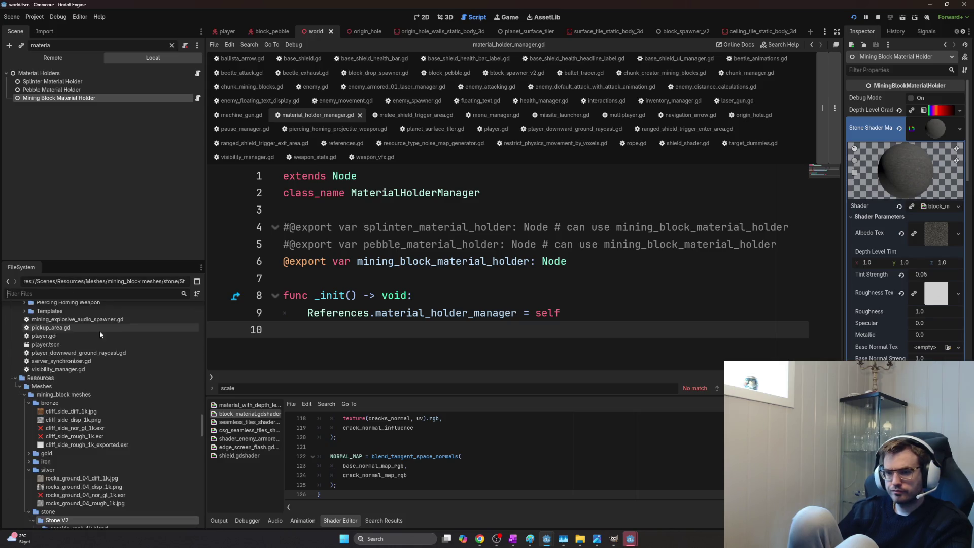
scroll(126, 456, "down", 3)
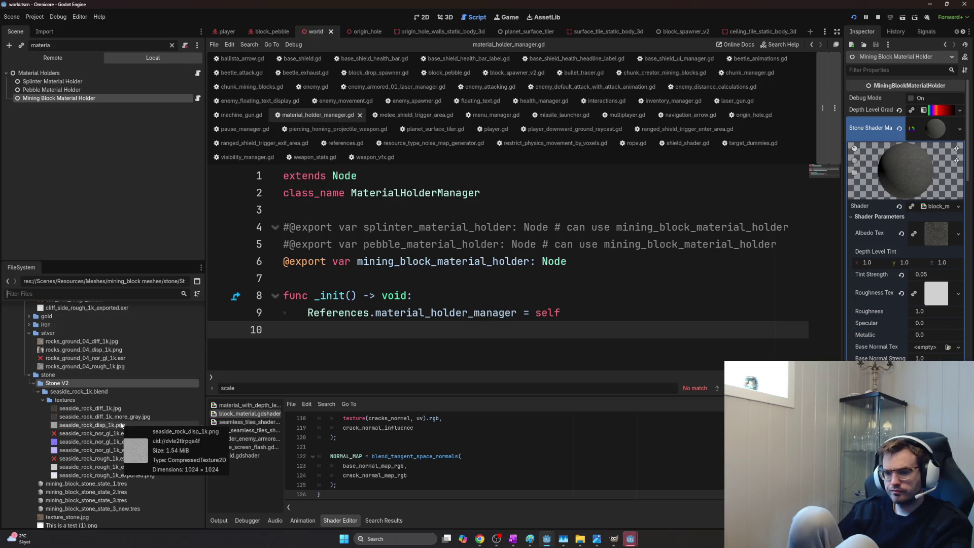
left_click(121, 442)
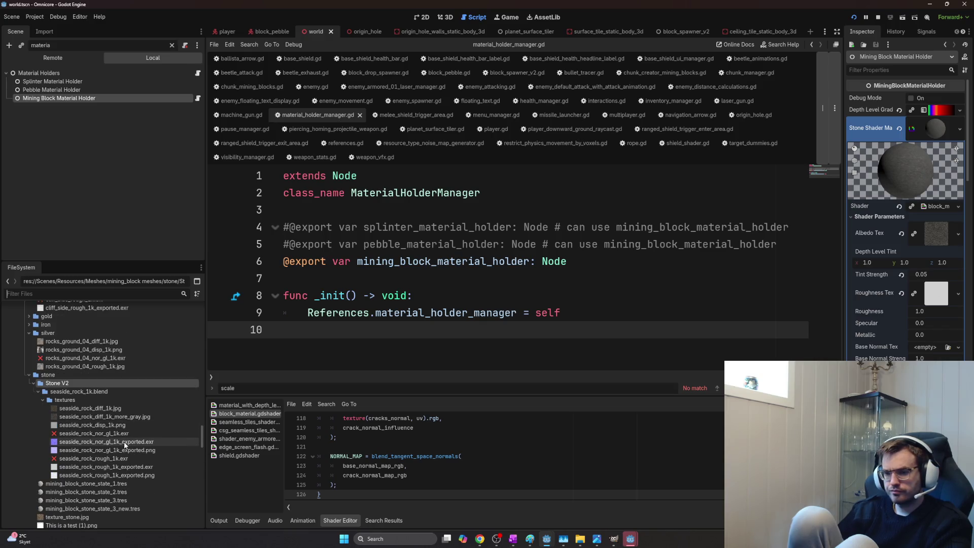
left_click_drag(295, 449, 936, 347)
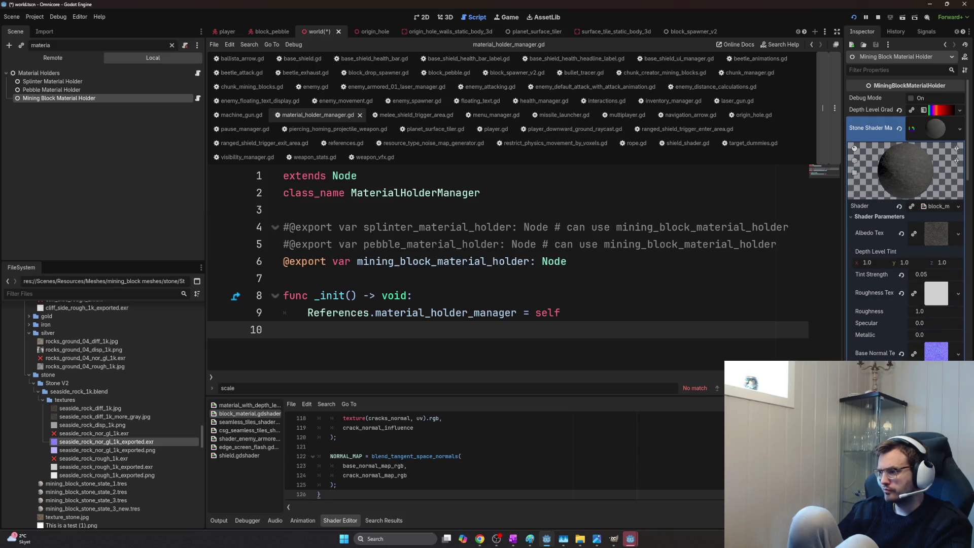
Expand the gold and iron ore mining-block folders, then run the game with F5.
scroll(151, 421, "down", 1)
mouse_move(151, 424)
scroll(148, 424, "up", 3)
scroll(148, 421, "up", 1)
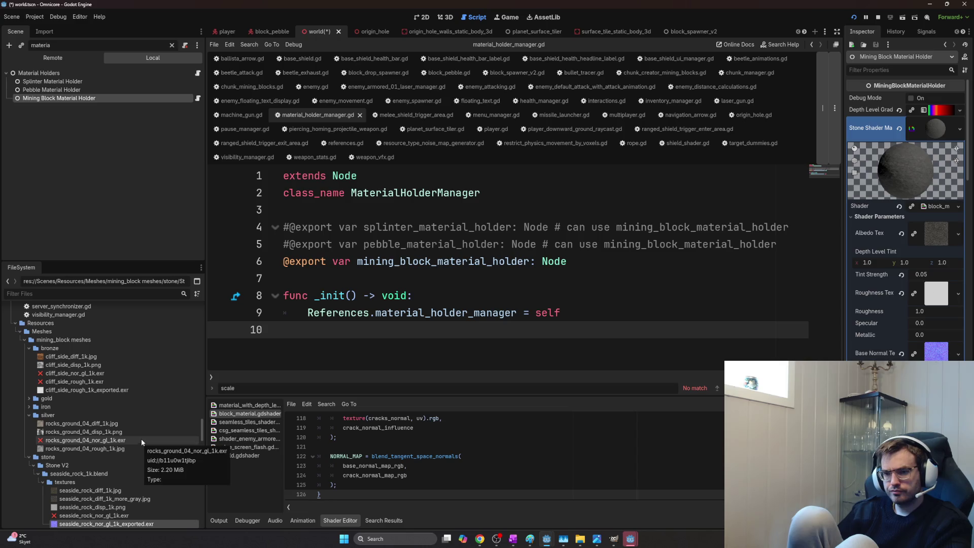
left_click(29, 406)
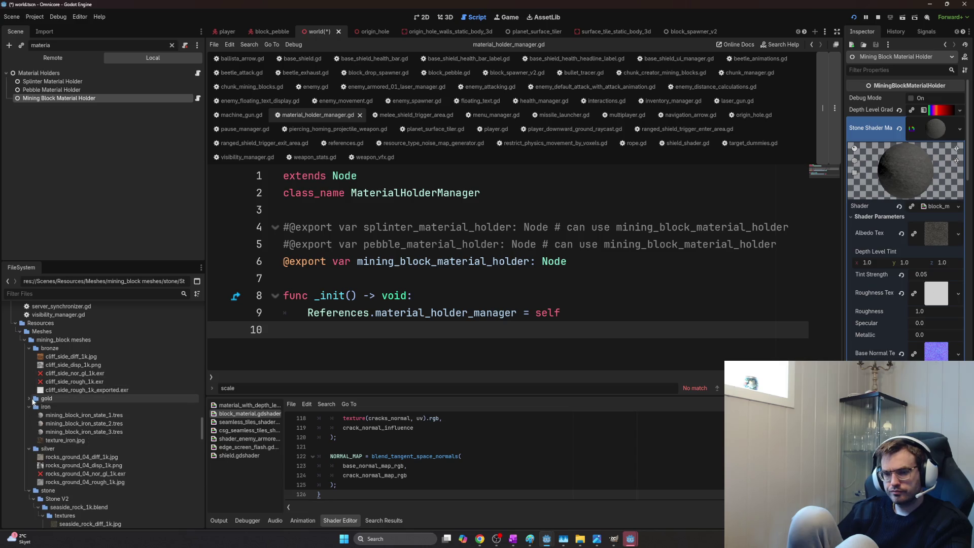
left_click(29, 398)
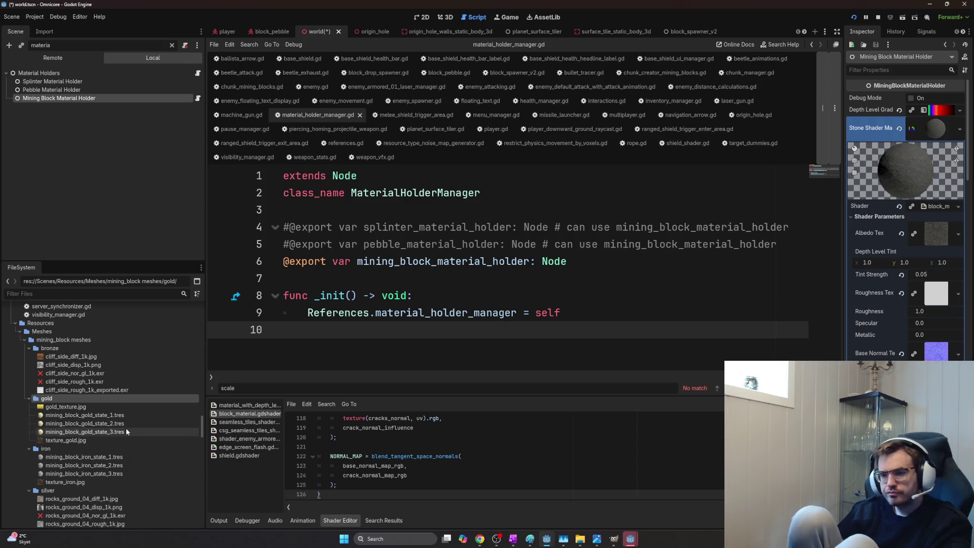
scroll(128, 469, "down", 1)
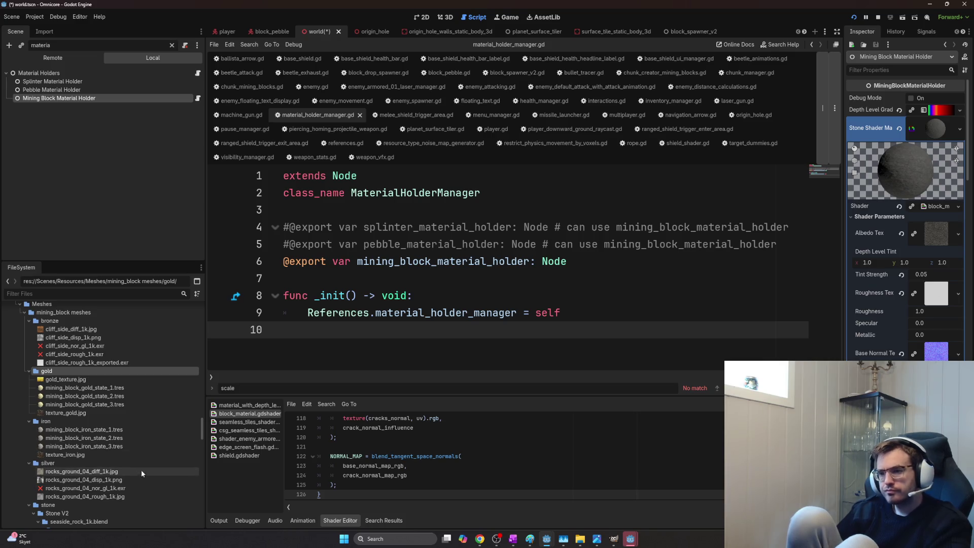
key("F5")
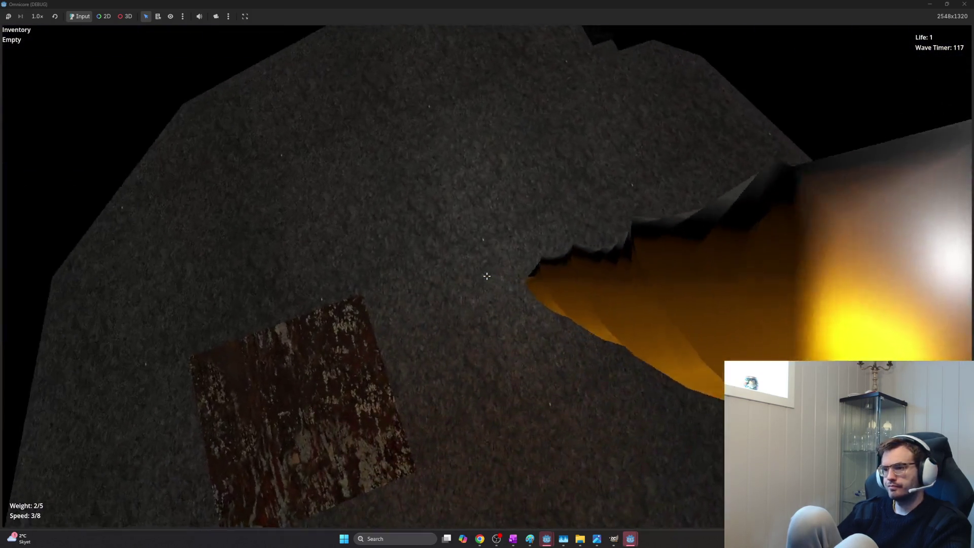
Mine seven floor and wall rock blocks, then switch back to the Godot editor.
left_click(487, 276)
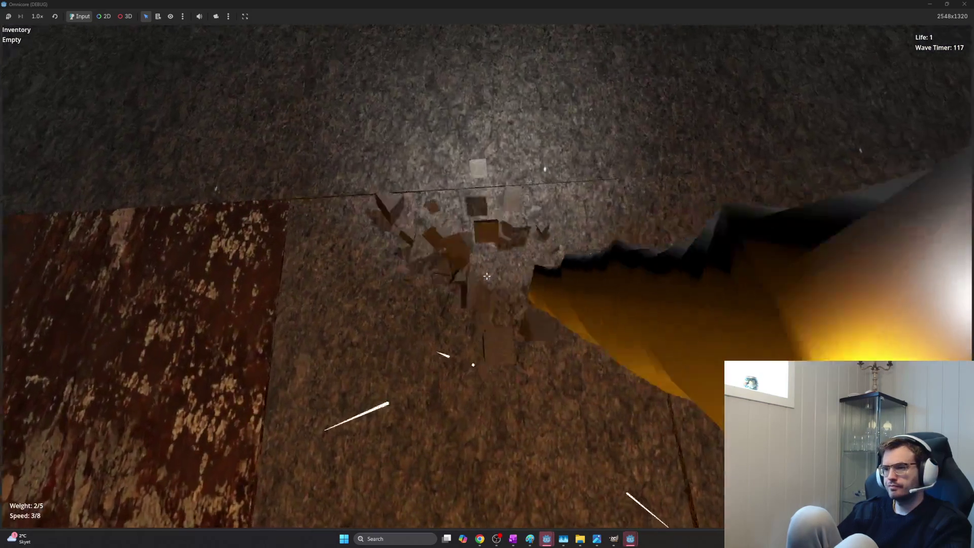
left_click(487, 276)
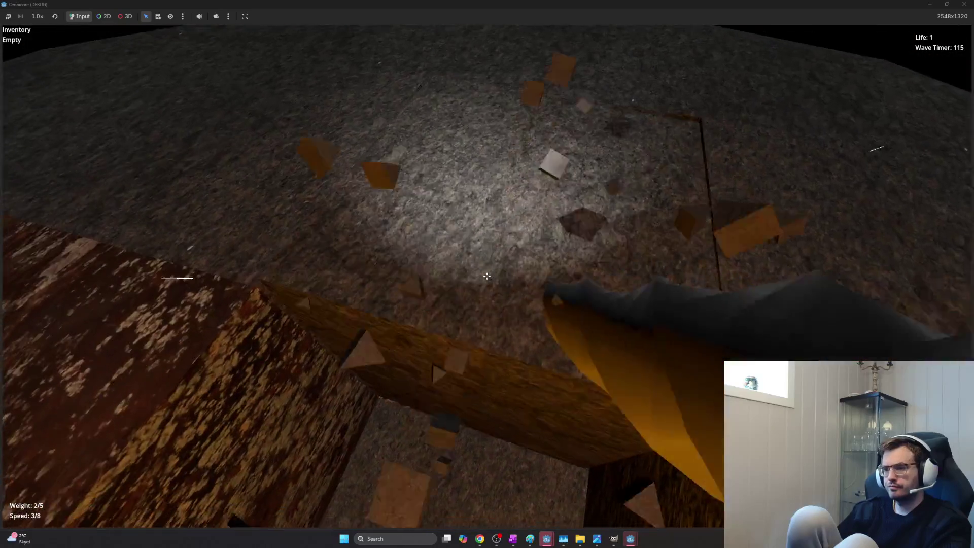
left_click(487, 276)
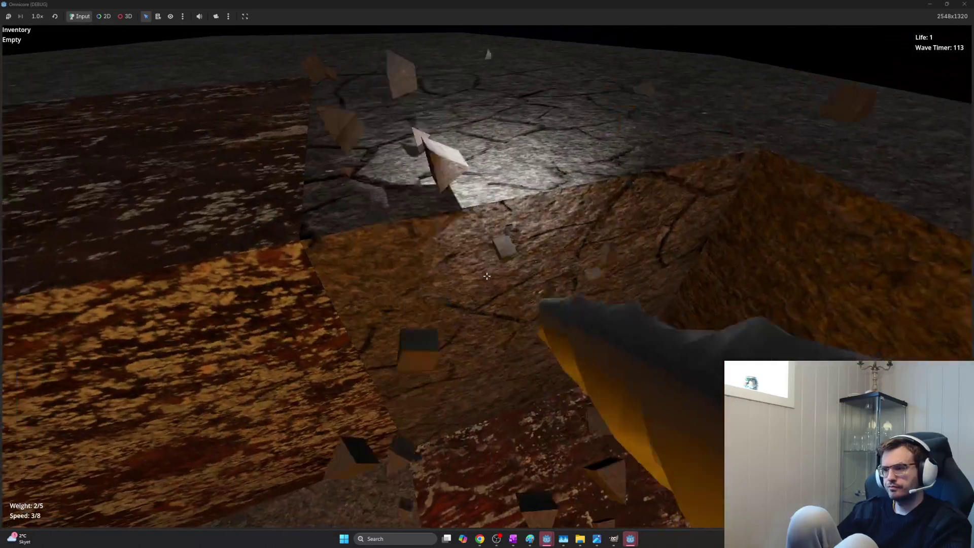
left_click(487, 276)
left_click(487, 276)
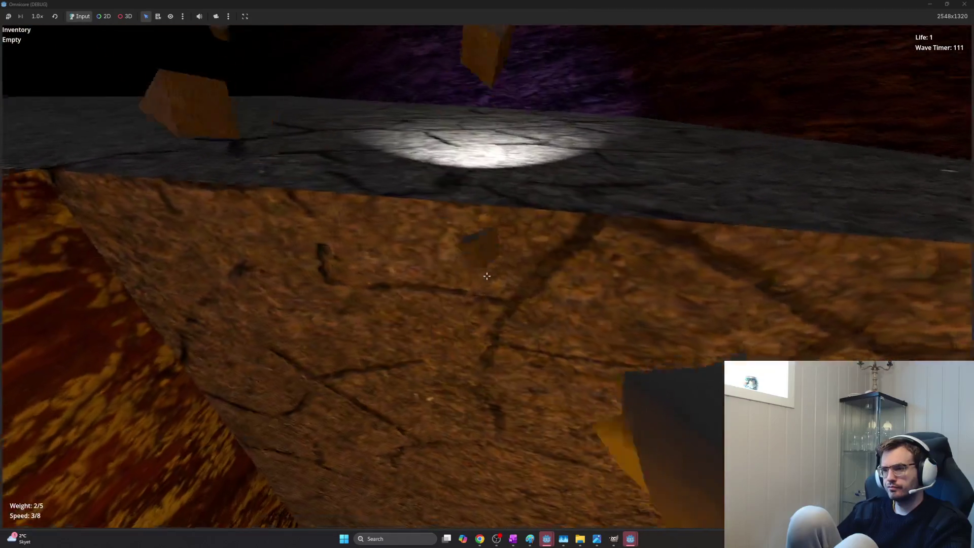
left_click(487, 276)
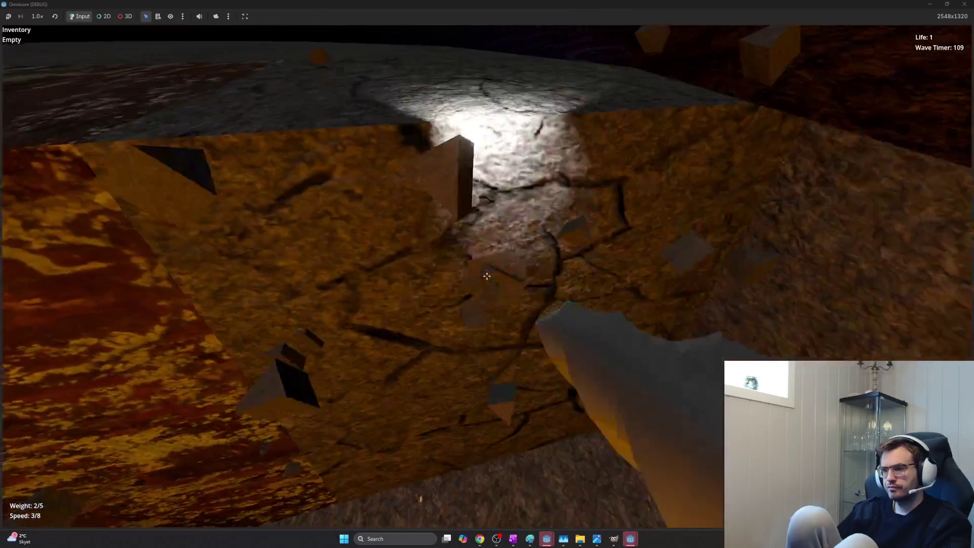
left_click(487, 276)
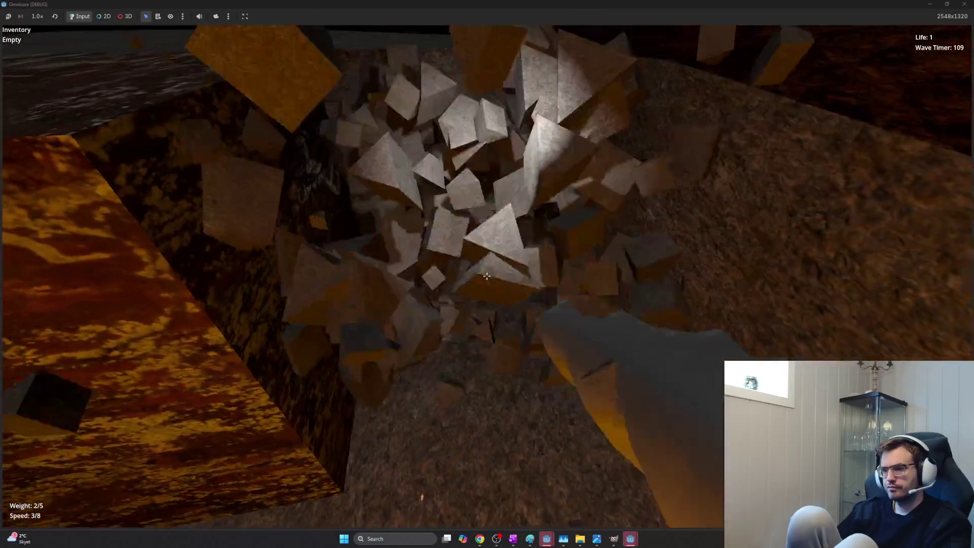
key("alt+Tab")
key("Tab")
key("Tab")
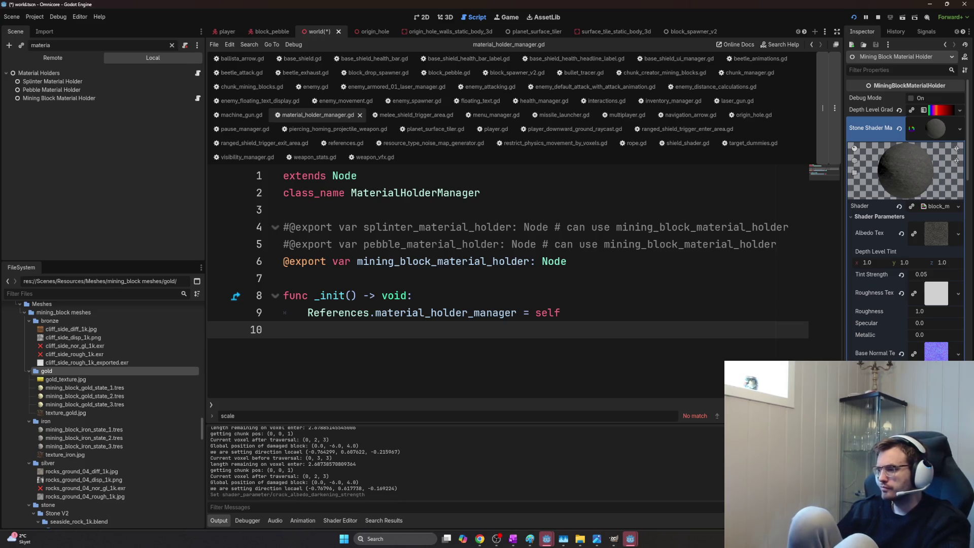
Break through the cracked wall, blow a pit open in the floor, and step into it.
key("alt+Tab")
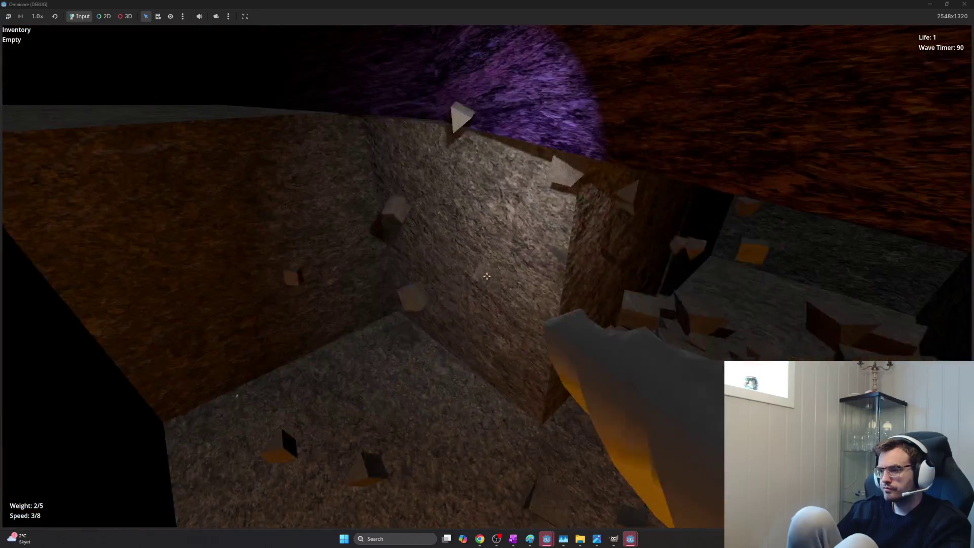
left_click(486, 276)
left_click(487, 276)
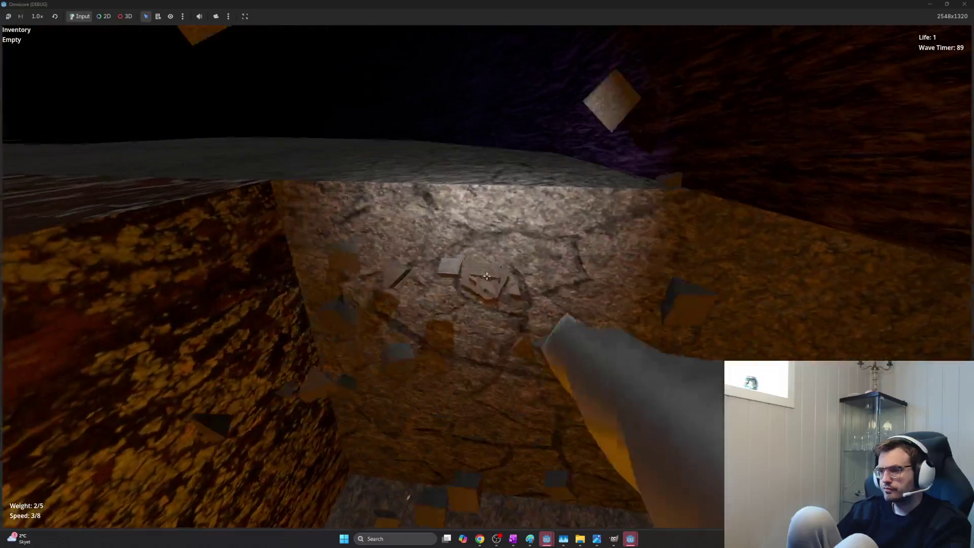
left_click(487, 276)
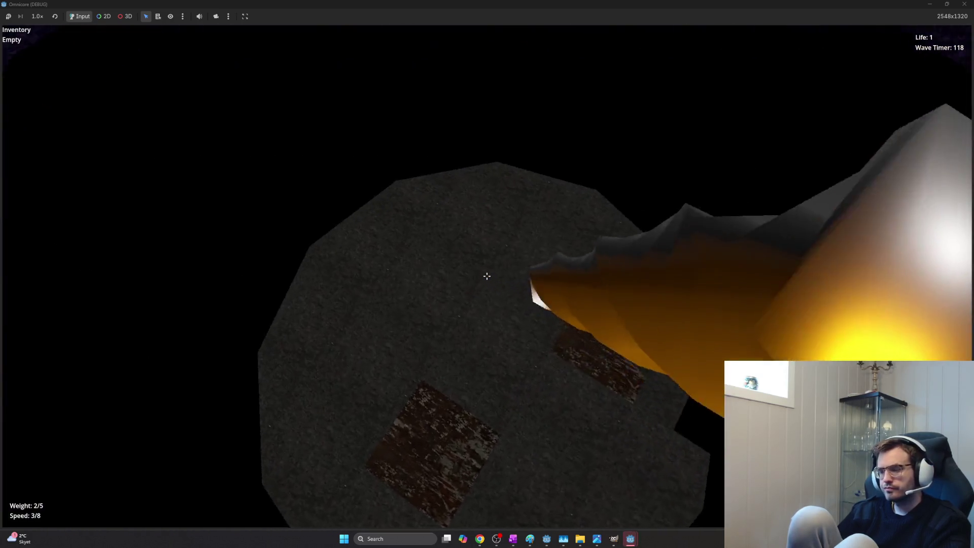
left_click(487, 275)
left_click(487, 276)
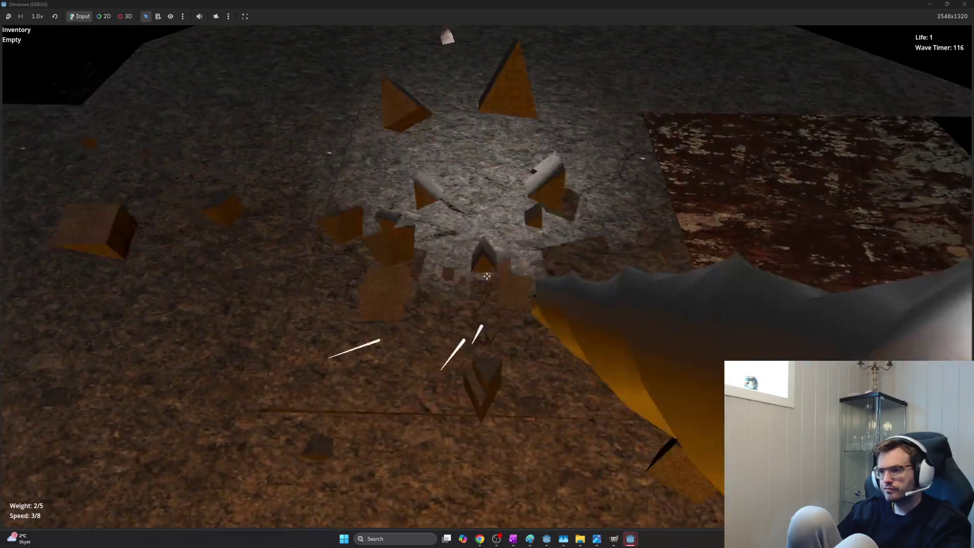
left_click(486, 275)
left_click(487, 276)
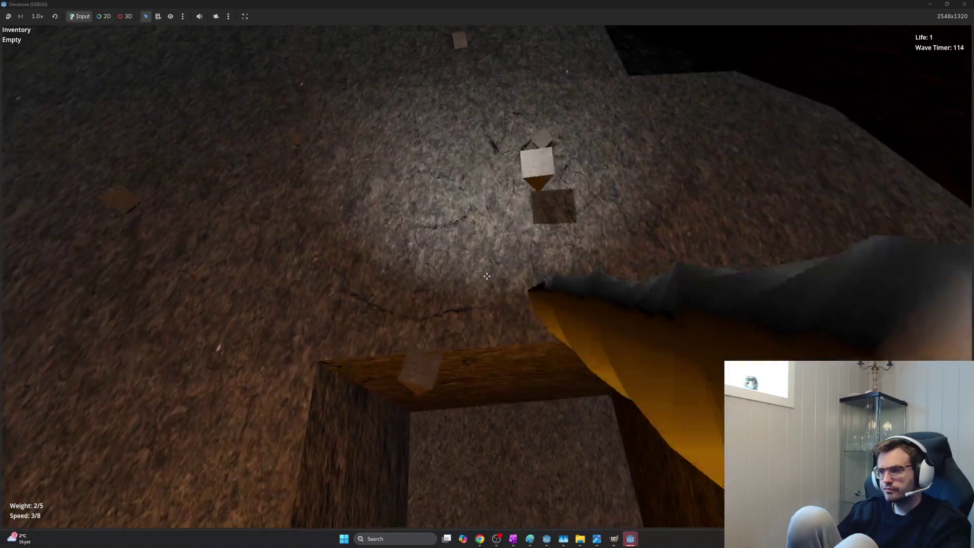
left_click(487, 276)
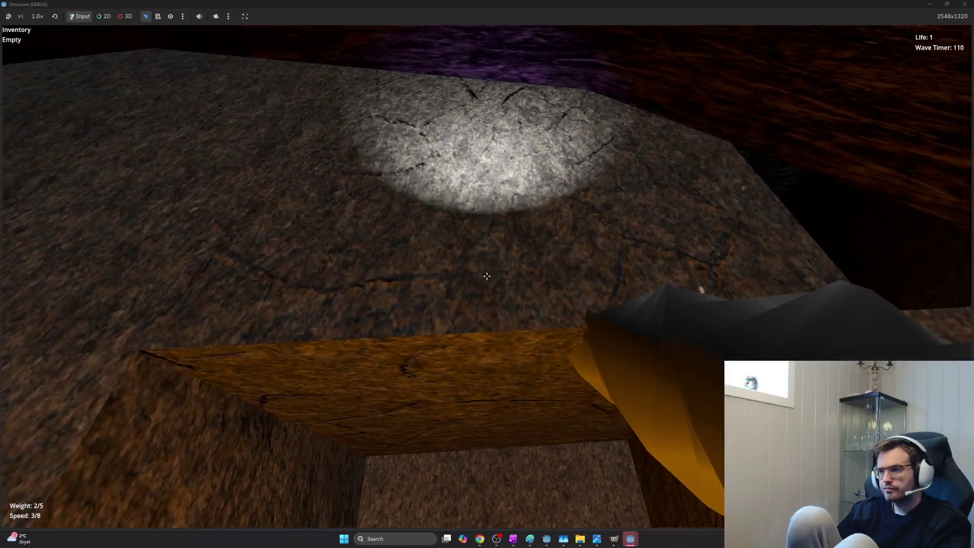
key("w")
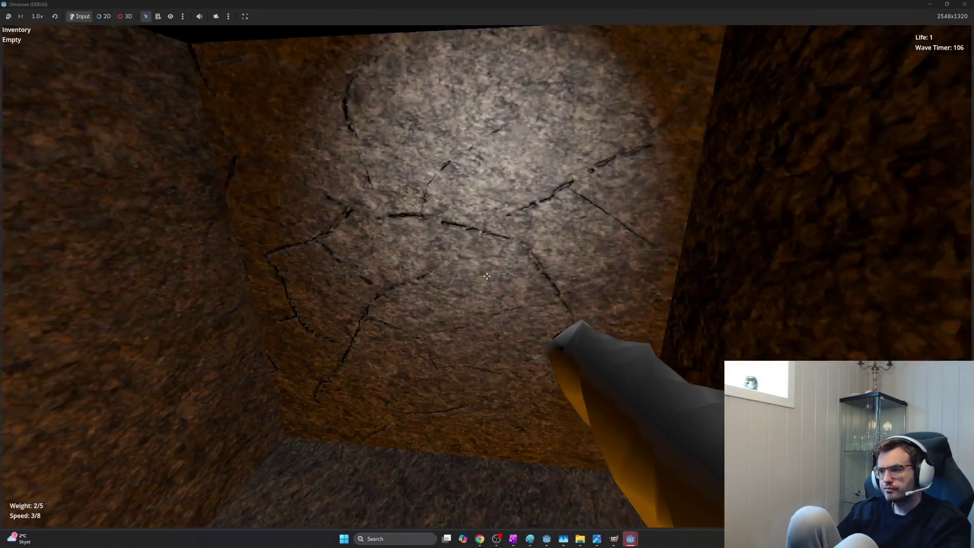
Break the pit's surrounding rock walls and snip a screenshot of them.
left_click(486, 276)
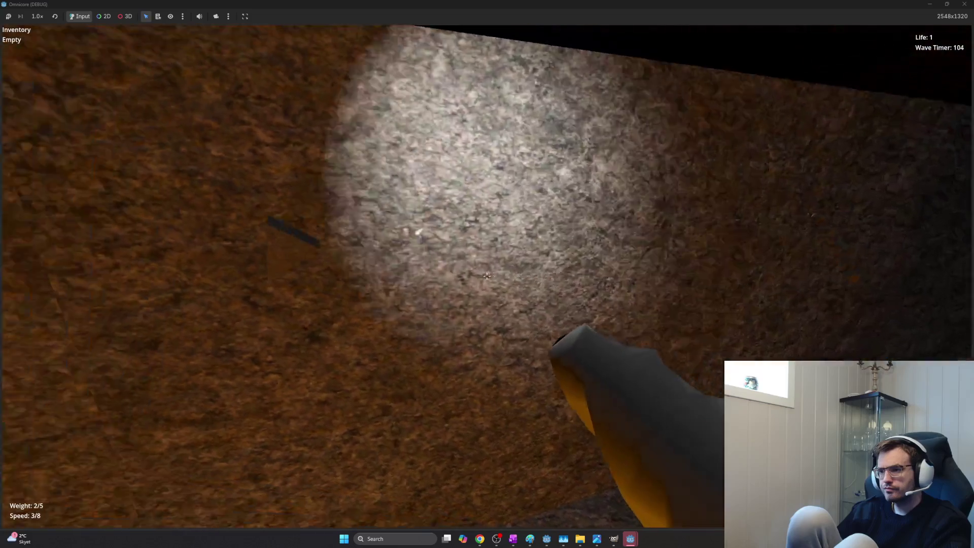
left_click(487, 276)
left_click(486, 276)
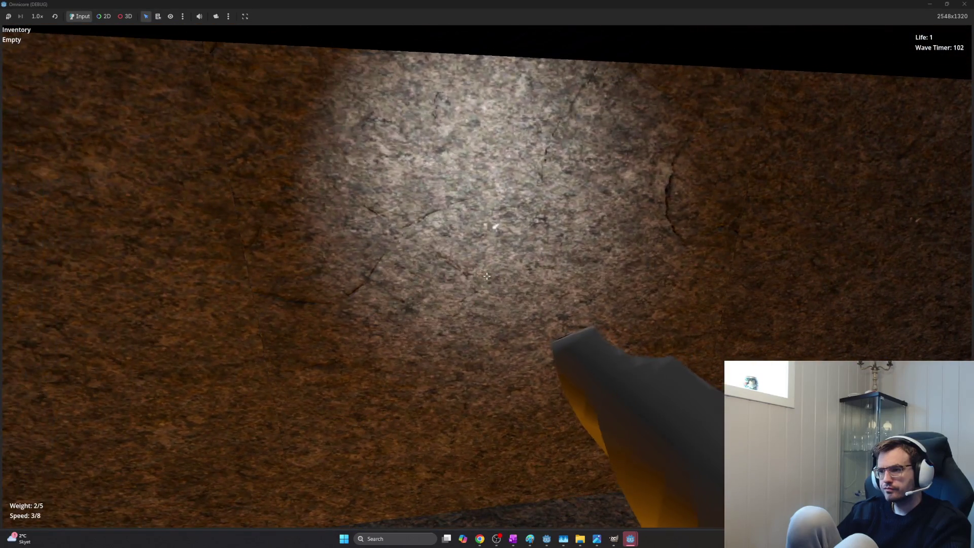
left_click(486, 276)
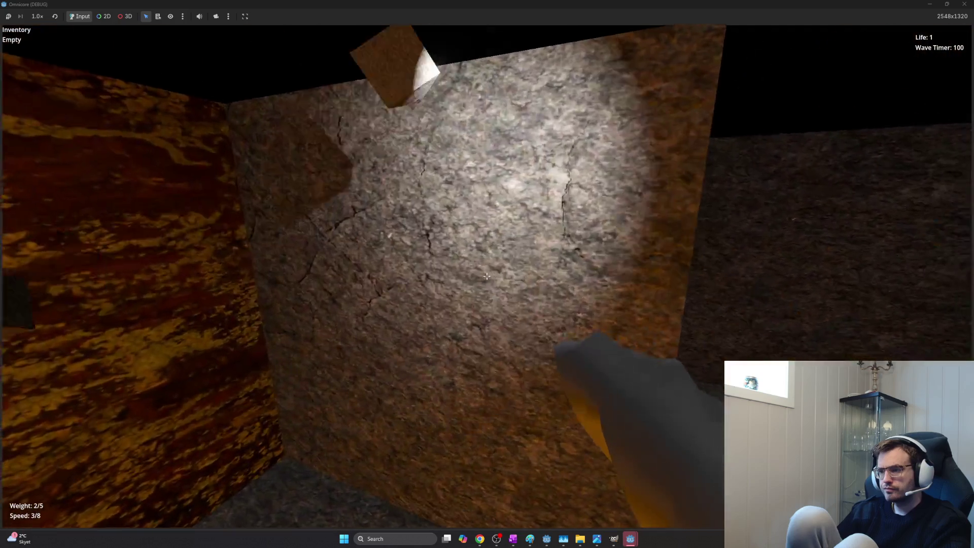
left_click(486, 276)
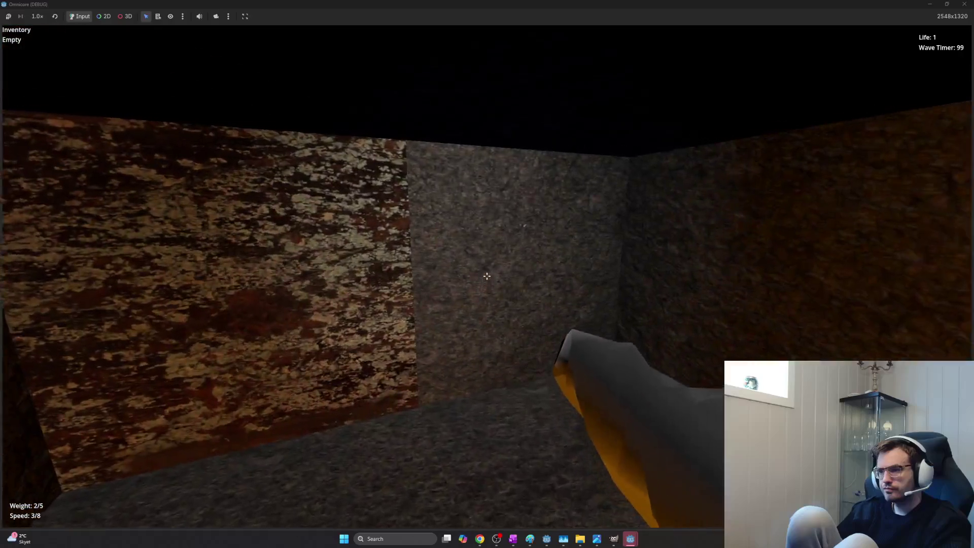
left_click(486, 276)
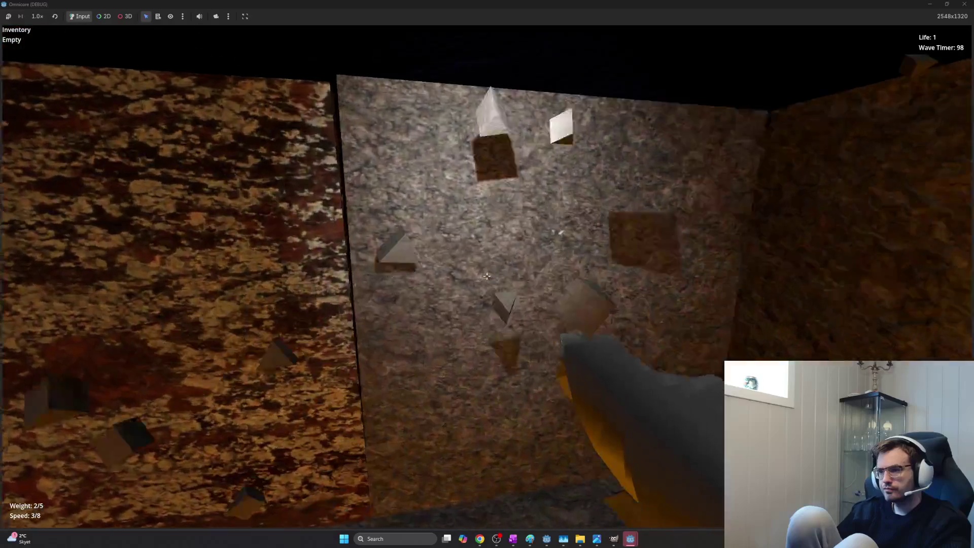
left_click(486, 276)
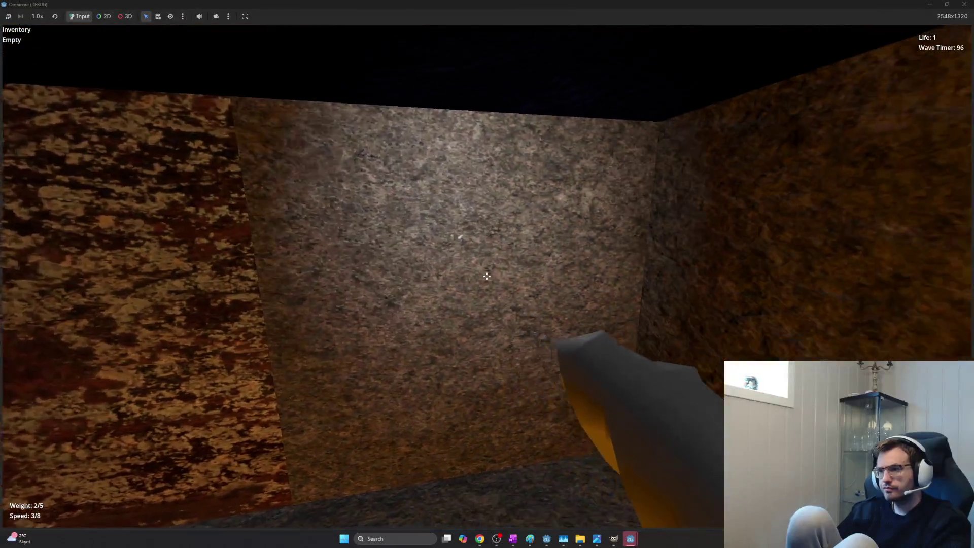
key("super+shift+s")
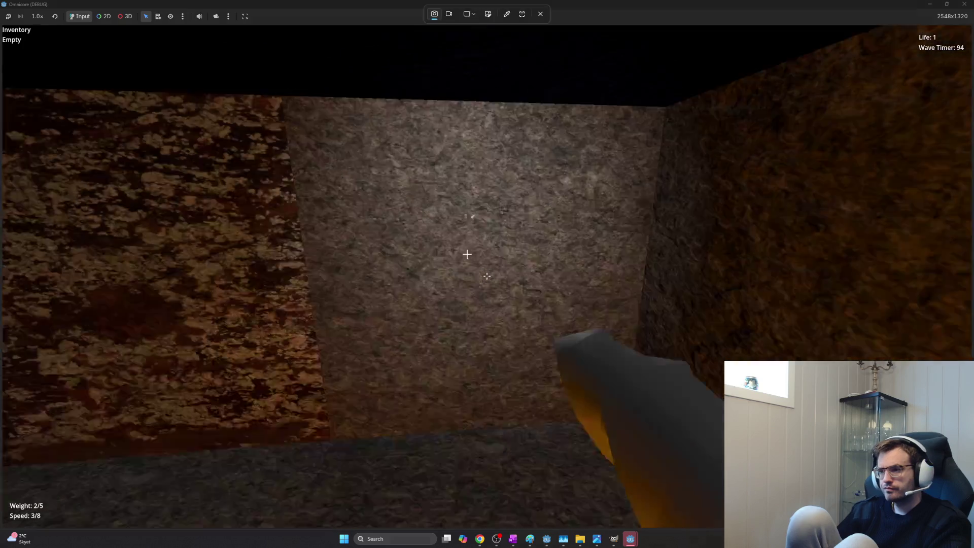
mouse_move(306, 104)
left_mouse_down()
mouse_move(565, 403)
mouse_move(641, 424)
left_mouse_up()
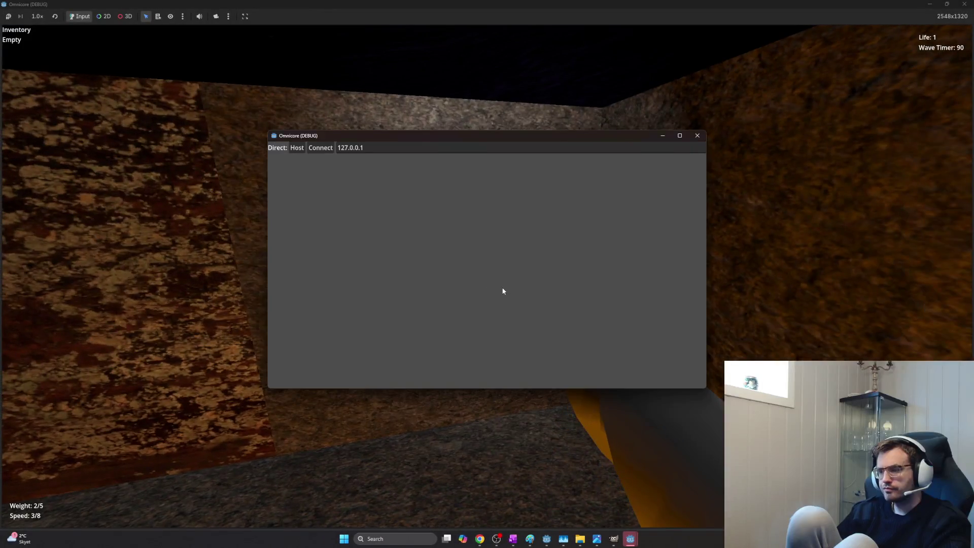
Cycle windows to reach the freshly restarted Omnicore session.
key("alt+Tab")
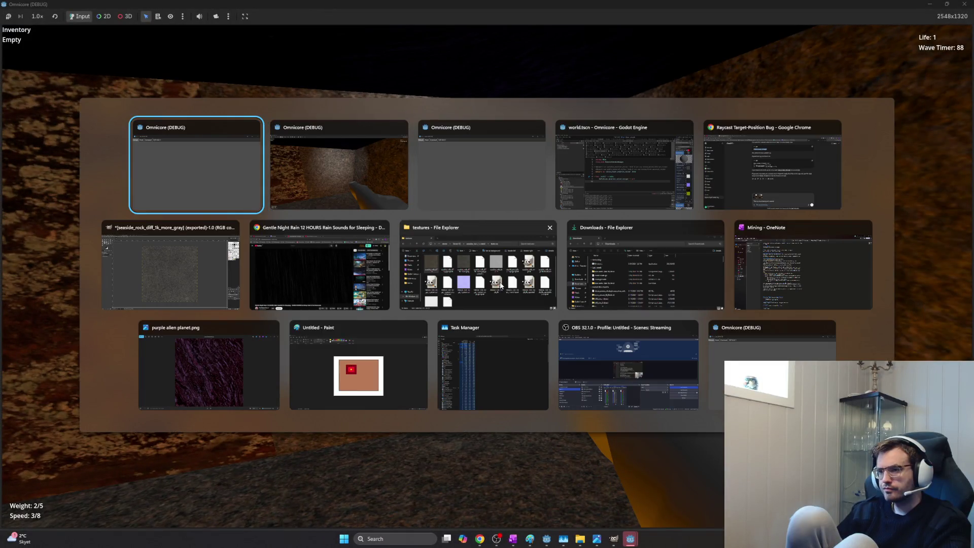
key("Tab")
key("Tab")
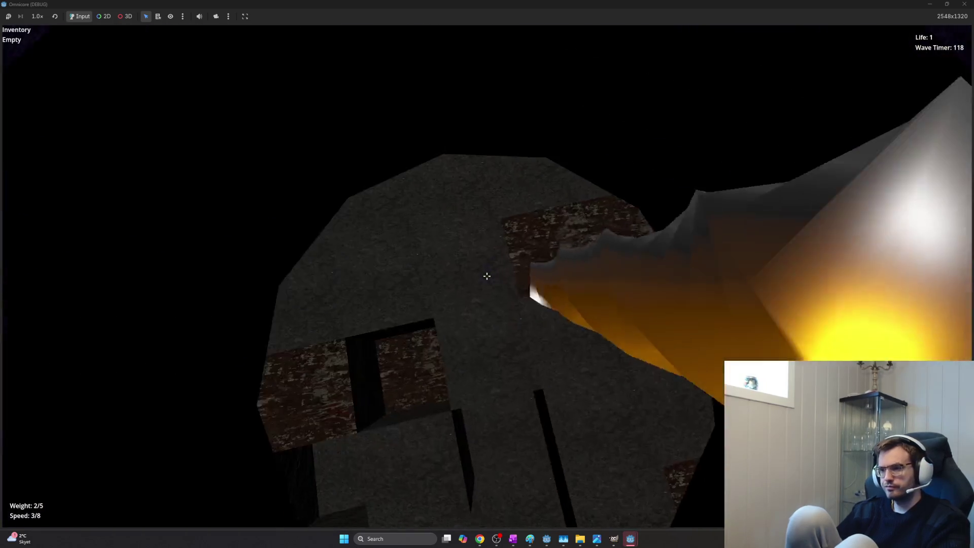
Mine the nearby ground rock blocks, shattering two large blocks into debris.
left_click(487, 276)
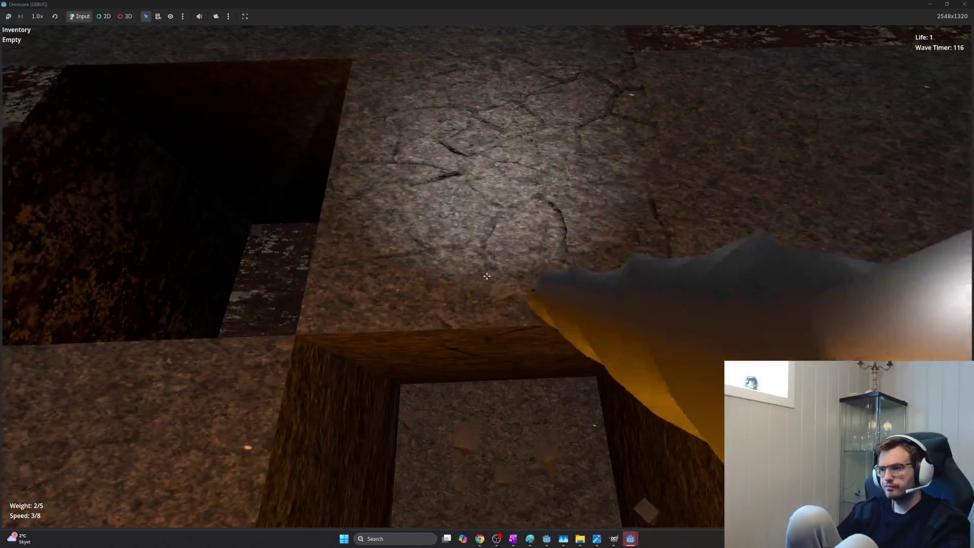
left_click(486, 275)
left_click(486, 276)
left_click(486, 276)
left_click(486, 276)
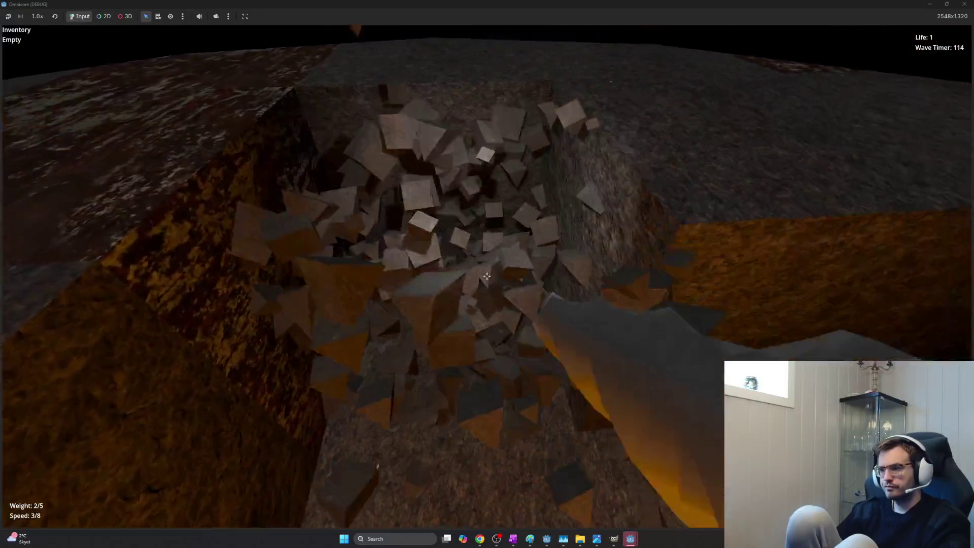
left_click(486, 276)
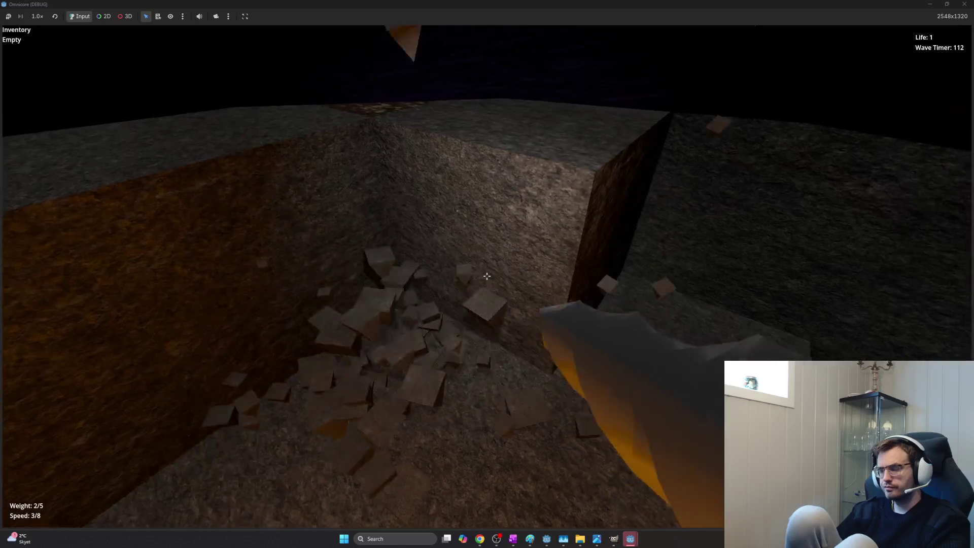
left_click(486, 276)
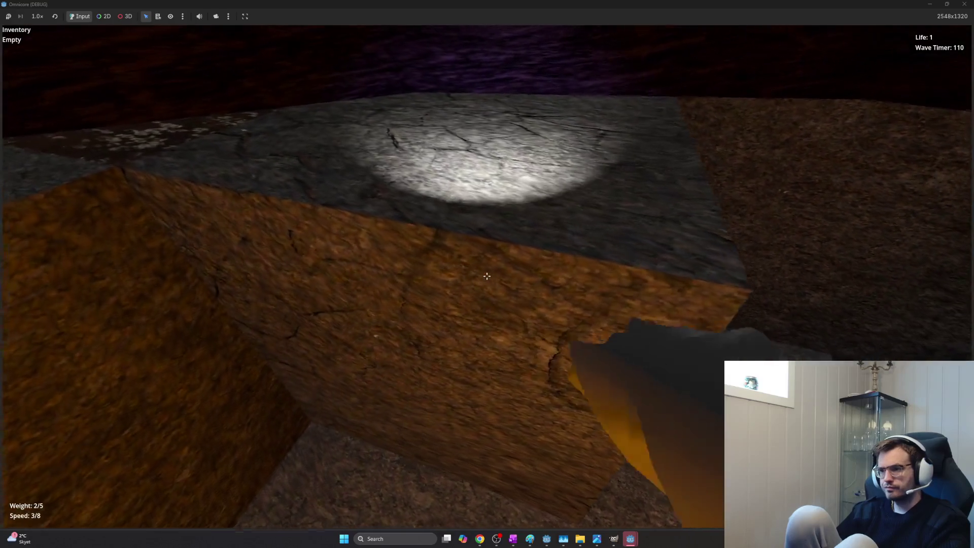
left_click(486, 276)
left_click(487, 276)
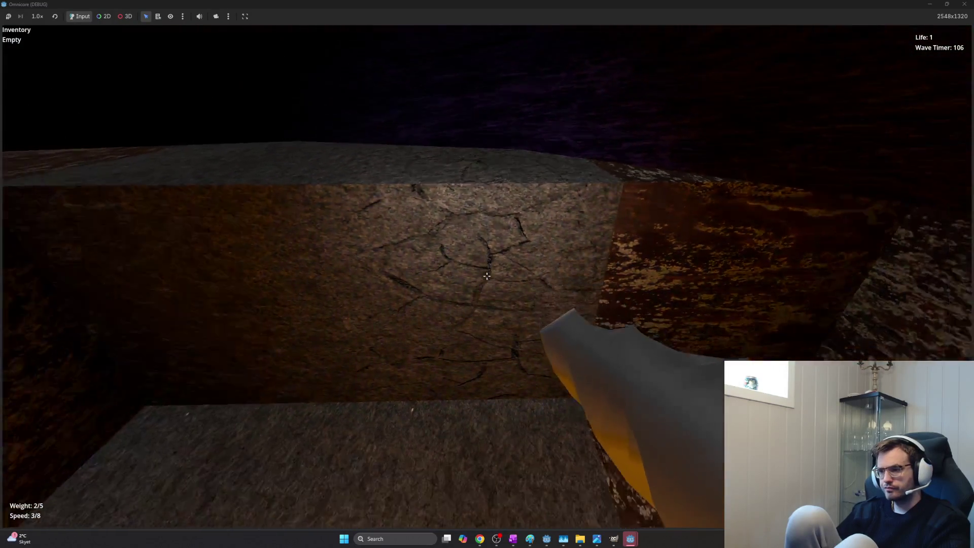
Walk up to the cracked rock wall, break it, and stop the game with F8.
key("w")
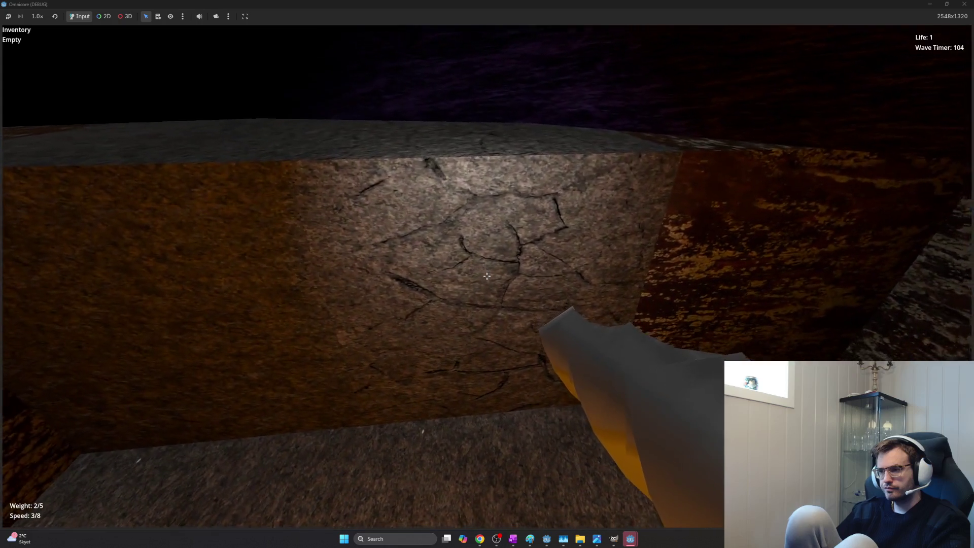
key("s")
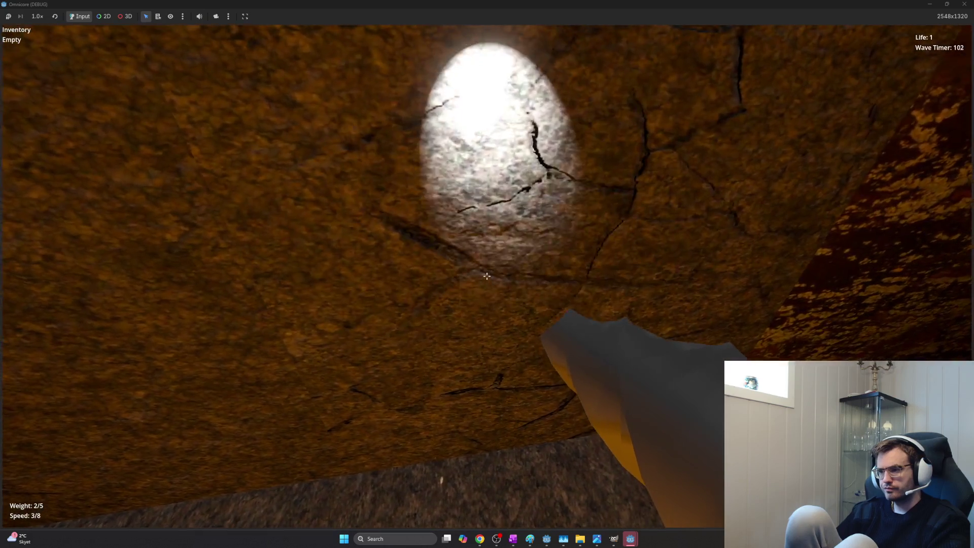
key("w")
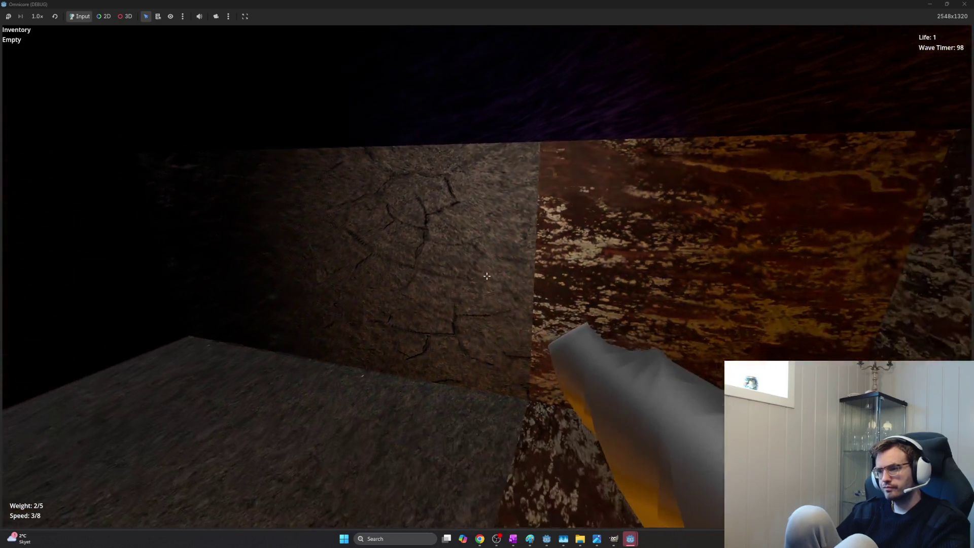
left_click(487, 276)
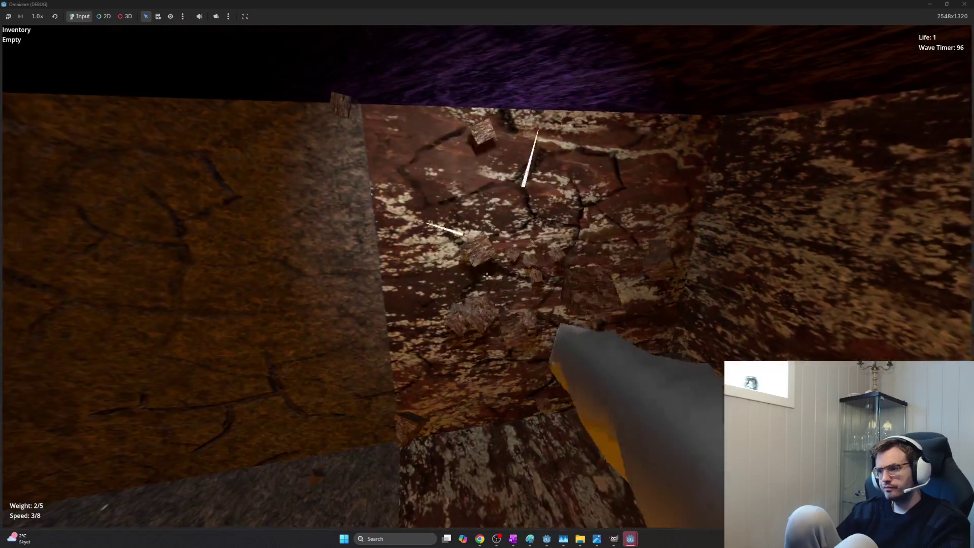
left_click(486, 276)
left_click(487, 276)
key("F8")
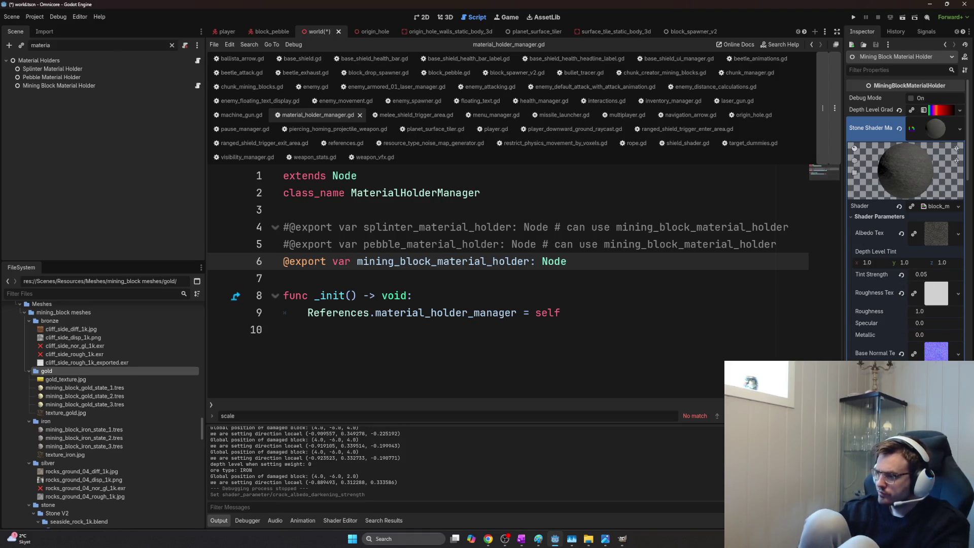
Set the material's Crack Albedo to 1.0 in the Inspector and rerun the game.
scroll(905, 213, "down", 2)
scroll(906, 213, "down", 5)
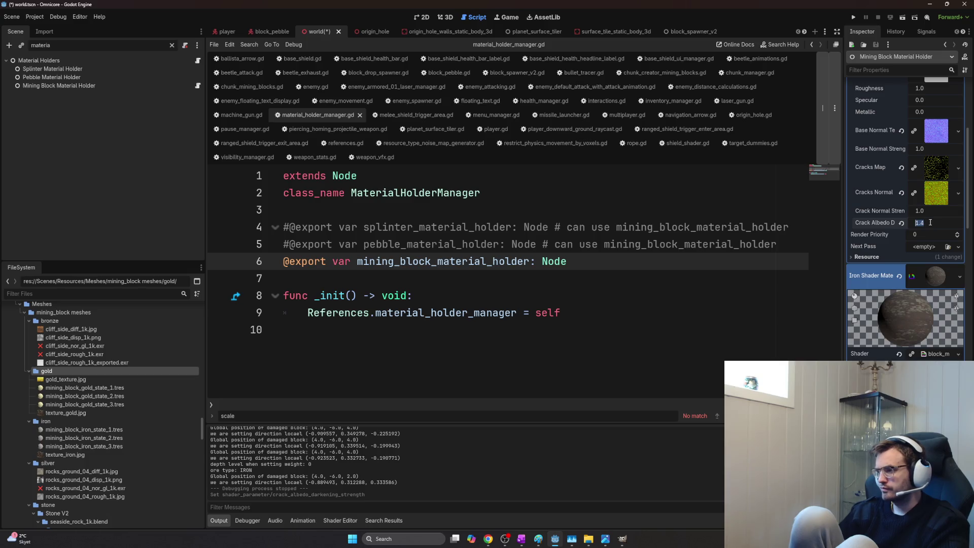
scroll(932, 315, "down", 7)
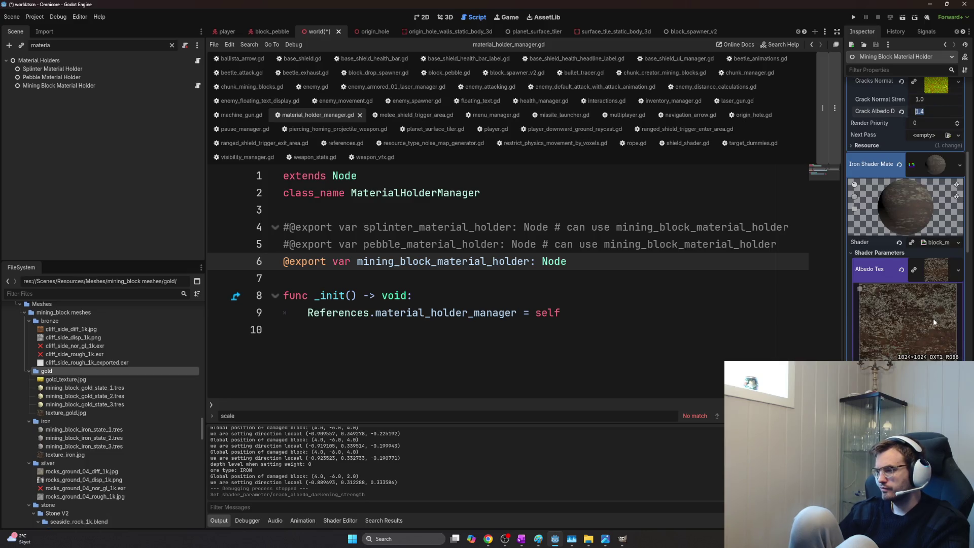
scroll(936, 344, "down", 2)
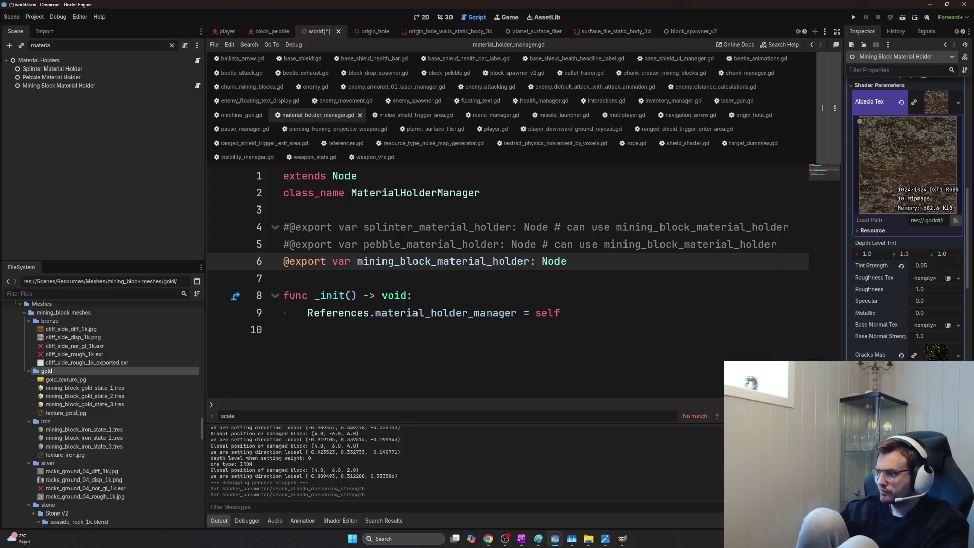
scroll(905, 218, "down", 8)
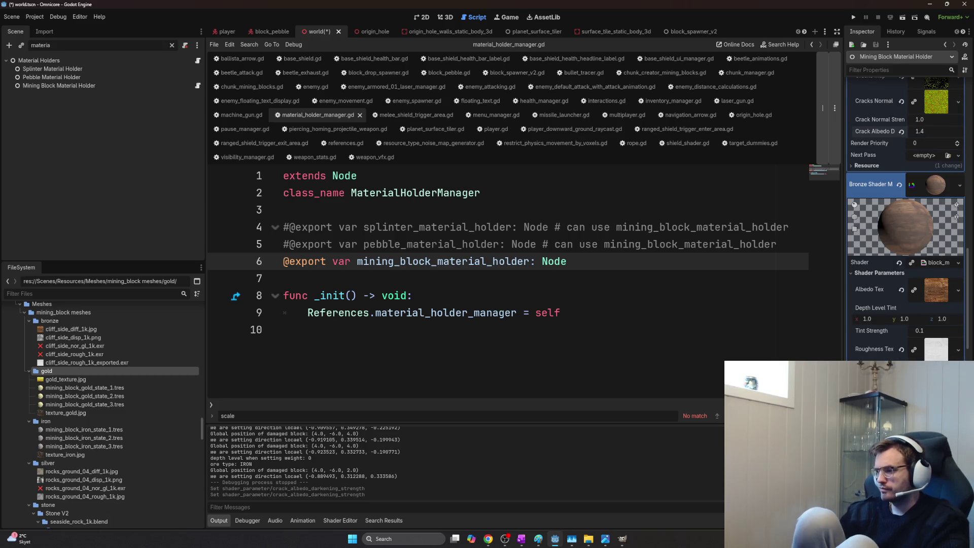
scroll(905, 218, "down", 10)
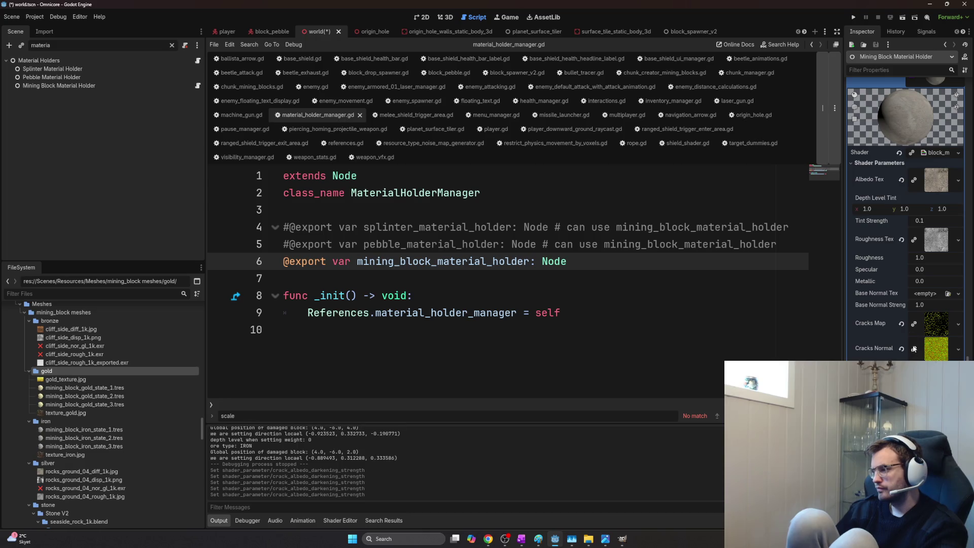
scroll(938, 345, "down", 5)
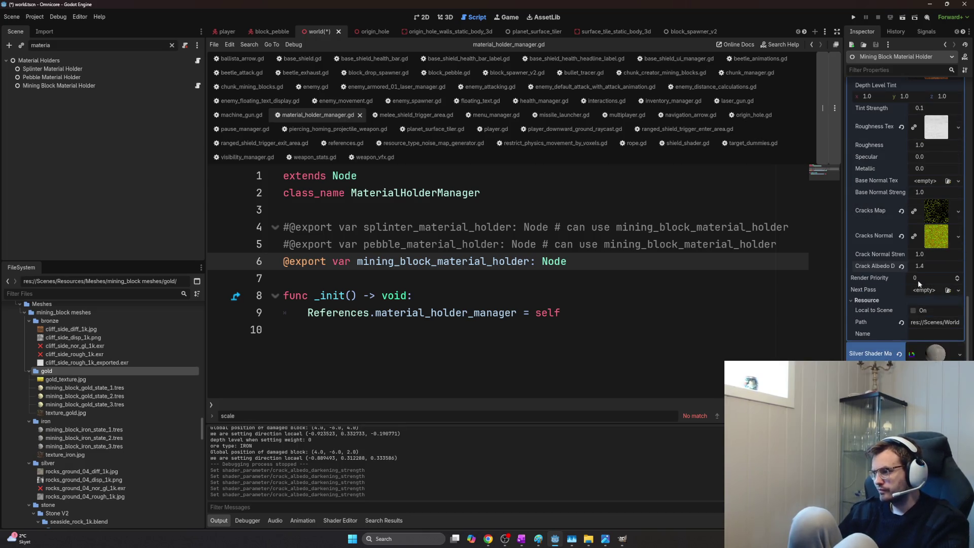
key("Return")
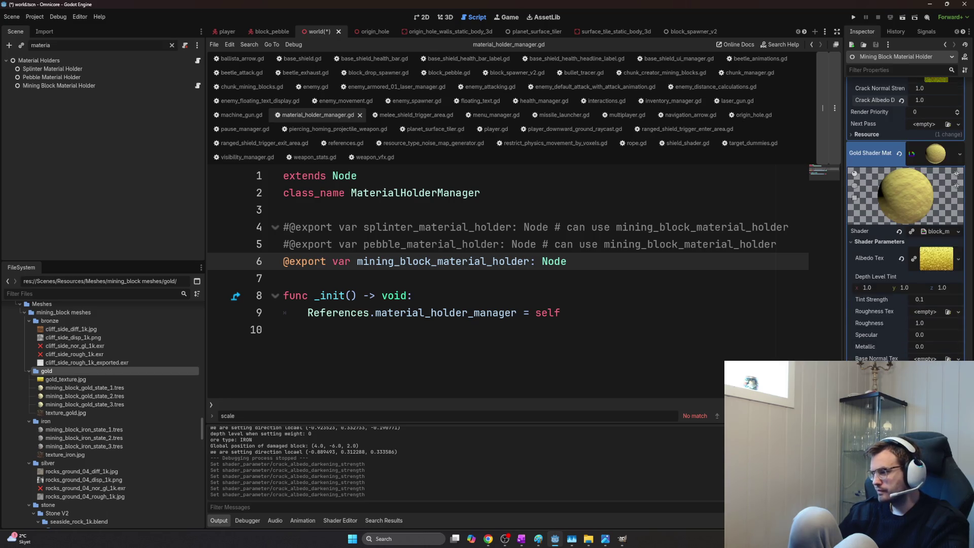
key("F5")
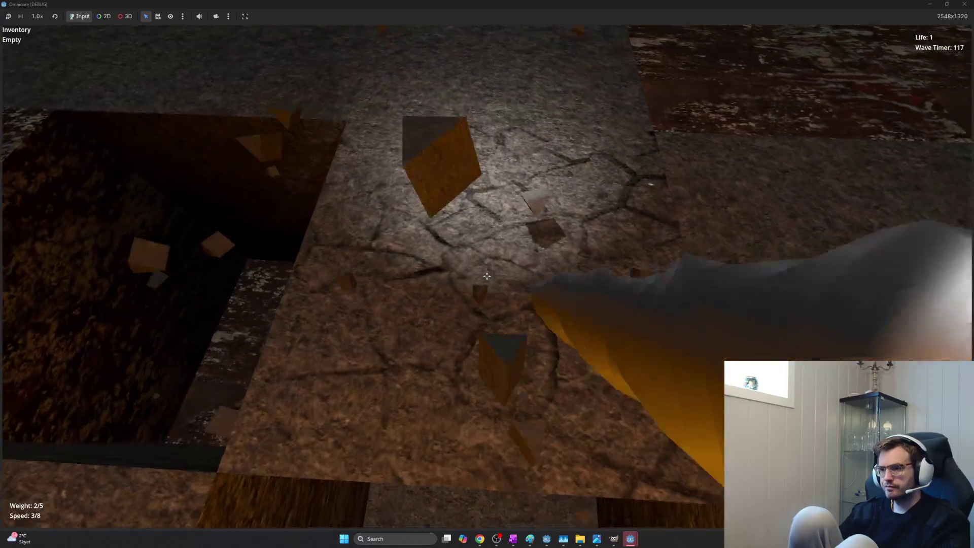
Dig down through successive rock floors, including the green rock layer.
left_click(487, 275)
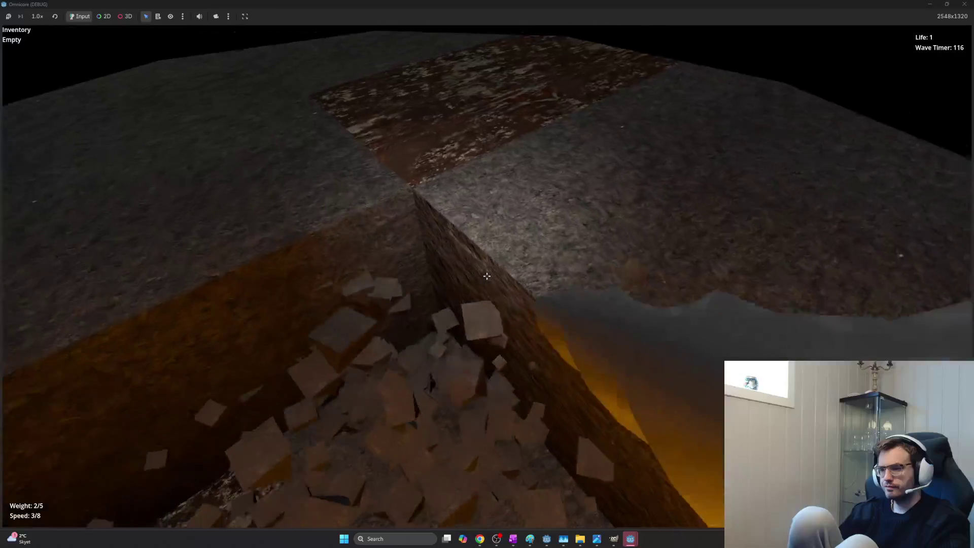
left_click(487, 276)
left_click(486, 276)
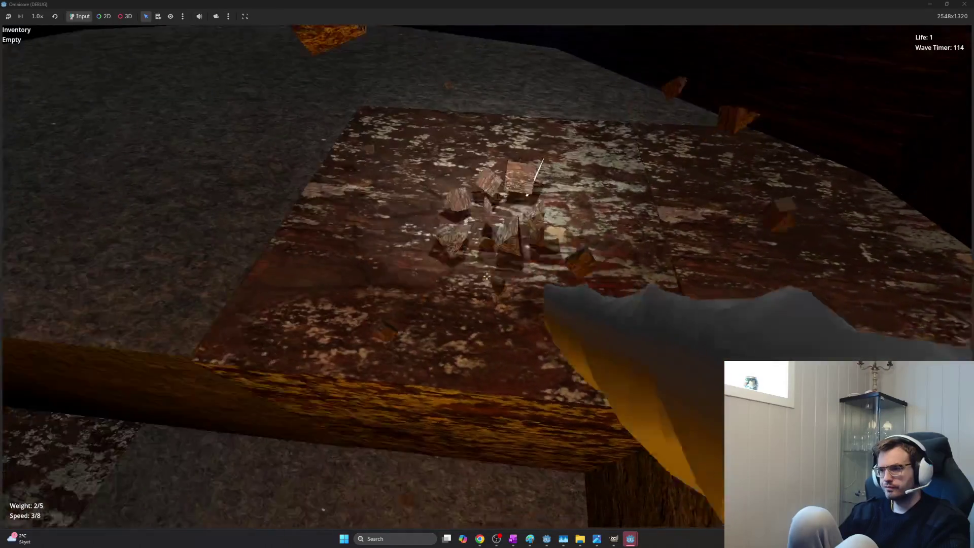
left_click(487, 276)
left_click(486, 276)
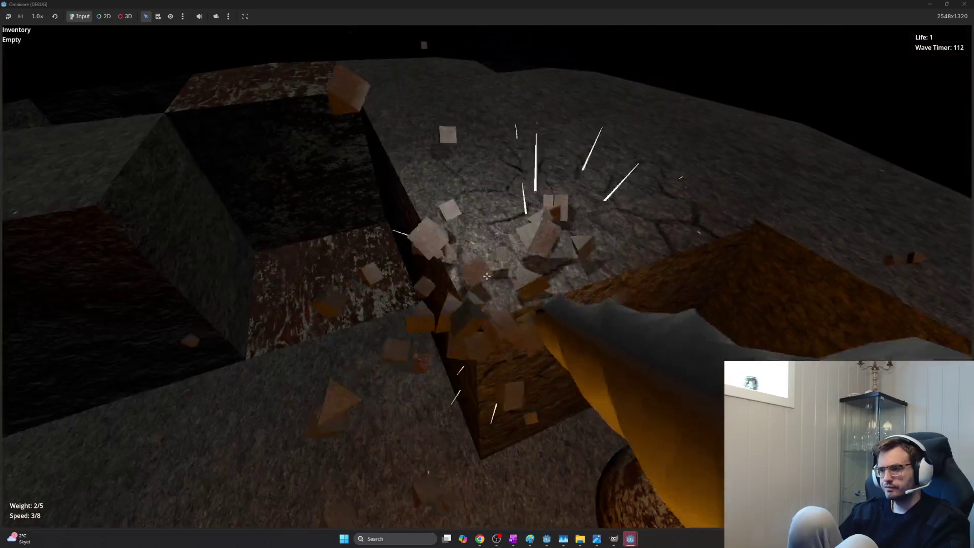
left_click(486, 275)
left_click(487, 276)
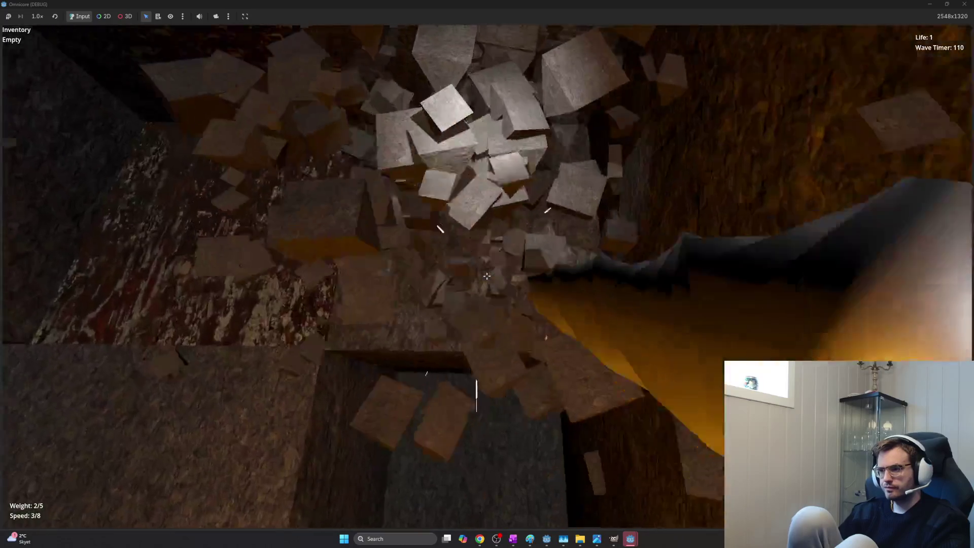
left_click(487, 276)
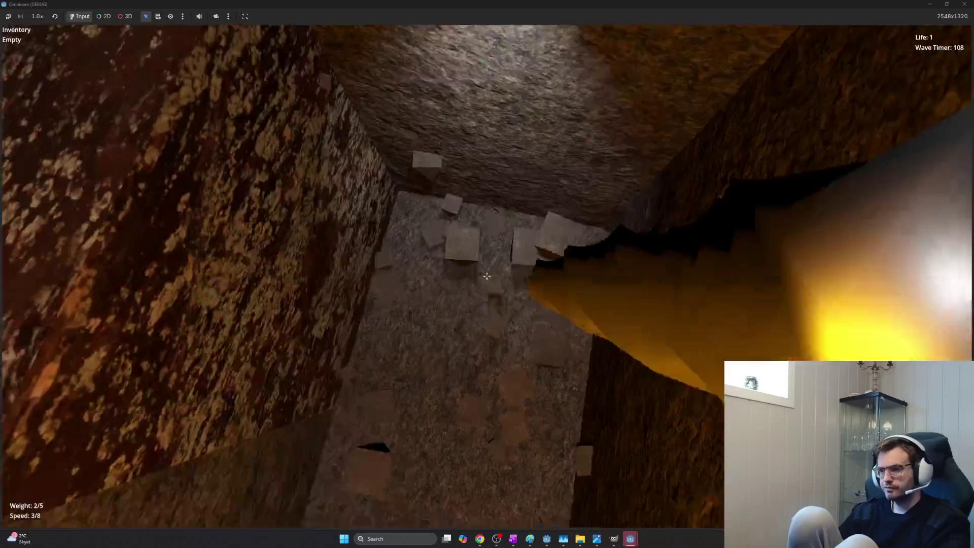
left_click(486, 276)
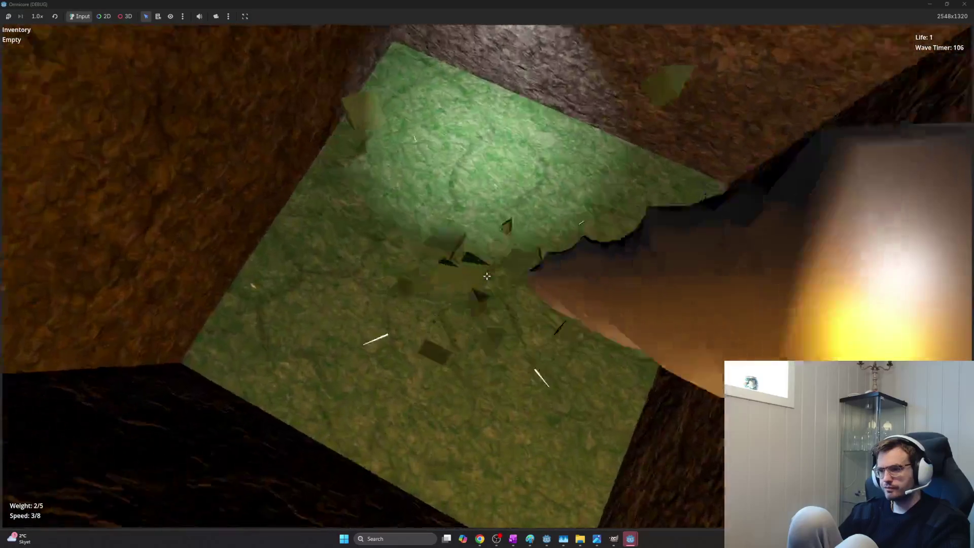
left_click(486, 276)
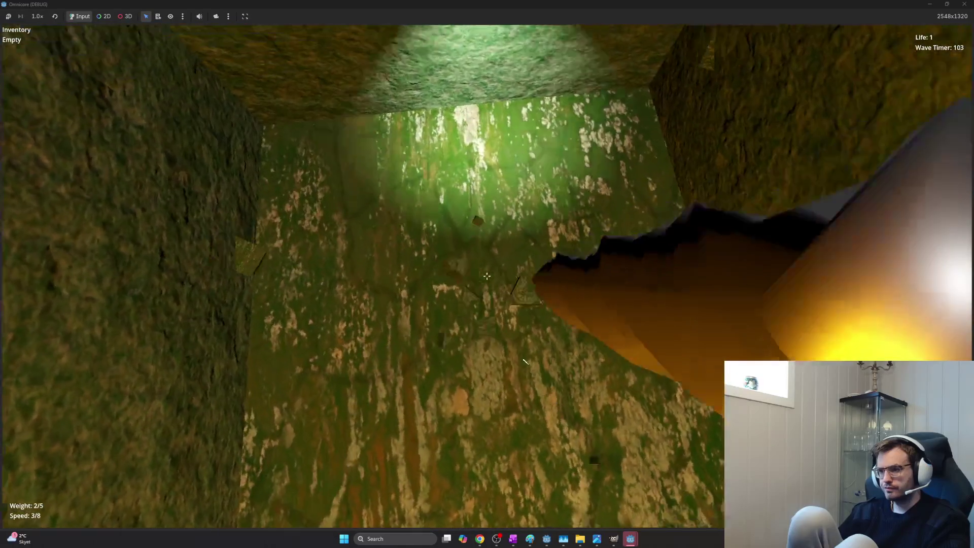
left_click(487, 275)
left_click(487, 275)
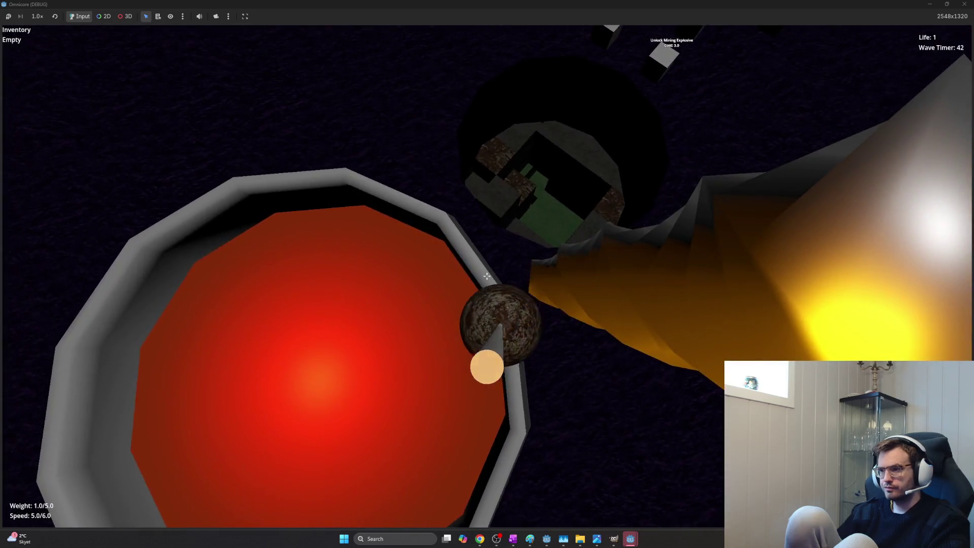
Drop the carried ore into the lava bowl and snip the mined hole.
left_click(486, 276)
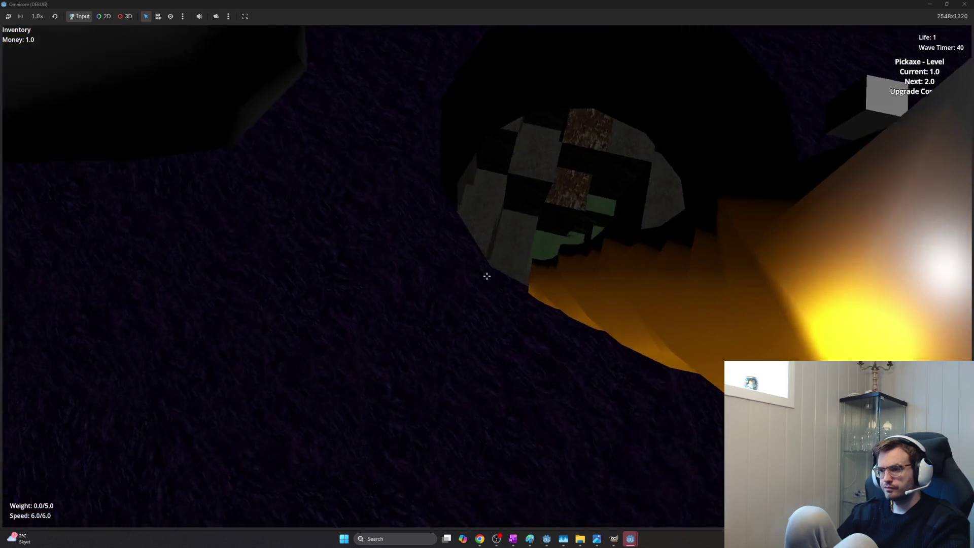
key("super+shift+s")
mouse_move(262, 81)
left_mouse_down()
mouse_move(543, 243)
mouse_move(541, 295)
mouse_move(557, 279)
left_mouse_up()
key("alt+Tab")
key("alt+Tab")
key("alt+Tab")
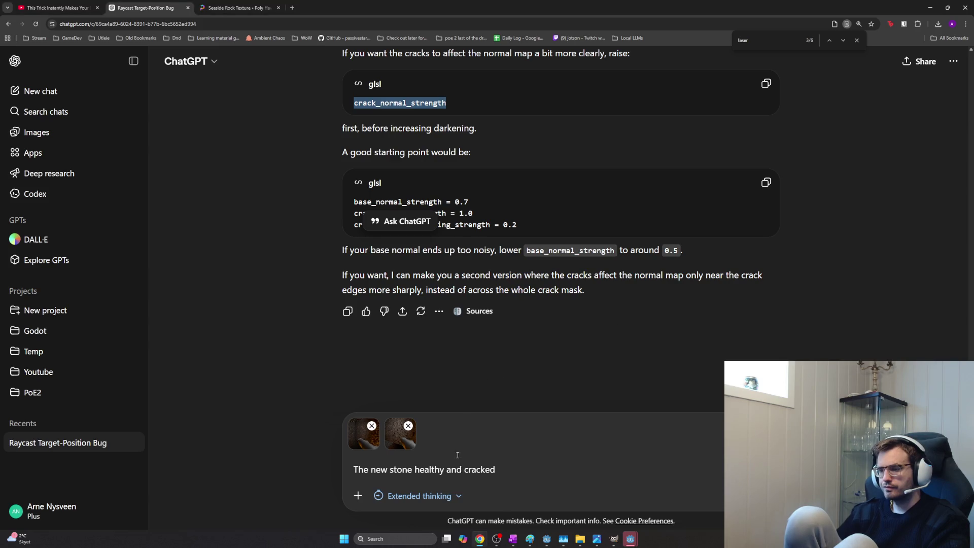
Paste the stone snip into the ChatGPT message and add 'from the surface' to the caption.
left_click(457, 454)
key("ctrl+v")
type("a")
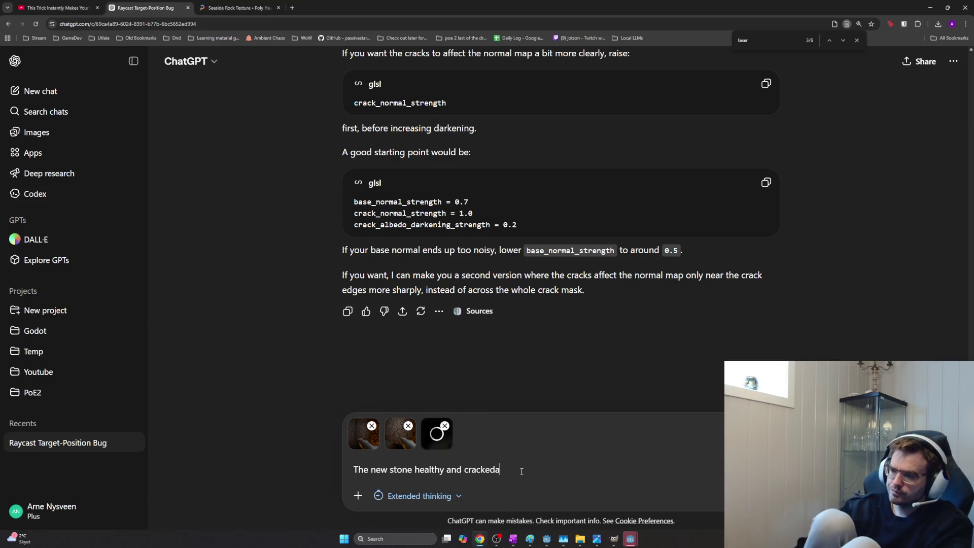
type("nd")
key("BackSpace")
key("BackSpace")
key("BackSpace")
type("and")
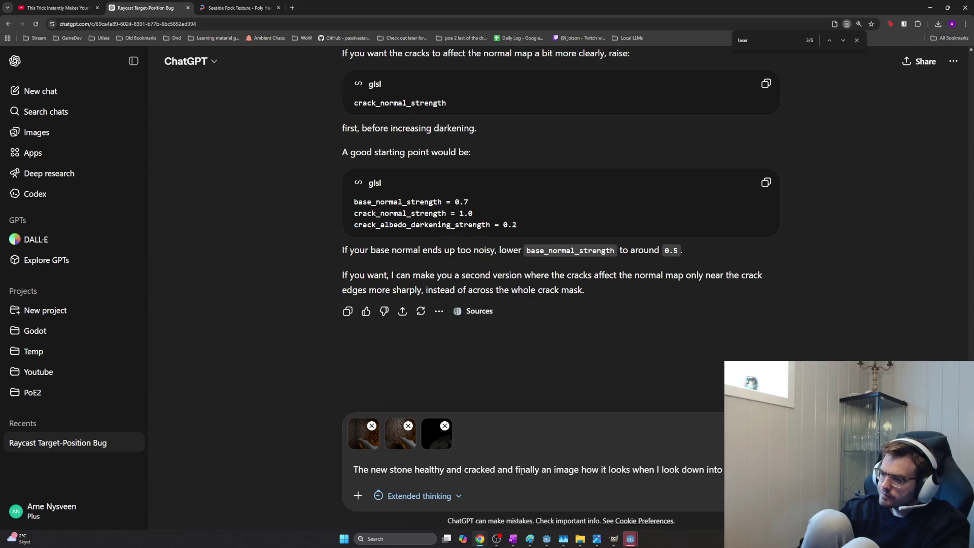
type("from the surface")
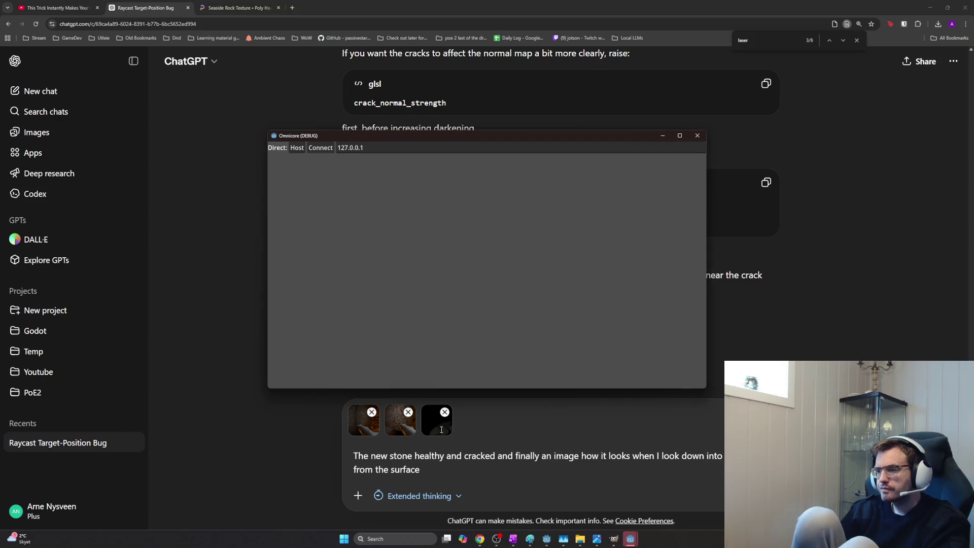
Preview the third attached image and capture a new snip of the look-down view of the hole.
left_click(439, 432)
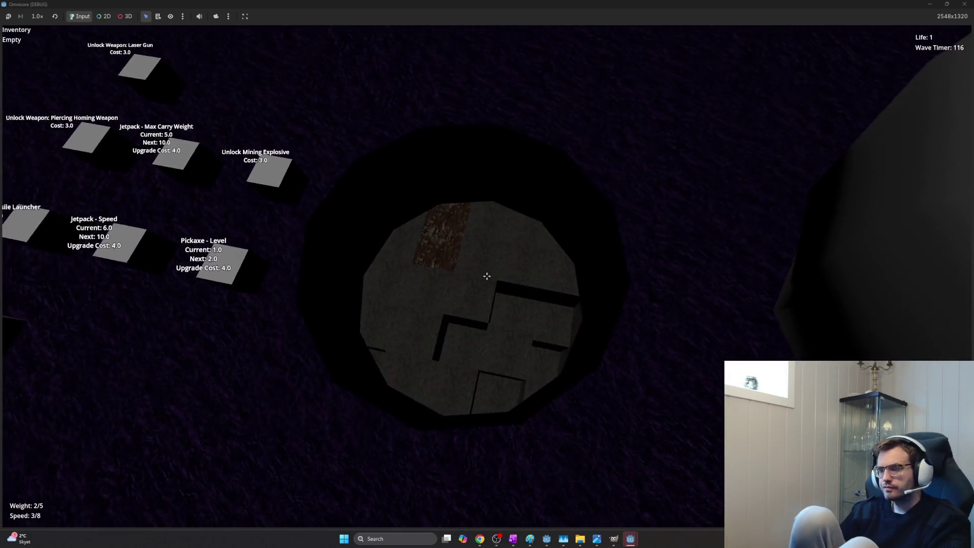
key("super+shift+s")
mouse_move(283, 81)
left_mouse_down()
mouse_move(687, 469)
mouse_move(752, 443)
mouse_move(711, 441)
left_mouse_up()
key("alt+Tab")
key("Tab")
key("Tab")
key("shift+Tab")
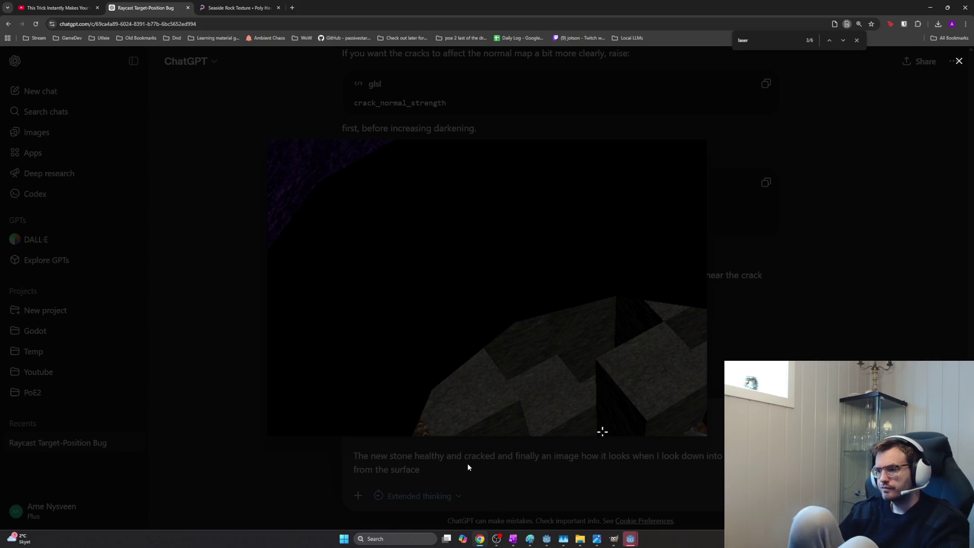
Close the image preview, remove the third attachment, and break the wall back in the game.
key("Escape")
left_click(444, 412)
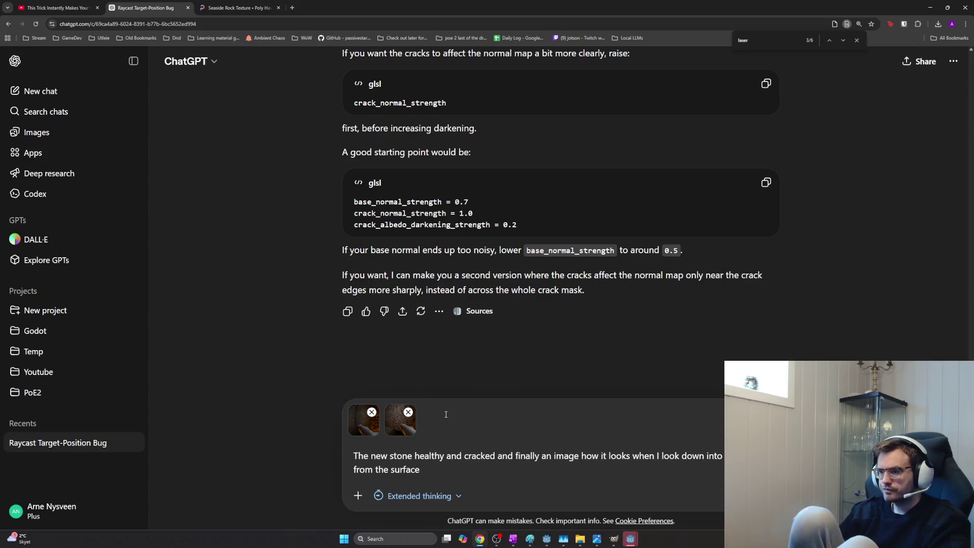
key("alt+Tab")
left_click(487, 275)
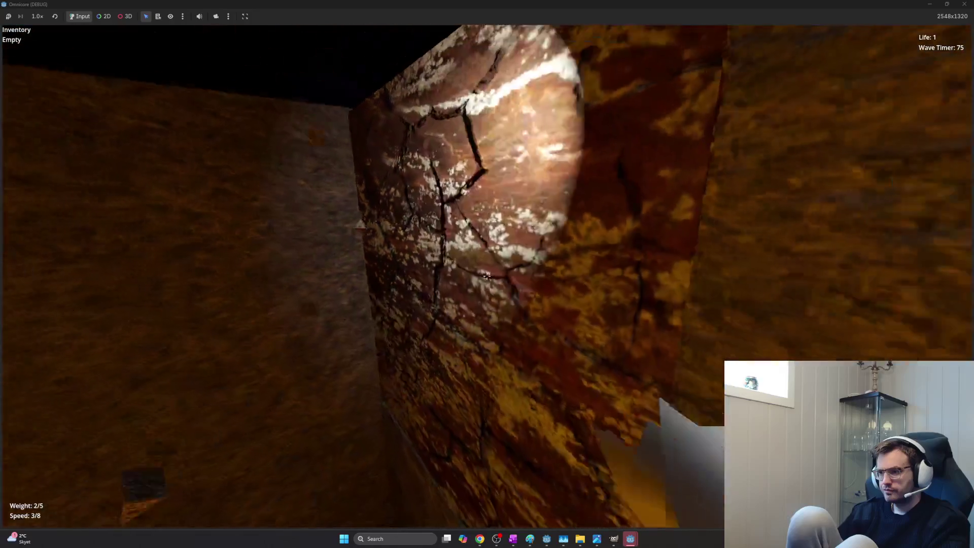
Mine through the cracked, marbled and rock walls along the tunnel.
left_click(487, 275)
key("w")
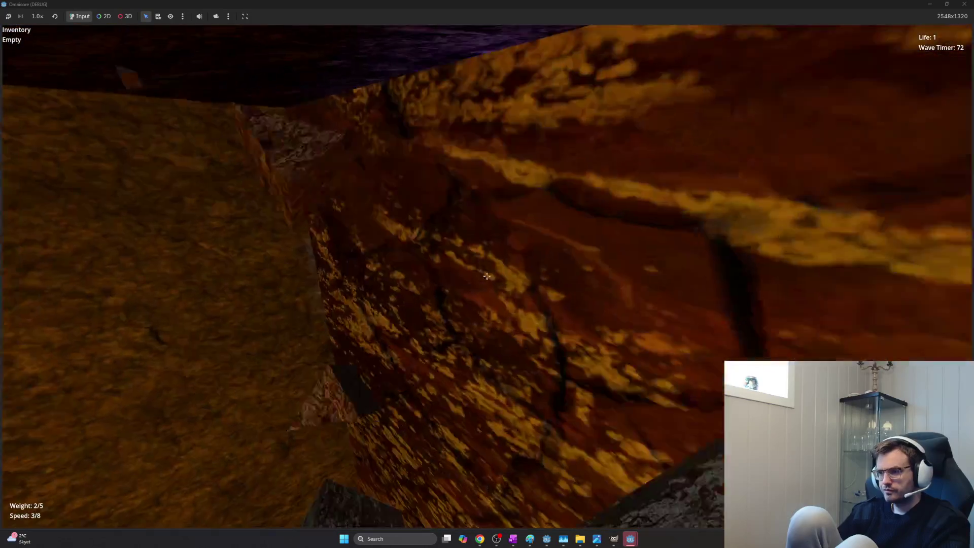
left_click(486, 275)
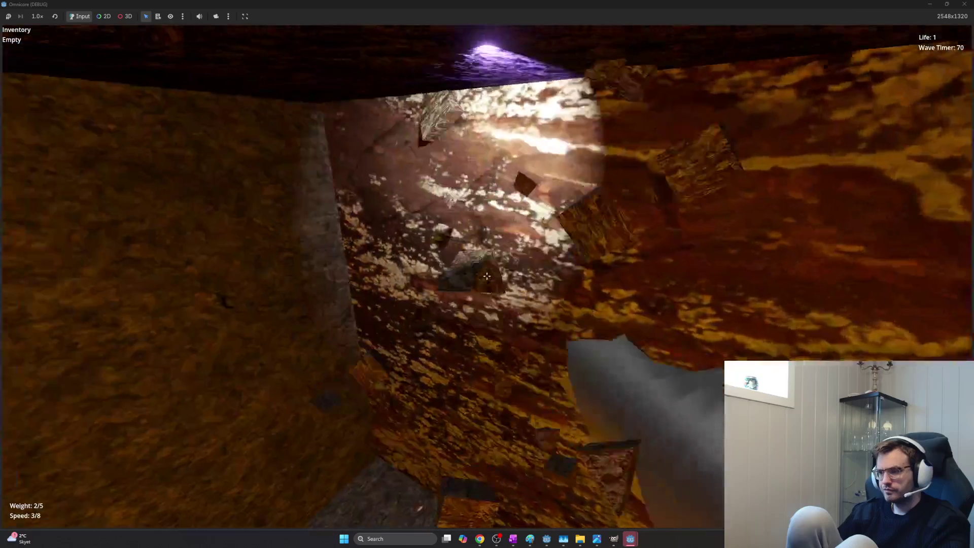
left_click(487, 275)
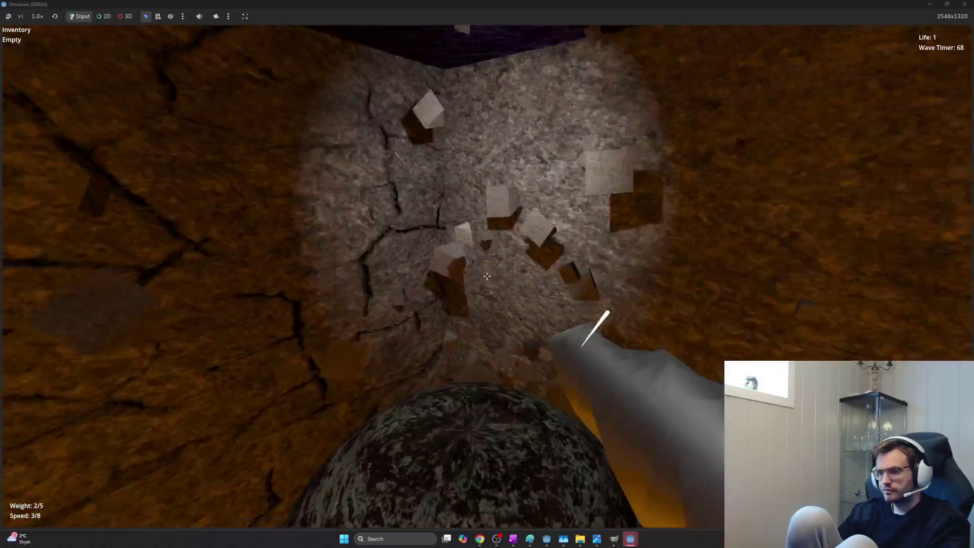
left_click(487, 275)
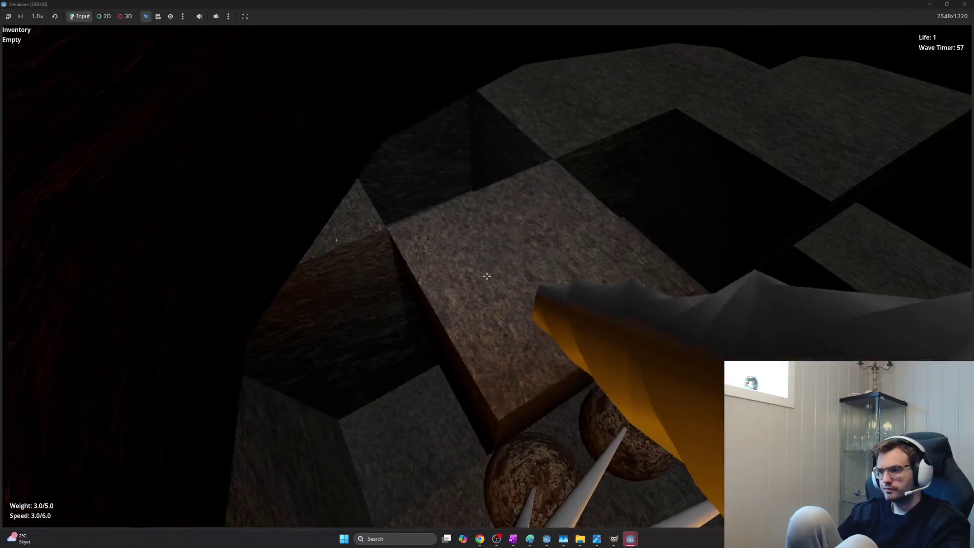
left_click(487, 276)
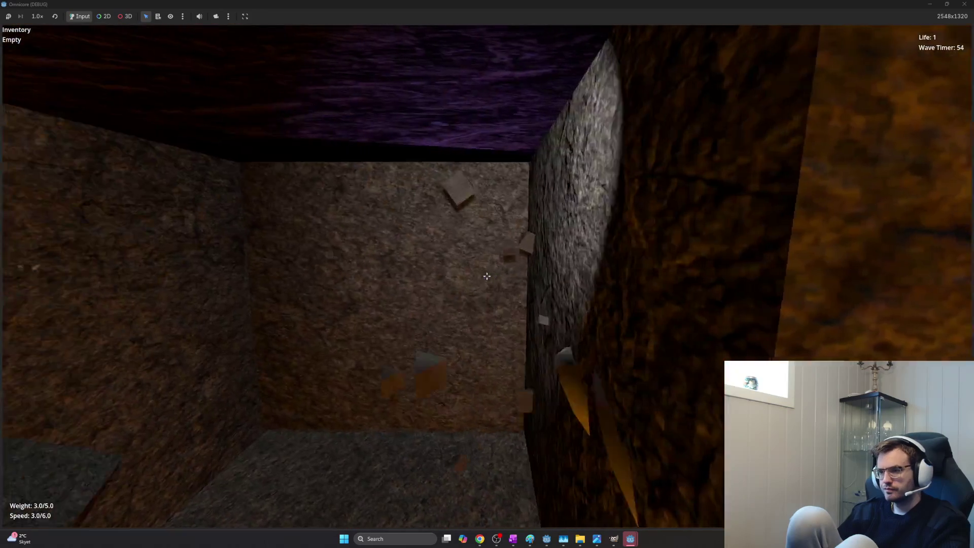
left_click(486, 276)
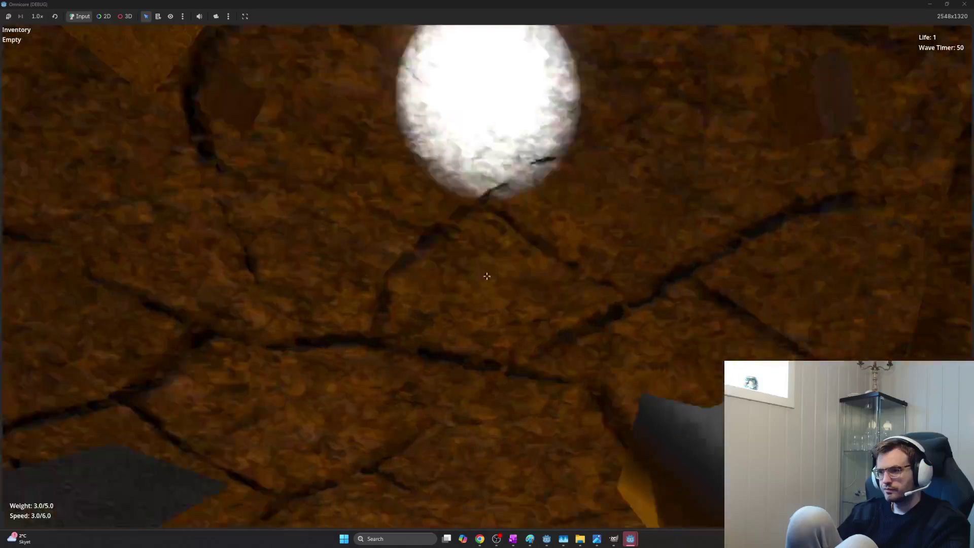
left_click(487, 276)
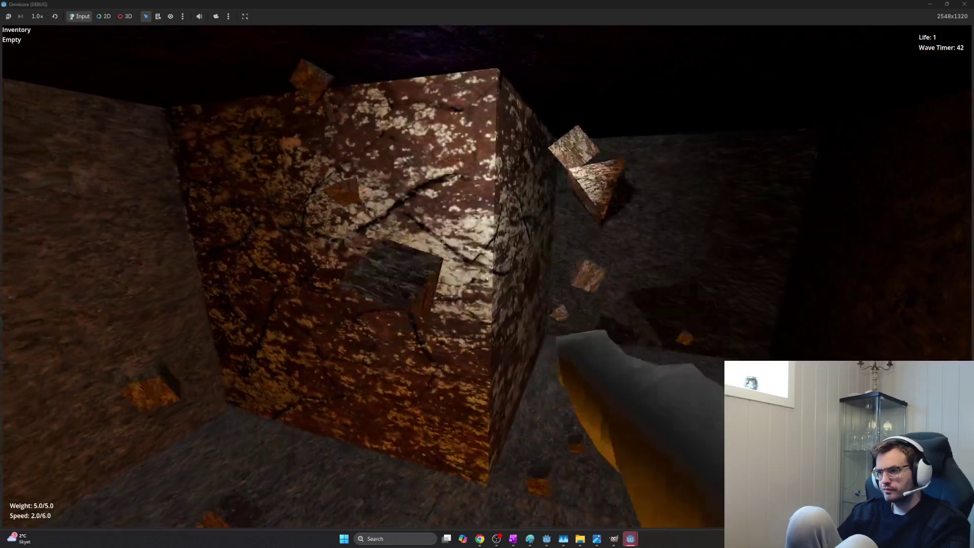
Walk into the spiked corridor and look down at the spheres and spikes.
key("w")
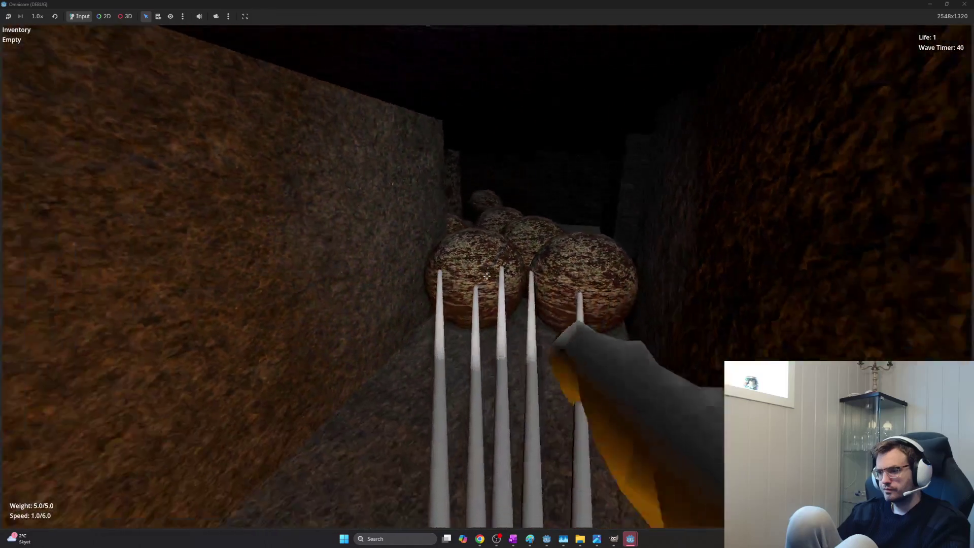
key("w")
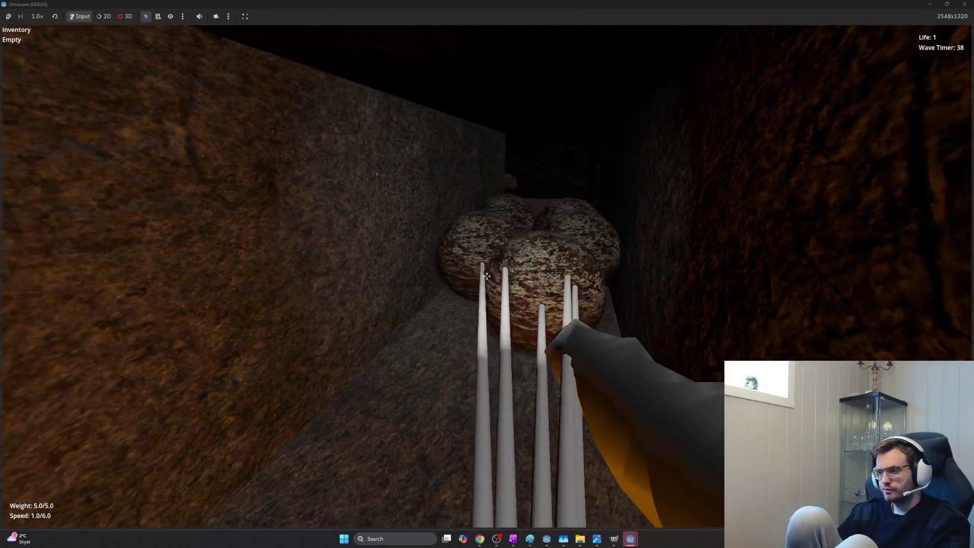
key("s")
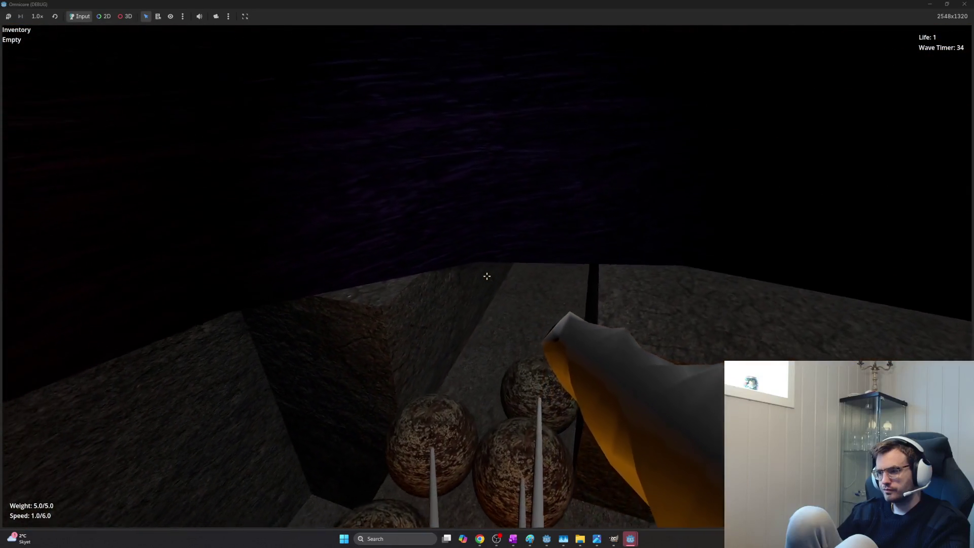
key("w")
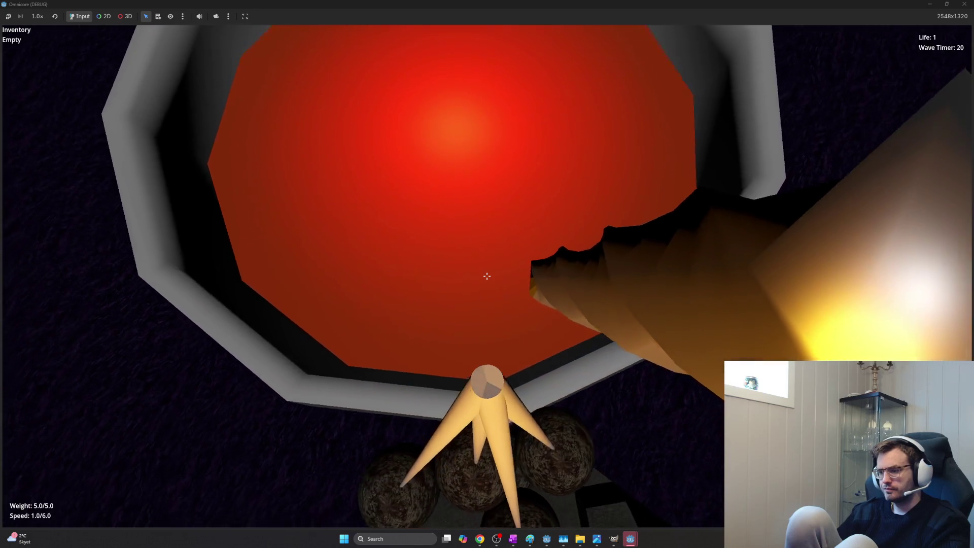
Deposit the carried rocks into the furnace for money and close the game.
key("e")
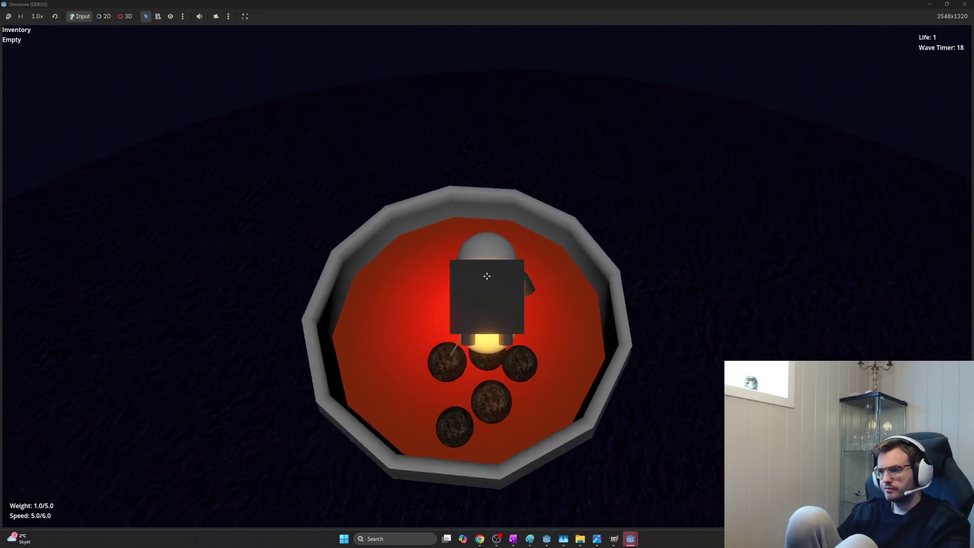
key("Escape")
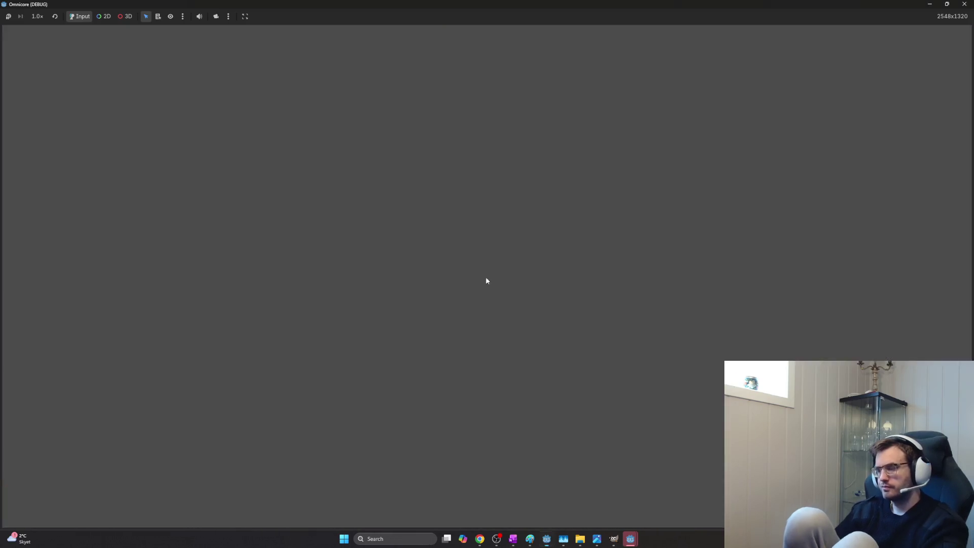
scroll(522, 361, "down", 1)
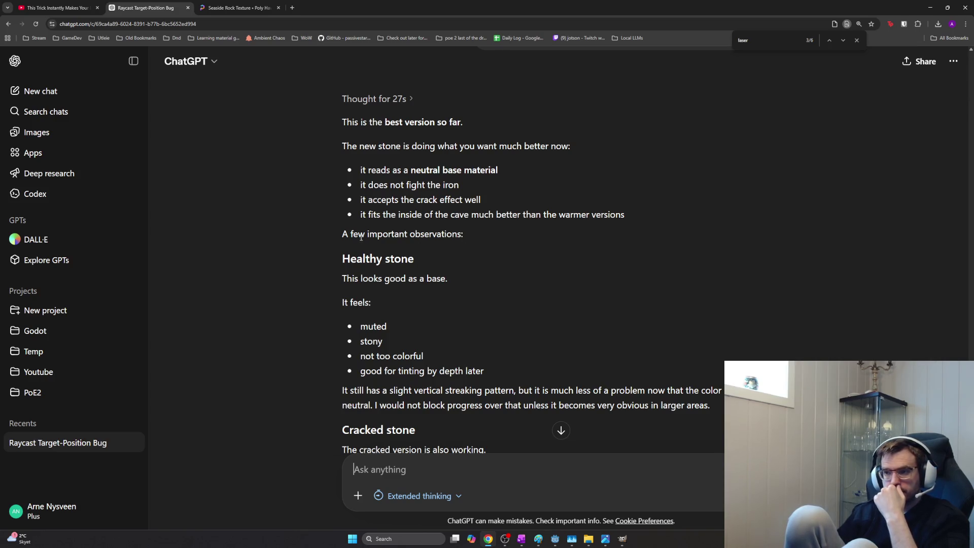
Read the opening of ChatGPT's stone-texture feedback, selecting lines while scrolling down.
left_click_drag(333, 240, 485, 305)
left_click(485, 305)
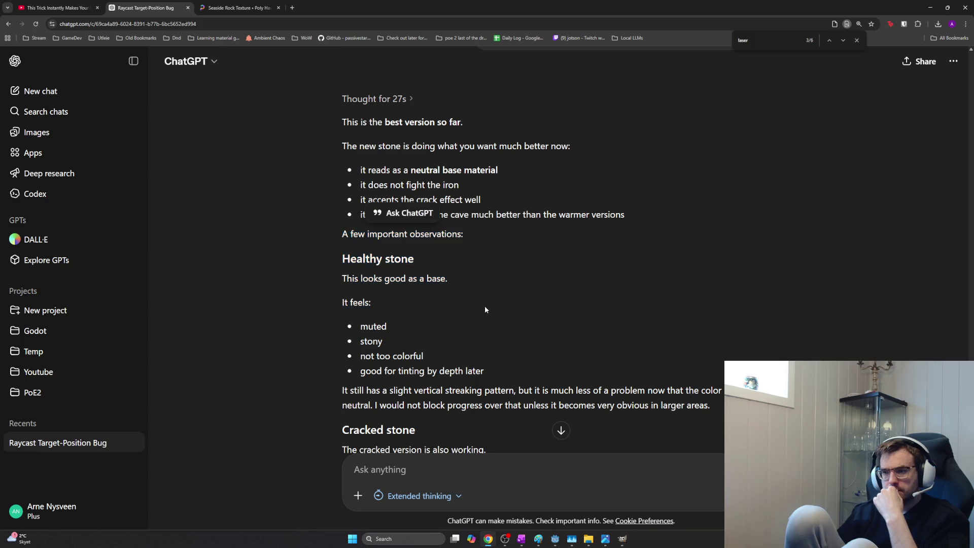
mouse_move(433, 335)
left_mouse_down()
mouse_move(489, 362)
mouse_move(530, 365)
left_mouse_up()
left_click(530, 365)
scroll(539, 374, "down", 1)
scroll(538, 374, "down", 2)
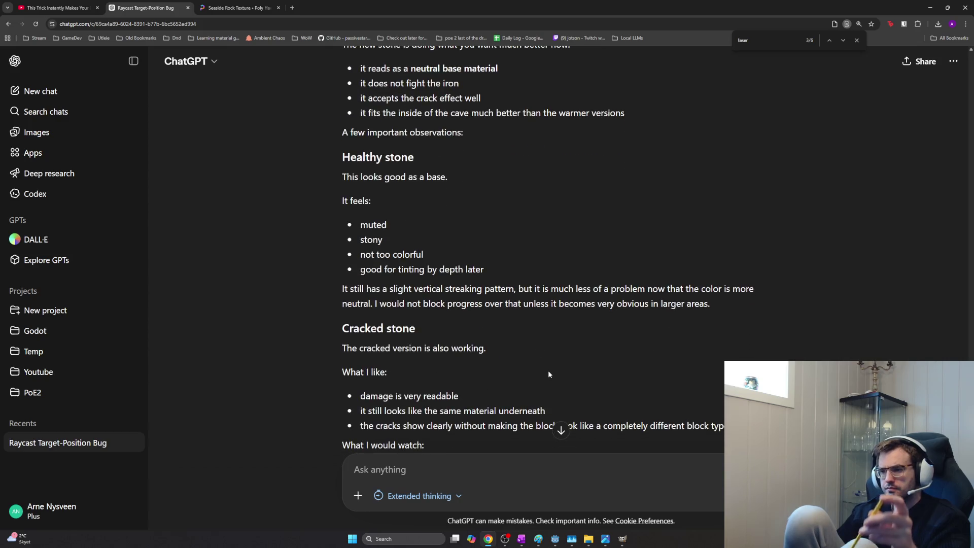
scroll(532, 365, "down", 3)
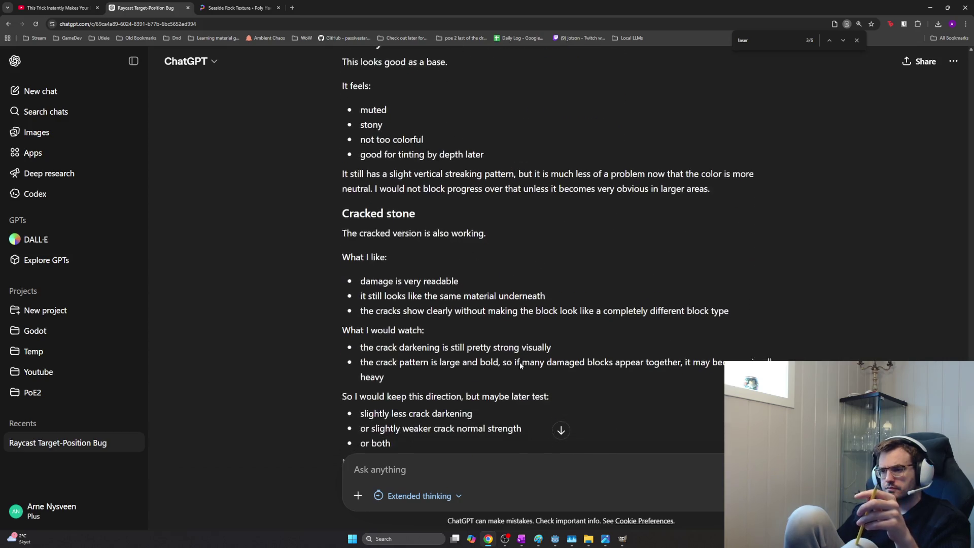
scroll(517, 361, "down", 1)
scroll(517, 361, "down", 1)
scroll(517, 362, "down", 1)
scroll(517, 362, "down", 1)
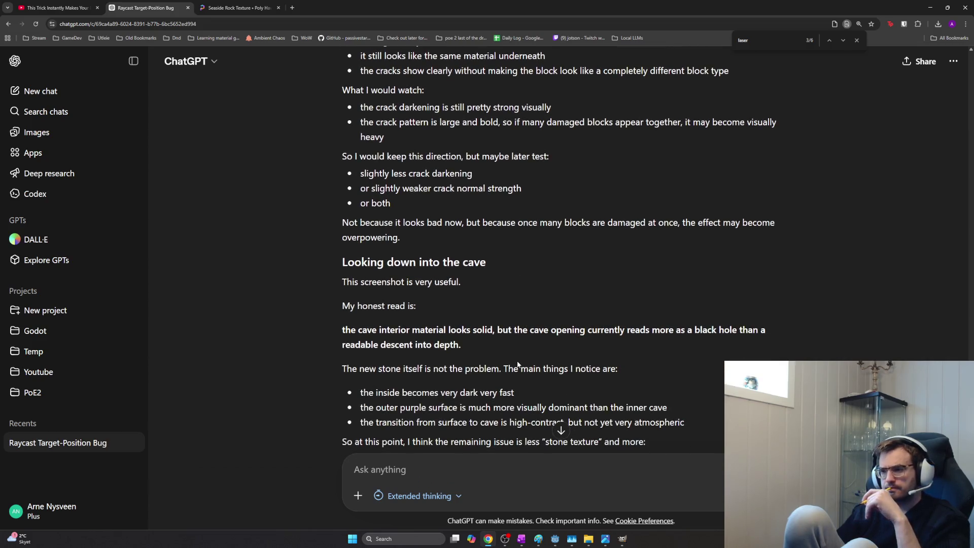
Highlight the verdict on the dark cave opening and the dark-interior and purple-surface issues.
mouse_move(402, 311)
left_mouse_down()
mouse_move(527, 350)
mouse_move(441, 328)
mouse_move(330, 324)
mouse_move(355, 325)
mouse_move(346, 325)
left_mouse_up()
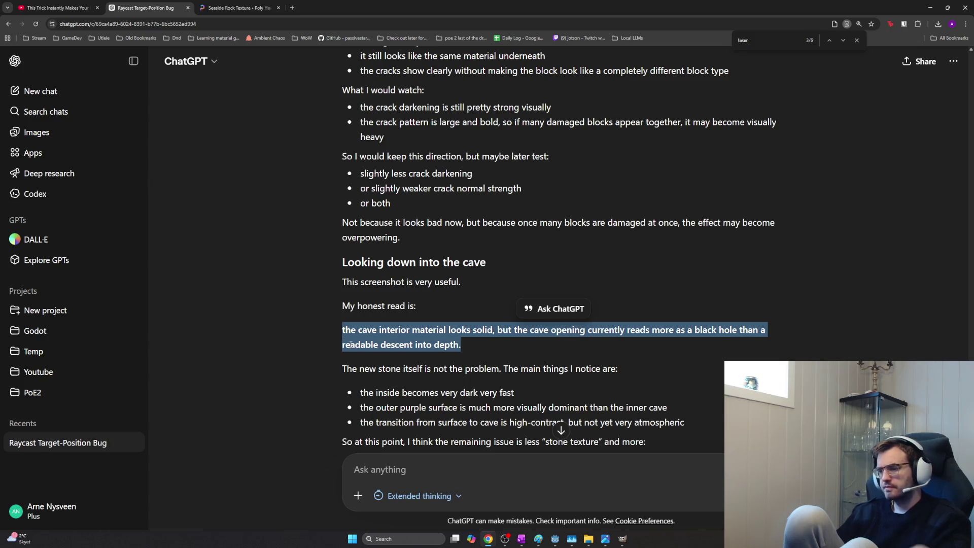
mouse_move(340, 368)
left_mouse_down()
mouse_move(550, 385)
mouse_move(646, 375)
left_mouse_up()
left_click(644, 375)
mouse_move(515, 392)
left_mouse_down()
mouse_move(507, 407)
mouse_move(349, 389)
mouse_move(565, 403)
left_mouse_up()
mouse_move(672, 416)
left_mouse_down()
mouse_move(689, 416)
mouse_move(428, 422)
mouse_move(356, 412)
mouse_move(682, 415)
left_mouse_up()
key("alt+Tab")
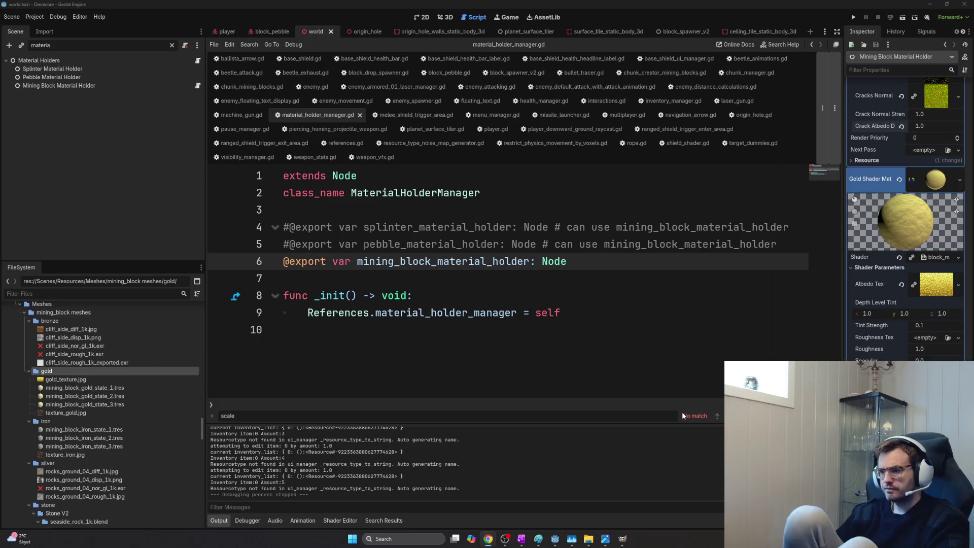
key("alt+Tab")
key("alt+Tab")
key("alt+Tab")
scroll(573, 423, "down", 2)
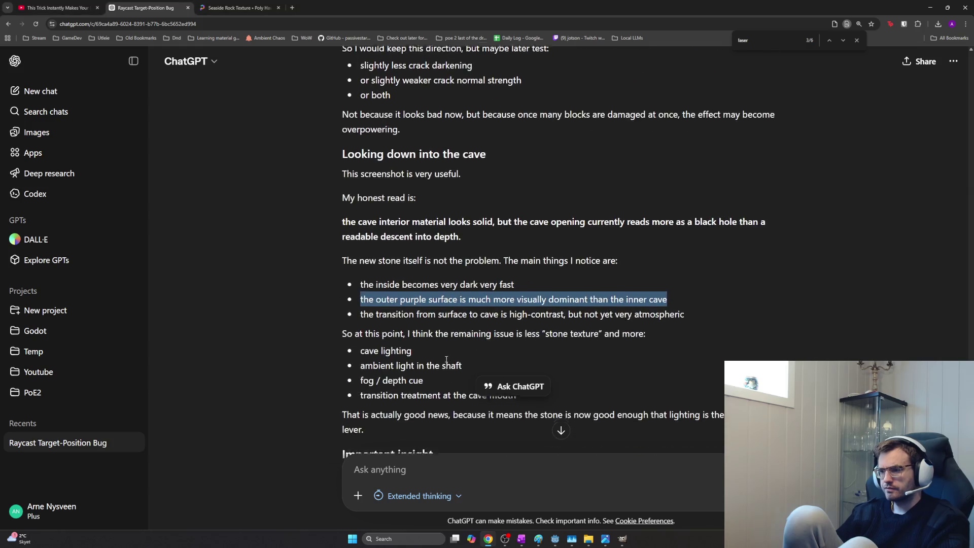
mouse_move(424, 337)
left_mouse_down()
mouse_move(337, 323)
mouse_move(370, 307)
mouse_move(380, 321)
mouse_move(540, 354)
left_mouse_up()
left_click(540, 354)
Read and highlight the numbered list of recommended next steps, then return to Godot.
scroll(544, 358, "down", 2)
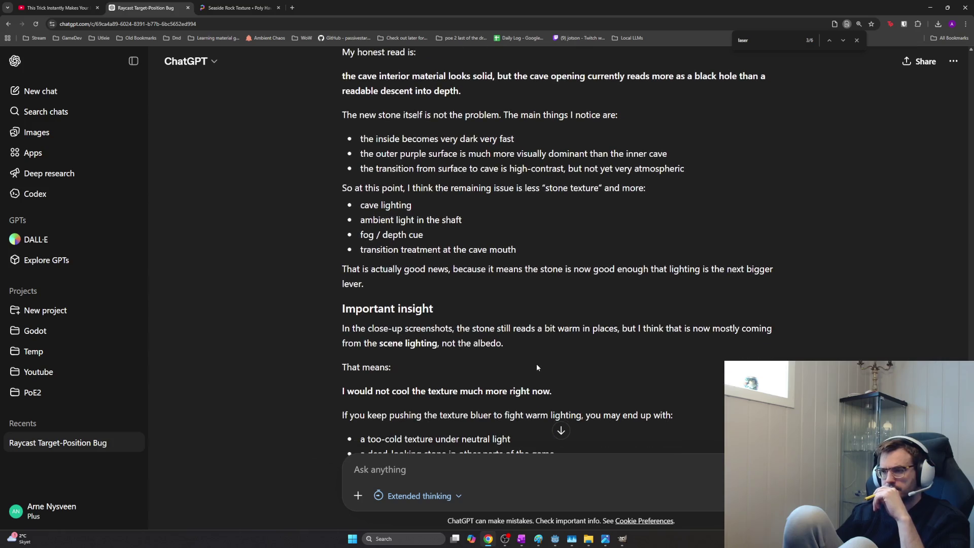
scroll(536, 363, "down", 1)
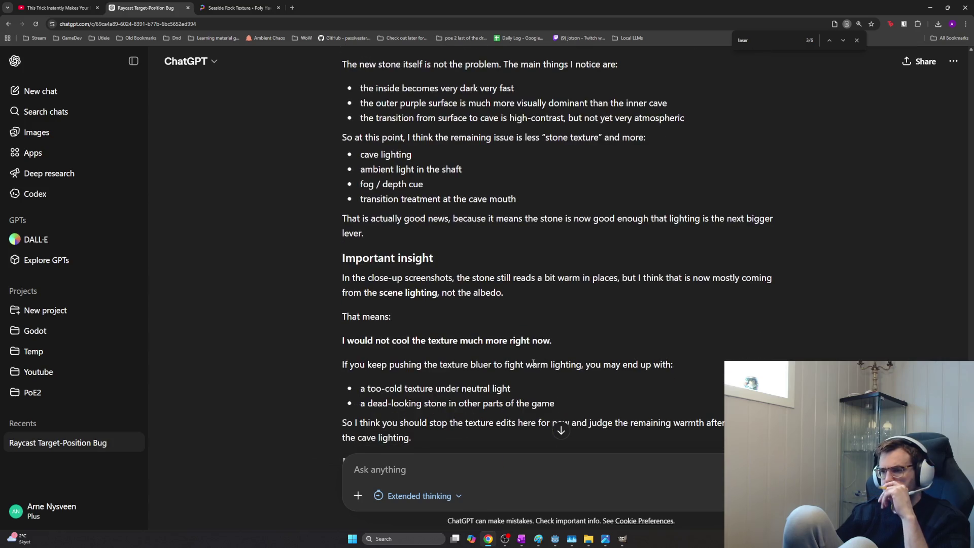
scroll(530, 361, "down", 3)
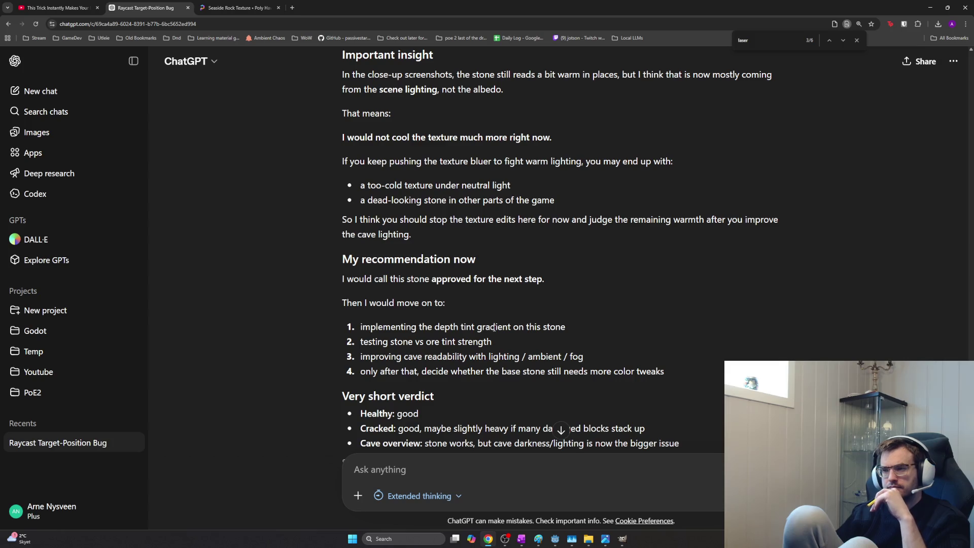
scroll(494, 328, "down", 1)
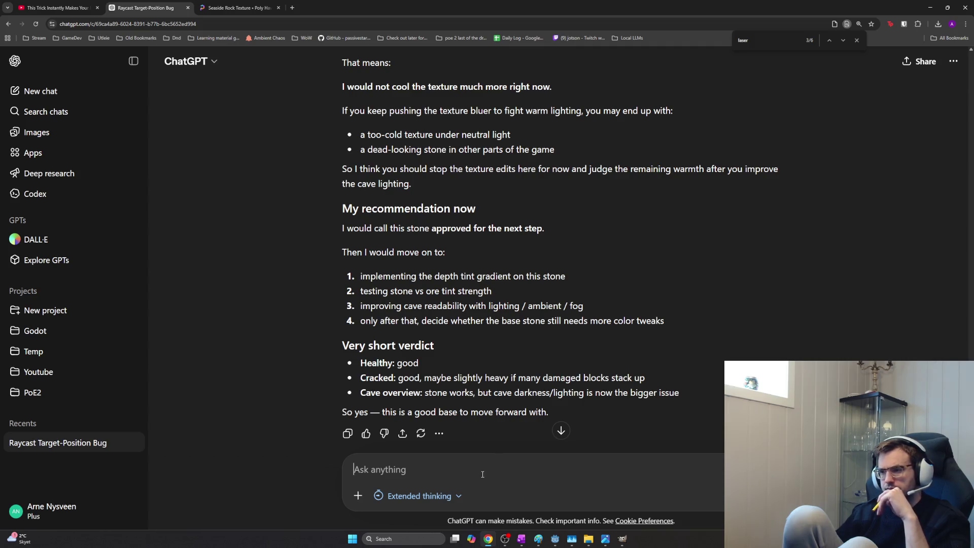
mouse_move(385, 290)
left_mouse_down()
mouse_move(491, 292)
mouse_move(536, 307)
left_mouse_up()
mouse_move(616, 308)
left_mouse_down()
mouse_move(320, 308)
mouse_move(361, 293)
mouse_move(404, 307)
left_mouse_up()
left_click(404, 317)
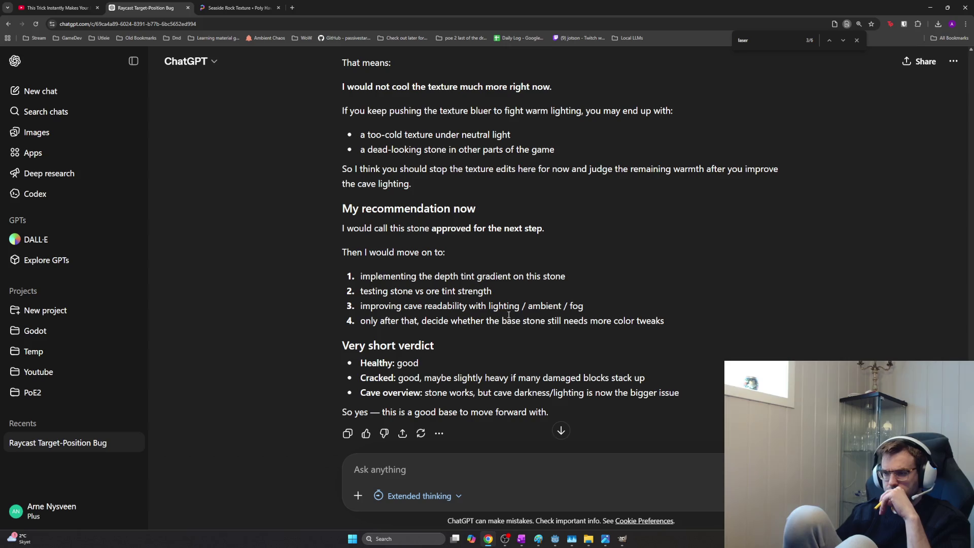
mouse_move(673, 323)
left_mouse_down()
mouse_move(318, 292)
mouse_move(332, 286)
left_mouse_up()
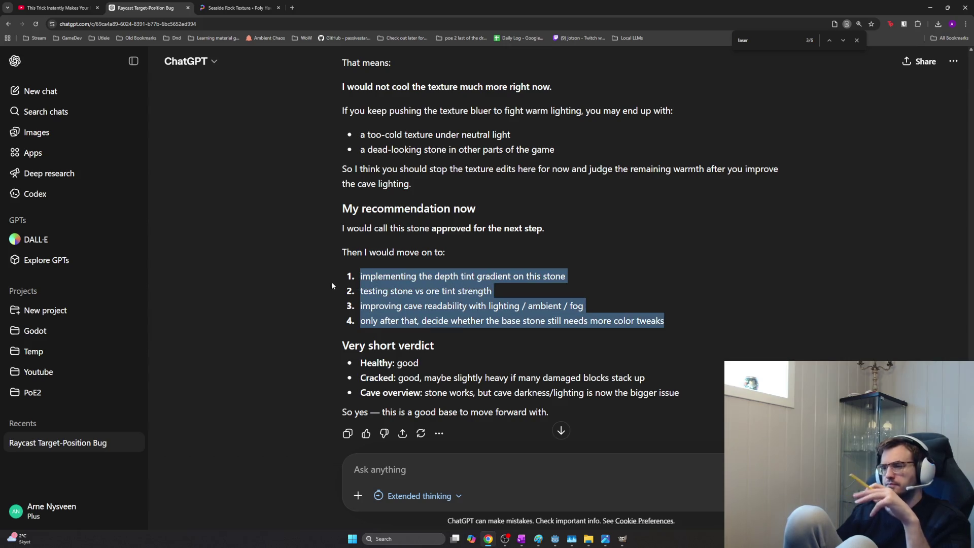
left_click(541, 305)
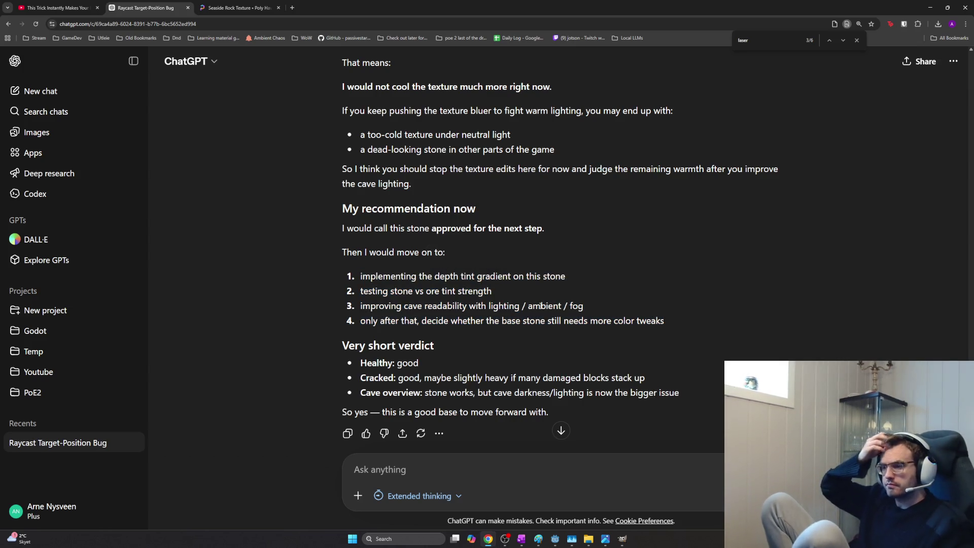
key("alt+Tab")
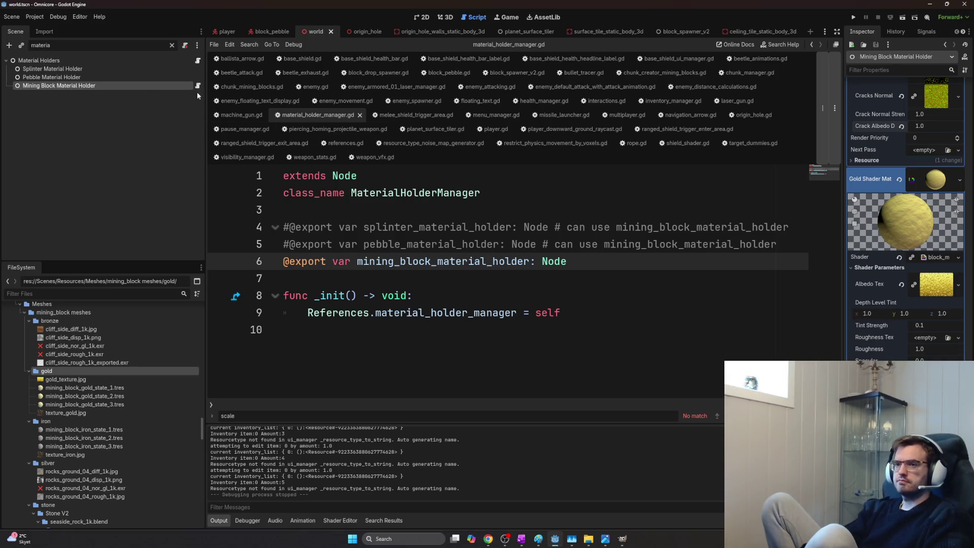
Navigate File Explorer back from the textures folder up to the Scenes folder.
key("alt+Tab")
key("Tab")
key("Tab")
key("Tab")
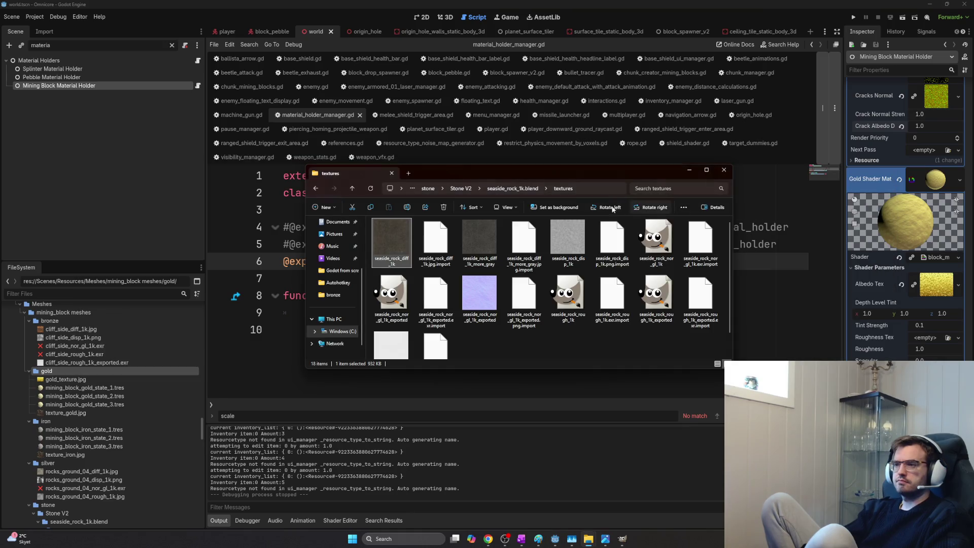
left_click(313, 191)
left_click(314, 190)
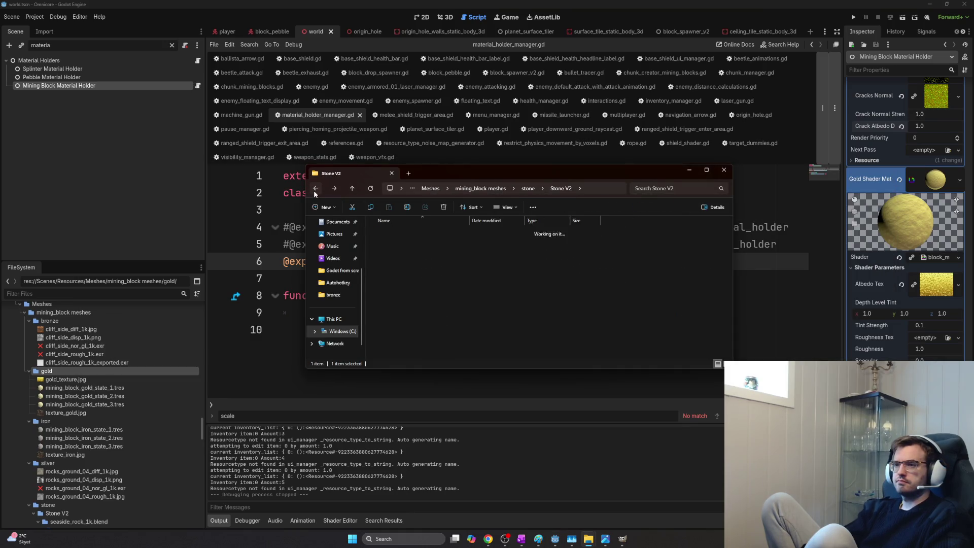
left_click(314, 190)
left_click(314, 189)
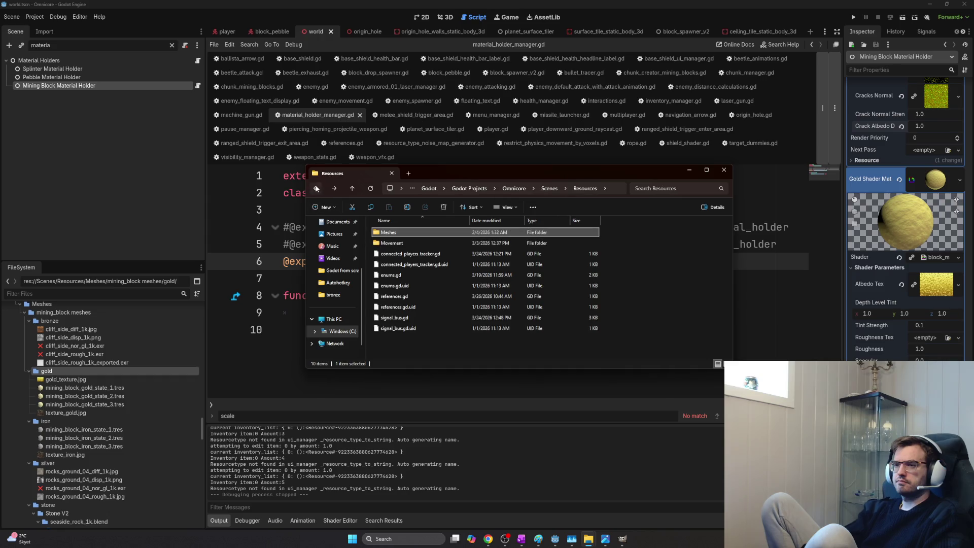
left_click(315, 189)
left_click(315, 188)
left_click(314, 189)
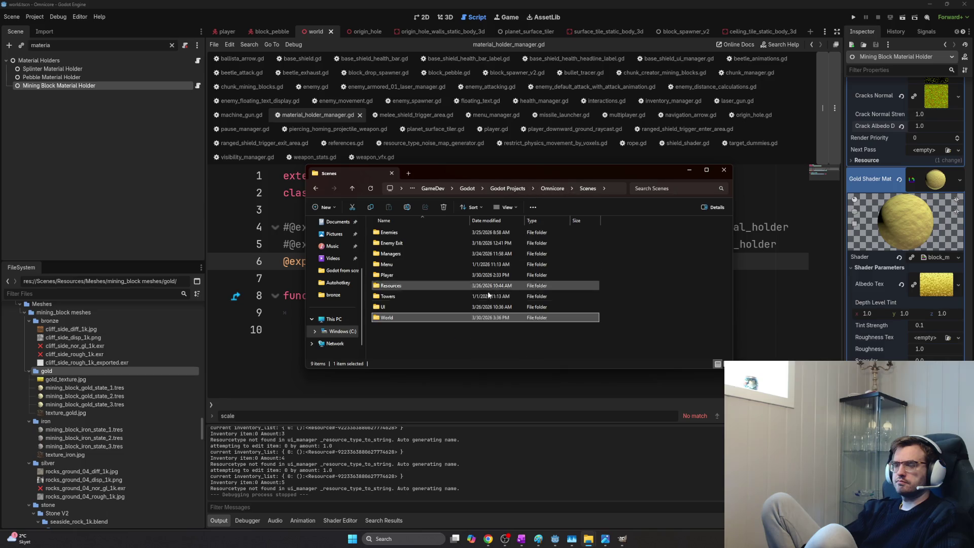
key("alt+Up")
Open Managers > Material Holders and drag material_holder_manager.gd into the ChatGPT message.
double_click(412, 232)
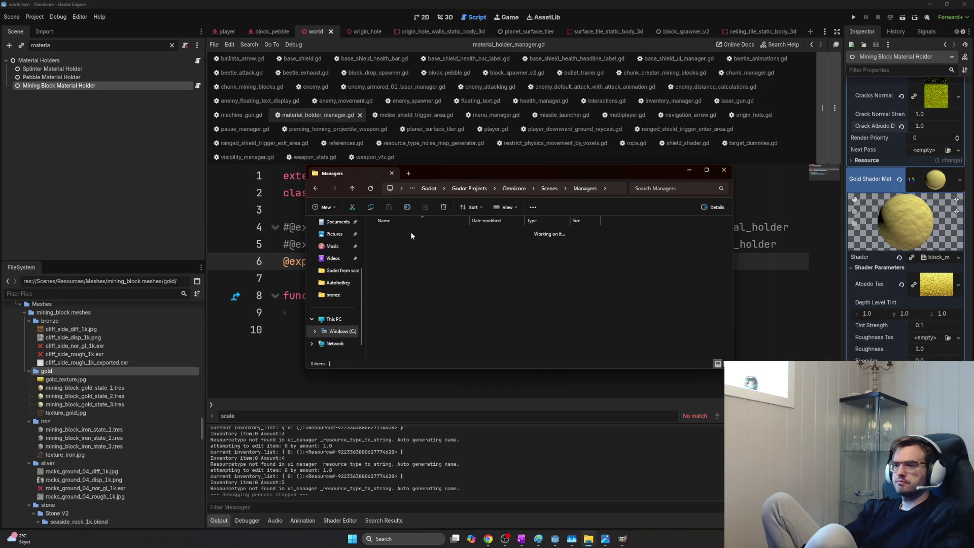
double_click(413, 243)
left_click(414, 243)
mouse_move(426, 235)
left_mouse_down()
mouse_move(514, 341)
mouse_move(561, 381)
mouse_move(522, 426)
left_mouse_up()
key("alt+Tab")
key("alt+Tab")
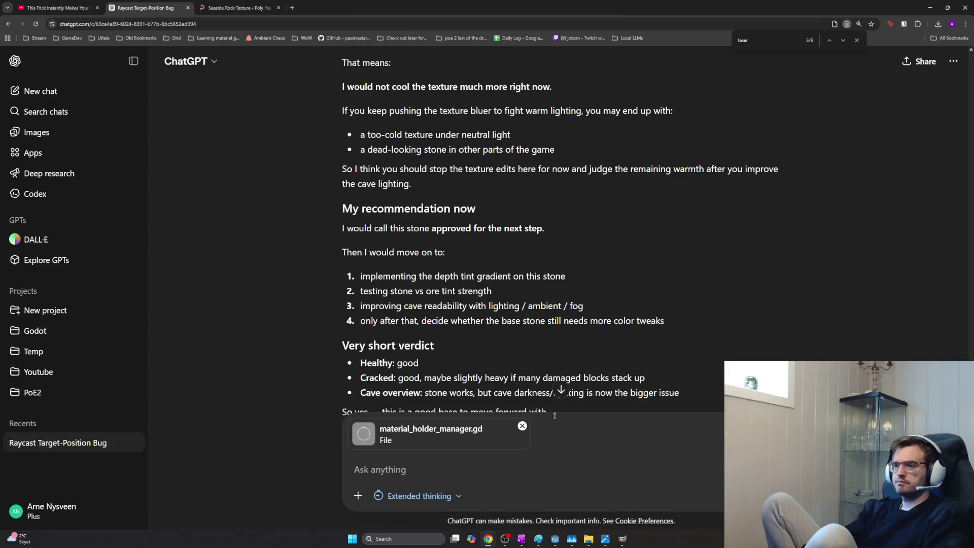
Ask ChatGPT again for 10 depth-level tint values to apply via the gradient.
type("That's fine we")
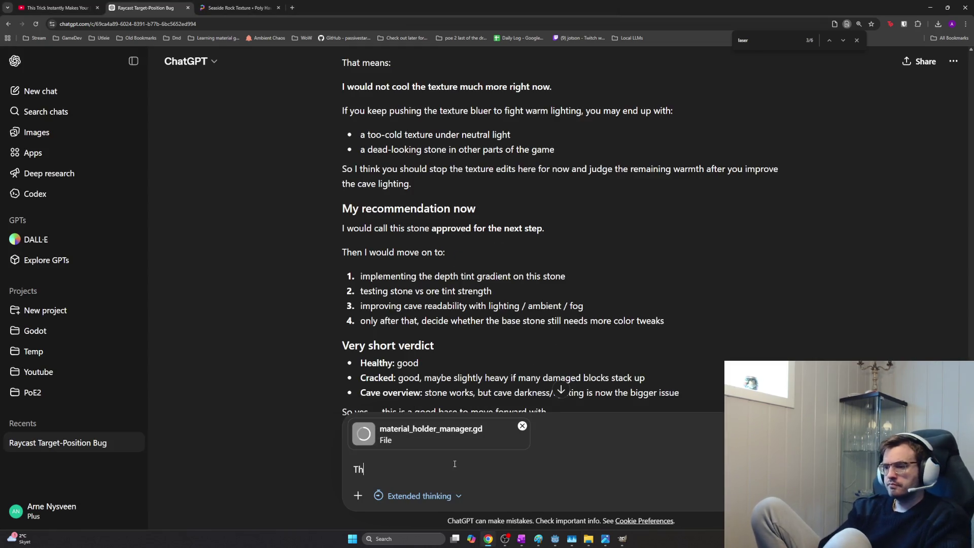
type(" can move to the")
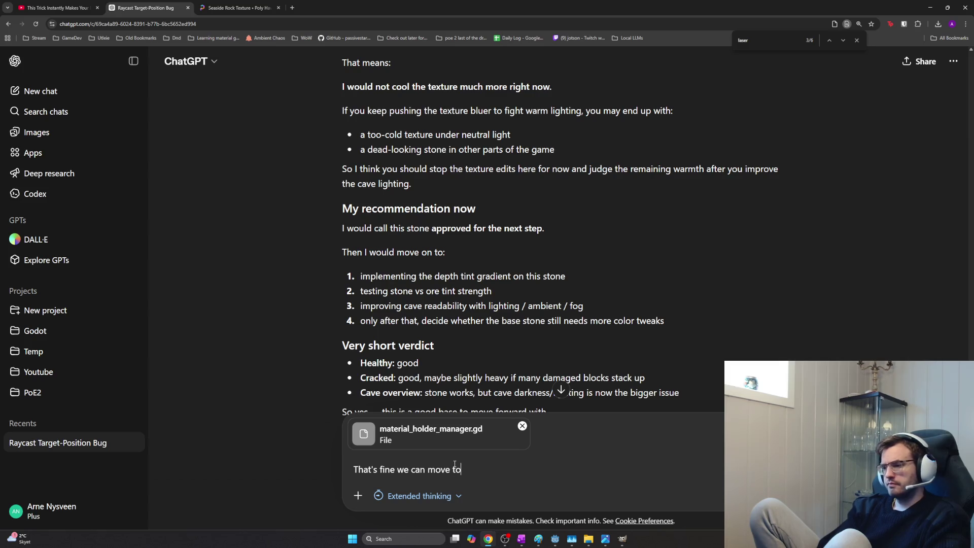
type(" next step if you gi")
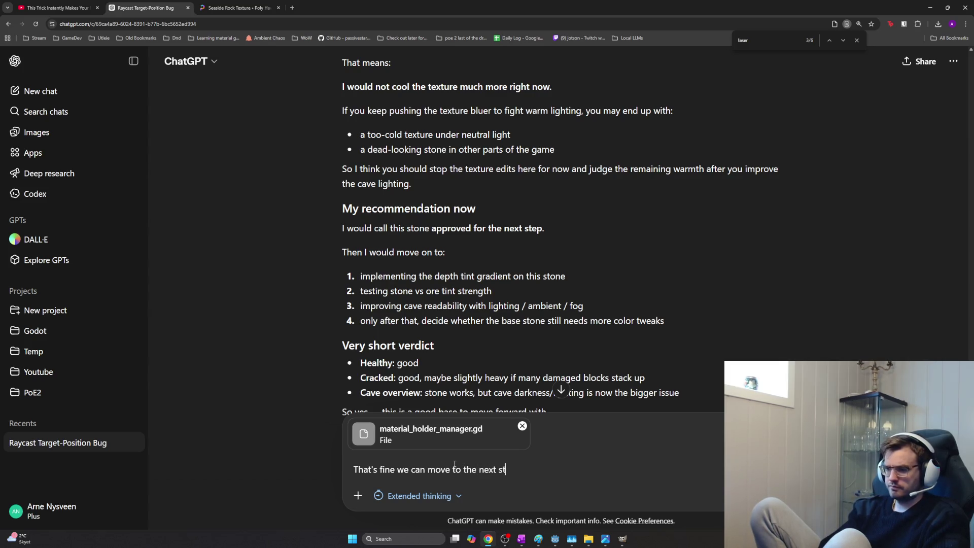
type("ve me 10 depth l")
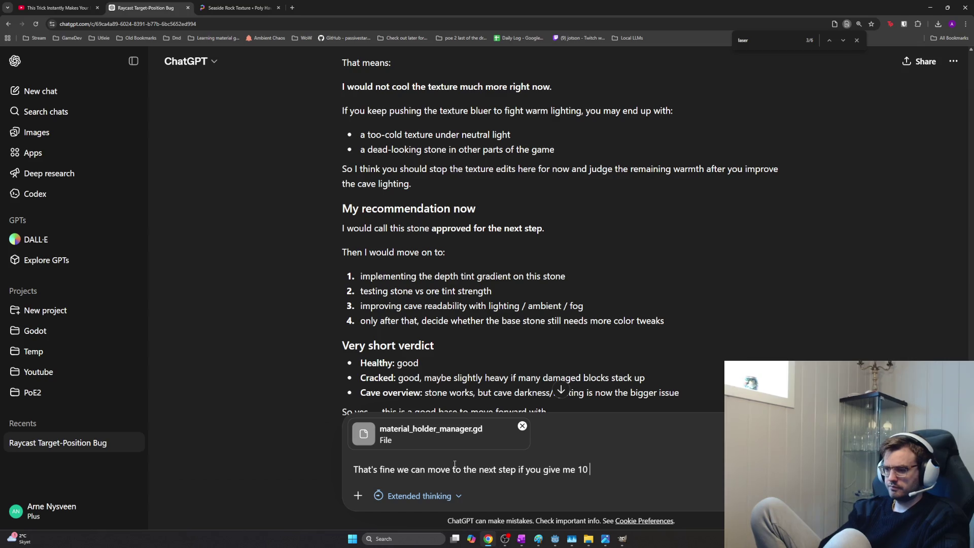
type("evels tint ag")
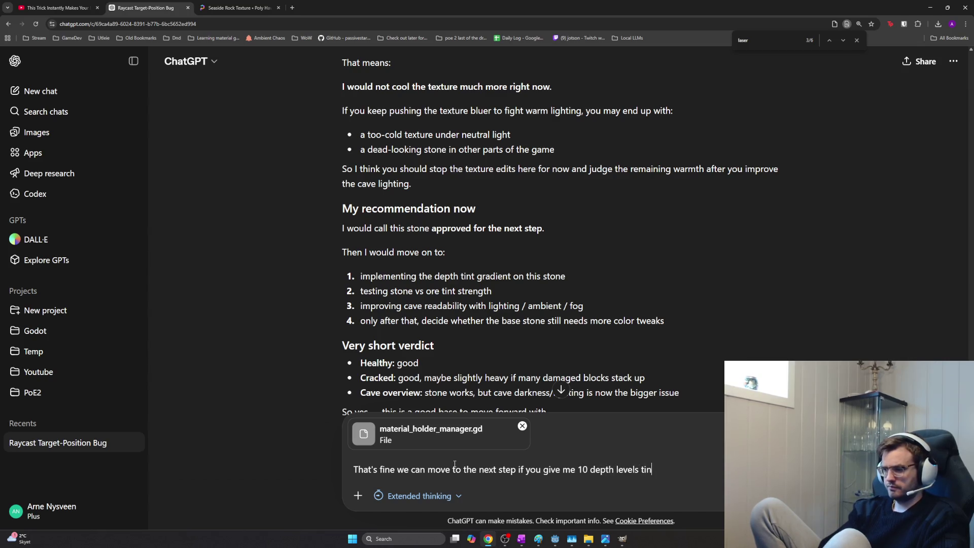
type("ain I will apply")
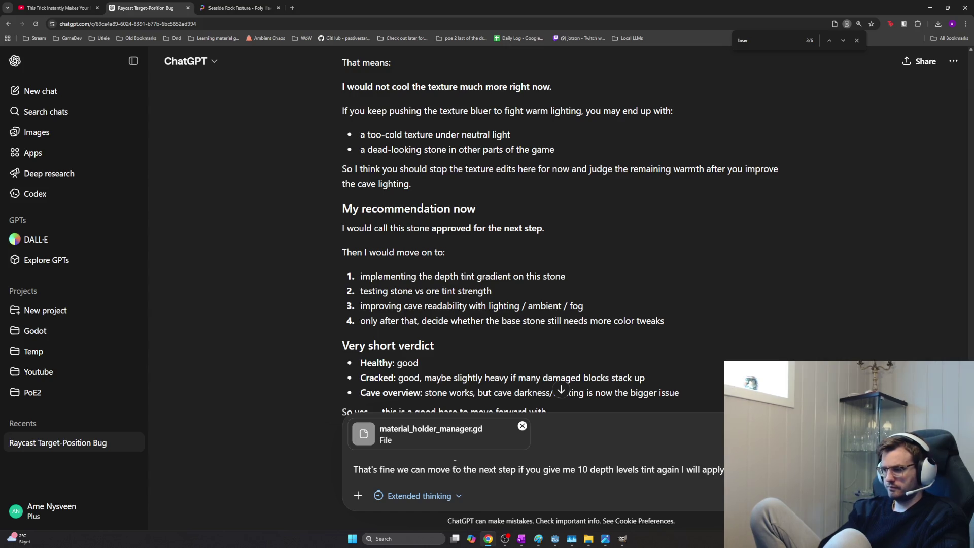
type(" the")
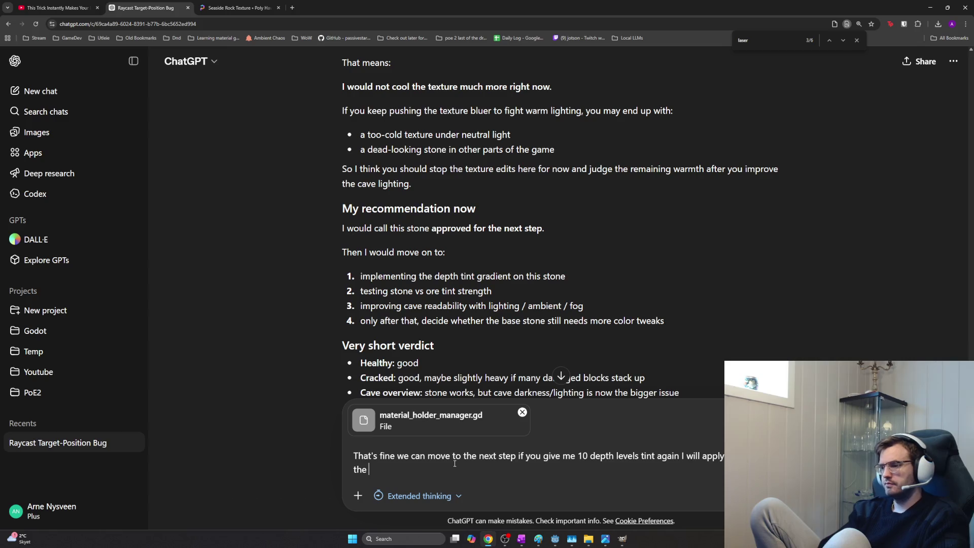
type(" gradient used here")
key("alt+Tab")
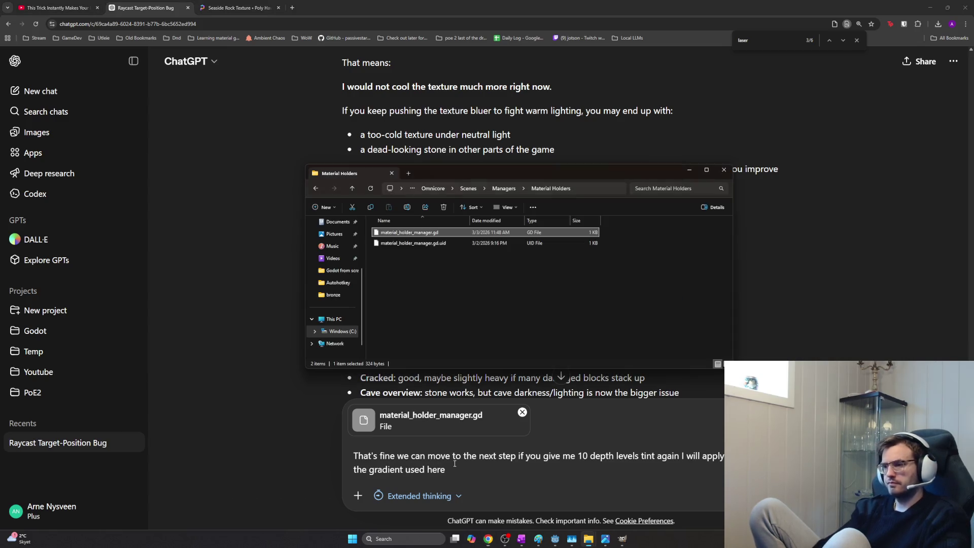
key("alt+Tab")
Back in Godot, filter the FileSystem for 'gradient'.
left_click(593, 273)
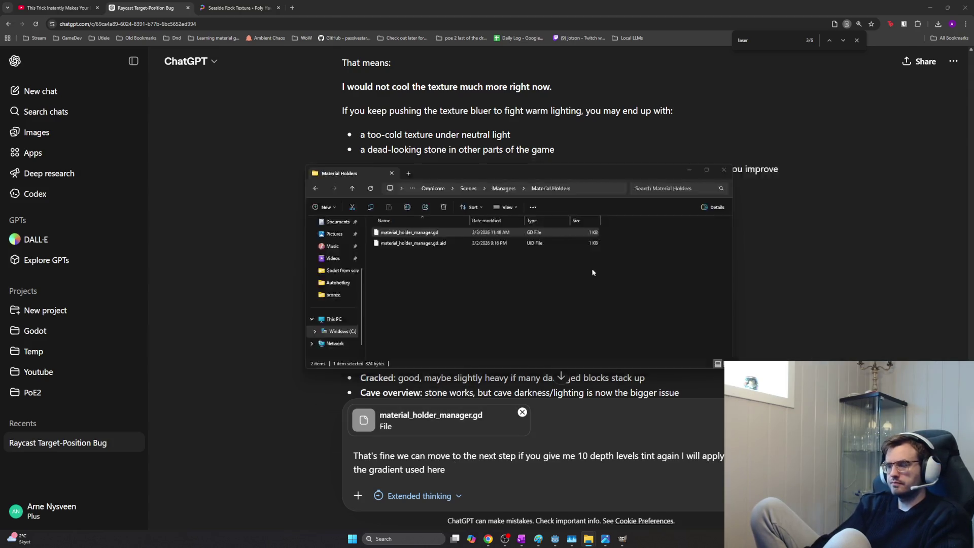
key("alt+Tab")
left_click(81, 292)
type("gradient")
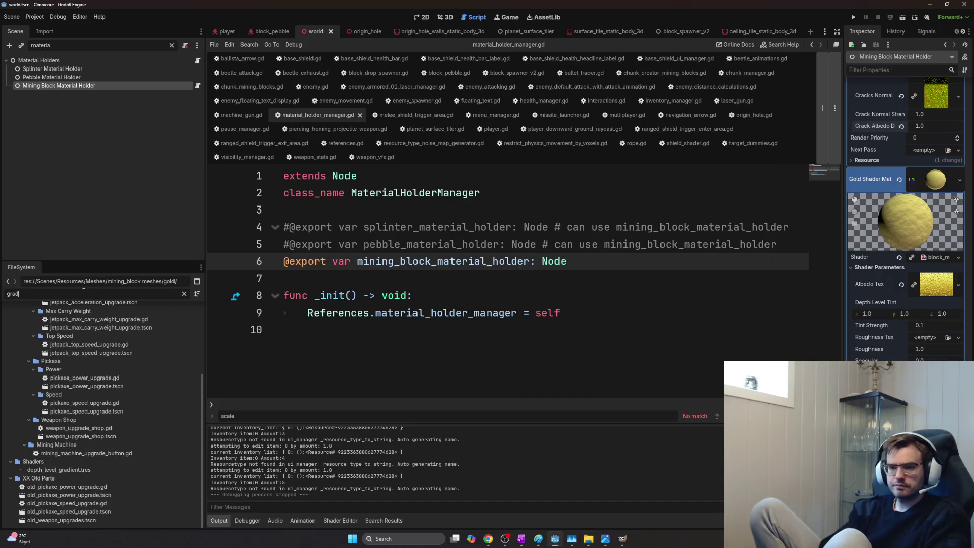
Open depth_level_gradient.tres and expand its list of colours.
left_click(83, 333)
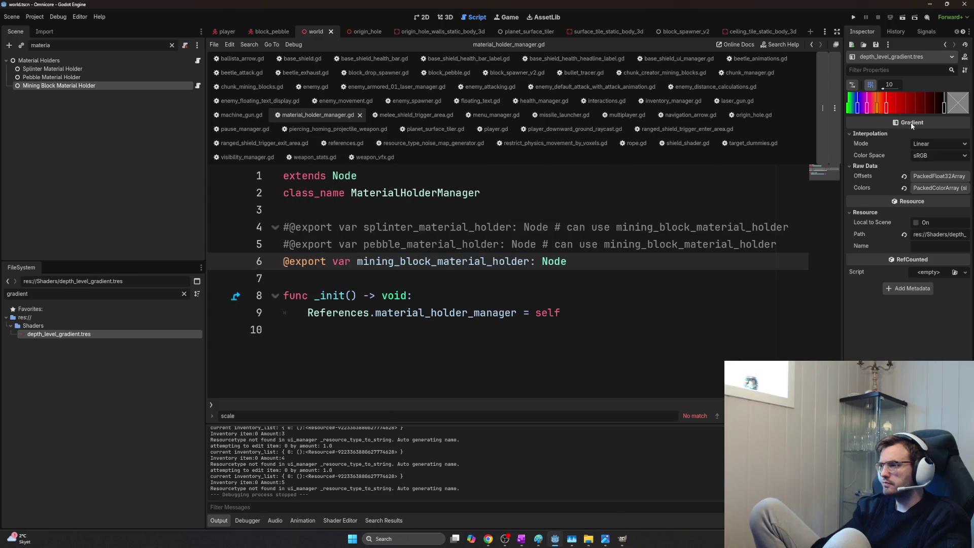
left_click(935, 177)
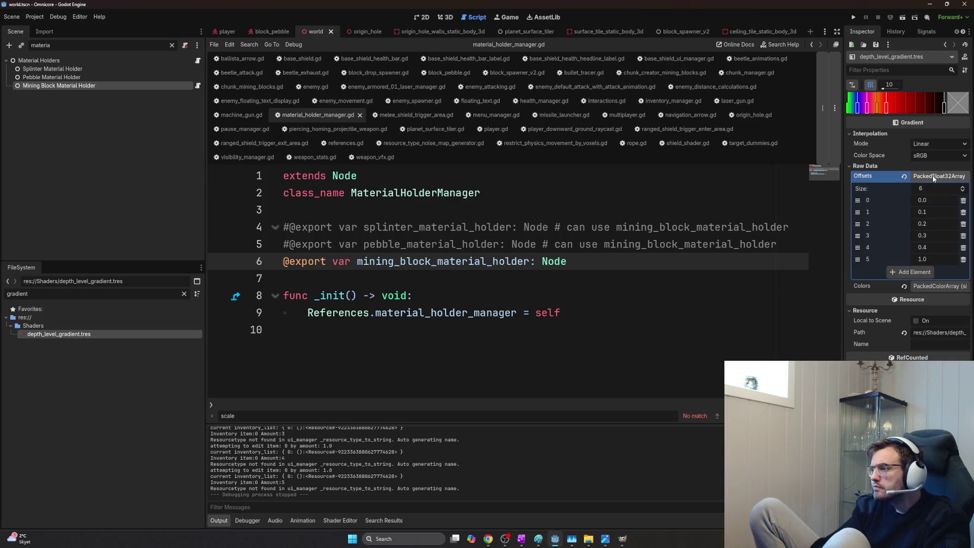
left_click(933, 177)
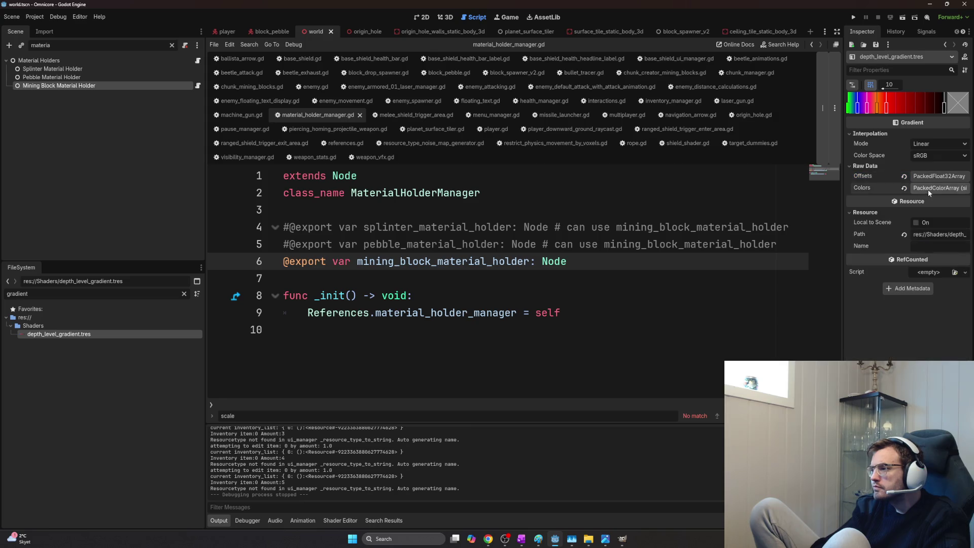
left_click(928, 190)
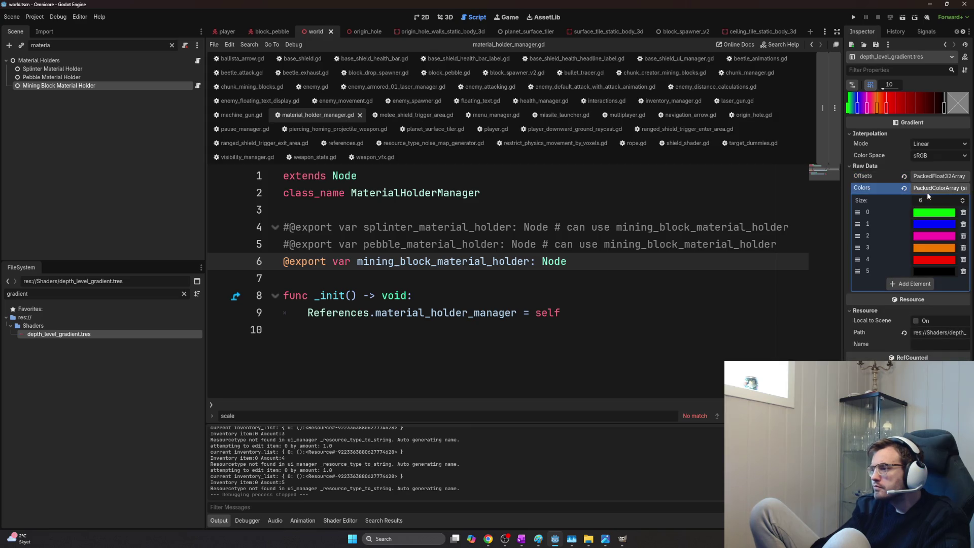
Add darker red points to the gradient until the Colors array holds 11 entries.
left_click(905, 106)
left_click(916, 108)
left_click(925, 108)
left_click(935, 108)
left_click(944, 108)
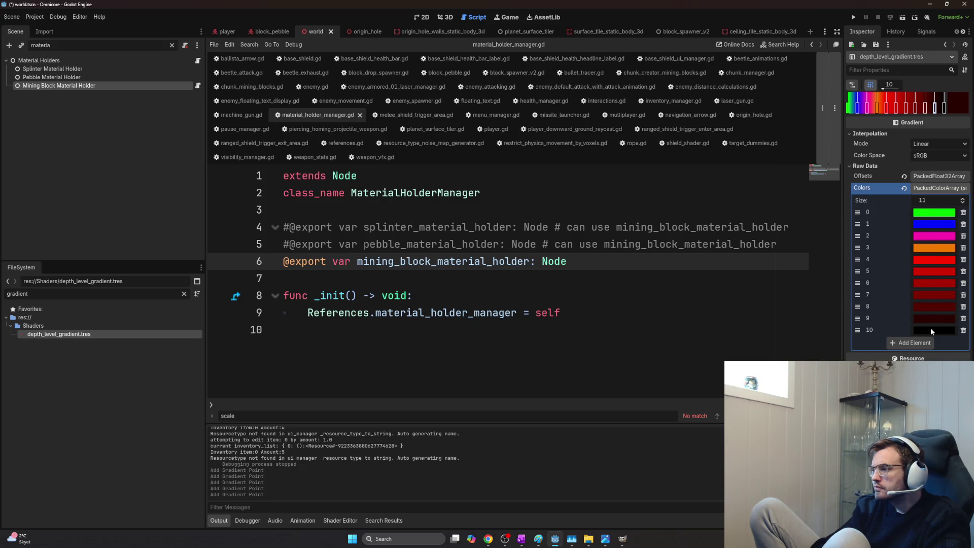
left_click(944, 108)
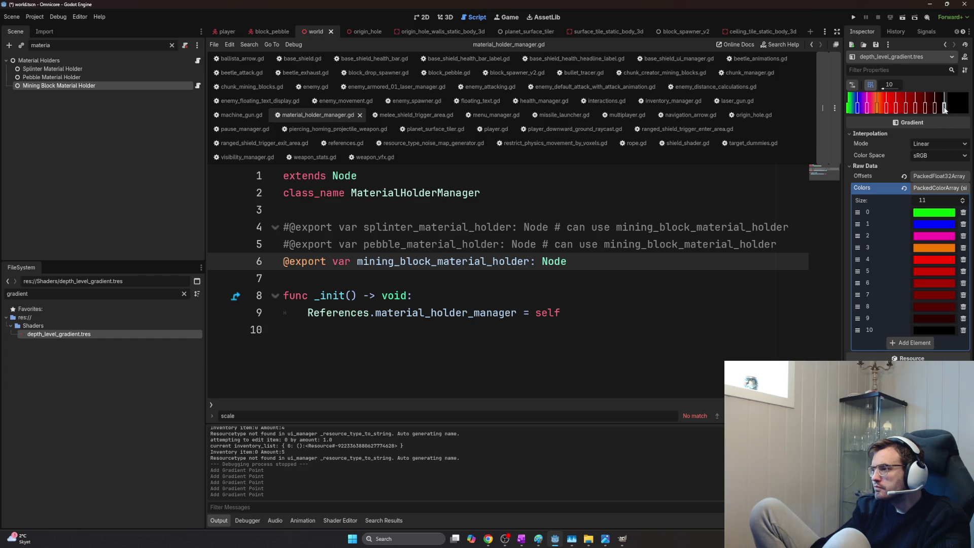
left_click(962, 330)
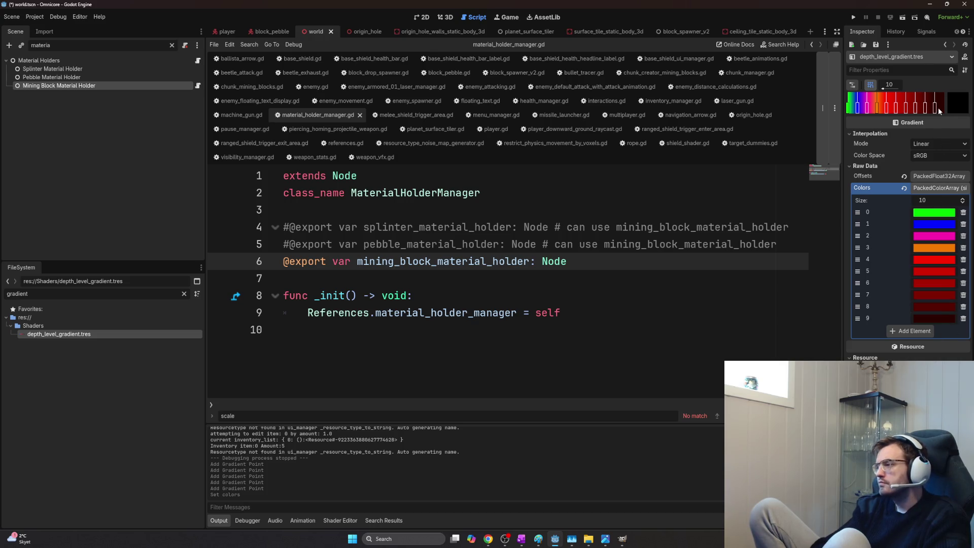
left_click(924, 332)
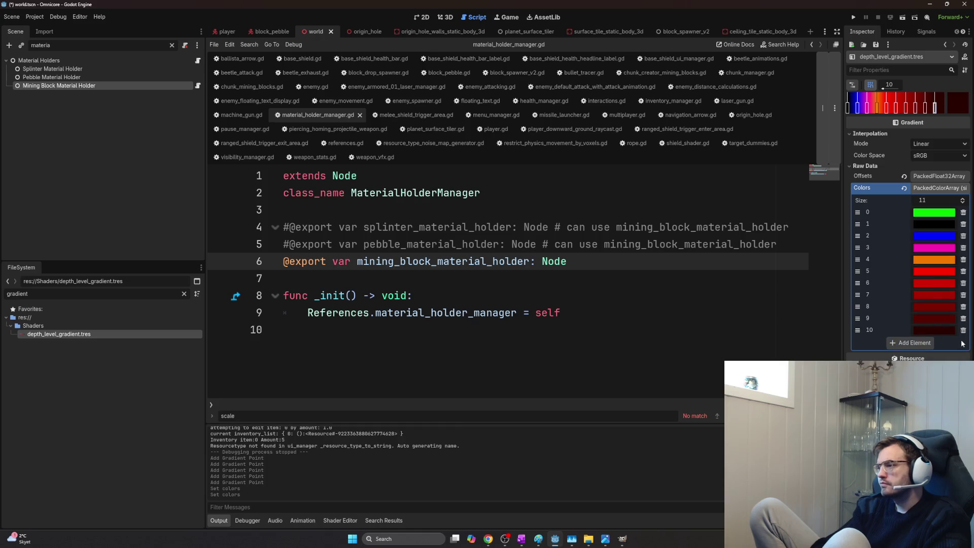
left_click_drag(885, 87, 897, 88)
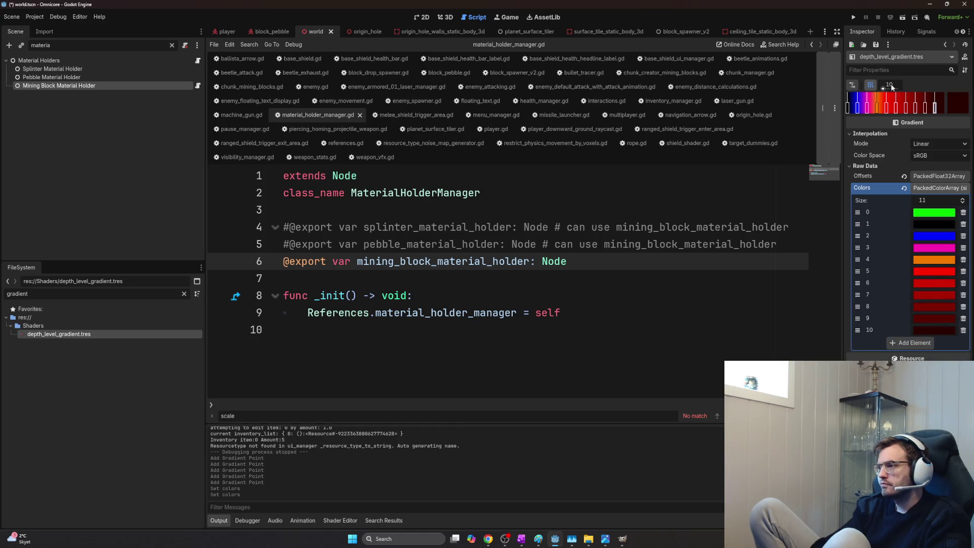
type("9")
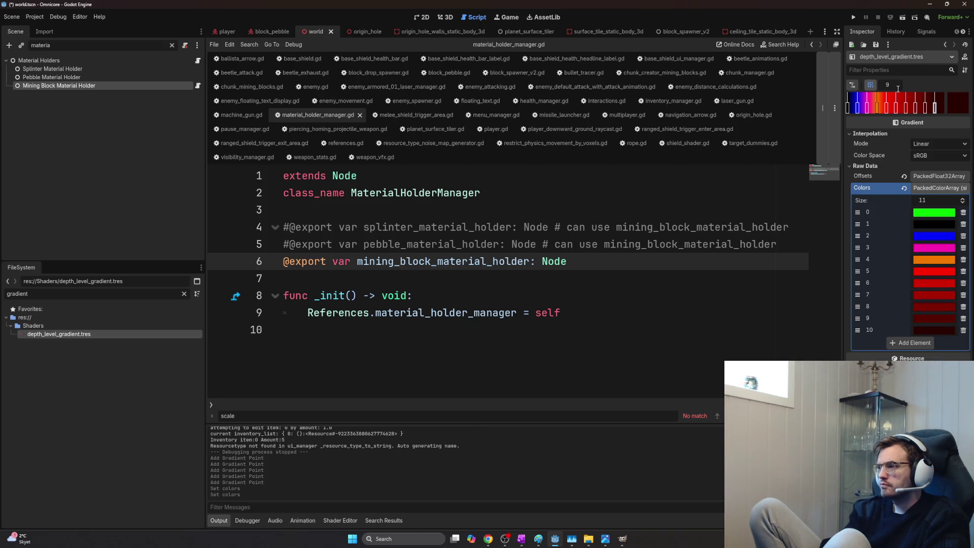
key("BackSpace")
Add a draft line saying the setup can't give different tint levels per depth threshold.
type("10")
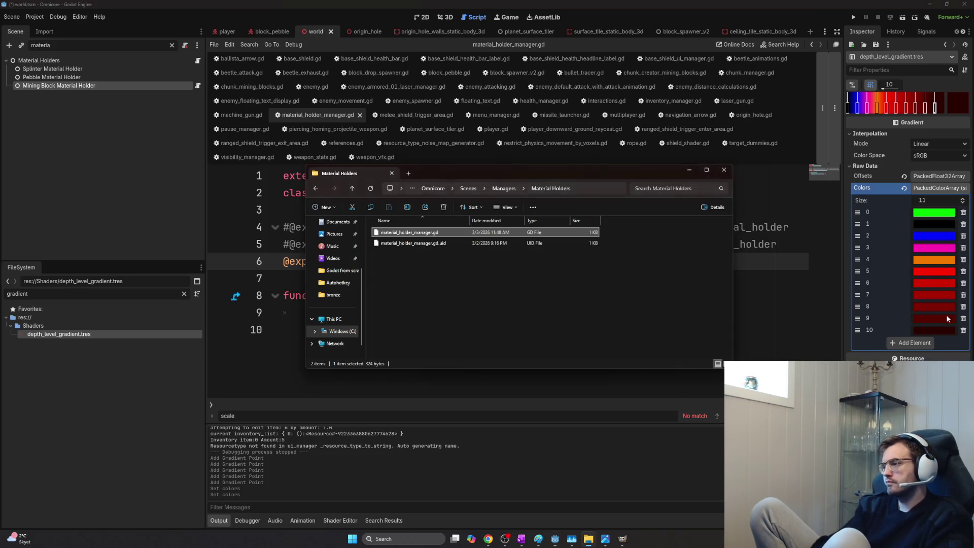
key("alt+Tab")
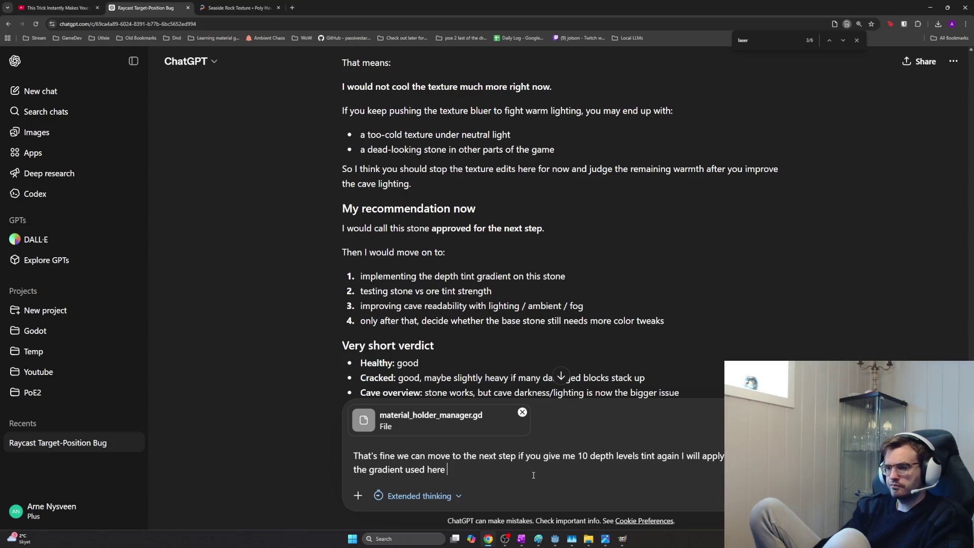
key("shift+Return")
key("shift+Return")
type("I do however ")
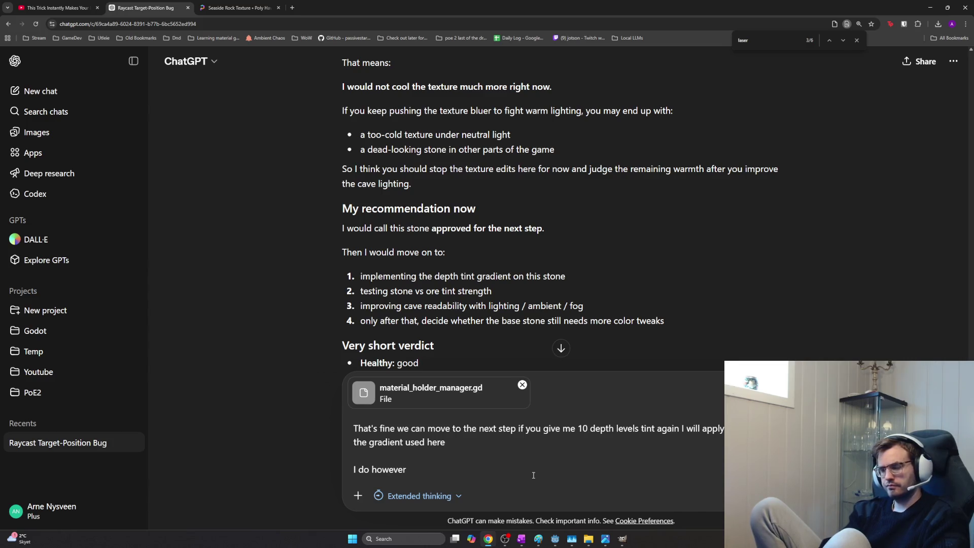
type("think ")
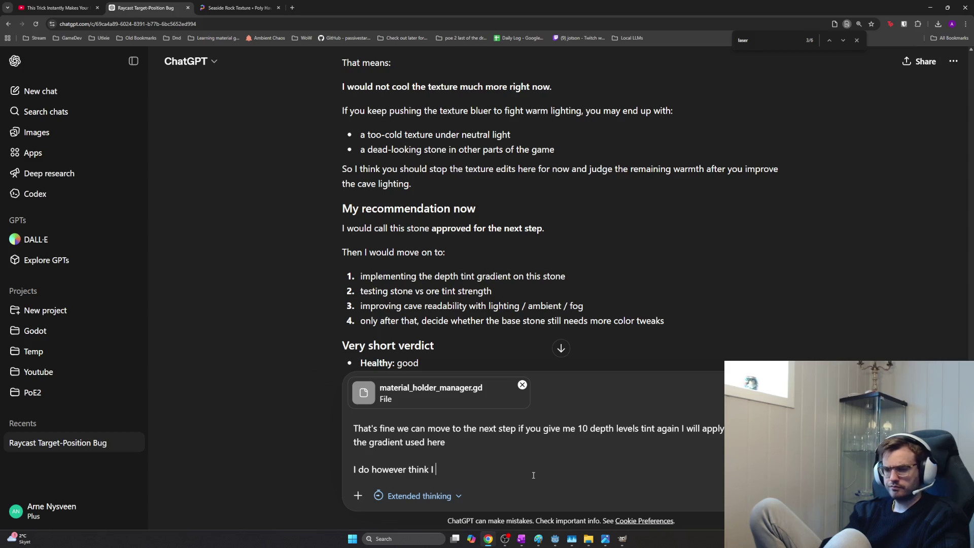
type("my current ")
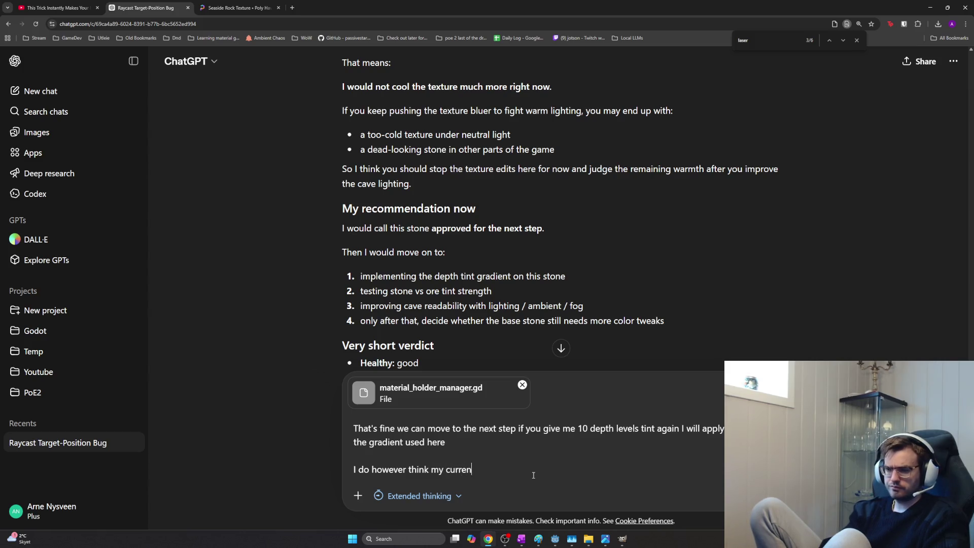
type("setup does not su")
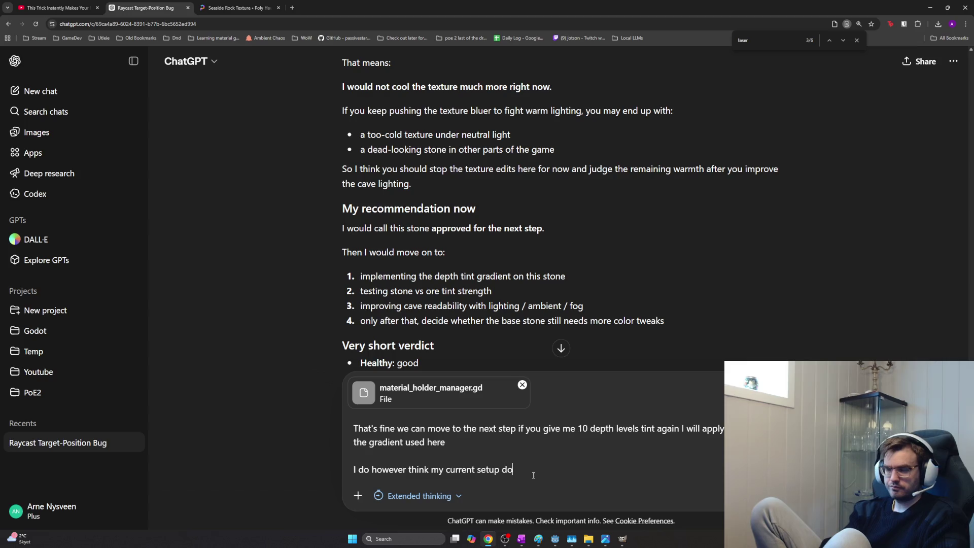
type("pport a differe")
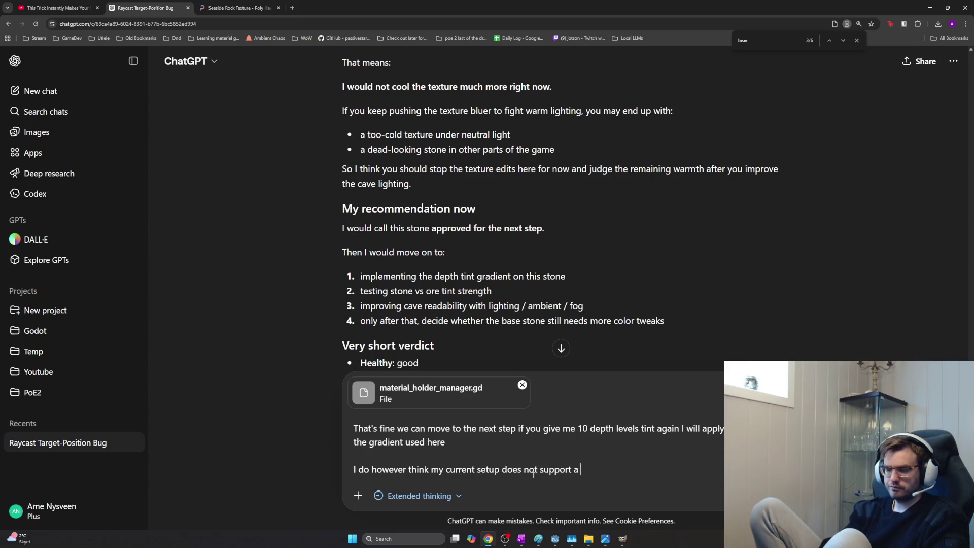
type("nt ")
type("tint level o")
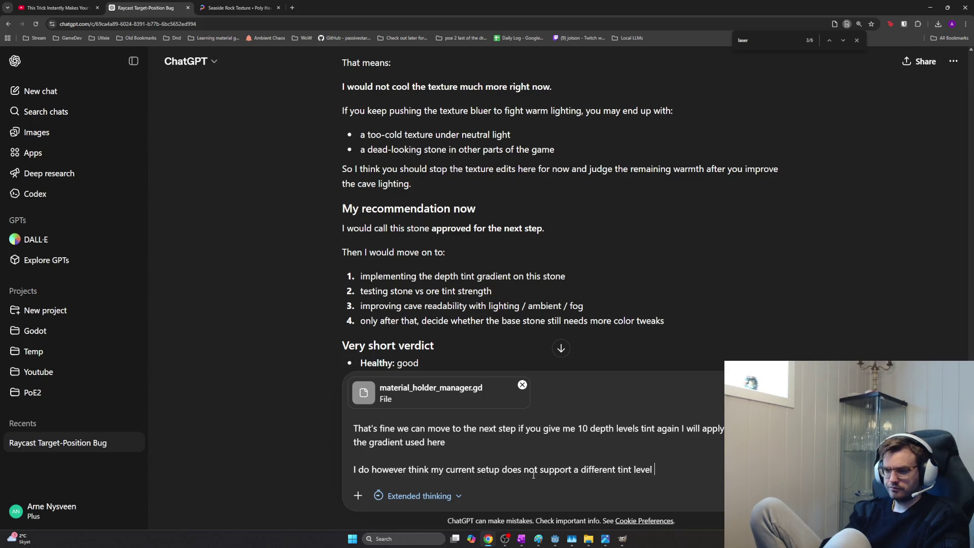
type("n different depth")
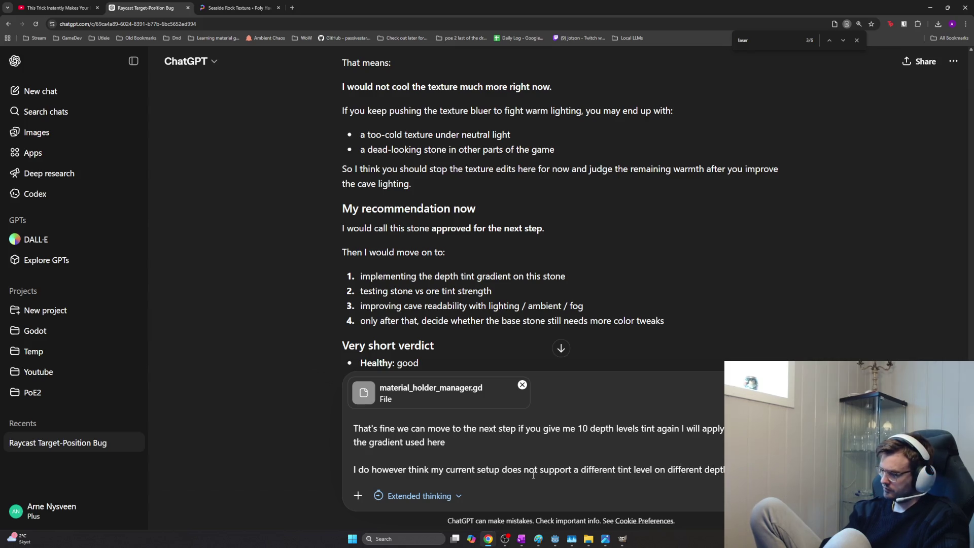
type(" thresholds,")
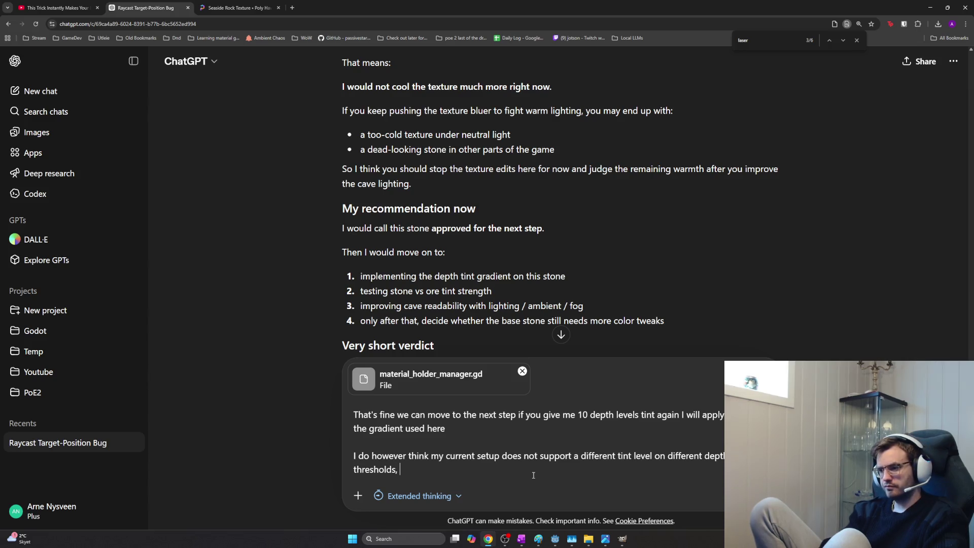
key("alt+Tab")
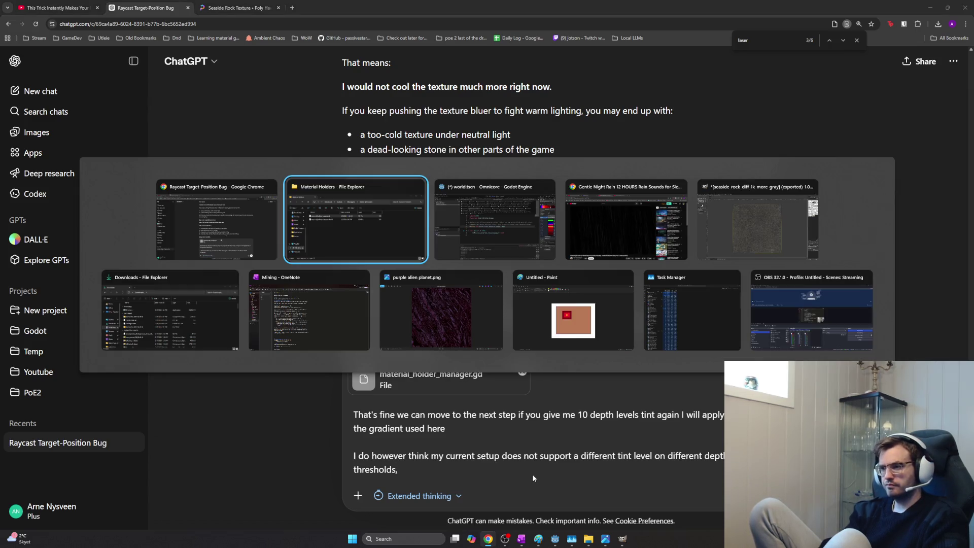
key("ctrl+backslash")
Filter open scripts by 'material' and open the Mining Block Material Holder script.
type("material")
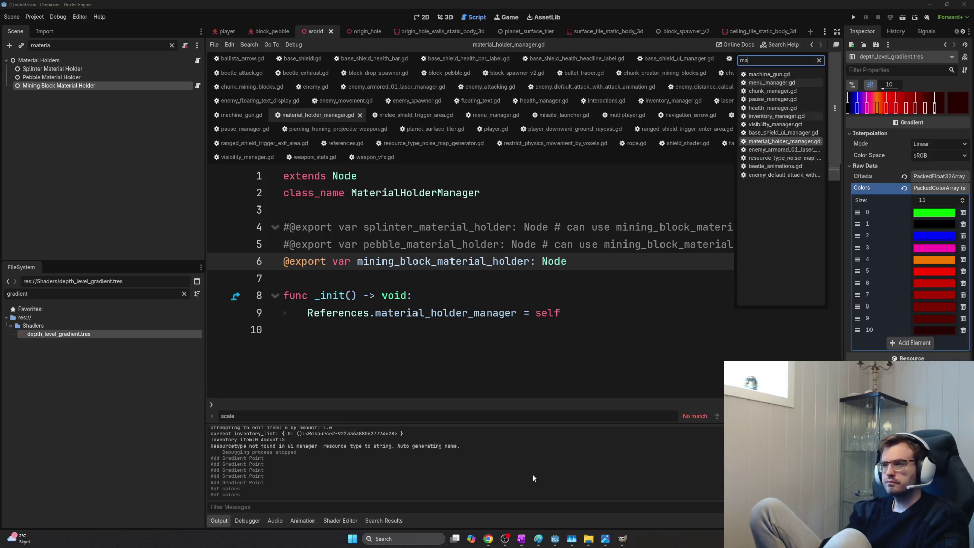
key("Return")
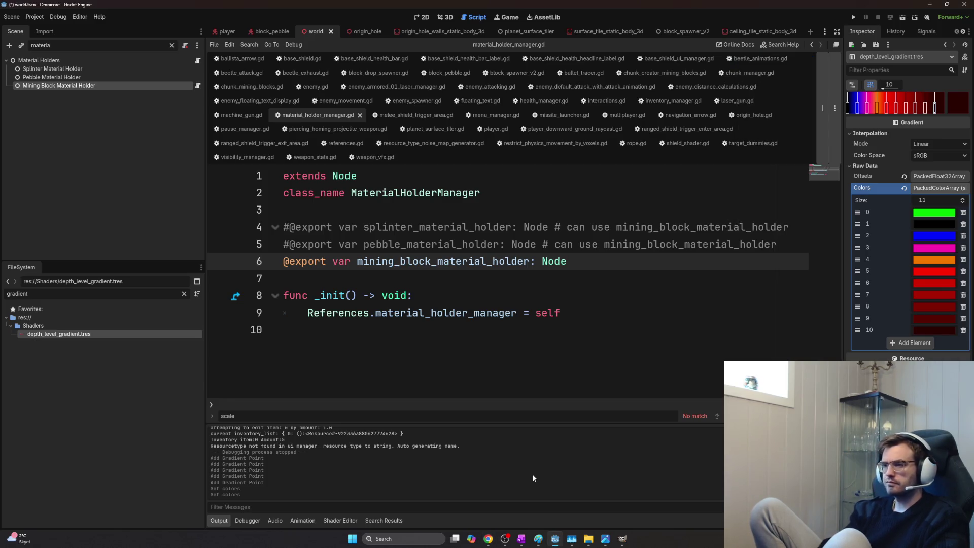
left_click(175, 87)
left_click(197, 85)
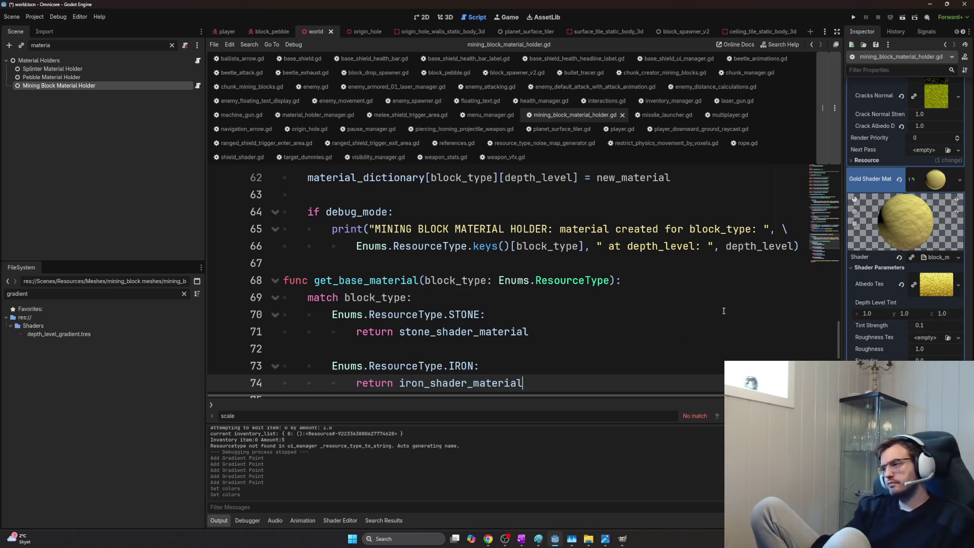
scroll(942, 356, "down", 3)
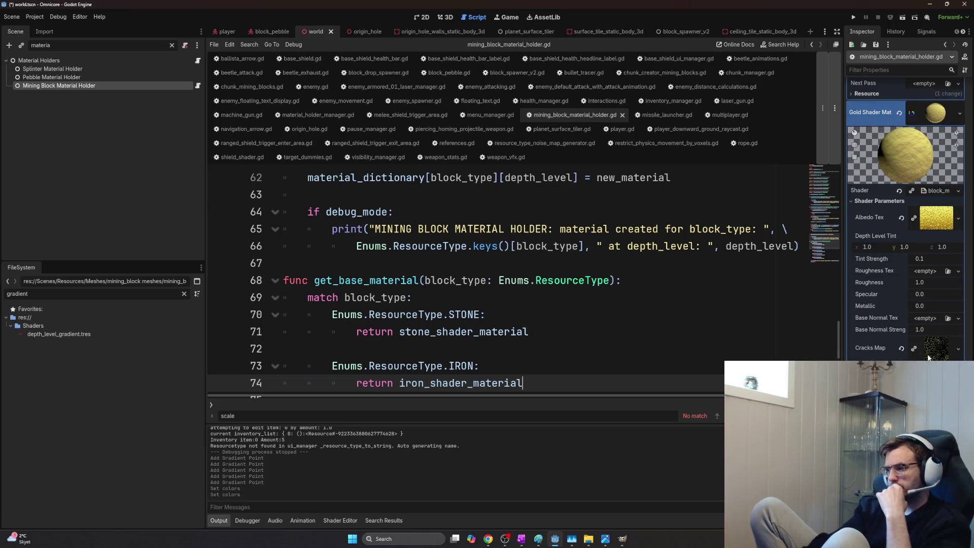
scroll(721, 329, "up", 5)
left_click_drag(832, 310, 845, 187)
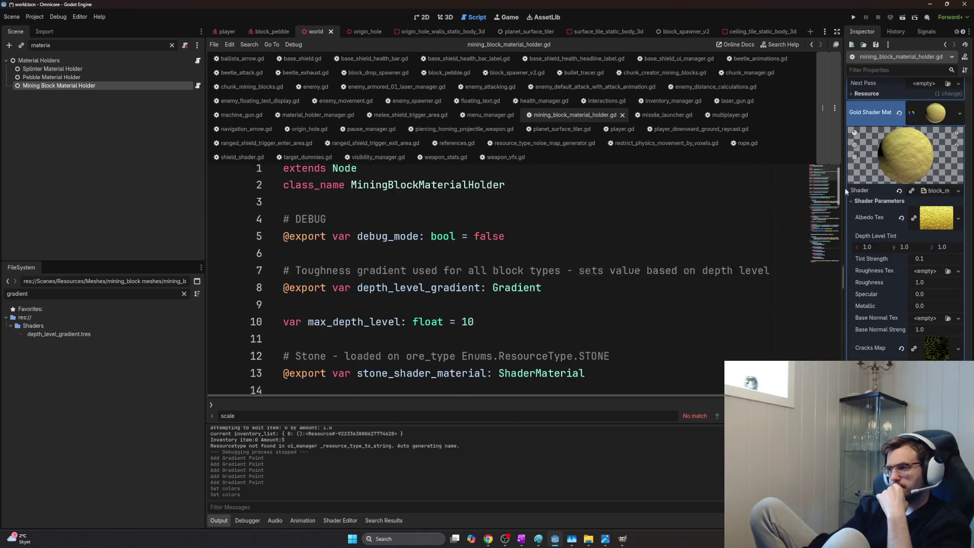
Search the script for tint_strength and dismiss the accidentally opened Feedback Hub.
left_click(681, 296)
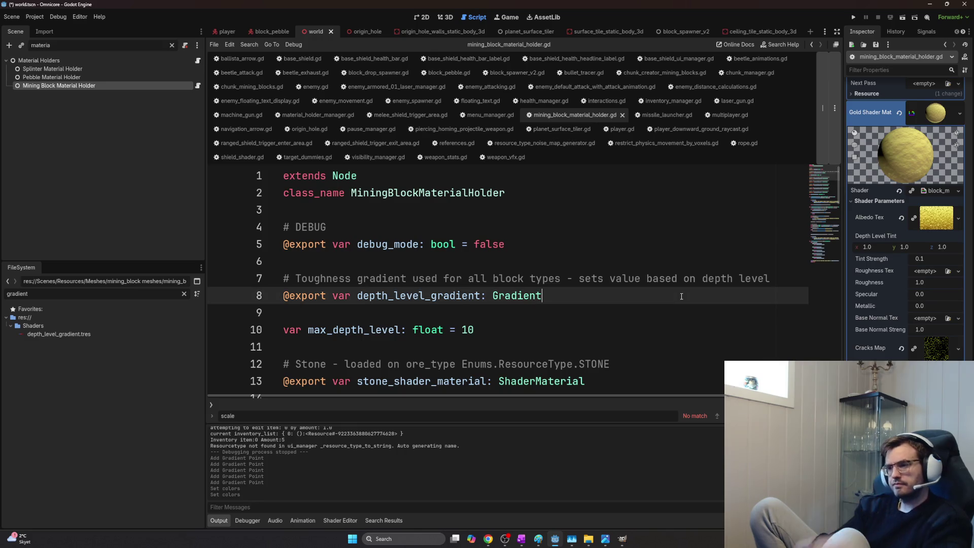
key("ctrl+f")
type("tint")
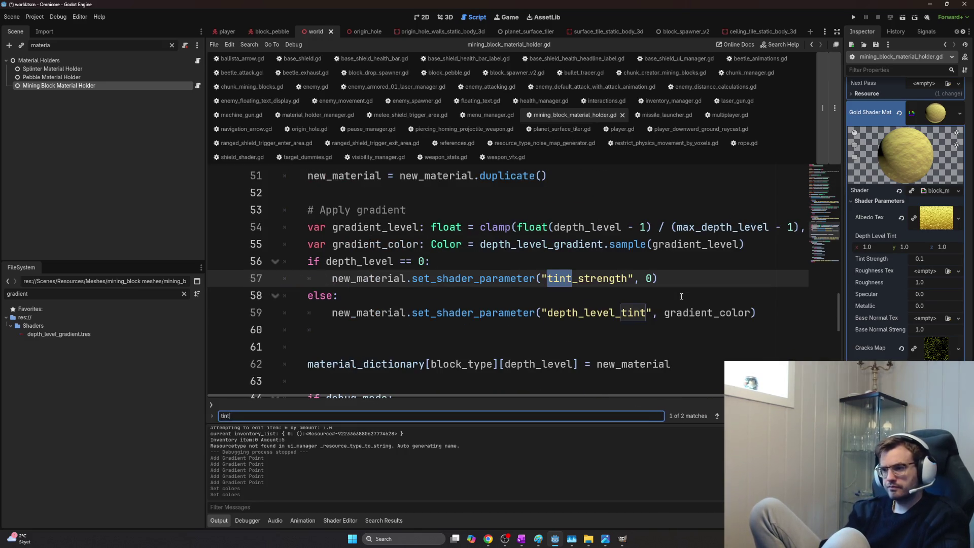
type("_strength")
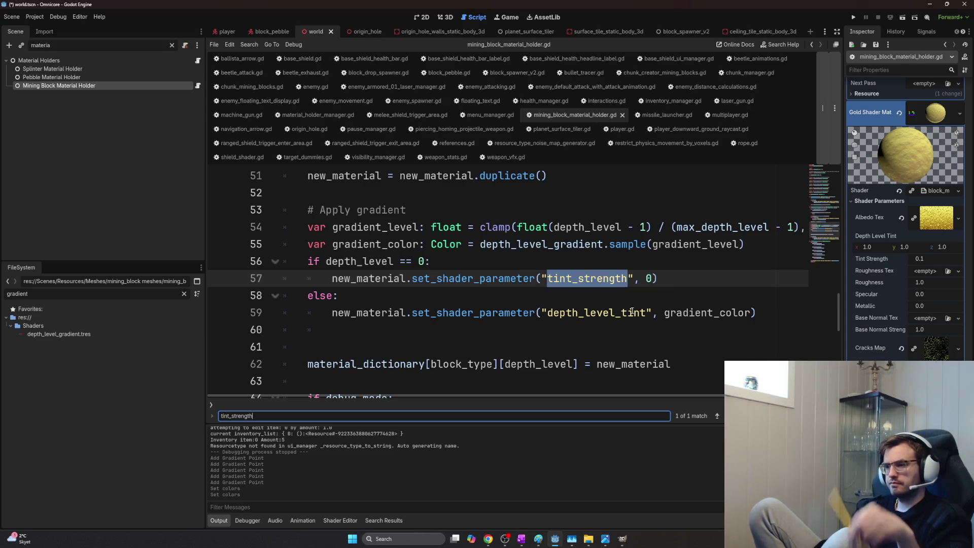
left_click(628, 311)
key("super+f")
key("super")
key("Escape")
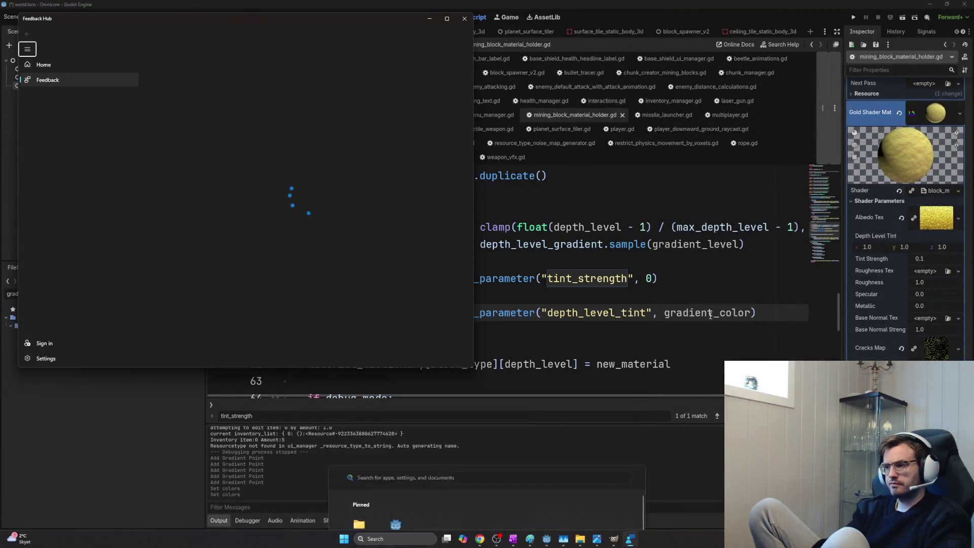
left_click(464, 19)
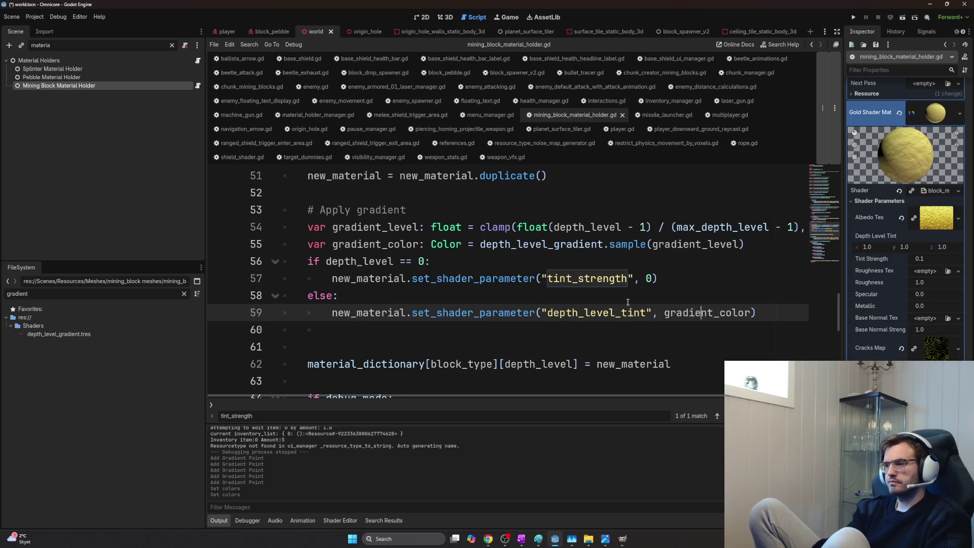
Inspect how tint_strength and depth_level_tint are set on lines 57 and 59.
left_click(589, 283)
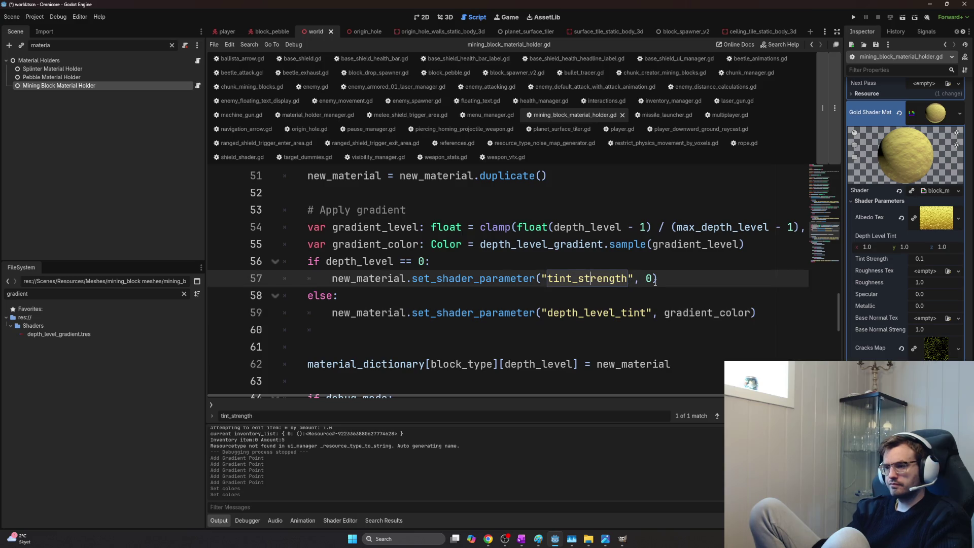
double_click(606, 279)
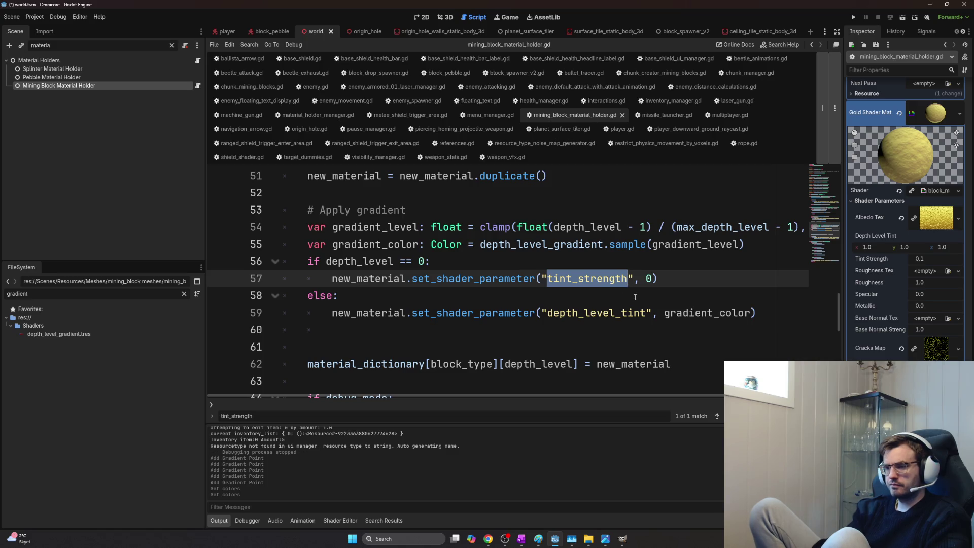
left_click(621, 313)
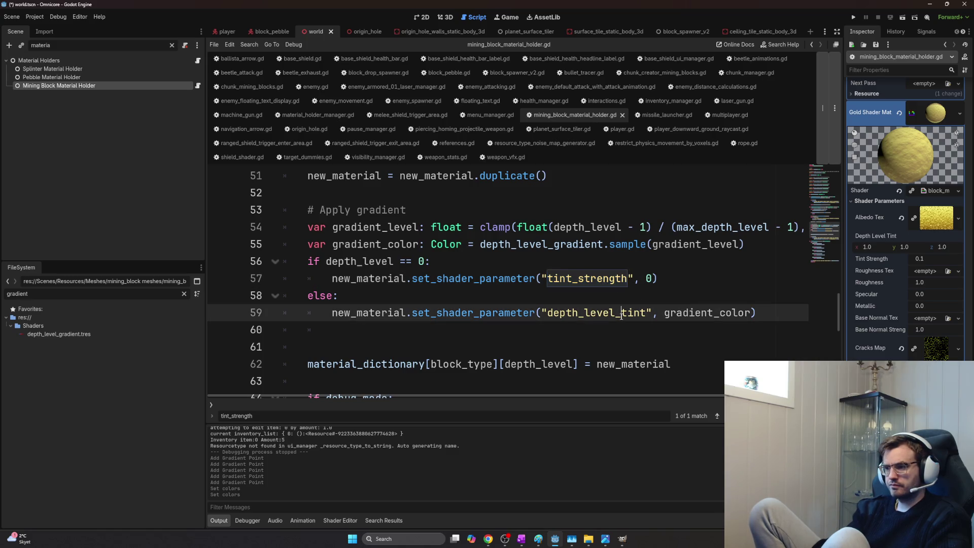
key("ctrl+d")
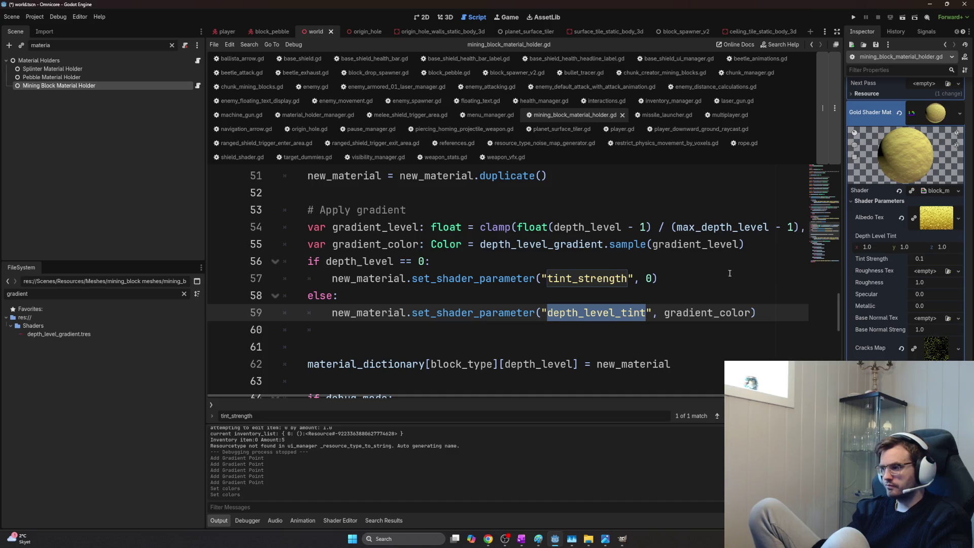
key("F3")
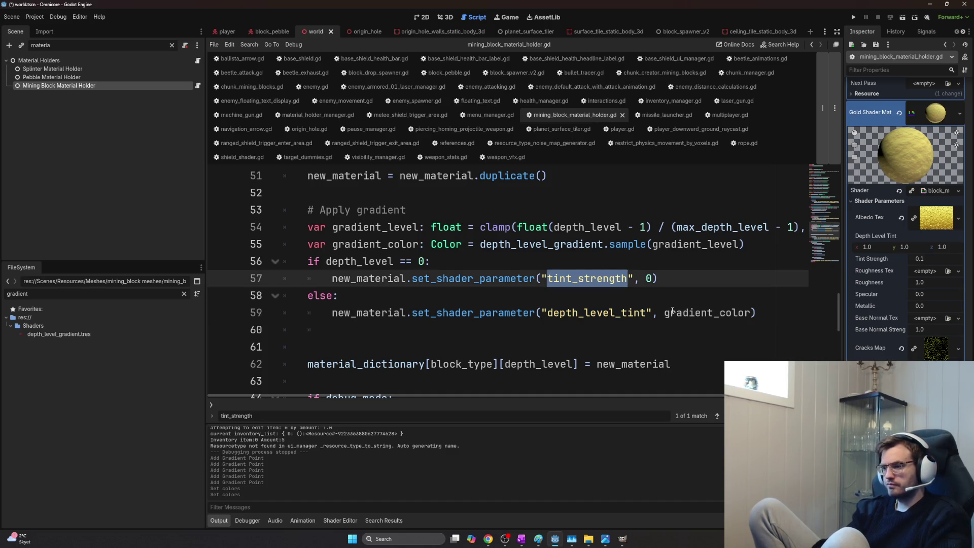
scroll(673, 316, "down", 2)
key("alt+Tab")
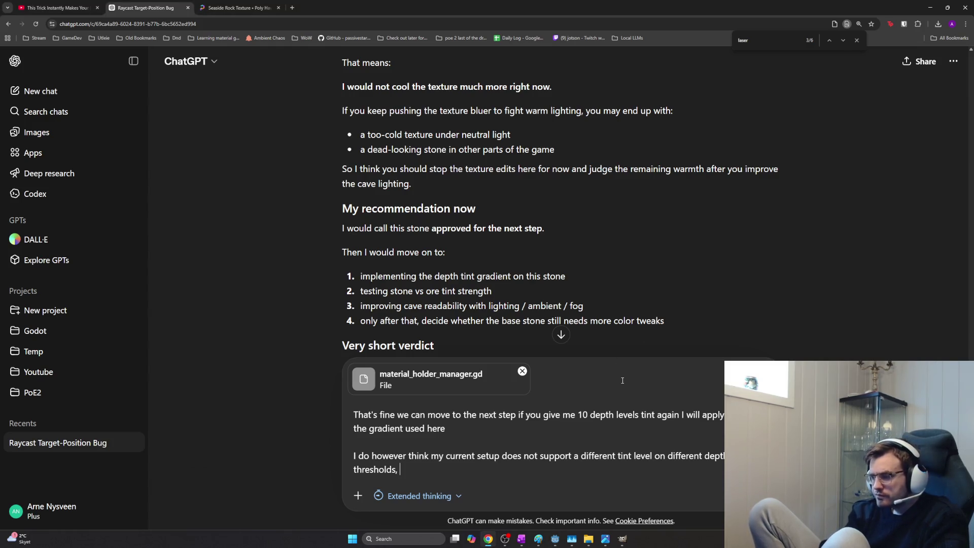
Extend the draft with 'I assume we need to add a line in # Apply gradient for tint'.
type("so I")
key("alt+Tab")
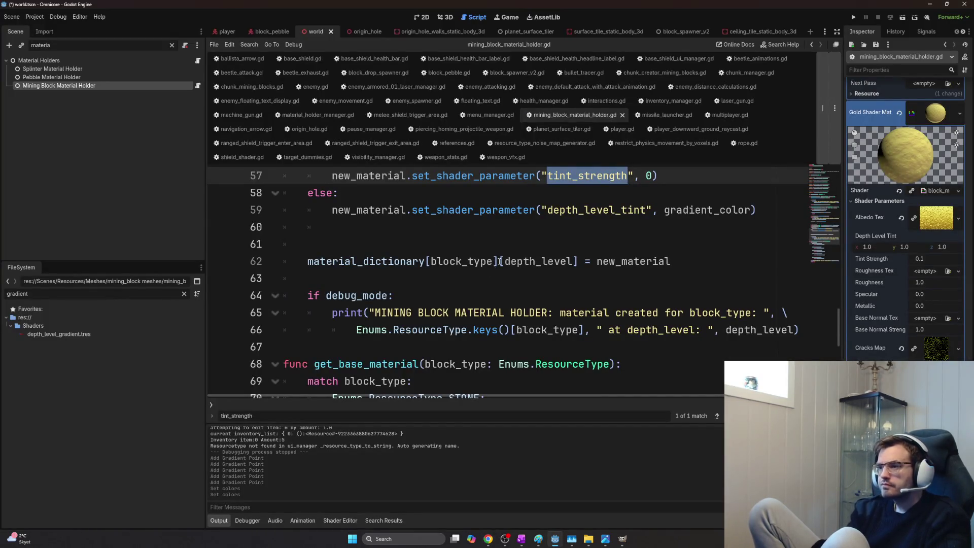
scroll(524, 267, "up", 3)
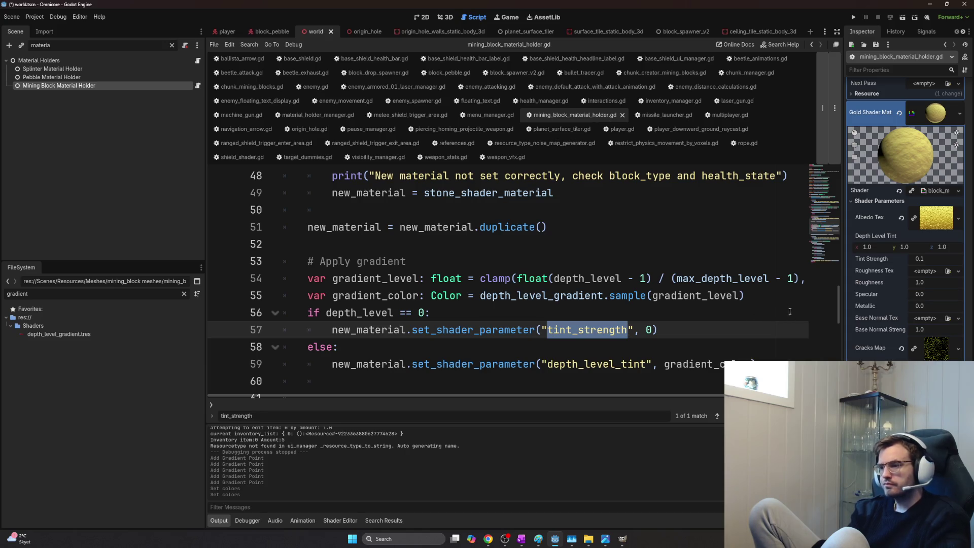
triple_click(412, 265)
key("ctrl+c")
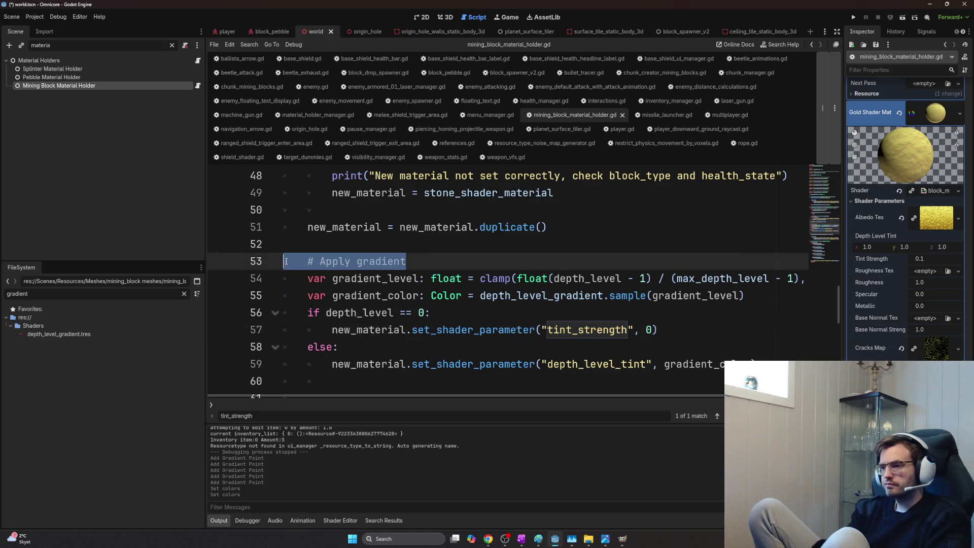
key("alt+Tab")
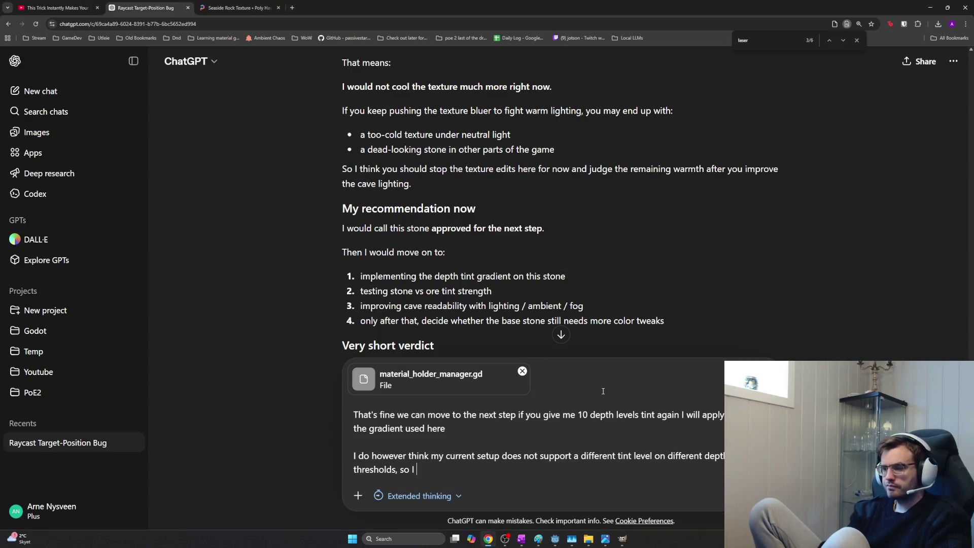
type("I ")
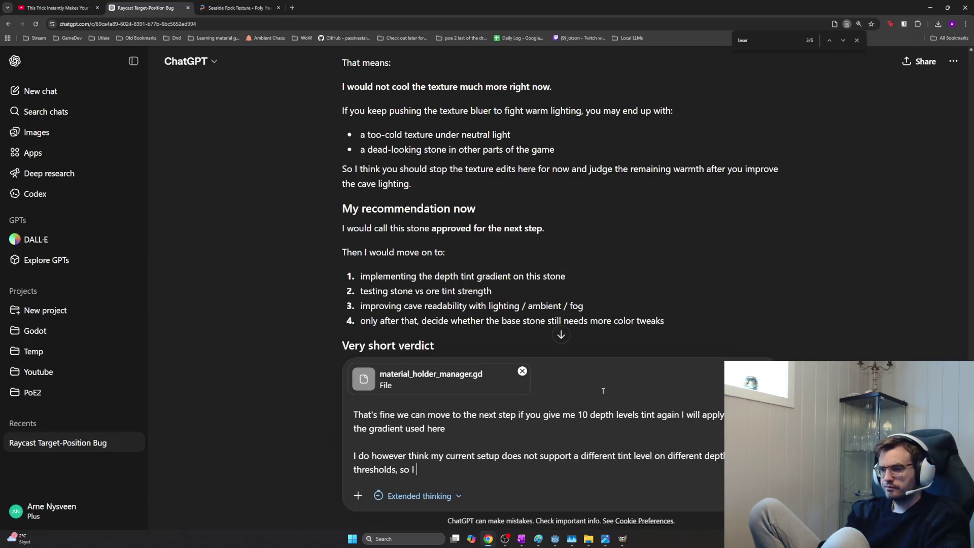
type("assume we need to add ")
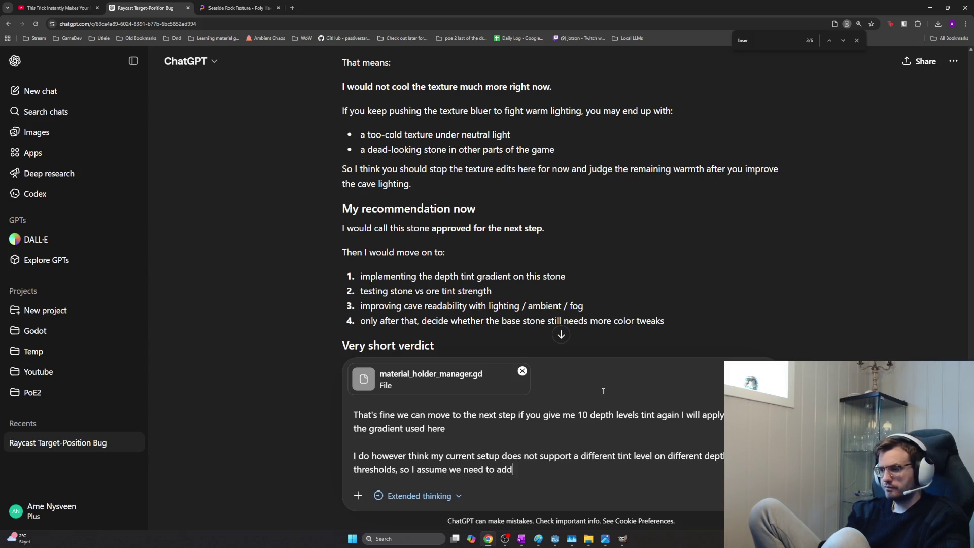
type("a line ")
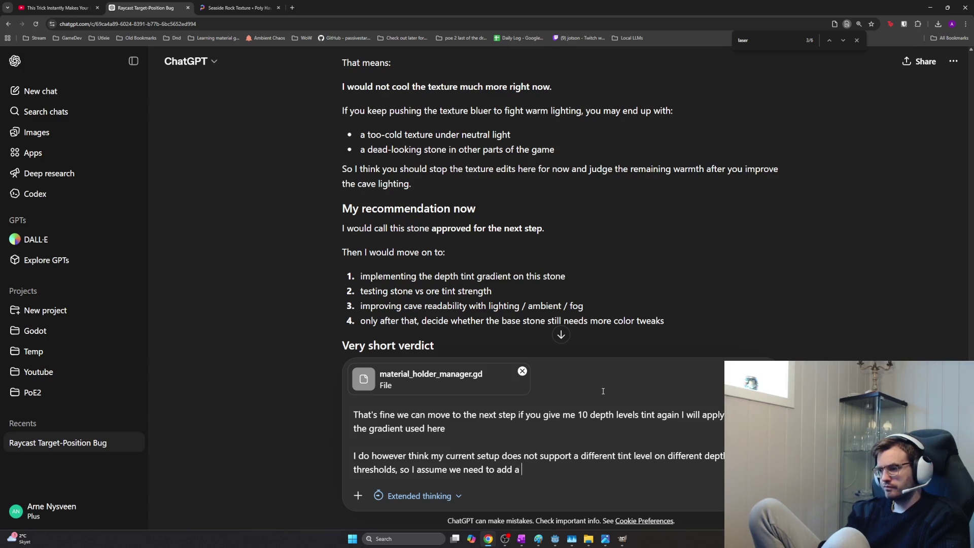
type("in")
key("ctrl+v")
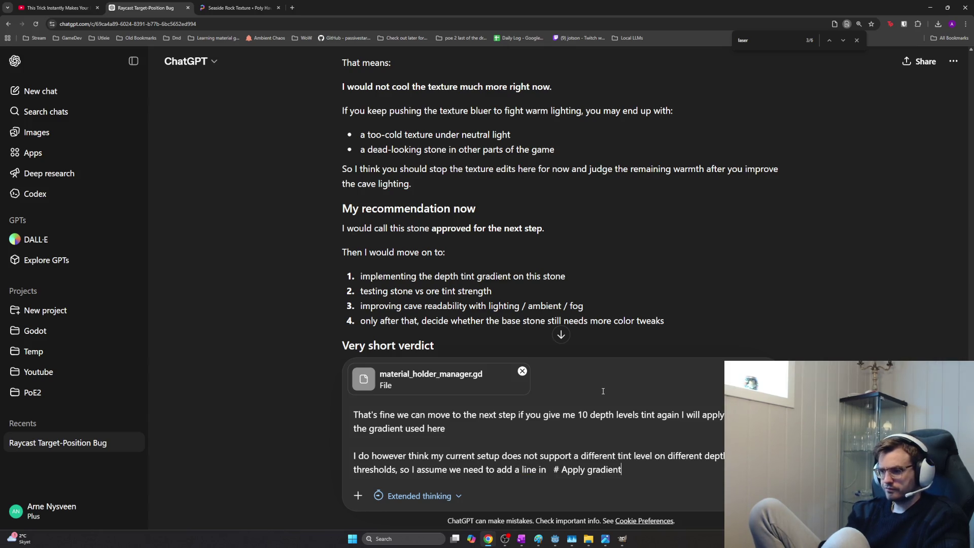
type("for ")
type("tint")
key("alt+Tab")
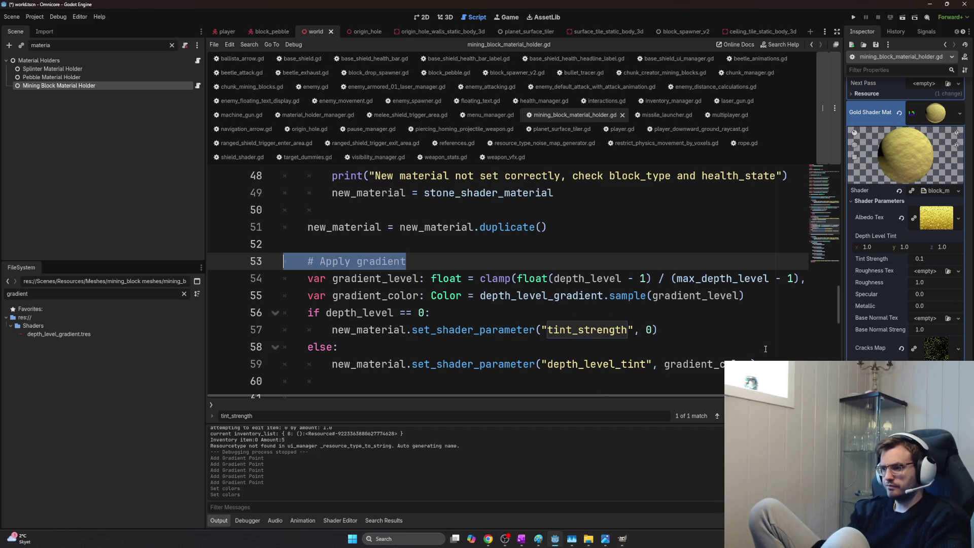
Paste the tint_strength set_shader_parameter statement into the else branch.
mouse_move(664, 334)
left_mouse_down()
mouse_move(355, 313)
mouse_move(332, 330)
left_mouse_up()
key("ctrl+c")
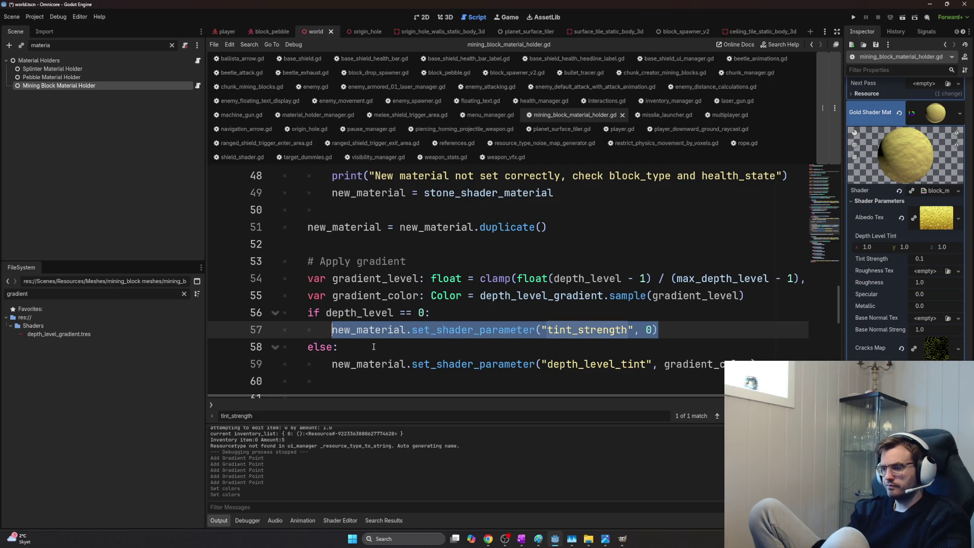
left_click(373, 346)
key("Down")
key("Down")
key("ctrl+v")
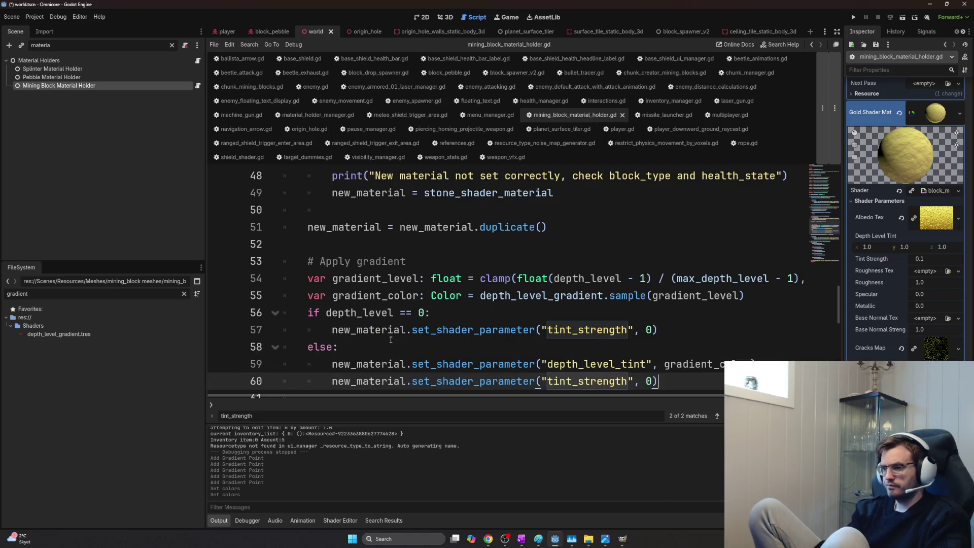
key("Return")
Add a var tint_strength float declaration below the gradient_color line.
left_click(756, 282)
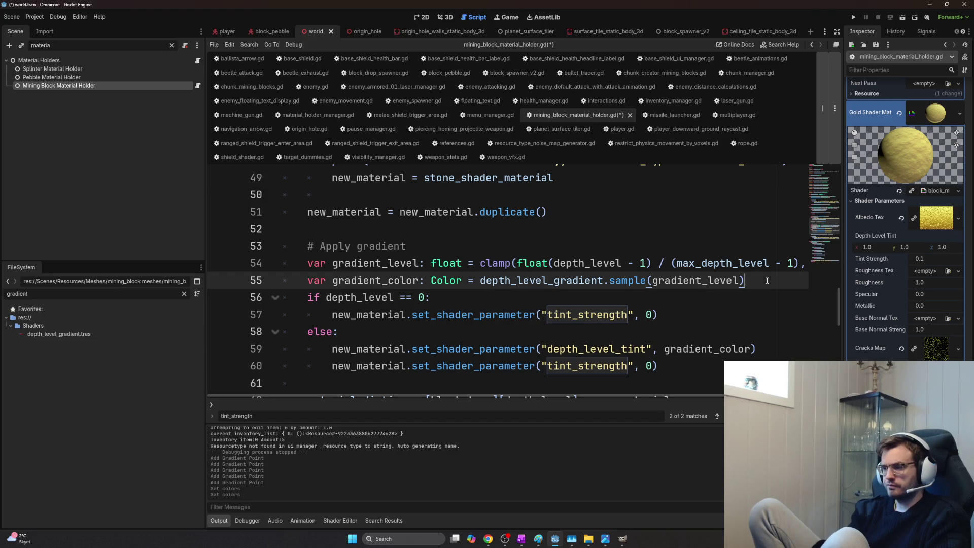
key("Return")
type("var tint_stre")
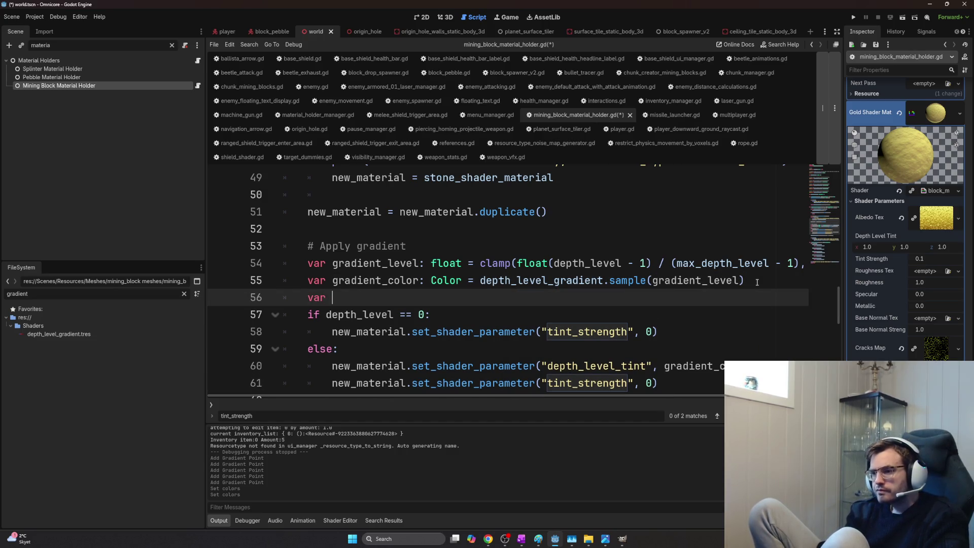
type("ngth:")
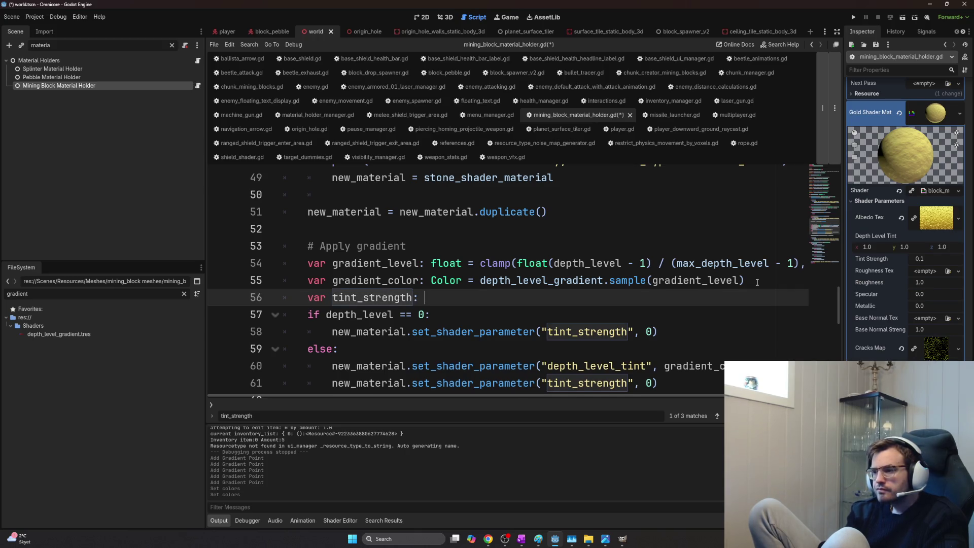
scroll(757, 281, "up", 1)
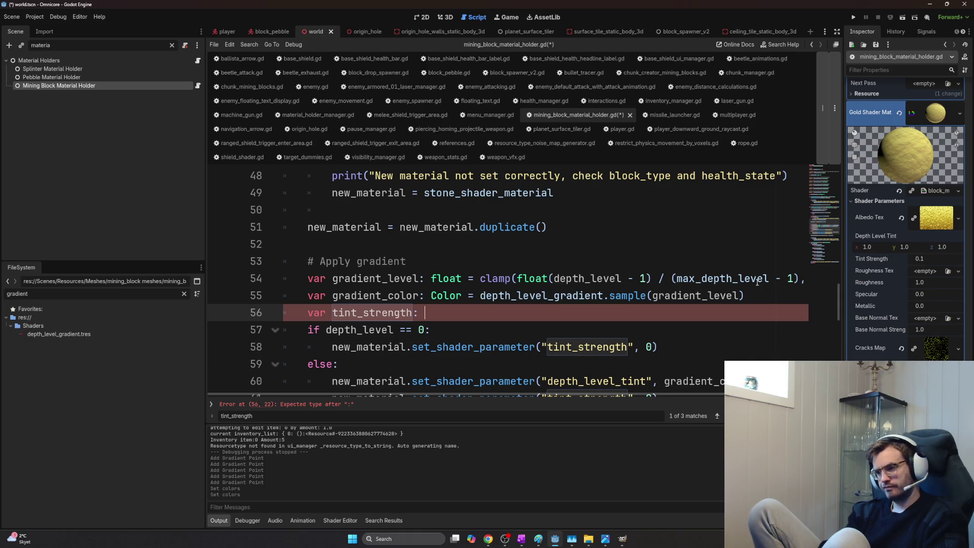
type("float = ")
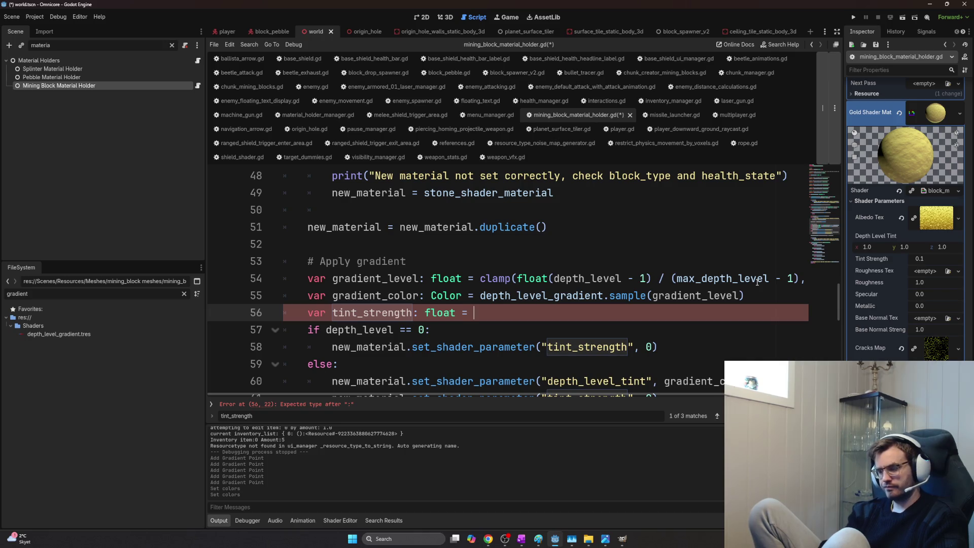
type("tint_strength")
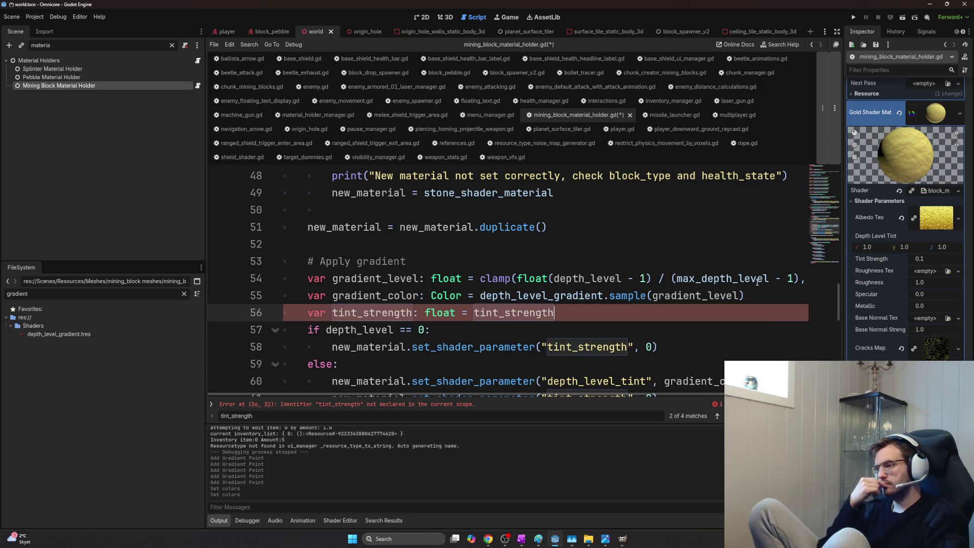
scroll(757, 282, "up", 5)
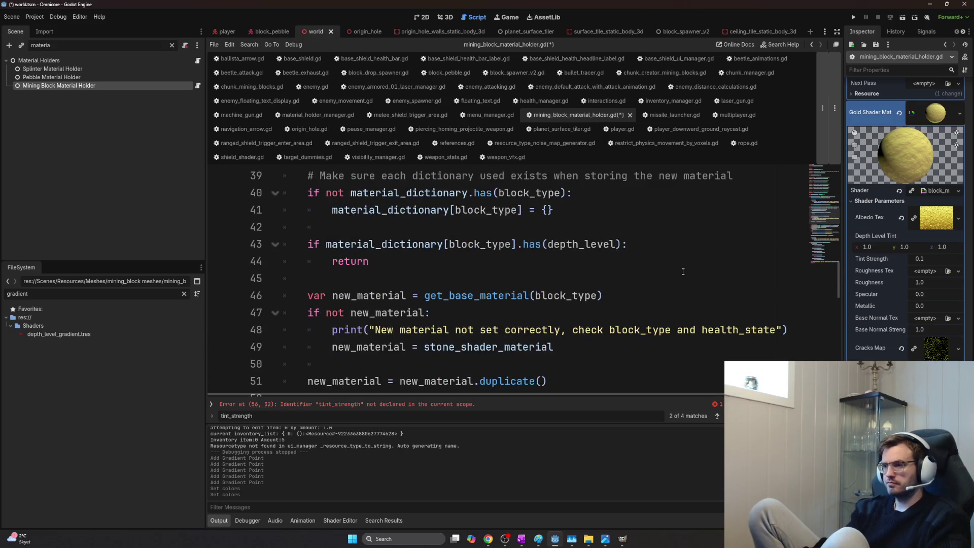
scroll(684, 278, "up", 3)
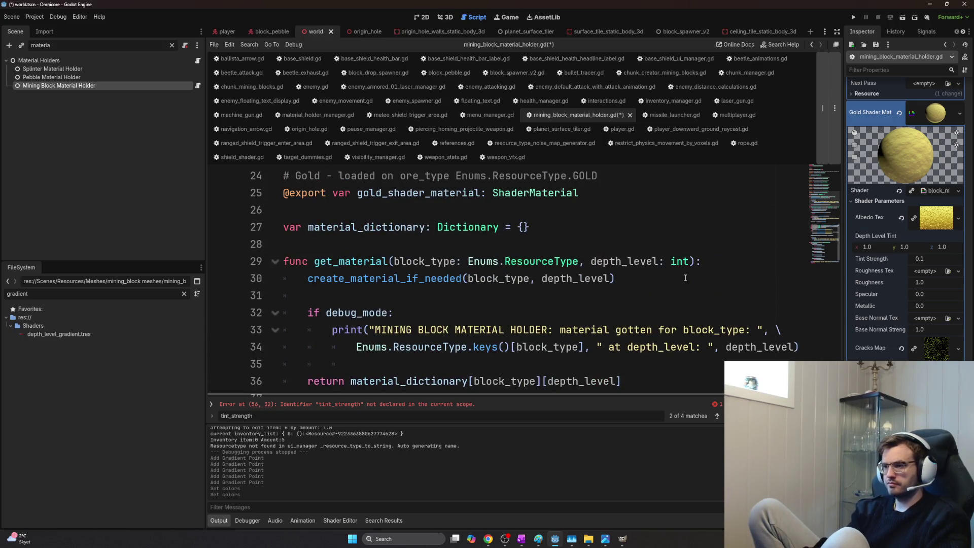
scroll(686, 277, "up", 3)
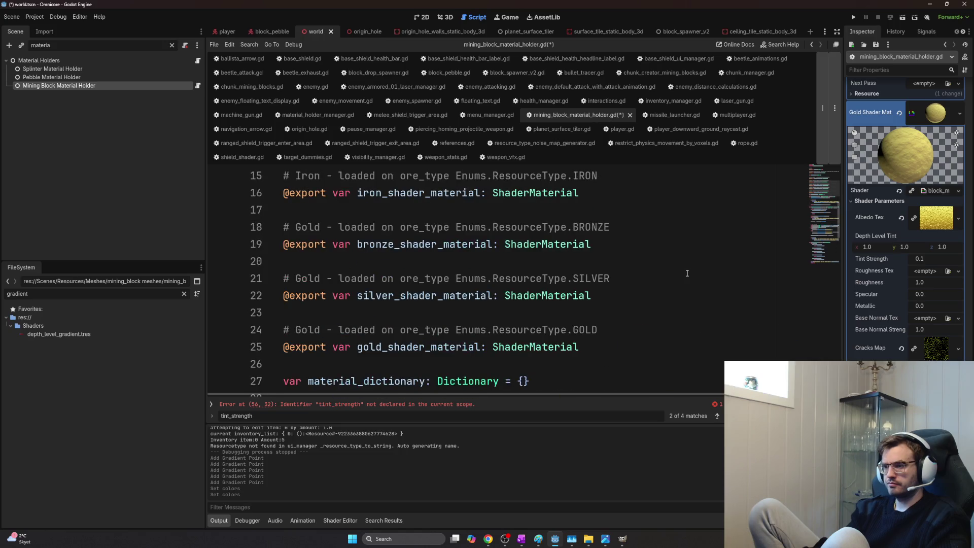
scroll(688, 274, "up", 5)
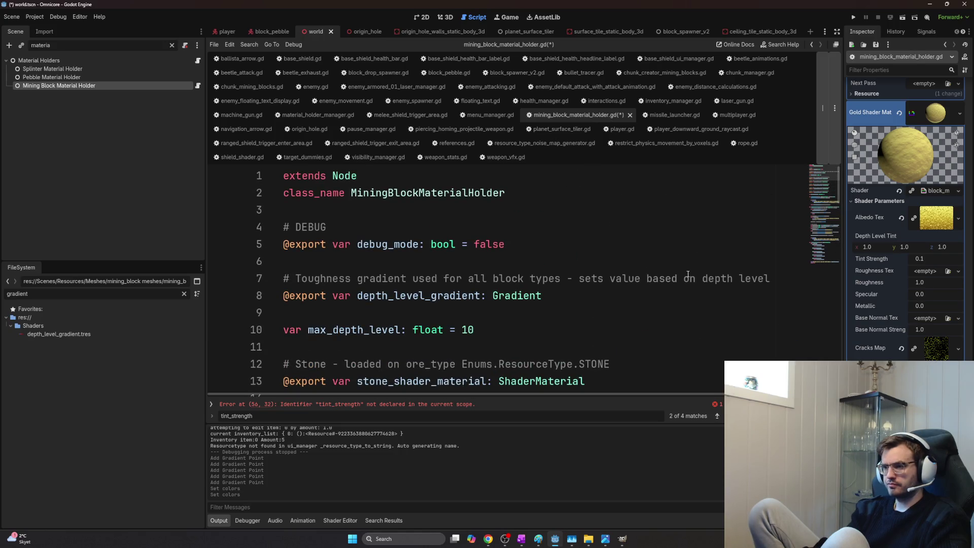
scroll(687, 274, "down", 5)
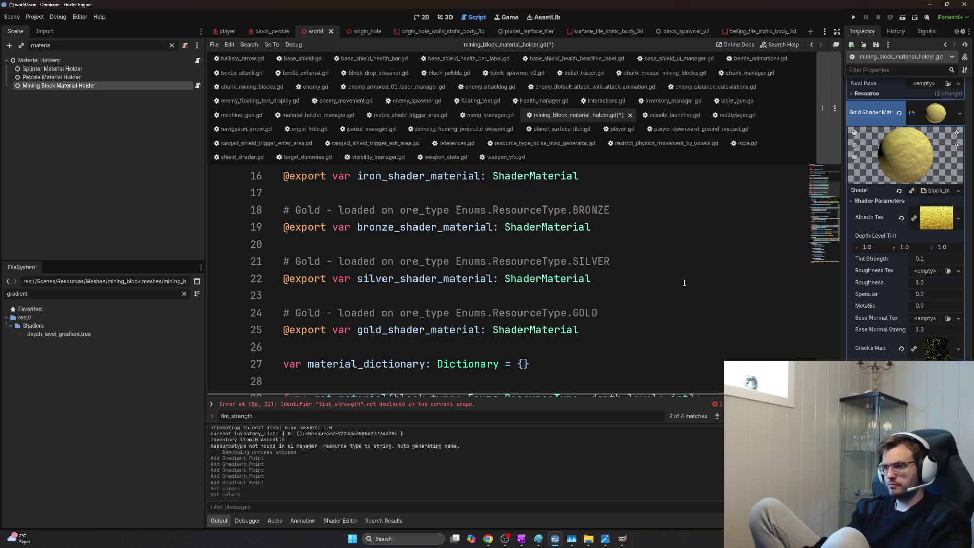
scroll(686, 281, "down", 1)
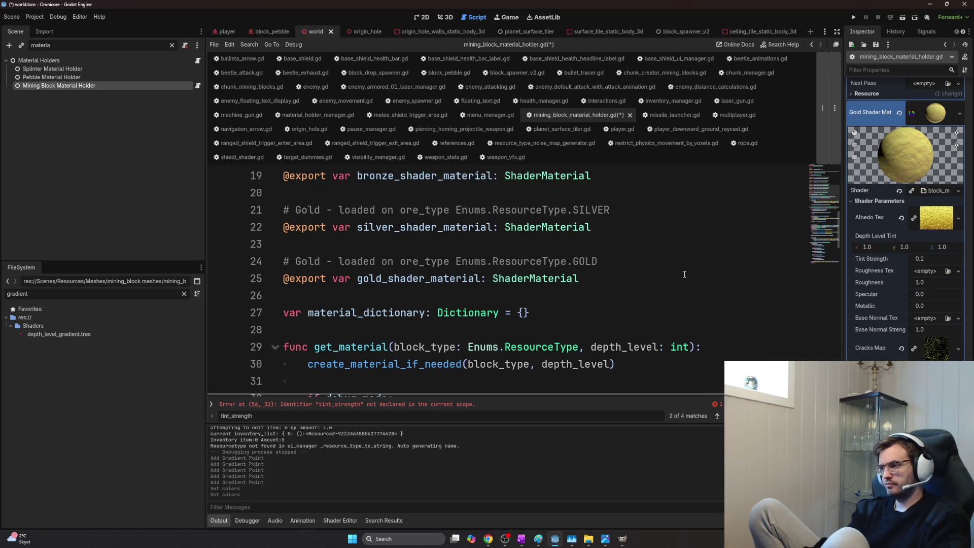
scroll(685, 274, "down", 10)
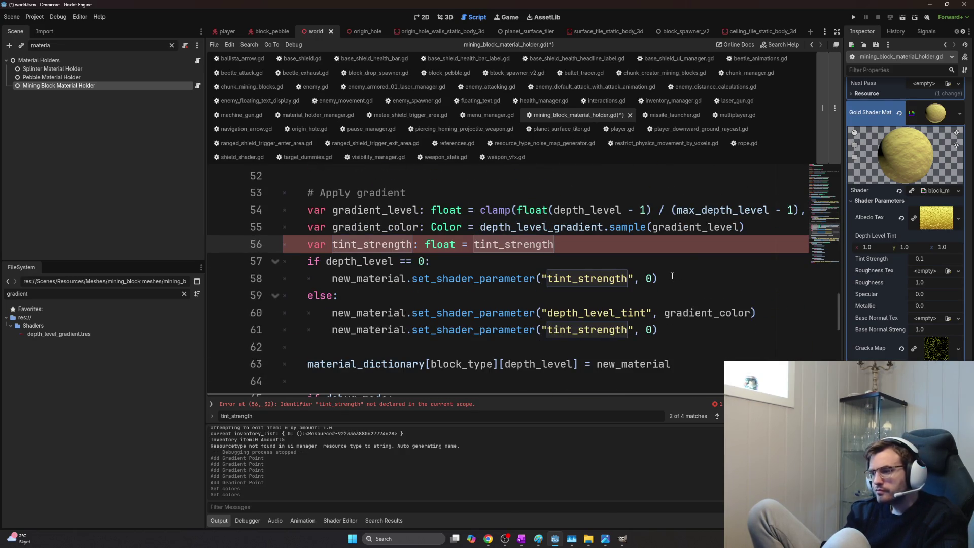
Replace tint_strength's initial value with a get_tint_strength call taking block_type.
key("BackSpace")
key("BackSpace")
key("BackSpace")
key("BackSpace")
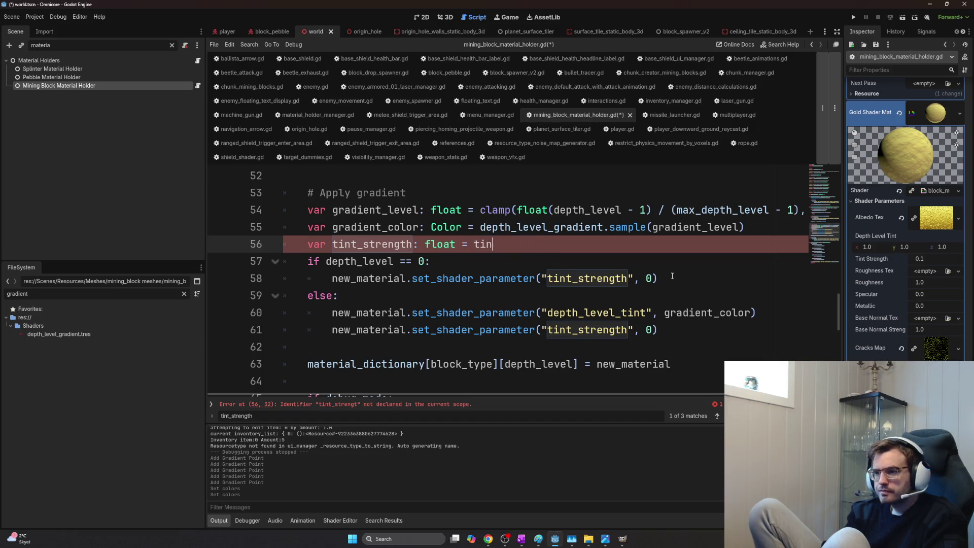
type("get_tint_")
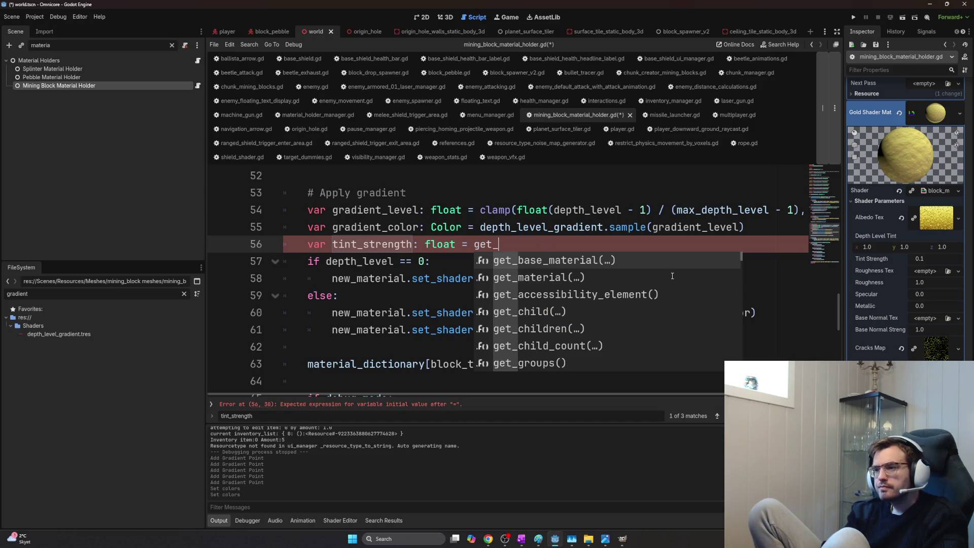
type("strength")
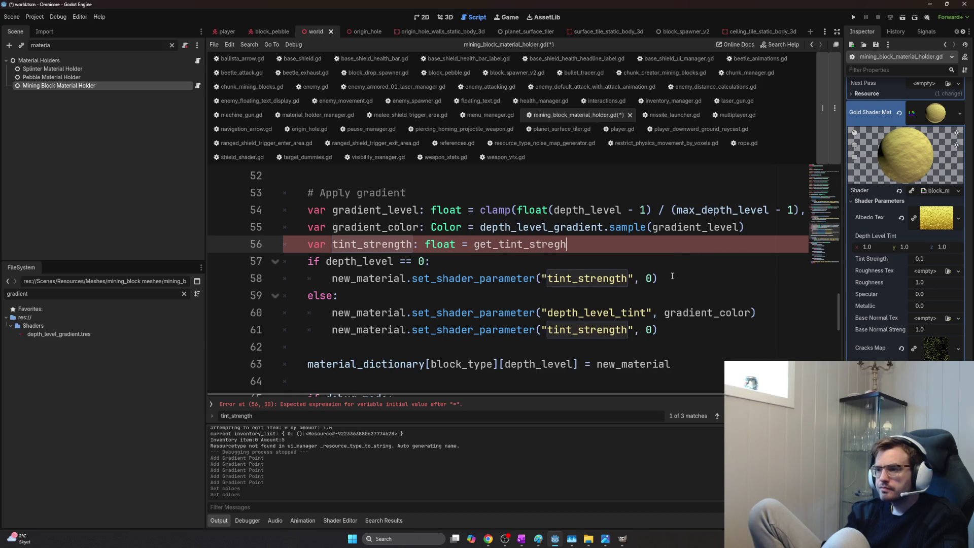
type("(materi")
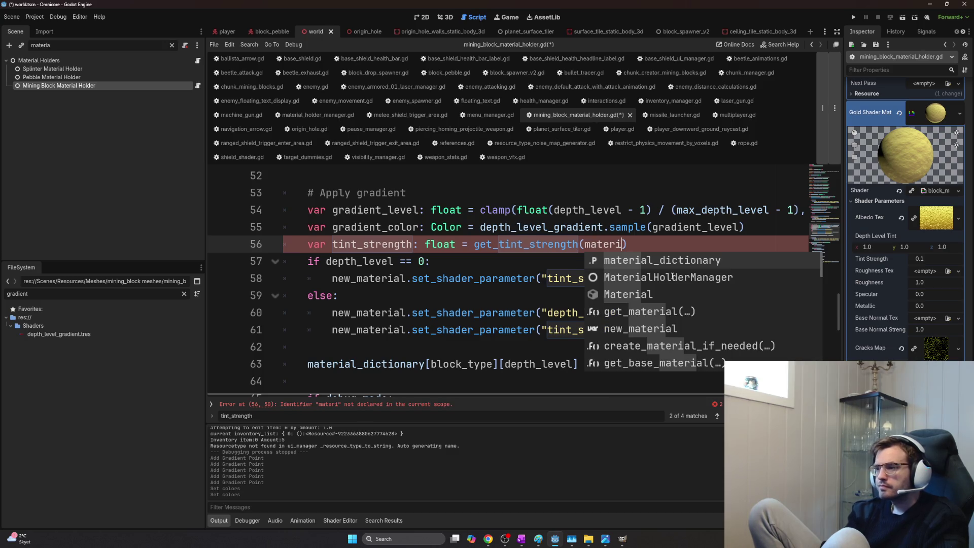
scroll(654, 256, "up", 8)
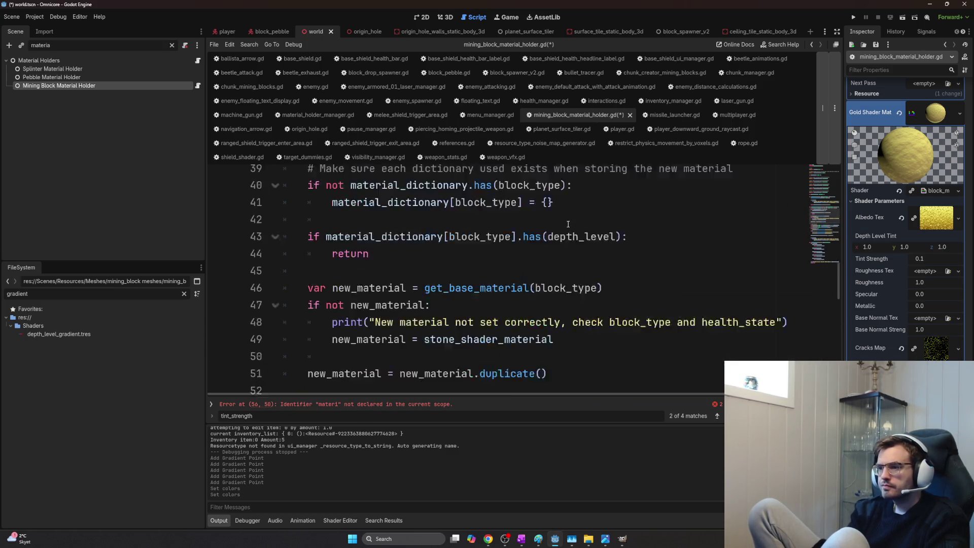
scroll(566, 232, "down", 1)
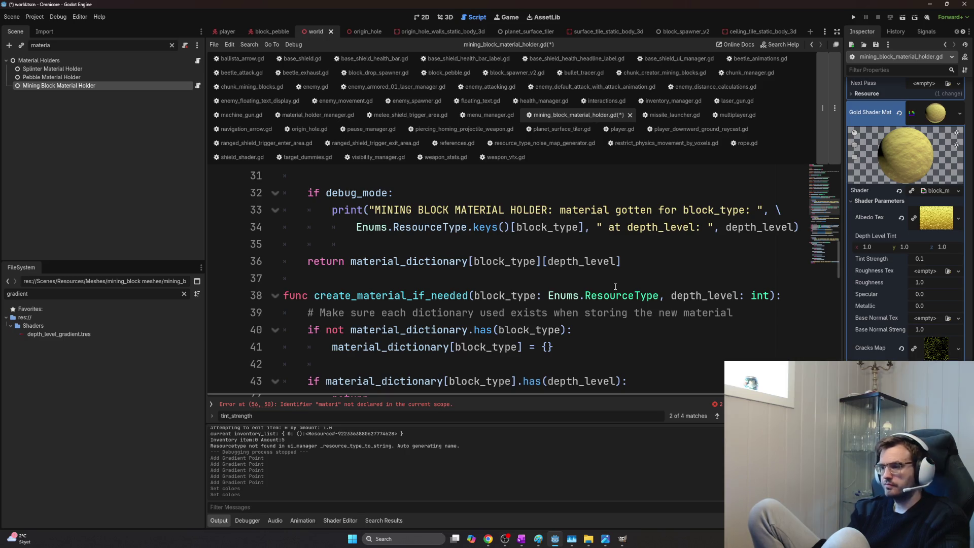
scroll(665, 304, "down", 7)
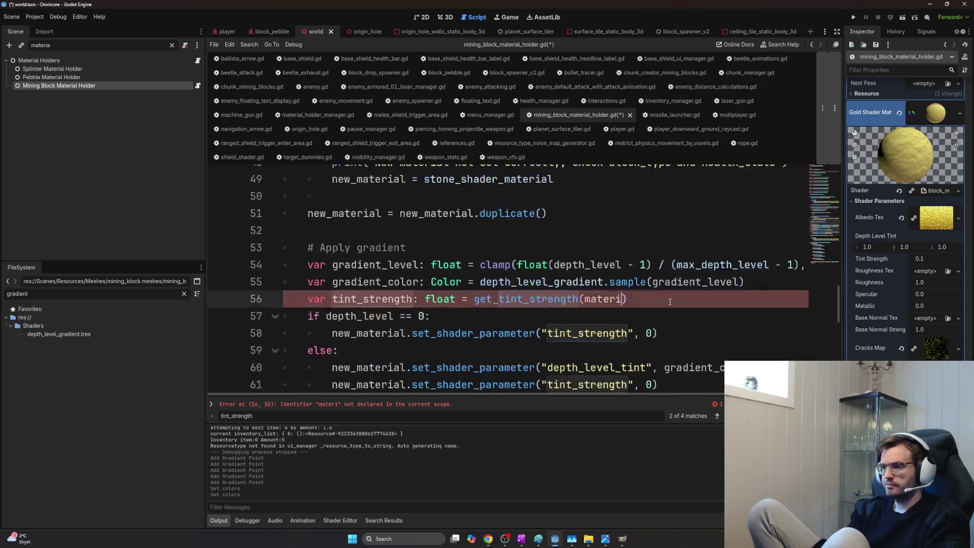
key("BackSpace")
key("BackSpace")
key("BackSpace")
type("block_type:")
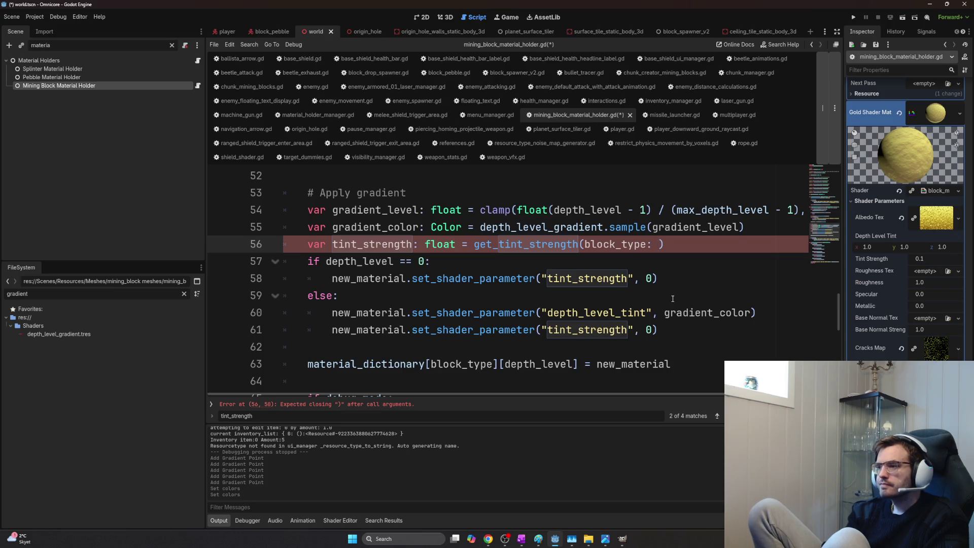
scroll(672, 298, "up", 8)
scroll(670, 306, "down", 2)
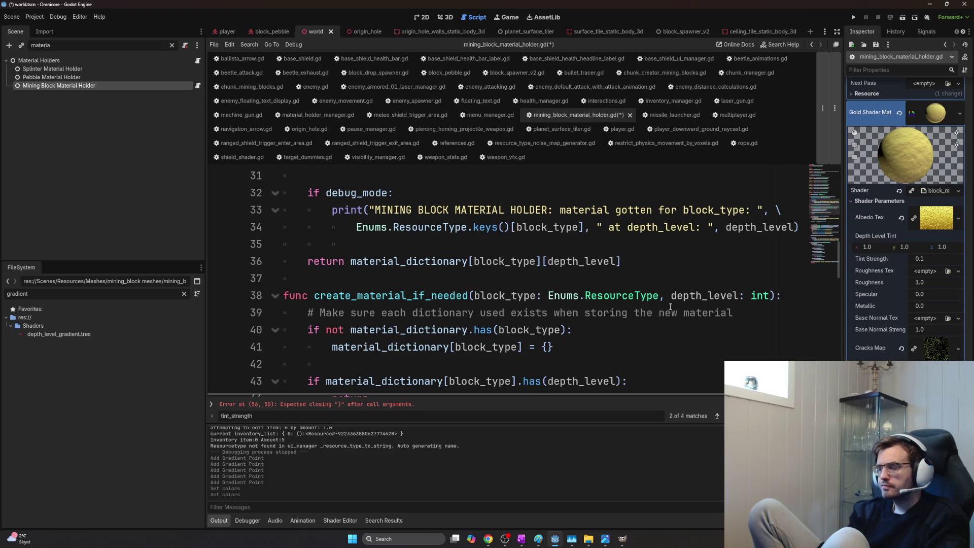
Copy create_material_if_needed's parameter list and fix the call to get_tint_strength(block_type, ).
left_click(775, 295)
left_click_drag(774, 295, 474, 295)
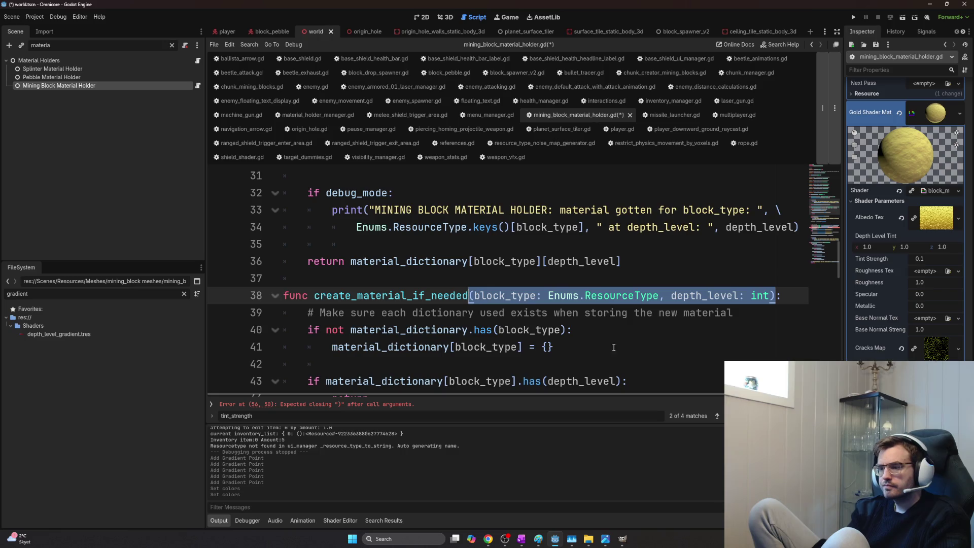
scroll(656, 329, "down", 7)
left_click(658, 244)
key("BackSpace")
key("BackSpace")
type(",")
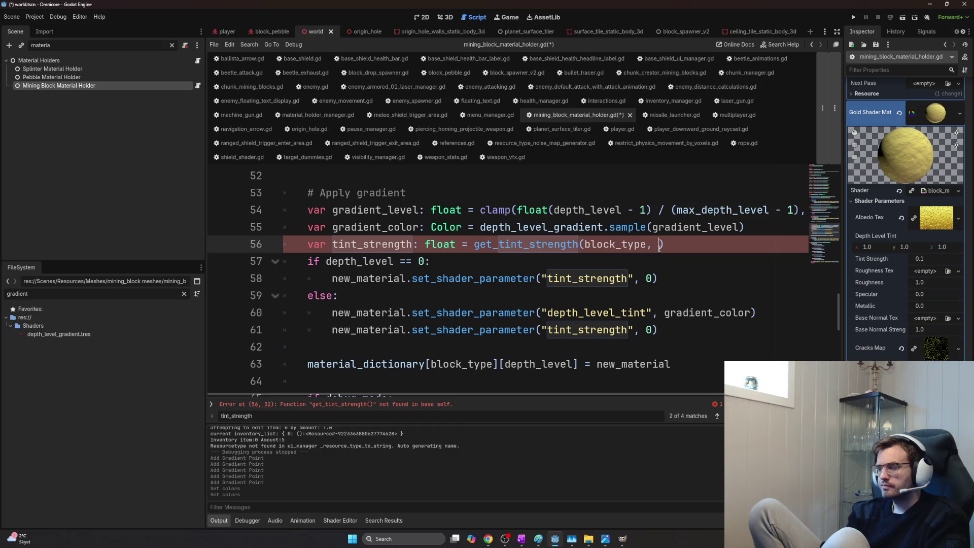
scroll(516, 257, "down", 5)
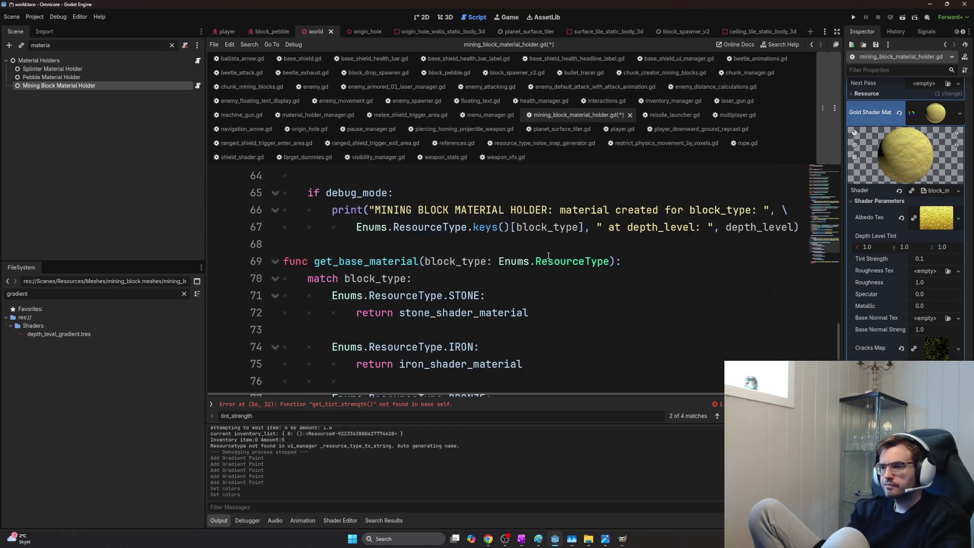
Add a new func below the debug print using the copied parameter list.
scroll(516, 256, "up", 1)
left_click(370, 249)
key("Return")
key("Return")
key("Up")
type("func")
type("(block_type: Enums.ResourceType, depth_level: int)")
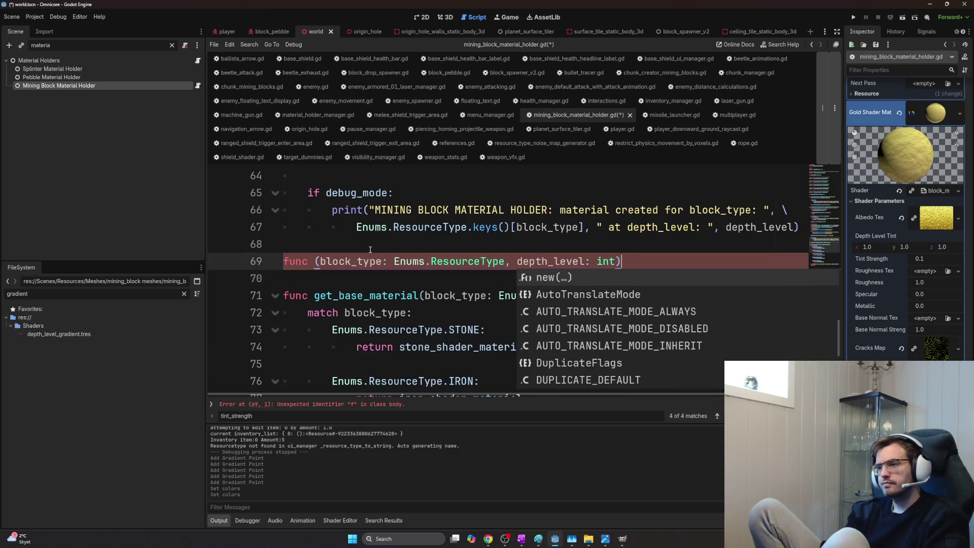
left_click(313, 259)
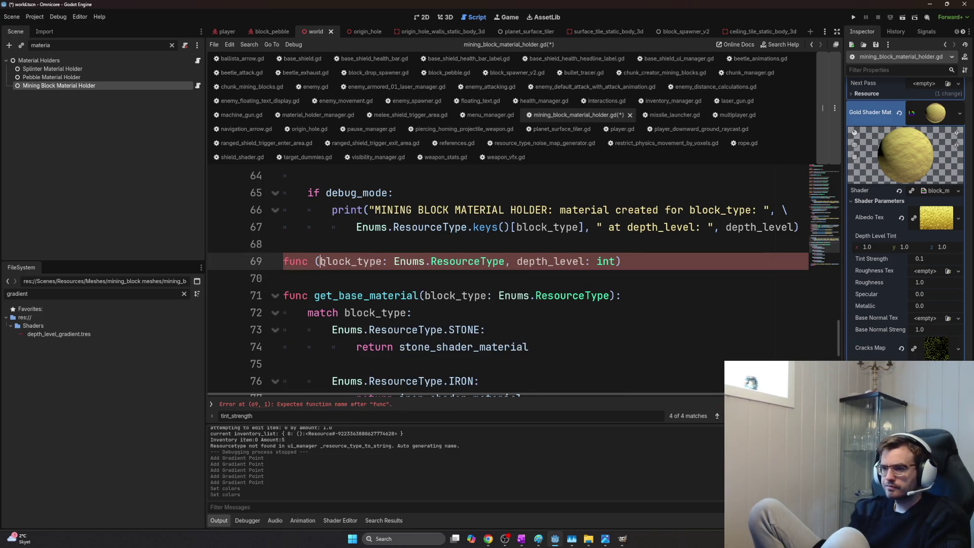
type("get_t")
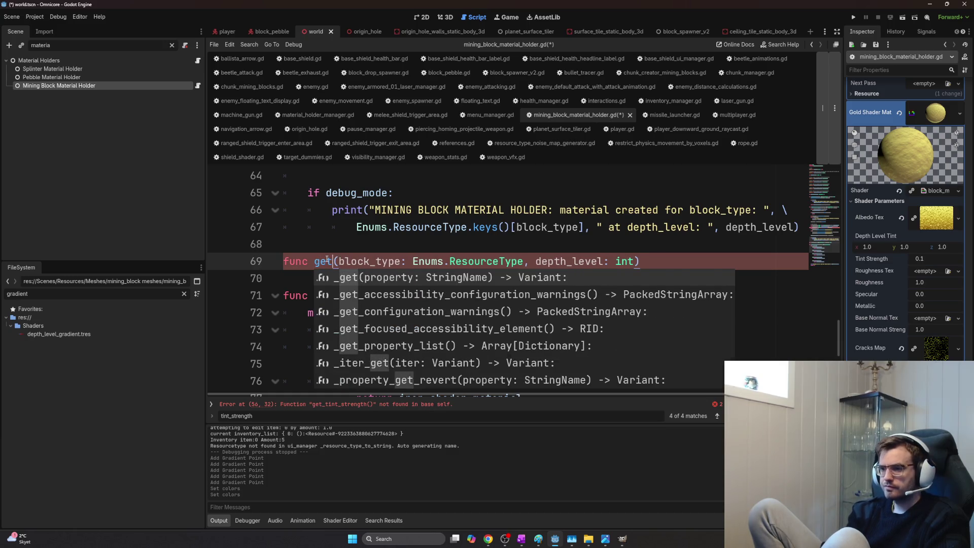
type("ing_strength")
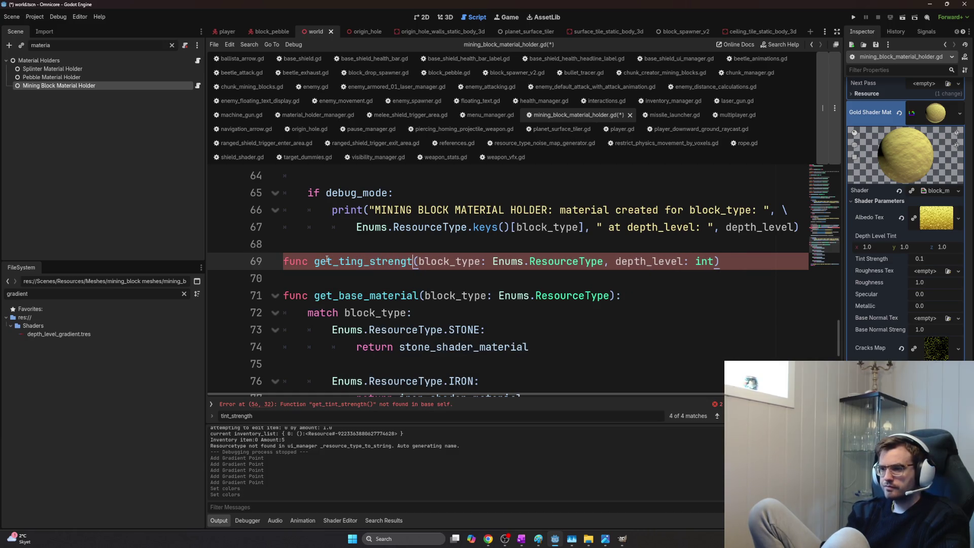
Correct the misspelled function name to get_tint_strength.
scroll(406, 264, "up", 3)
scroll(473, 268, "down", 3)
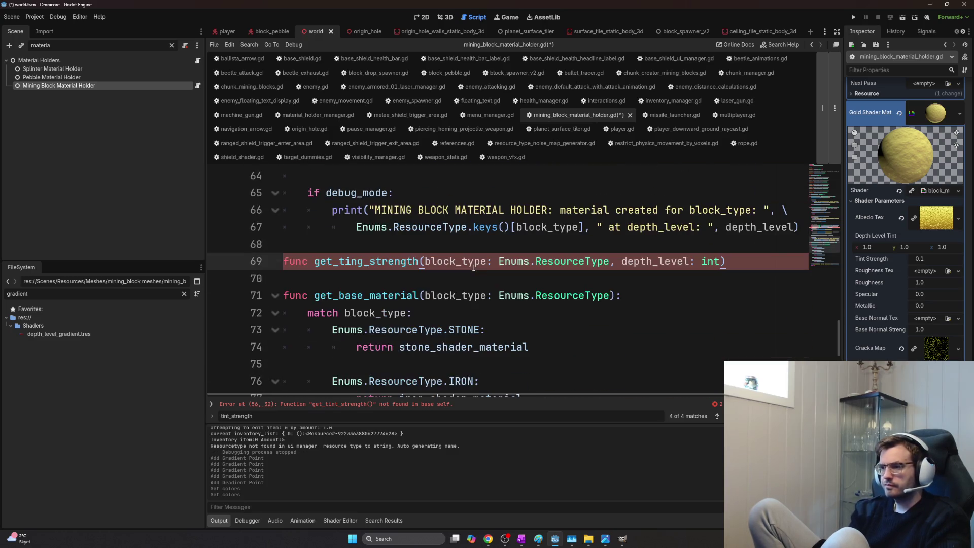
scroll(370, 260, "up", 4)
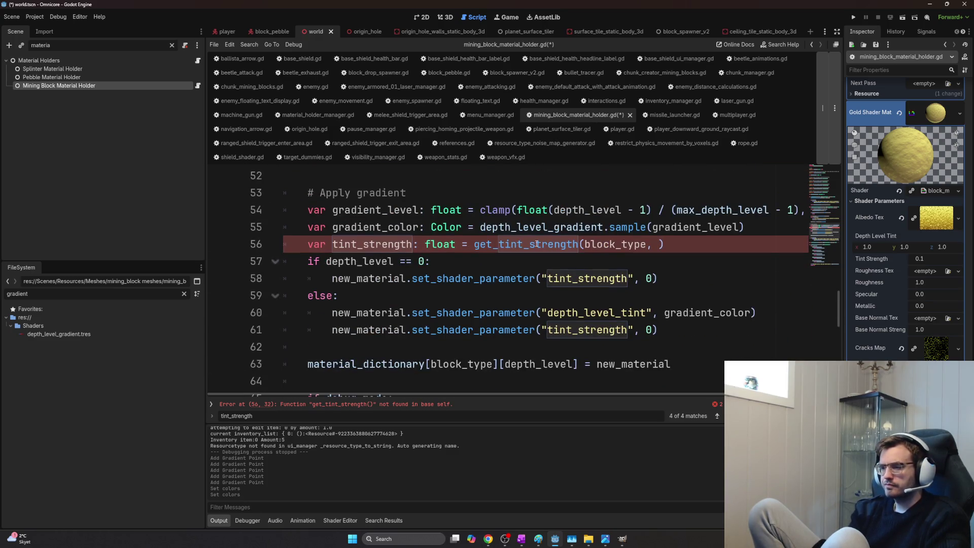
double_click(546, 248)
key("ctrl+c")
scroll(546, 254, "down", 3)
double_click(365, 313)
key("ctrl+v")
Pass depth_level as the second argument in the tint_strength call.
double_click(666, 313)
key("ctrl+c")
scroll(665, 304, "up", 3)
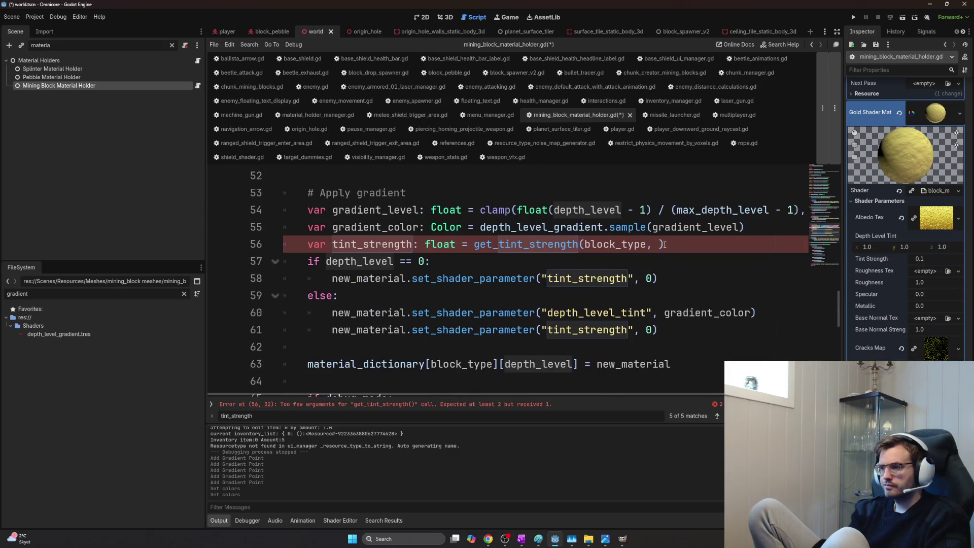
left_click(658, 244)
key("ctrl+v")
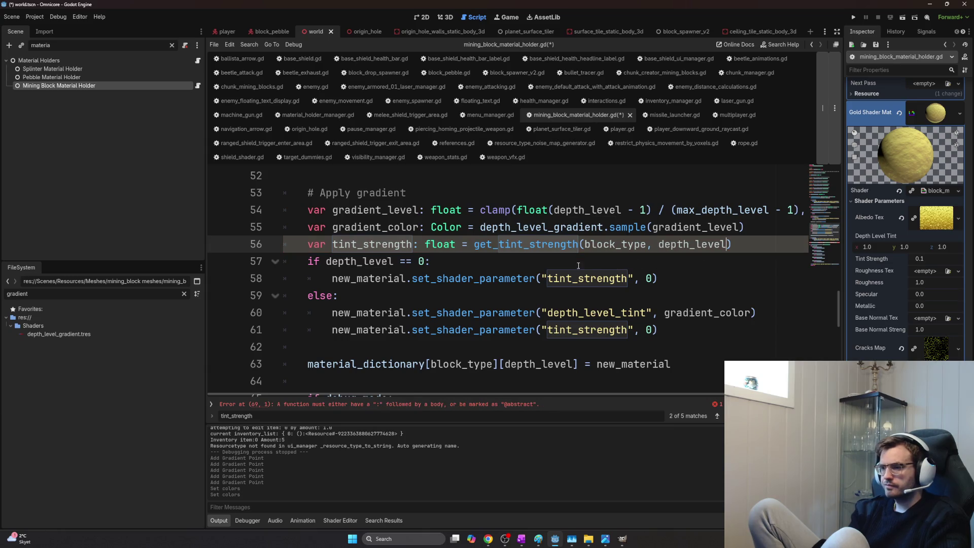
Give get_tint_strength a -> float return type.
scroll(472, 284, "down", 3)
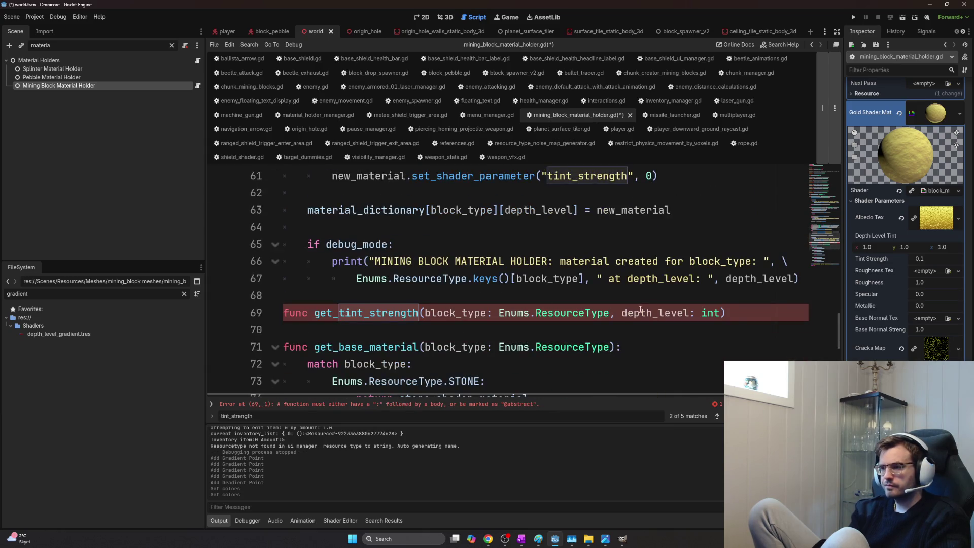
left_click(748, 321)
left_click(734, 313)
type("->")
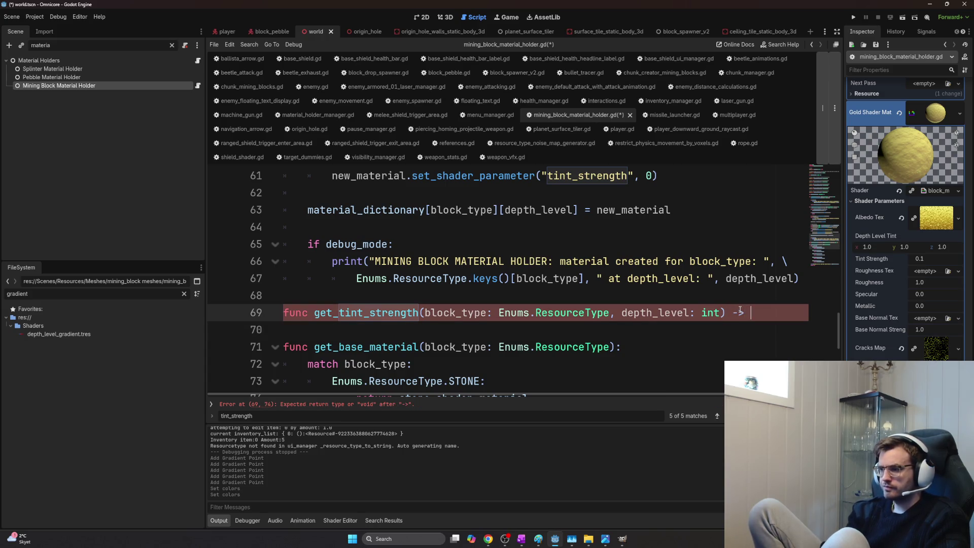
type("loat:")
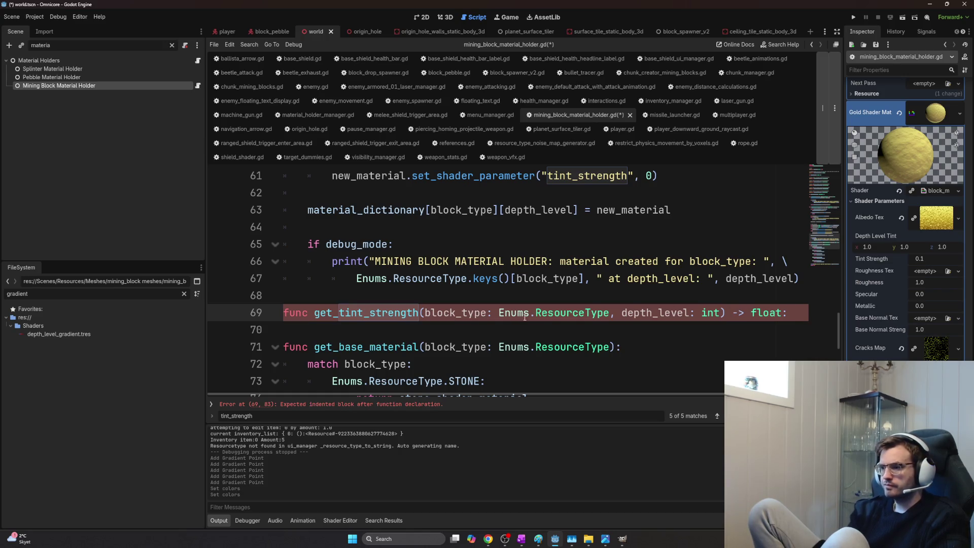
Split the function's parameters onto separate lines and open an empty body.
left_click(425, 313)
key("Return")
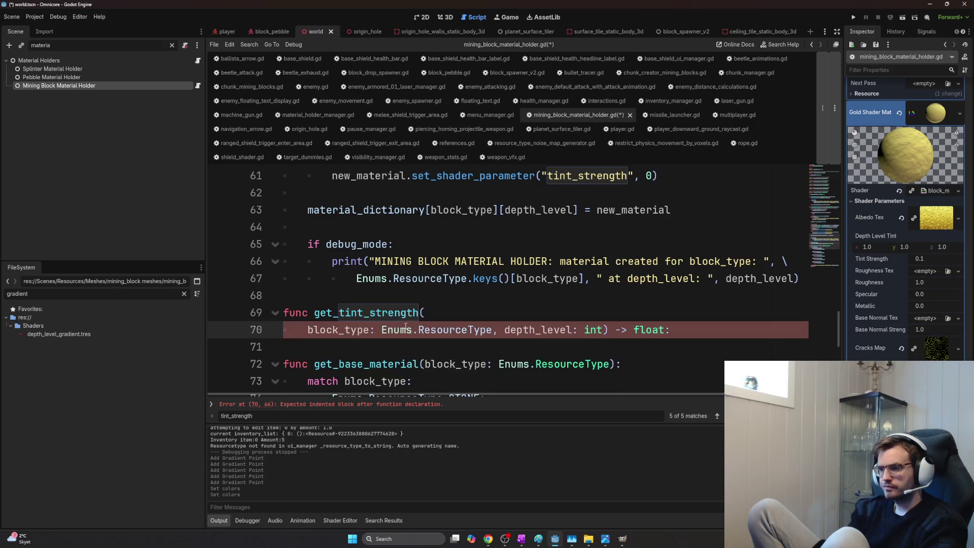
left_click(504, 329)
key("Return")
left_click(410, 346)
key("Return")
key("End")
key("Return")
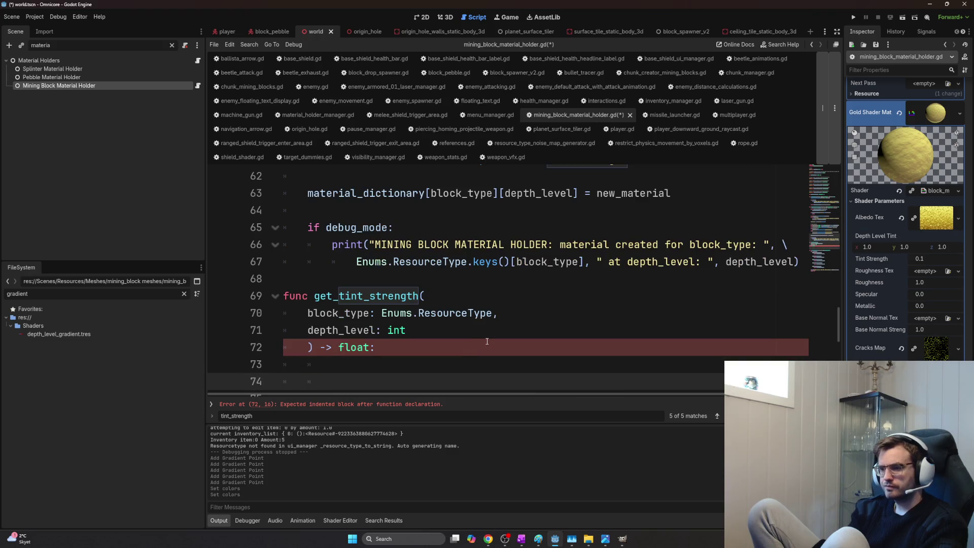
scroll(487, 341, "up", 2)
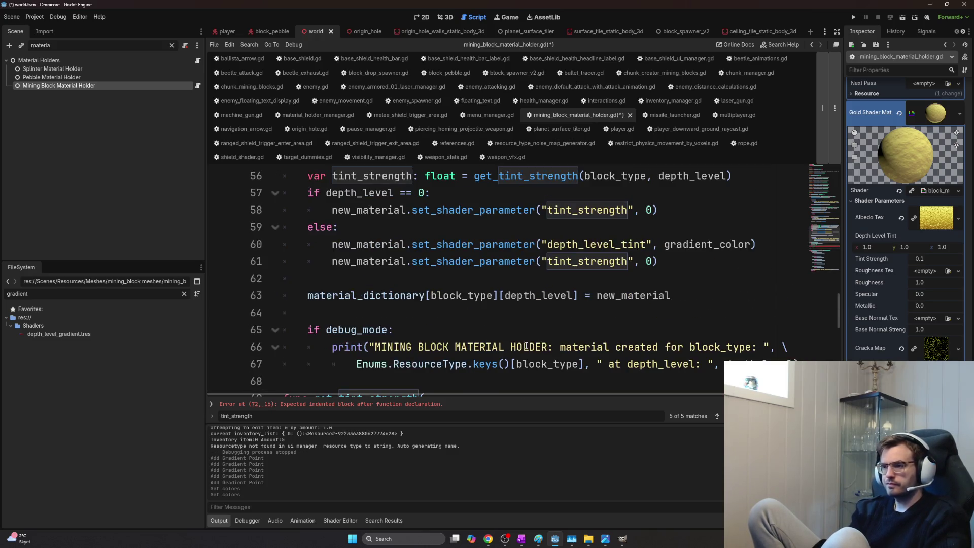
Remove the depth_level == 0 if/else, keeping the else-branch shader lines, then switch to ChatGPT.
scroll(526, 346, "up", 1)
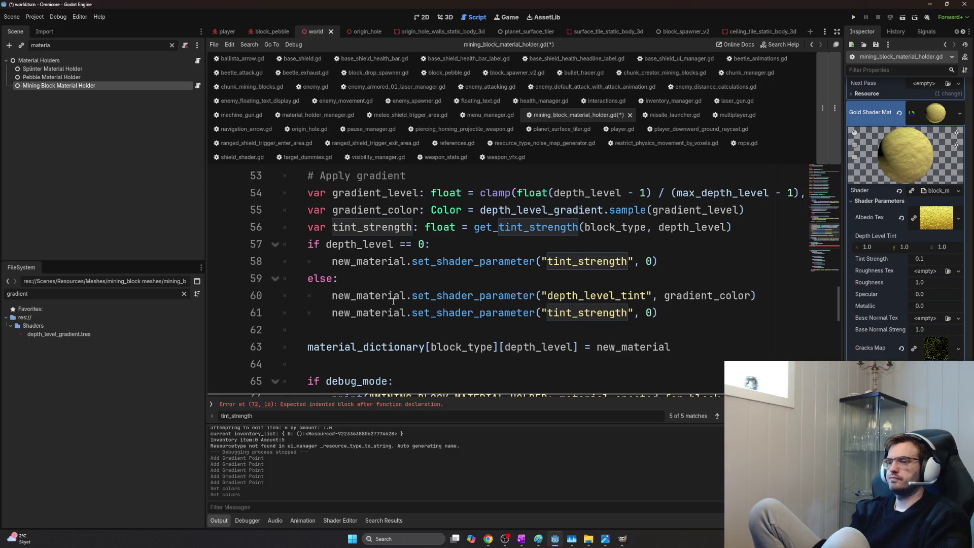
mouse_move(658, 312)
left_mouse_down()
mouse_move(284, 298)
mouse_move(333, 295)
mouse_move(308, 244)
left_mouse_up()
key("shift+Tab")
key("BackSpace")
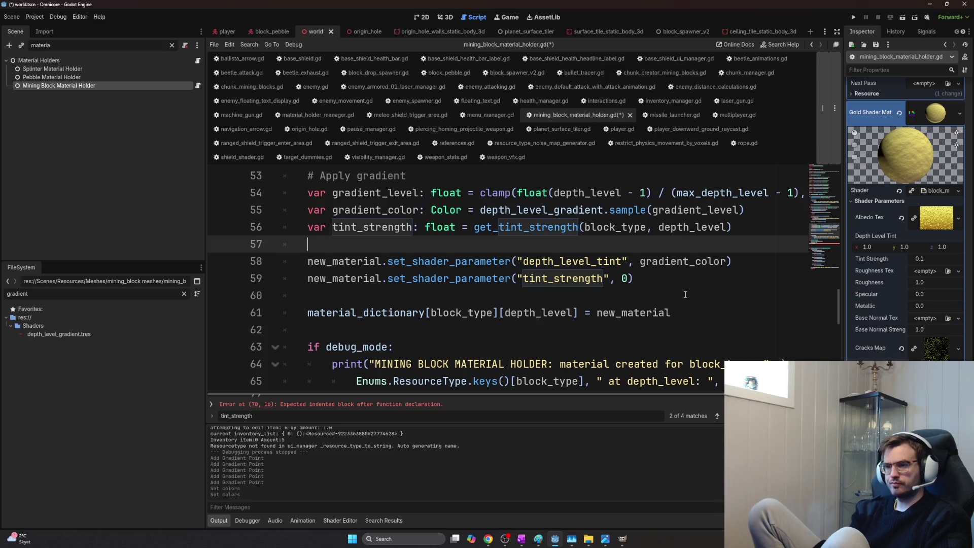
key("alt+Tab")
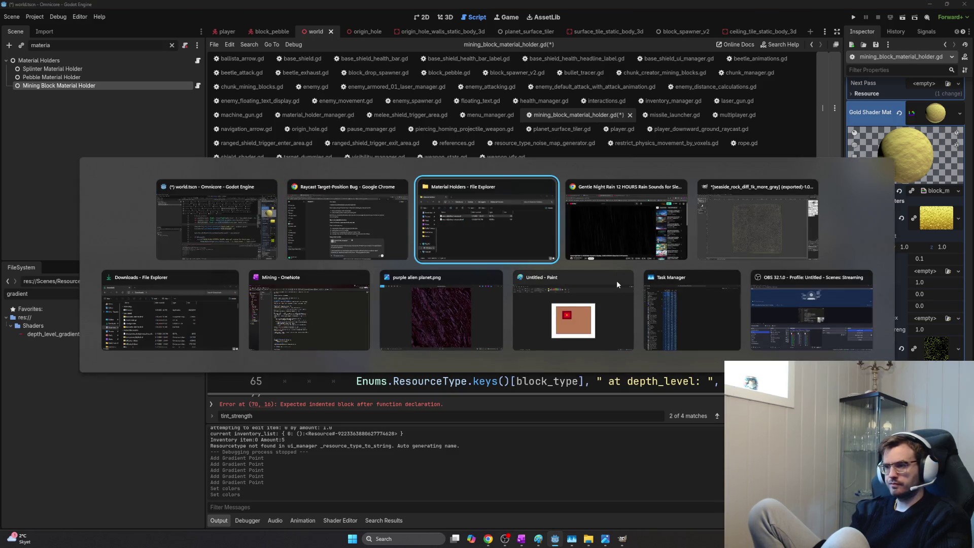
Search the ChatGPT reply for tint_strength to find special_ore_tint_strength = stone_tint_strength * 0.45.
key("ctrl+f")
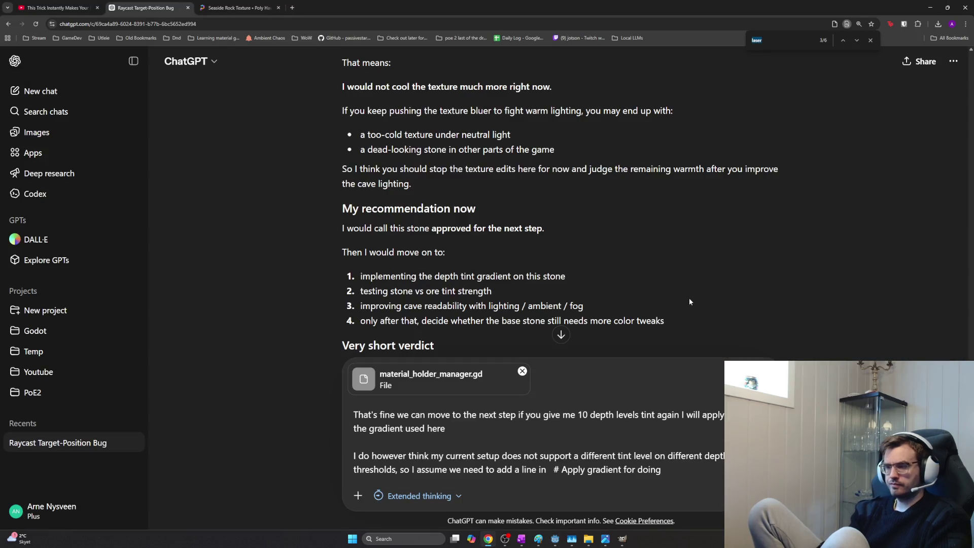
type("tint_strength")
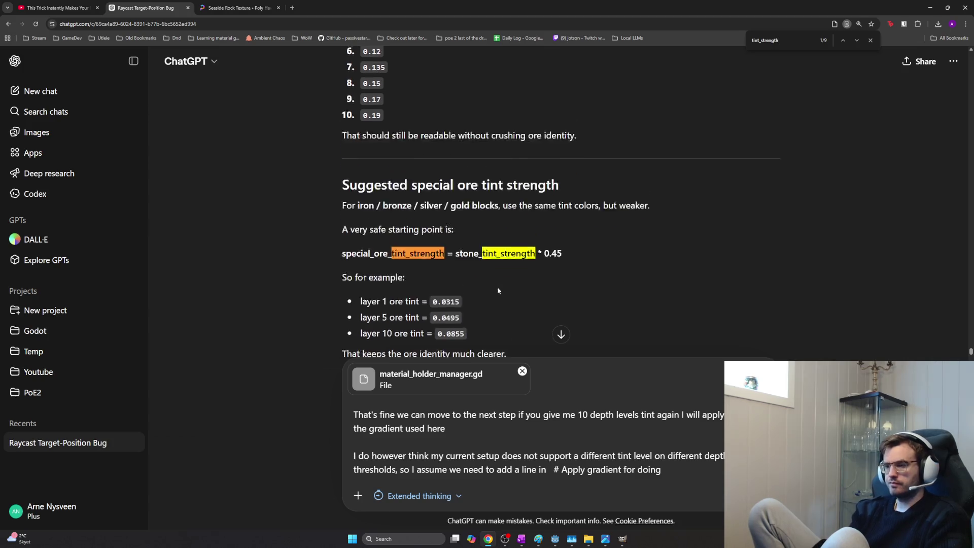
scroll(497, 287, "down", 3)
scroll(509, 274, "up", 4)
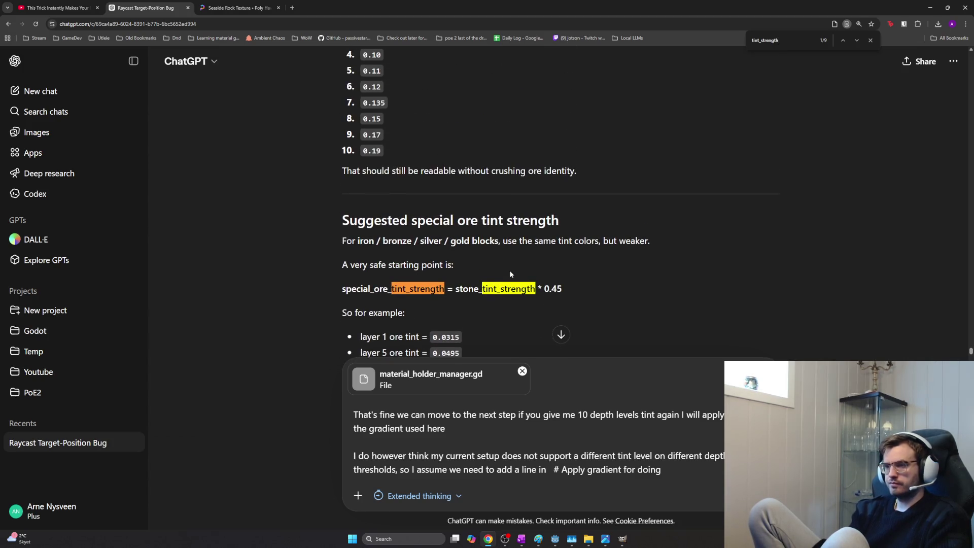
key("alt+Tab")
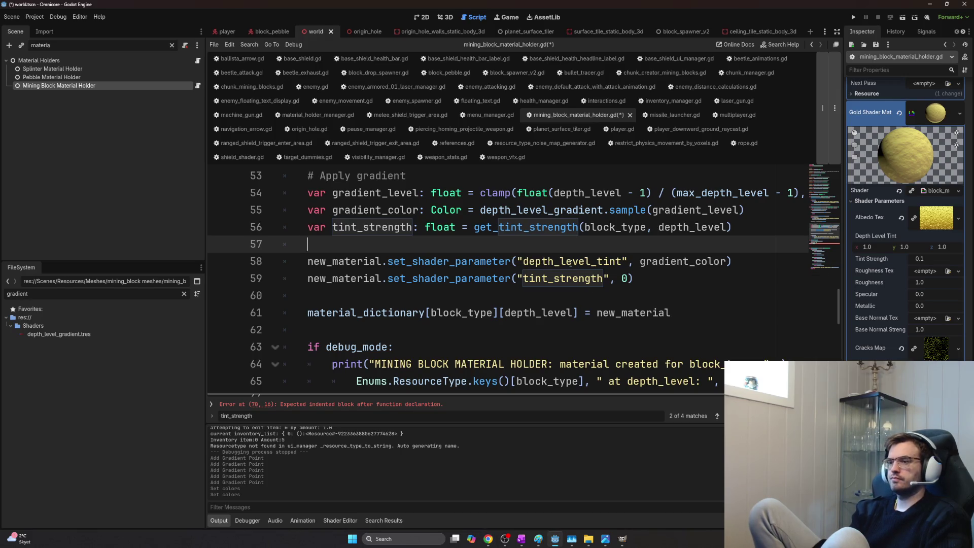
Start the get_tint_strength body with match block_type:.
scroll(627, 285, "down", 5)
scroll(569, 272, "up", 1)
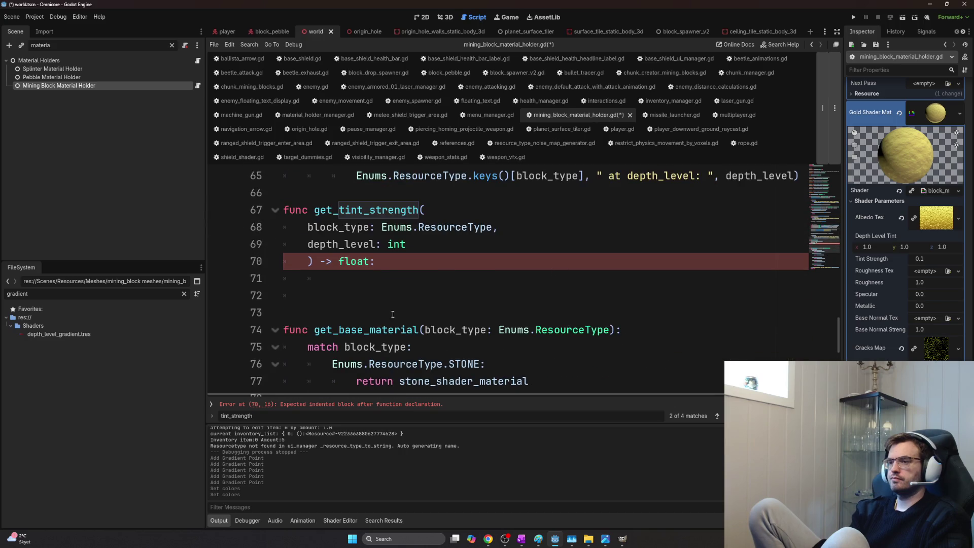
left_click(358, 288)
scroll(431, 278, "up", 4)
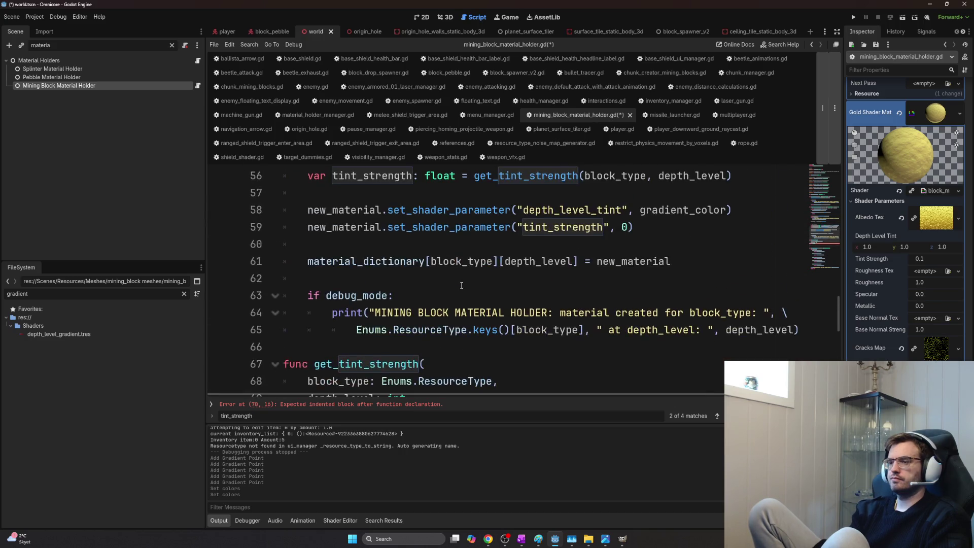
scroll(457, 287, "down", 1)
scroll(457, 287, "down", 3)
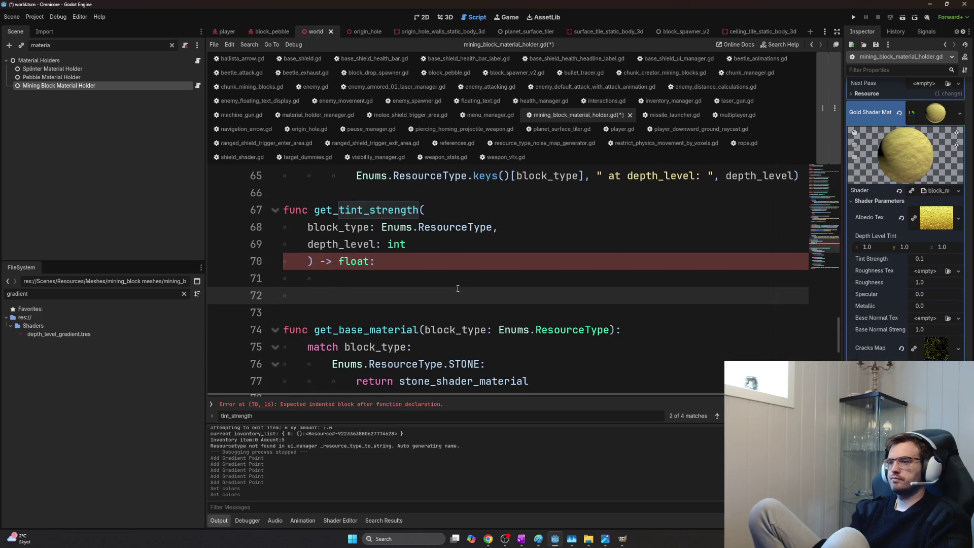
type("match block_type:")
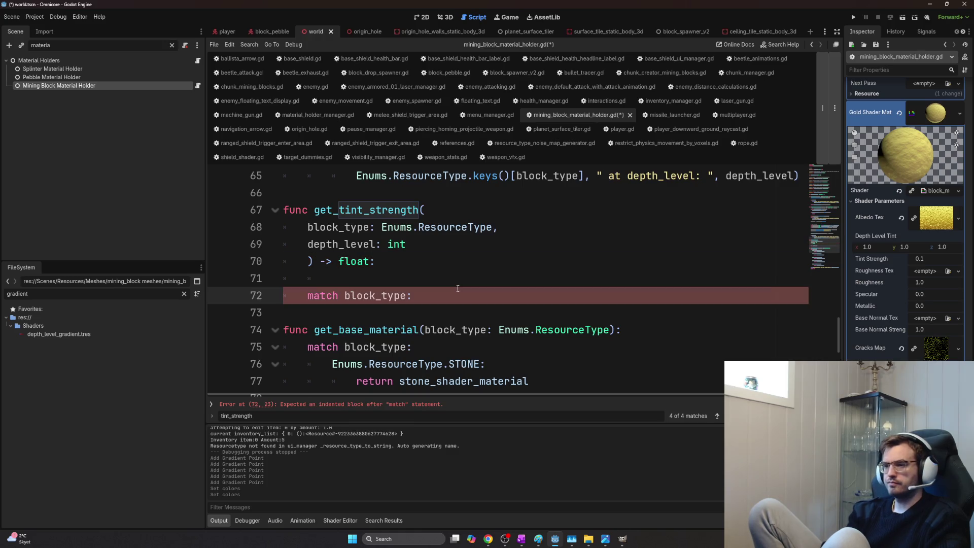
key("Return")
Add an Enums.ResourceType.STONE case under the match.
mouse_move(491, 227)
left_mouse_down()
mouse_move(365, 226)
mouse_move(381, 226)
left_mouse_up()
key("ctrl+c")
left_click(365, 311)
key("ctrl+v")
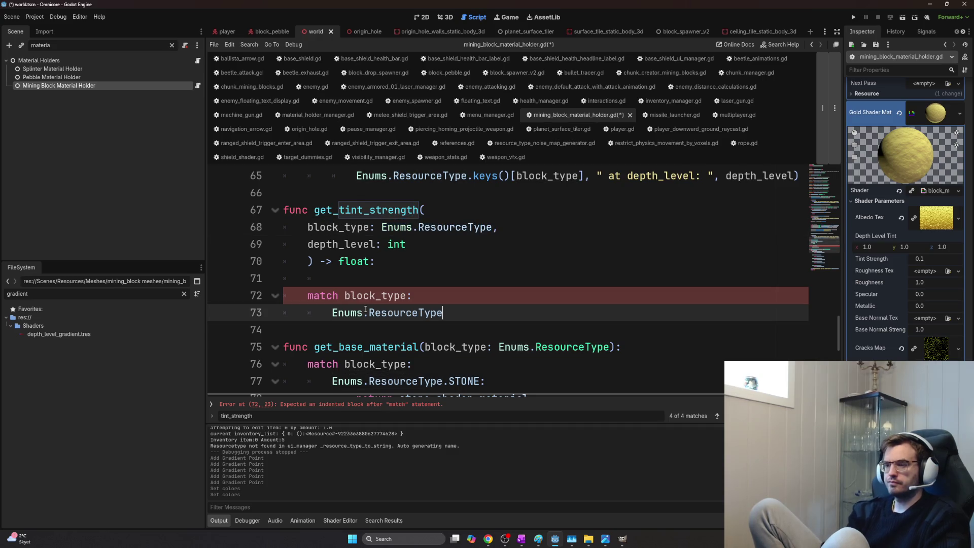
type(".STONE:")
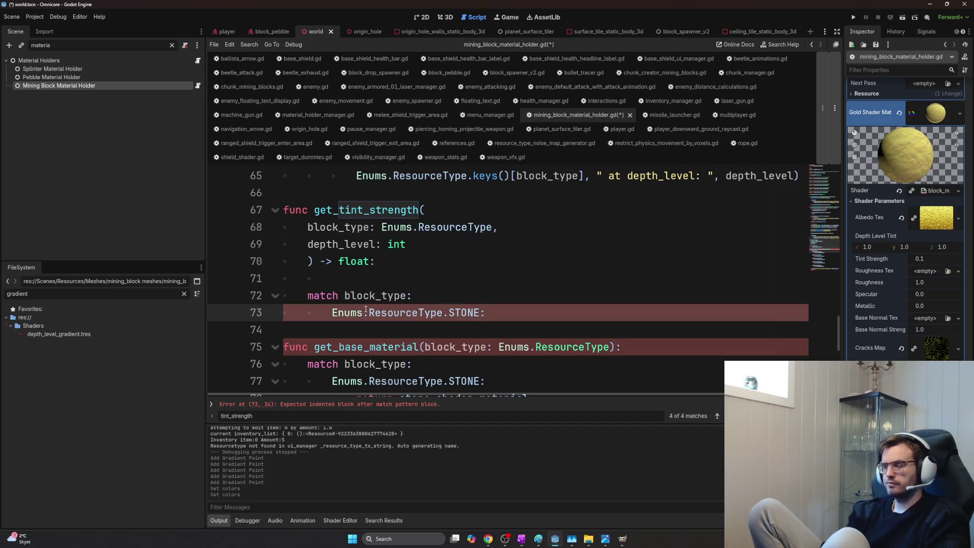
key("Return")
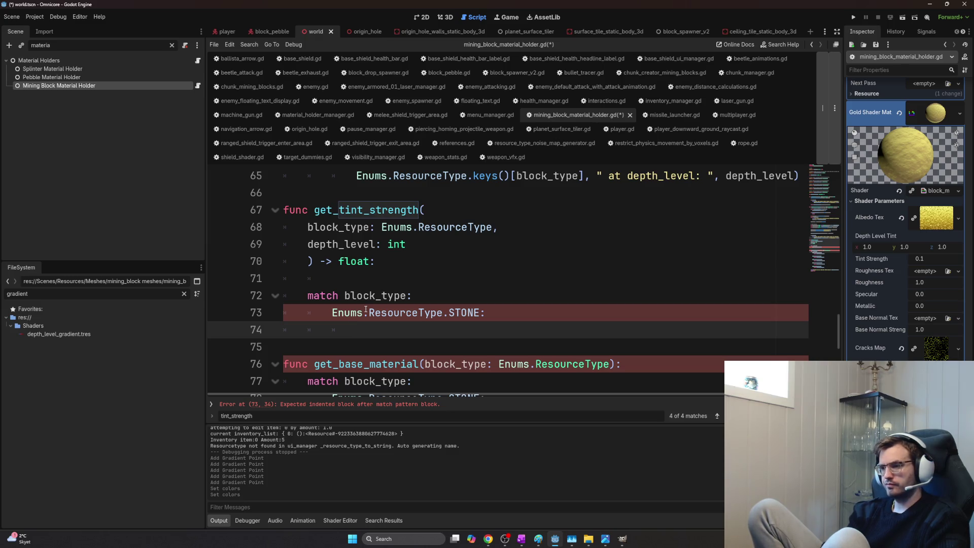
Delete the unfinished get_tint_strength function on lines 67–74 and return to the variable declarations.
left_click_drag(356, 329, 283, 208)
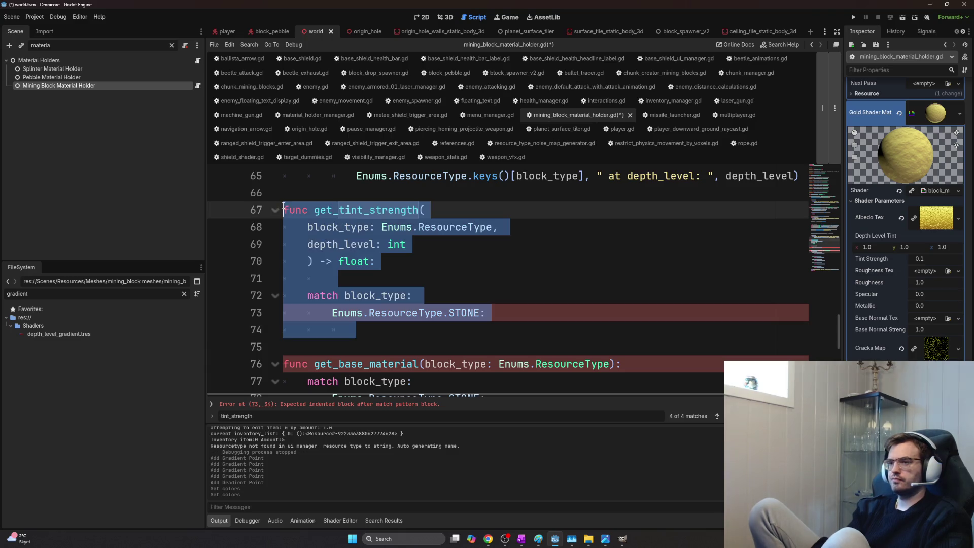
scroll(464, 283, "up", 1)
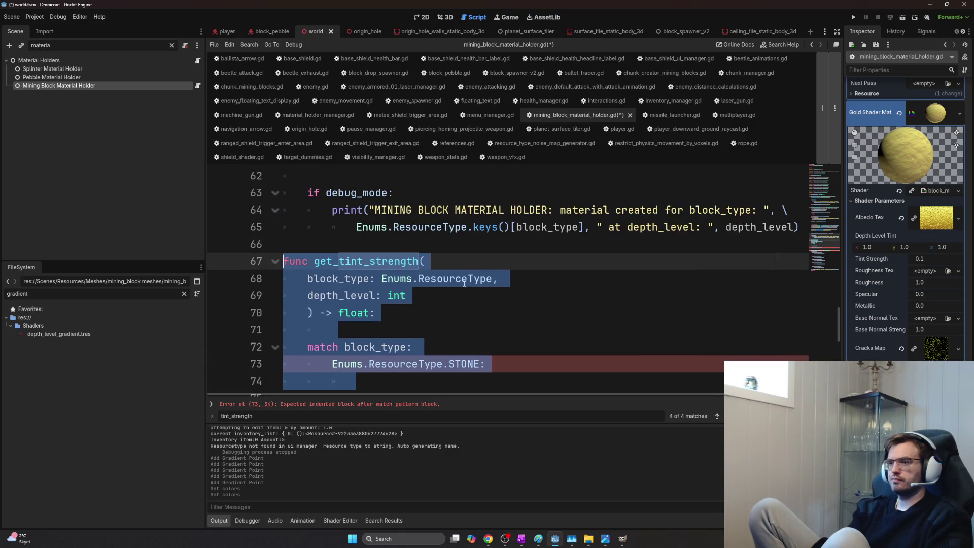
key("Delete")
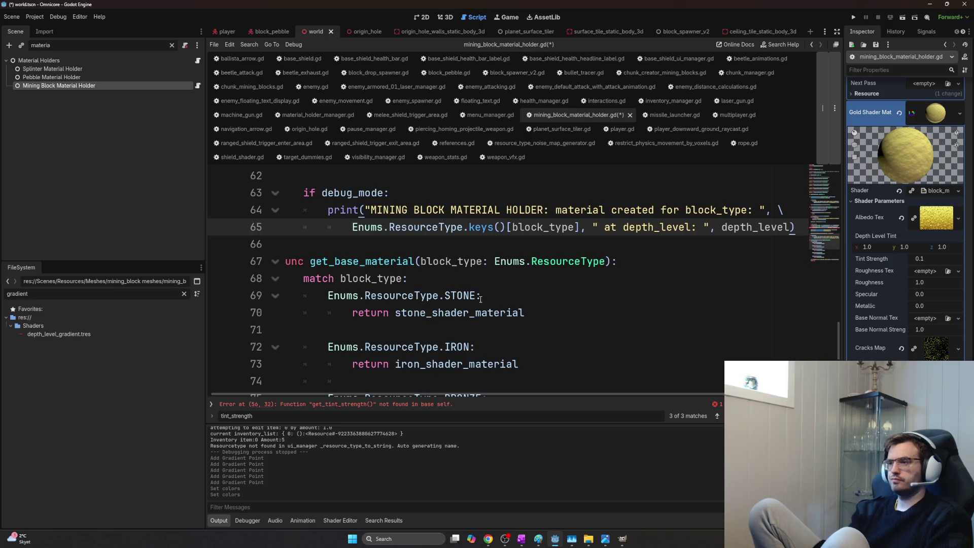
key("ctrl+Home")
scroll(475, 297, "down", 6)
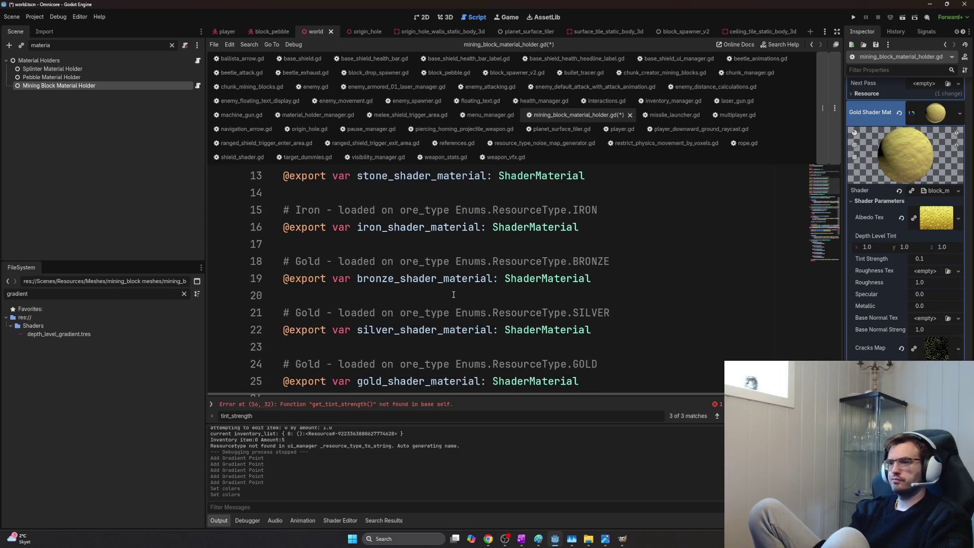
scroll(468, 294, "down", 1)
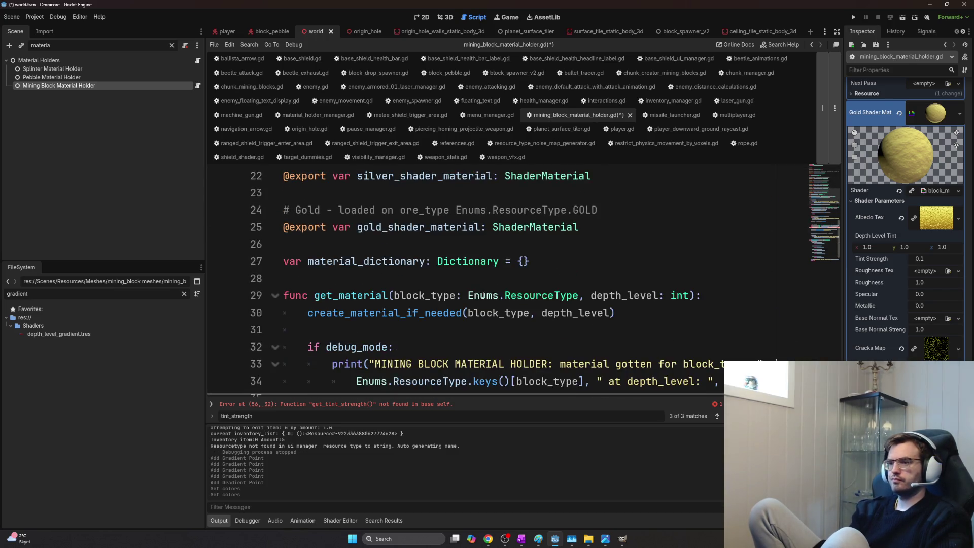
left_click(611, 266)
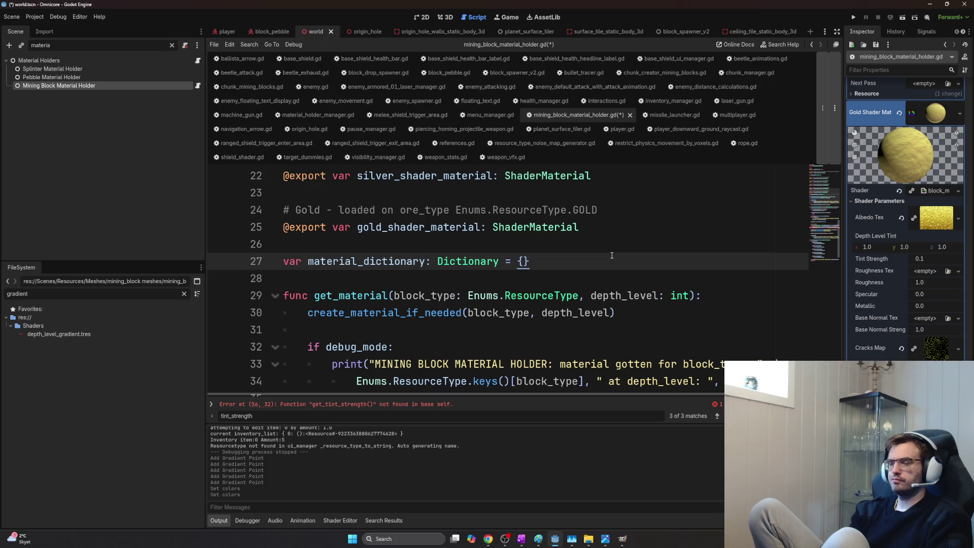
key("ctrl+shift+Return")
key("ctrl+shift+Return")
type("@export var ")
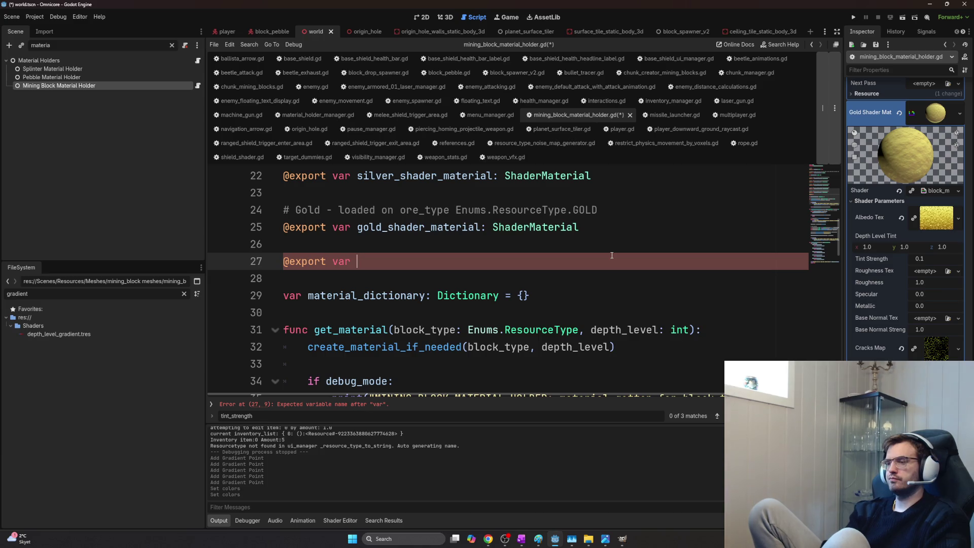
type("tint_strength_dictionary: Dictionary = {")
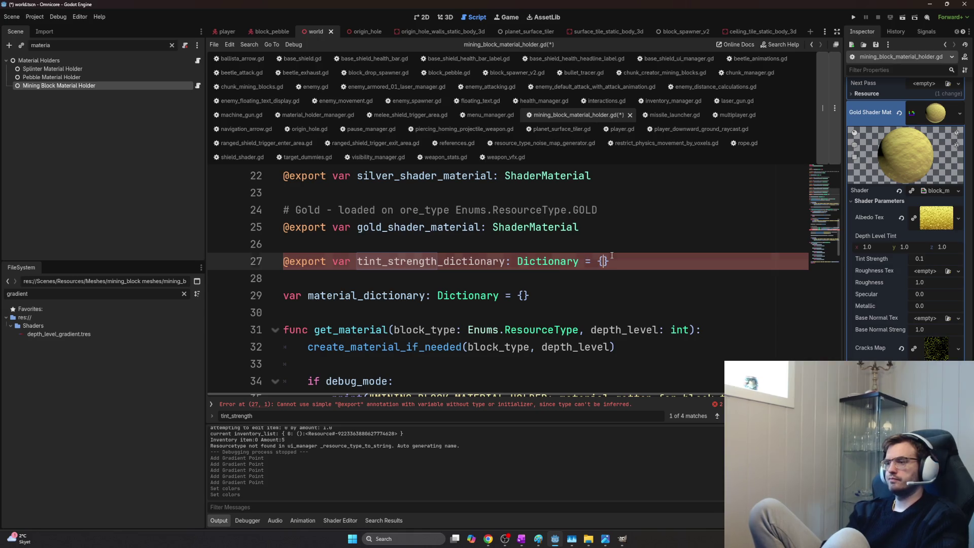
key("Return")
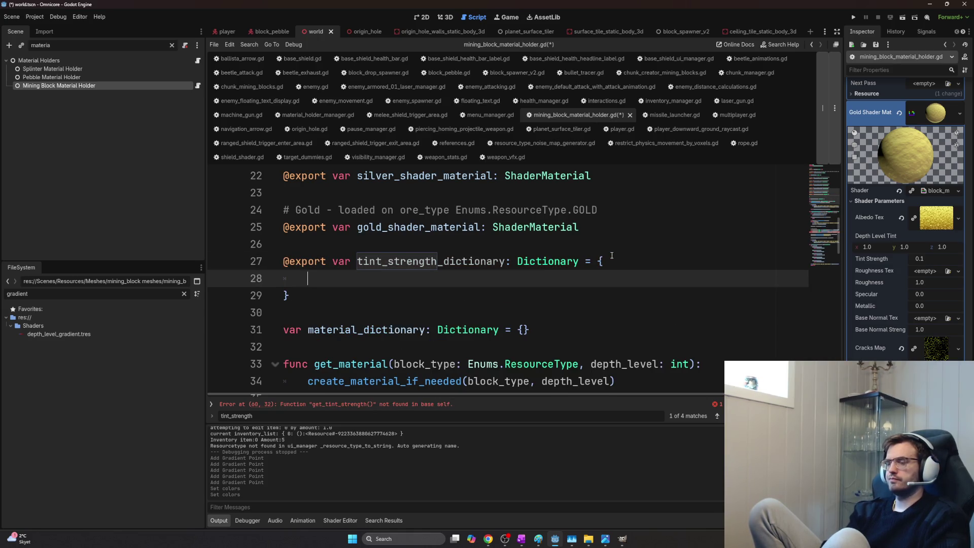
Enter Enums.ResourceType.STONE: as the dictionary's first key.
type("E")
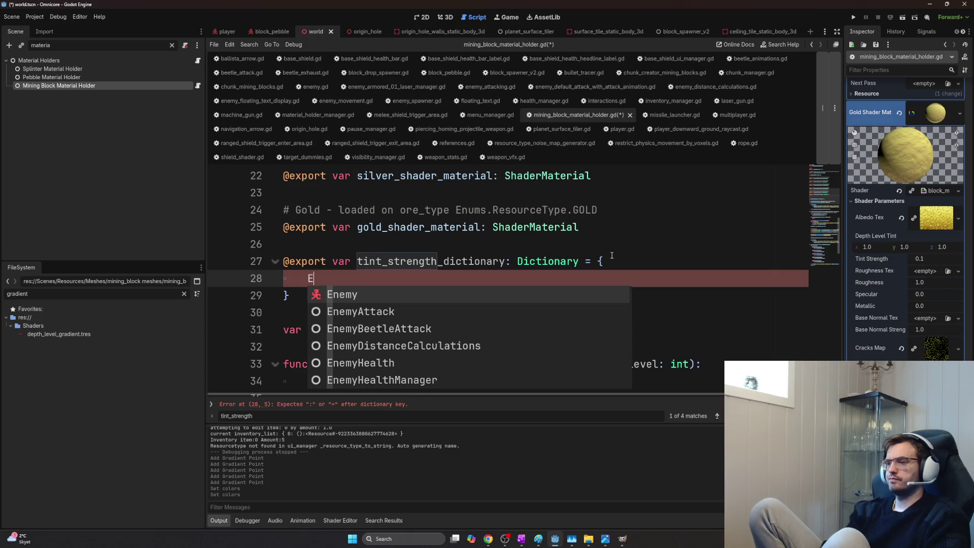
key("BackSpace")
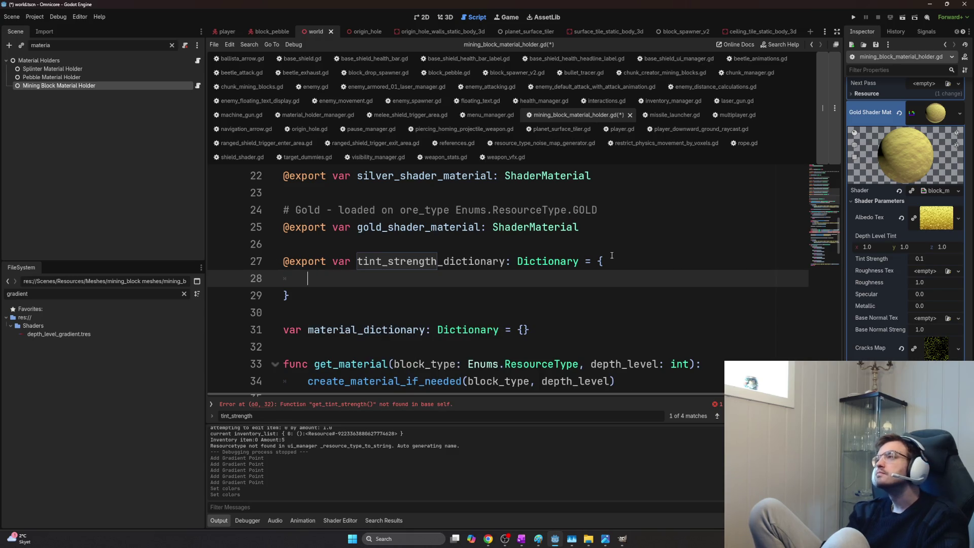
type("Ex")
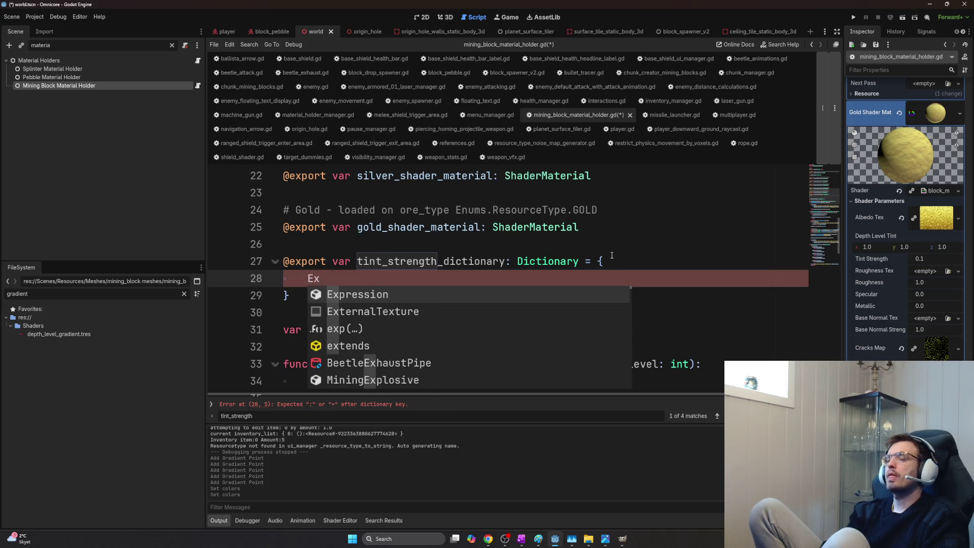
key("BackSpace")
key("BackSpace")
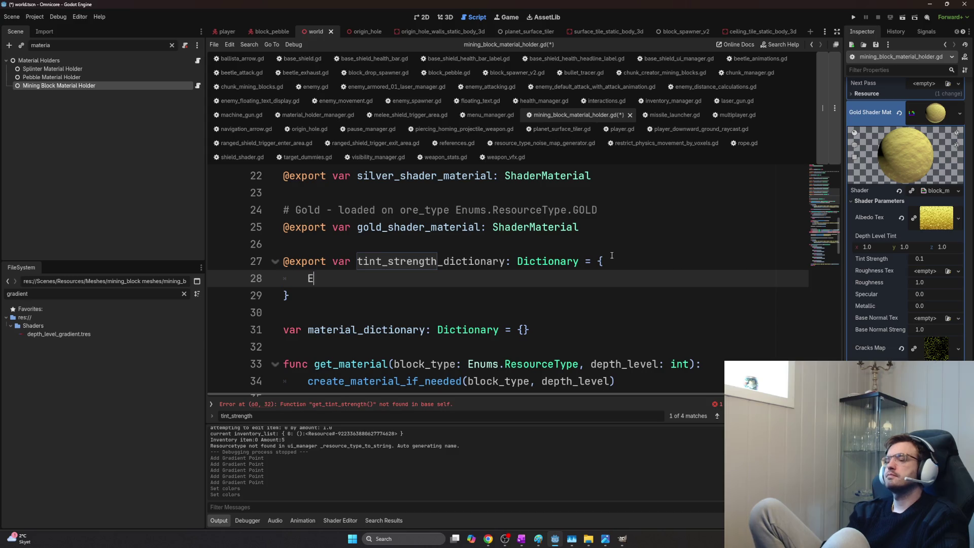
type("Enums.")
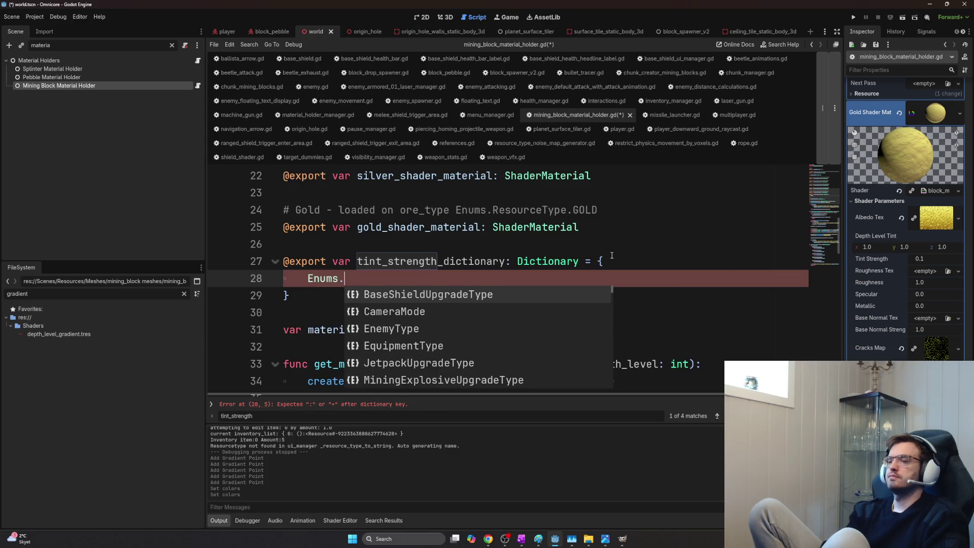
type("tint_stren")
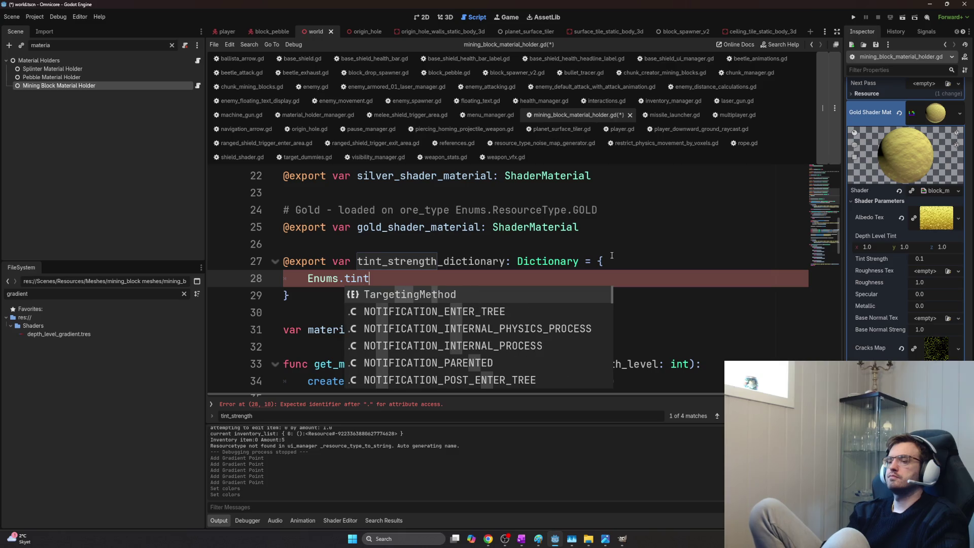
key("BackSpace")
key("BackSpace")
key("BackSpace")
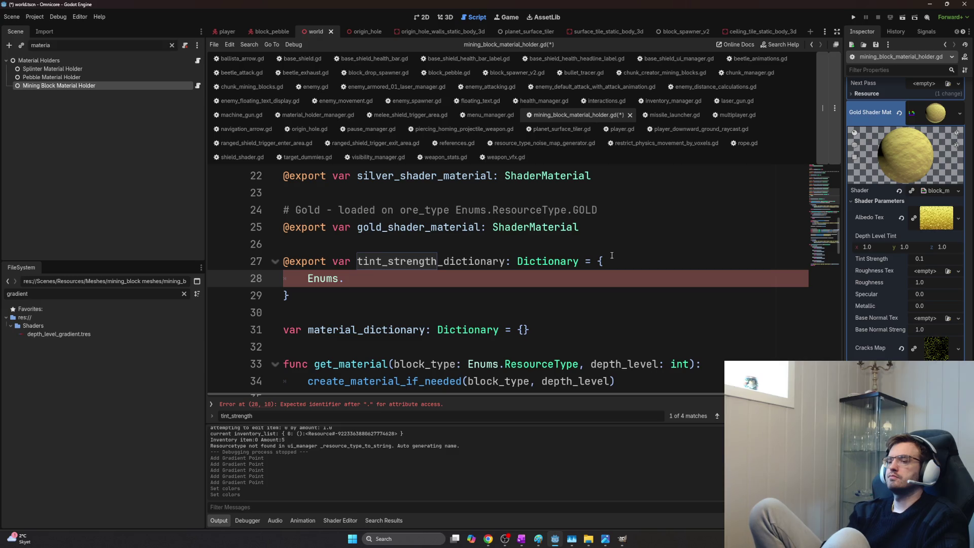
type("tin")
key("BackSpace")
key("BackSpace")
key("BackSpace")
type("resou")
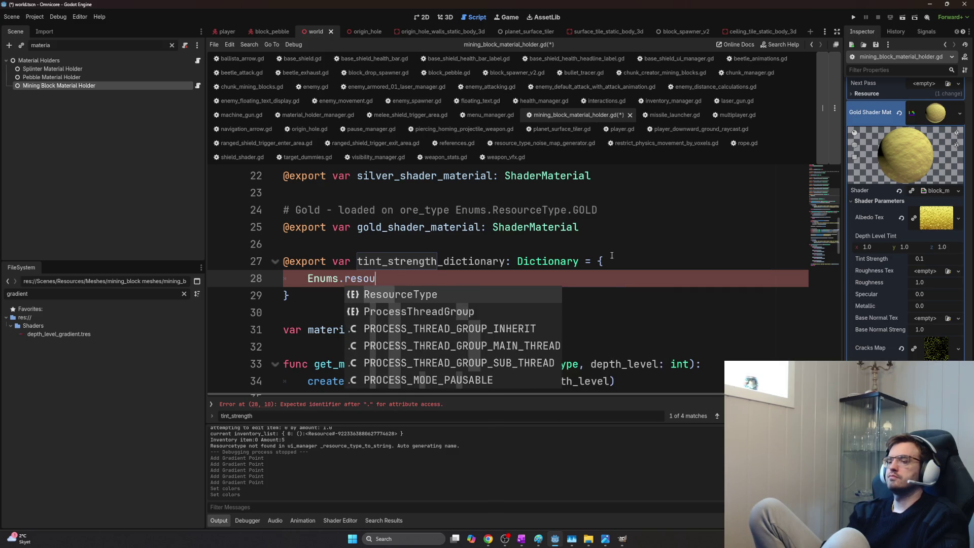
key("Return")
type(".st")
key("Return")
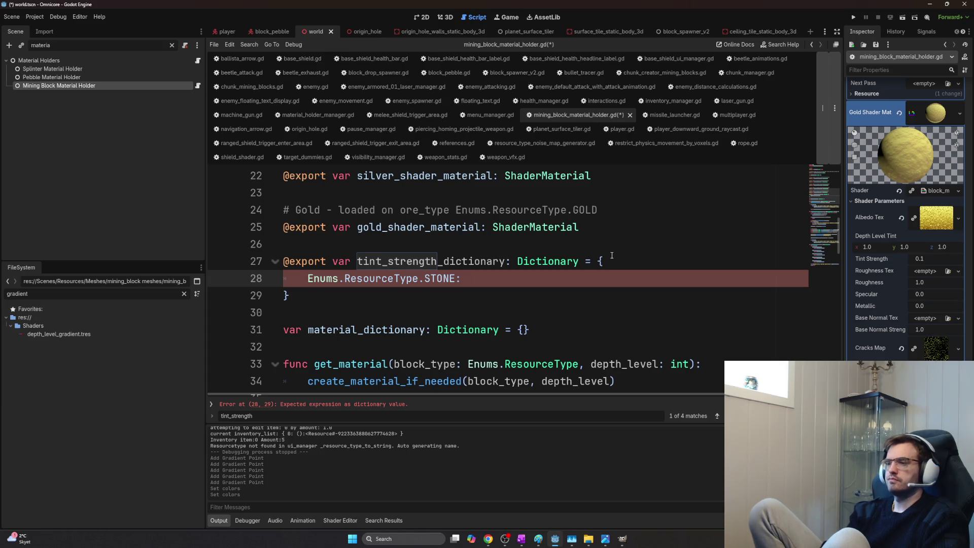
type("T")
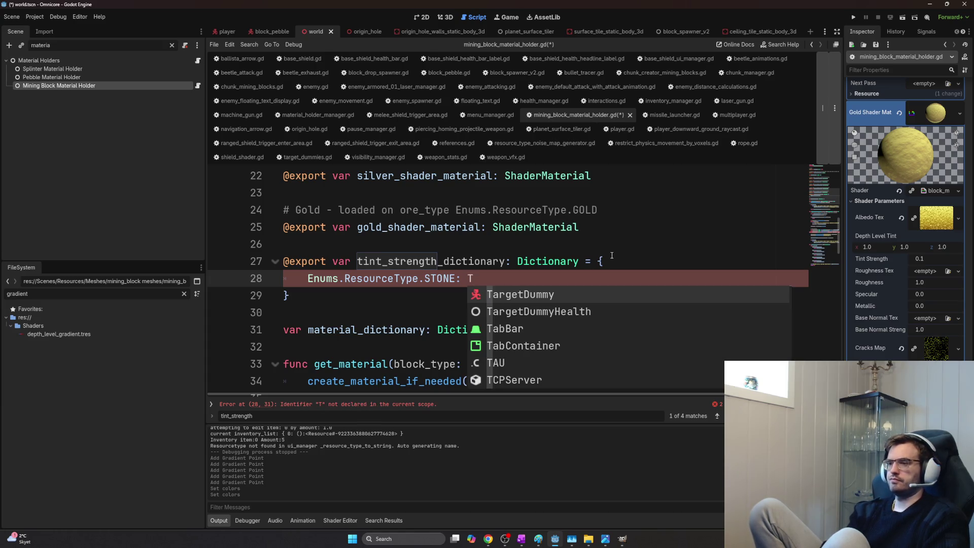
key("BackSpace")
type("dep")
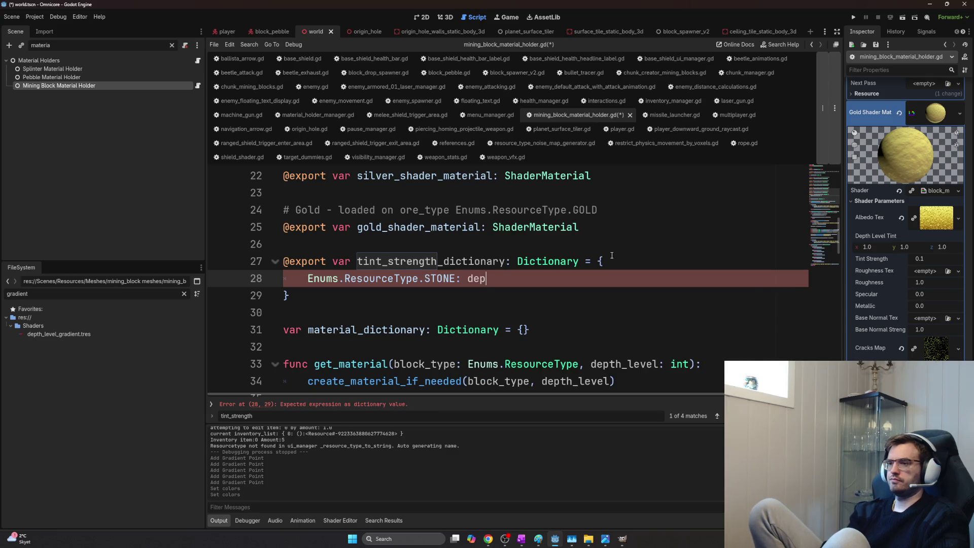
key("BackSpace")
key("BackSpace")
key("BackSpace")
type("tint_stre")
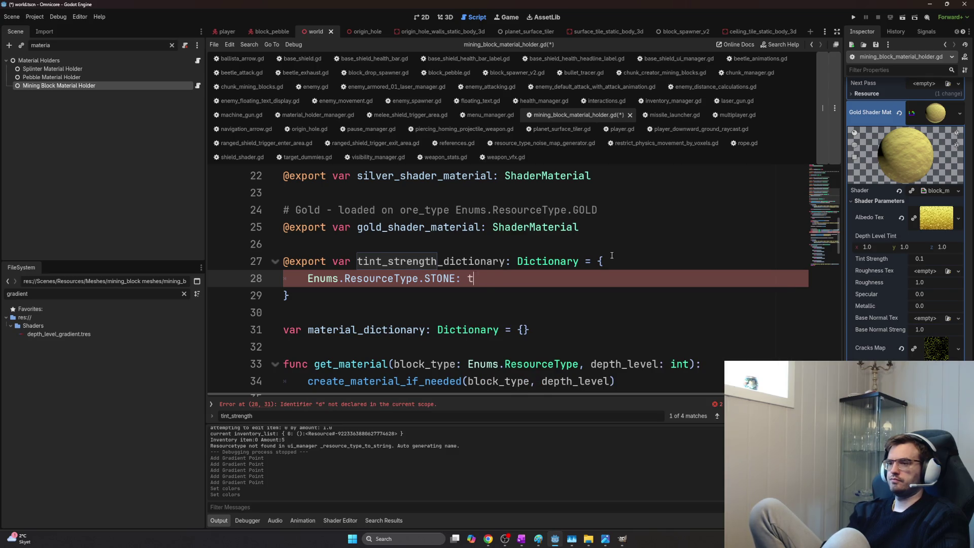
type("ngth_by_dept")
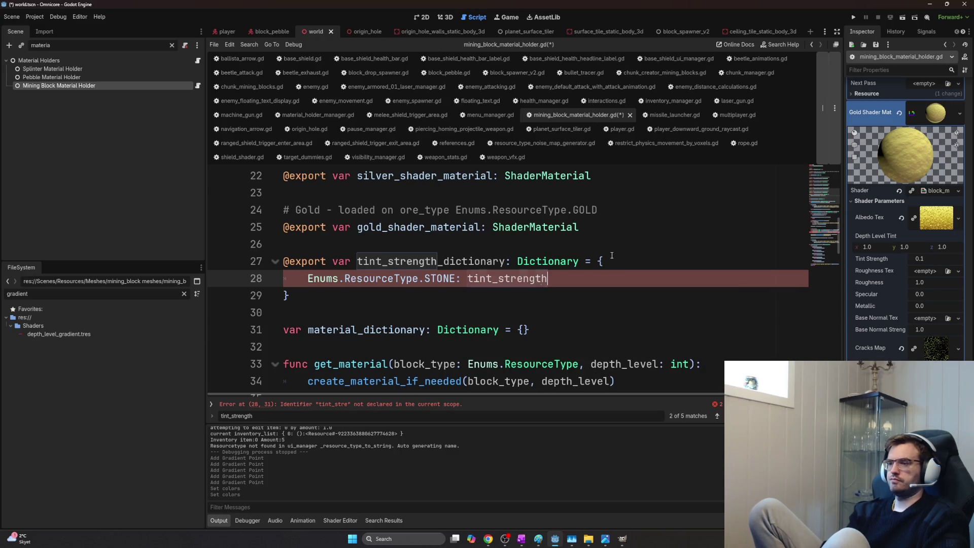
type("h_level")
key("BackSpace")
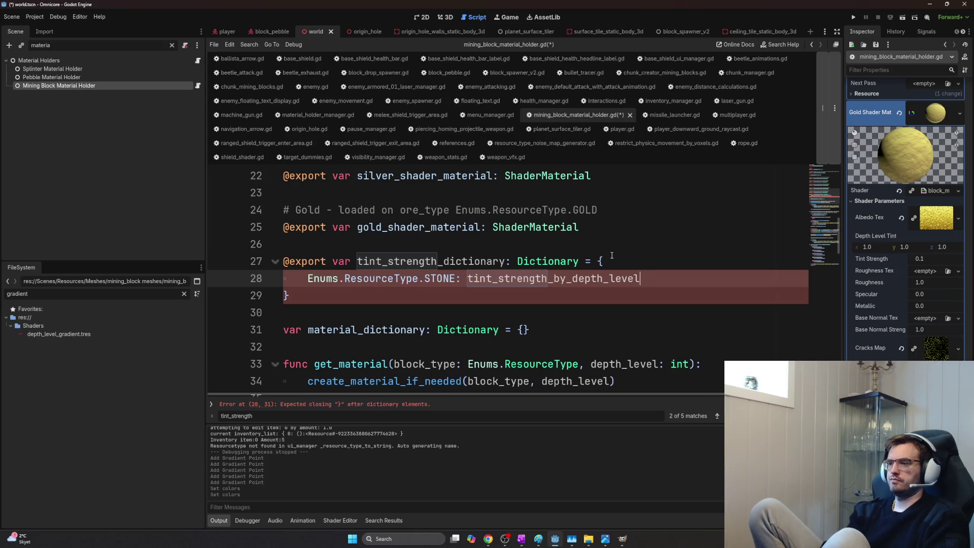
type("{")
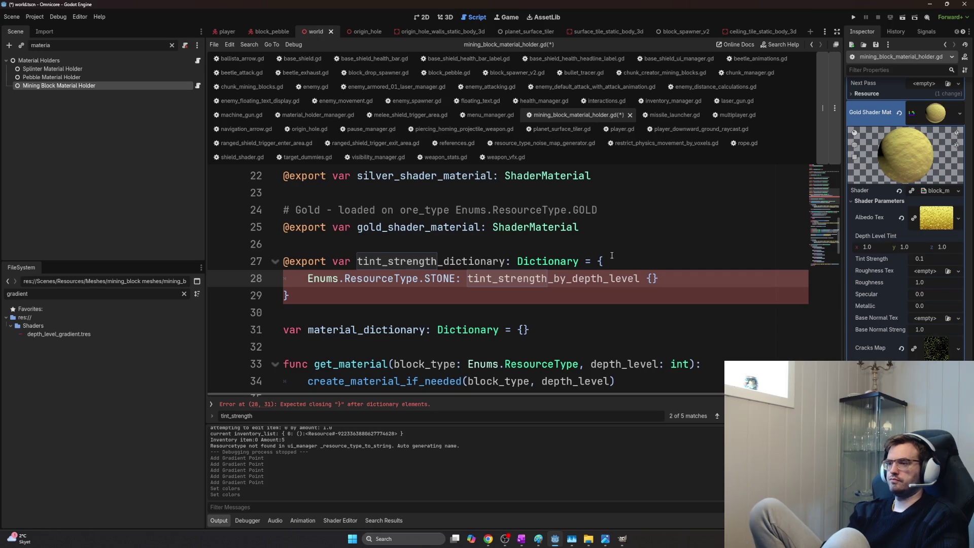
key("Left")
key("BackSpace")
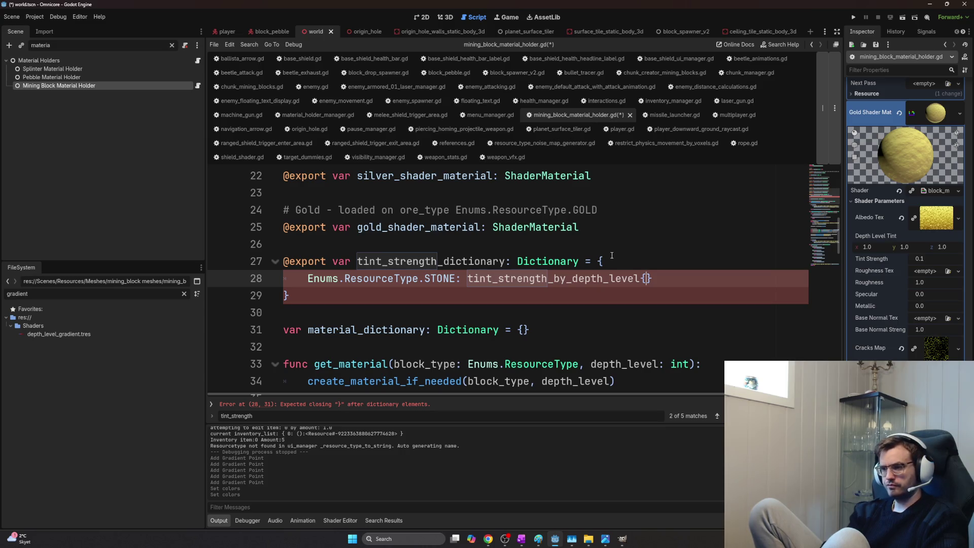
key("Return")
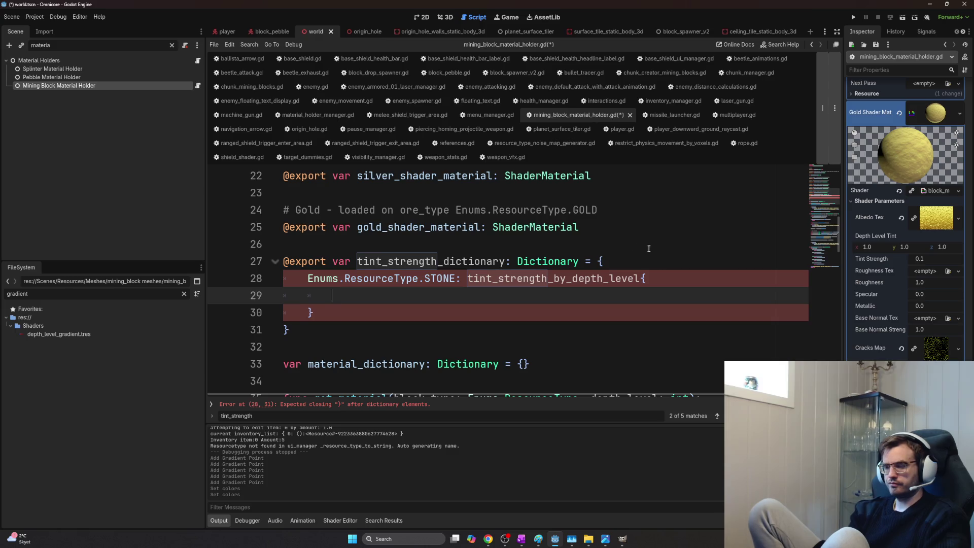
type("1")
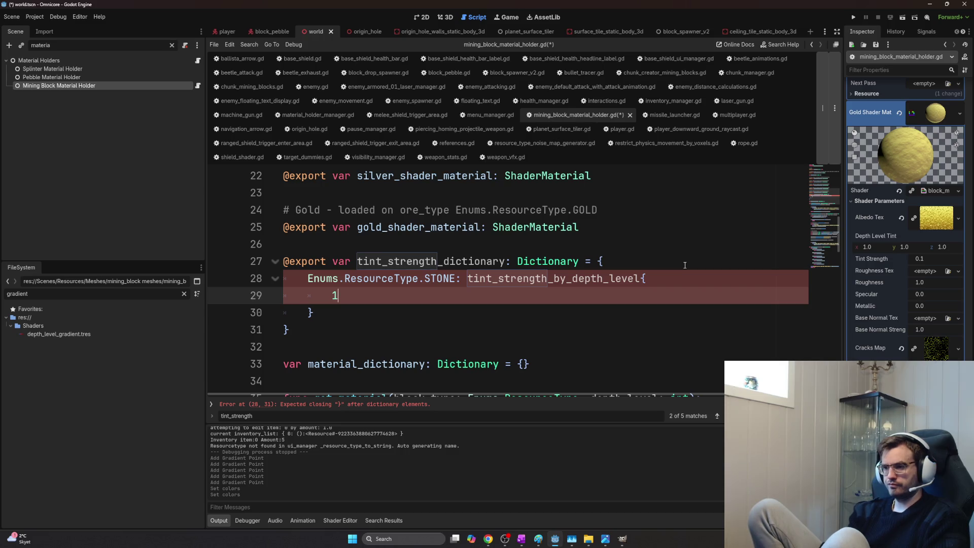
key("BackSpace")
type("0: 0")
key("Return")
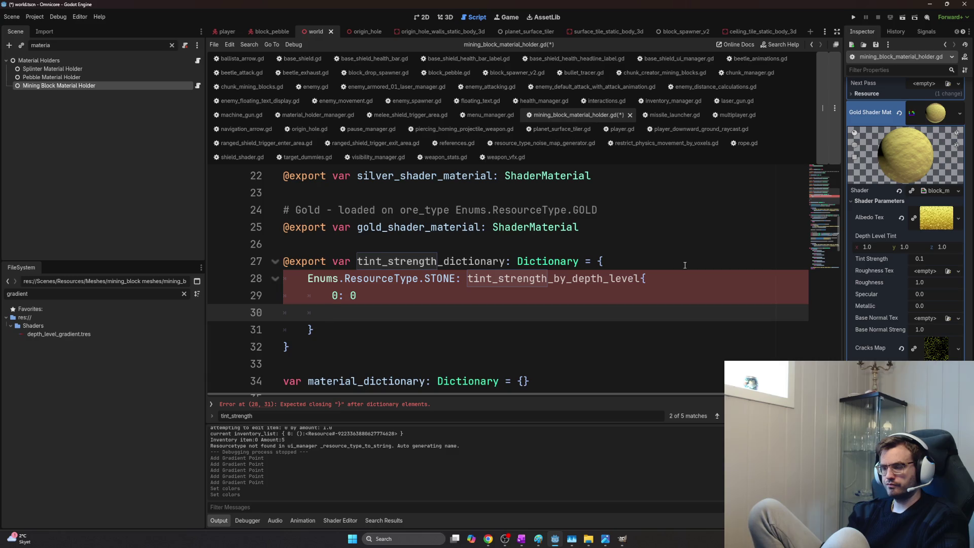
key("BackSpace")
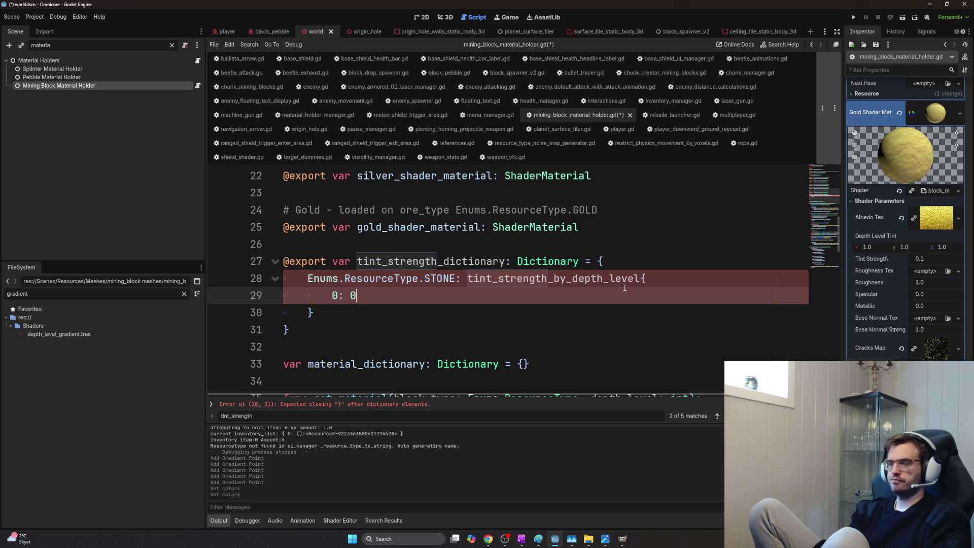
double_click(547, 278)
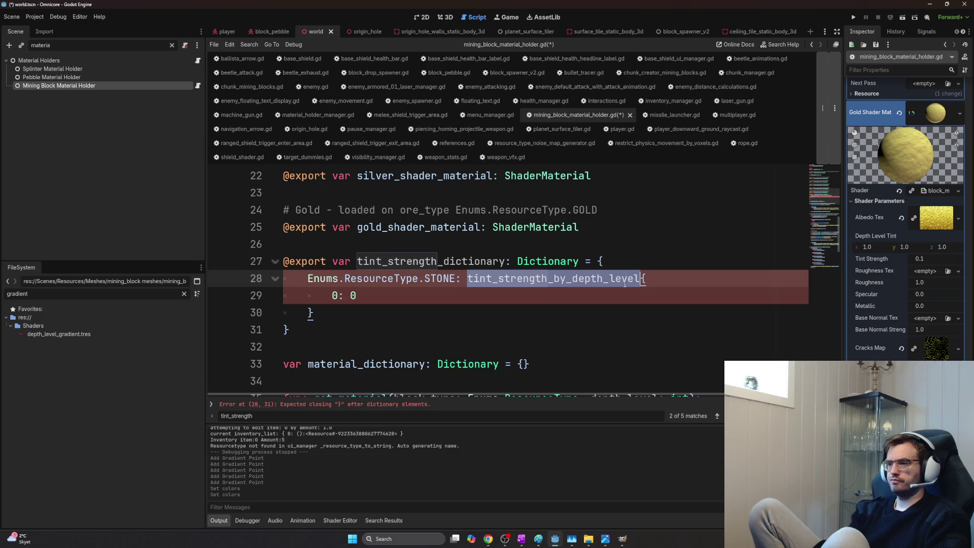
left_click(574, 307, "shift")
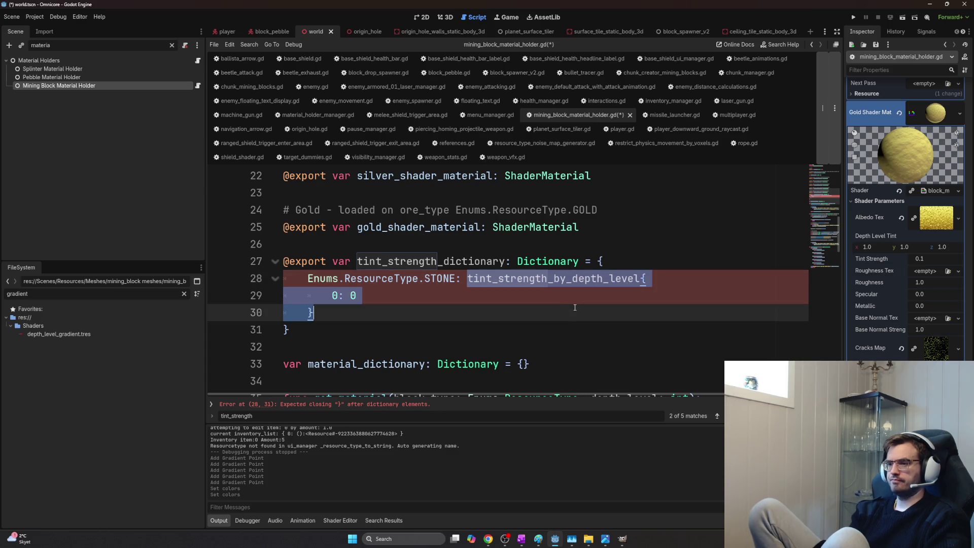
key("BackSpace")
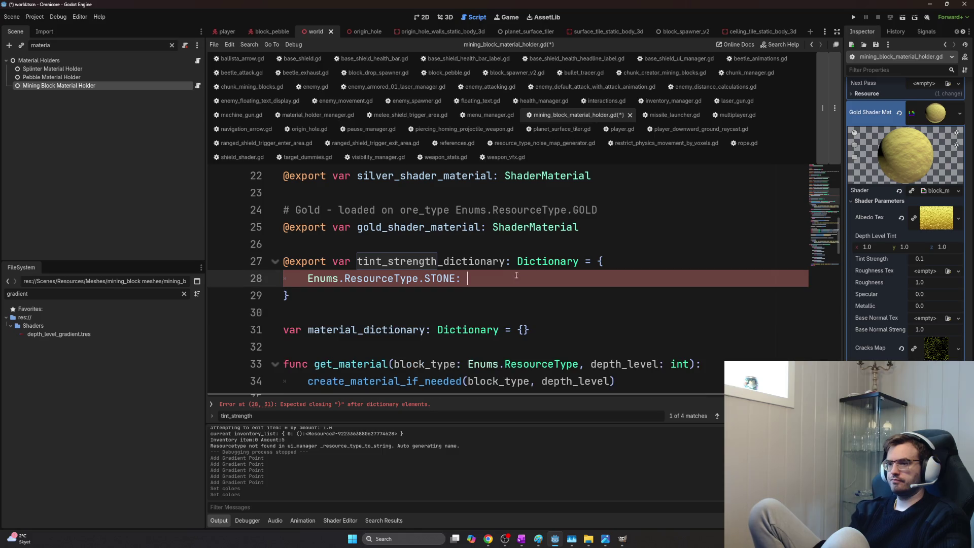
left_click(413, 244)
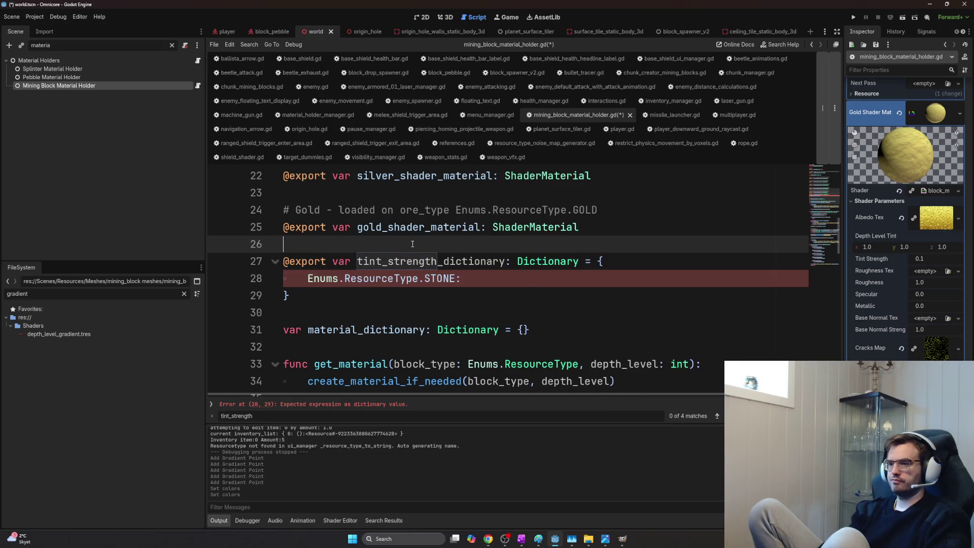
key("Return")
key("Return")
key("Up")
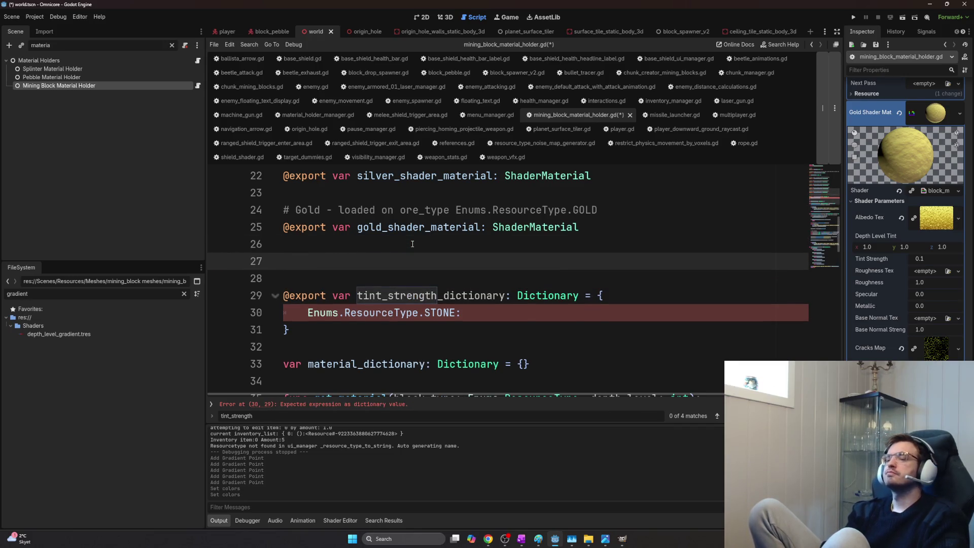
type("@")
type("port var ")
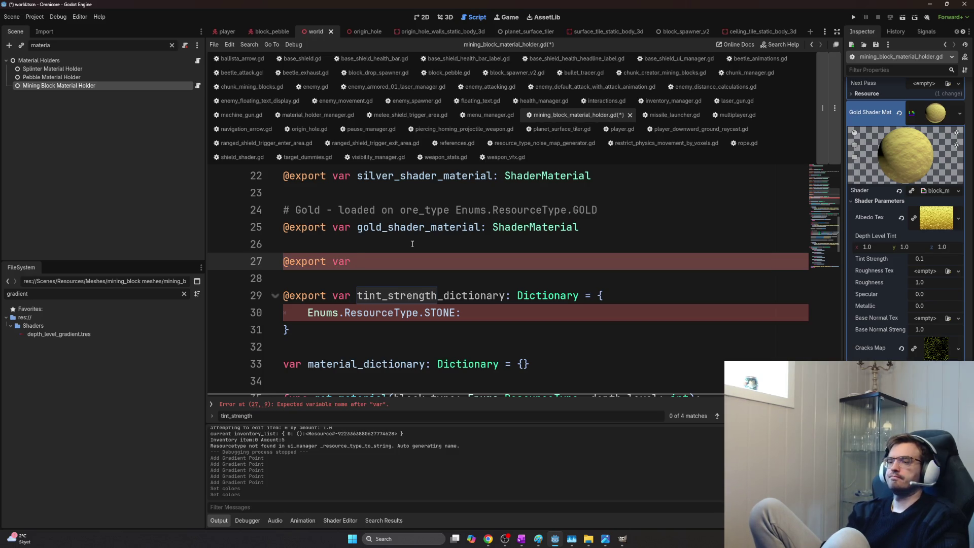
type("tint_Stren")
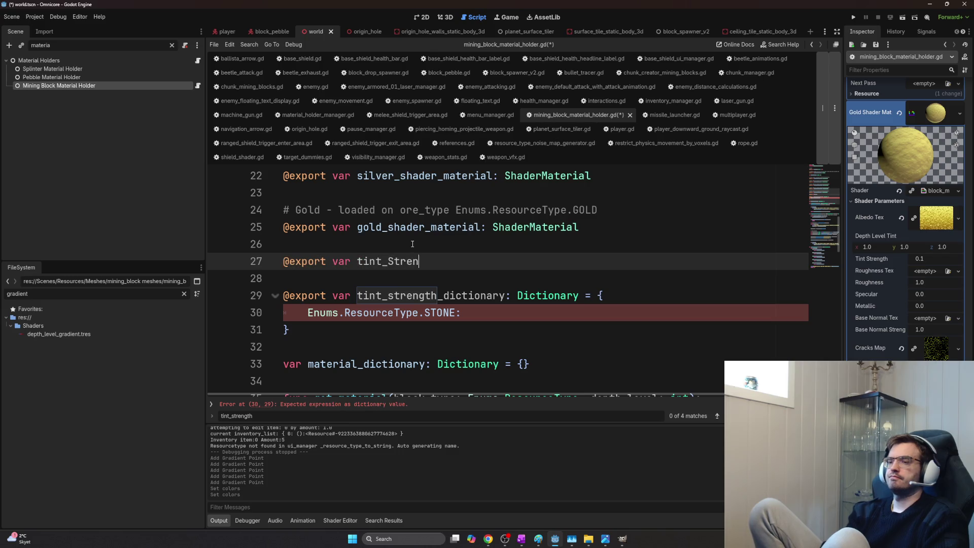
key("BackSpace")
key("BackSpace")
key("BackSpace")
type("strength_")
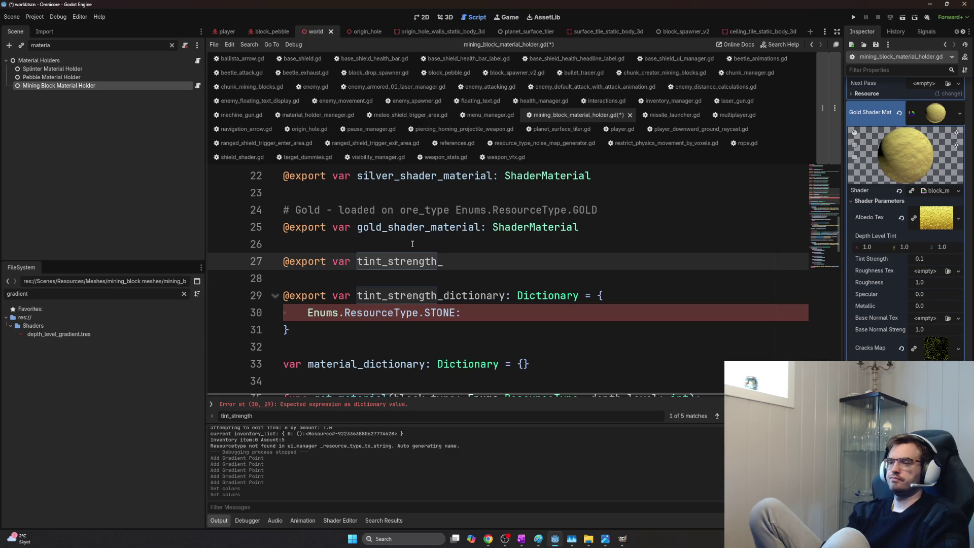
type("by")
type("_depth_level: D")
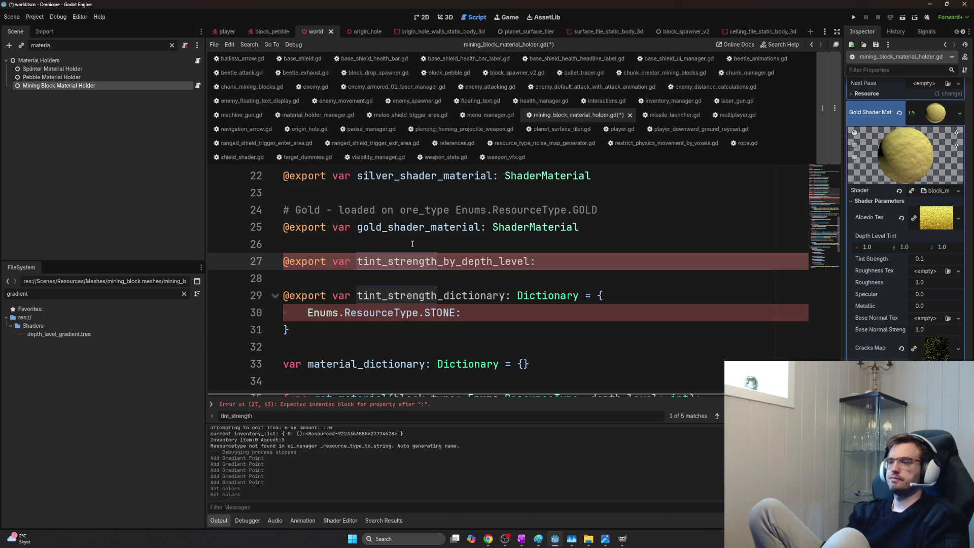
type("ictionary")
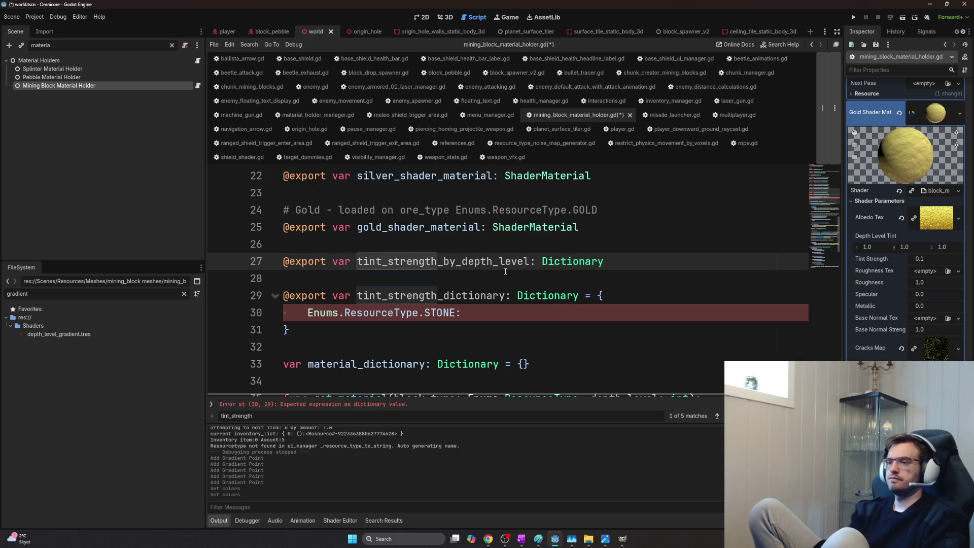
left_click(529, 261)
type("_")
type("gold")
type("= {")
key("Return")
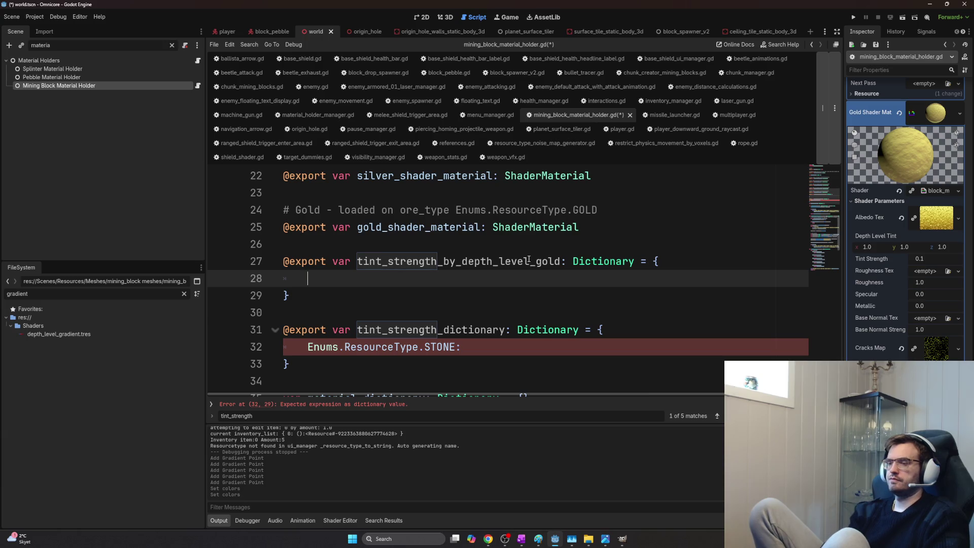
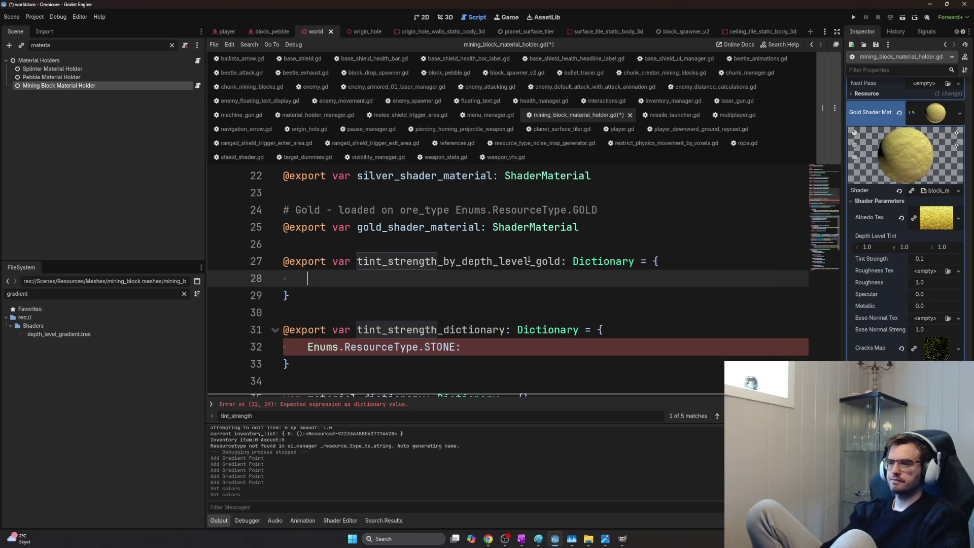
Add a 0: 0 entry to the gold tint dictionary and set that dictionary as STONE's value.
type("0: 0")
key("Return")
key("BackSpace")
key("BackSpace")
double_click(527, 261)
key("ctrl+c")
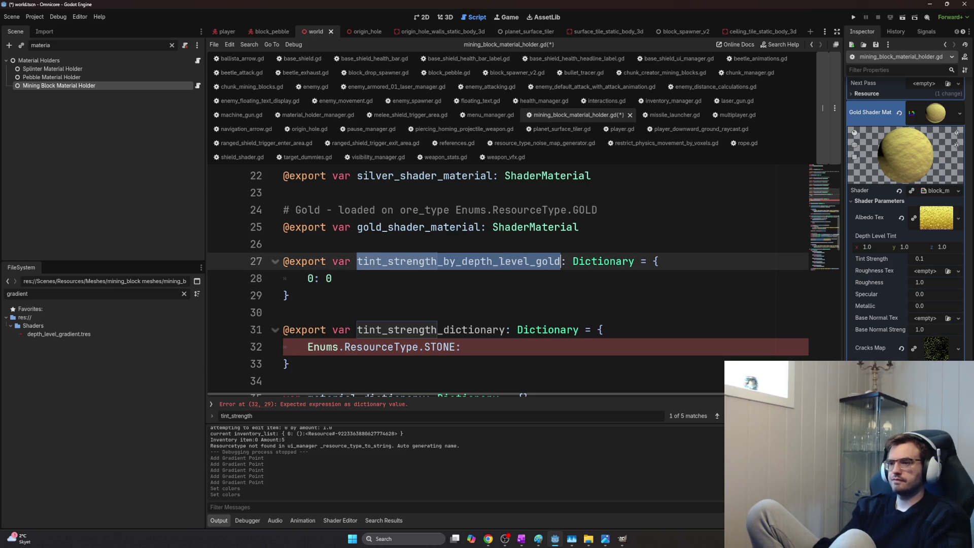
left_click(507, 346)
key("ctrl+v")
key("Down")
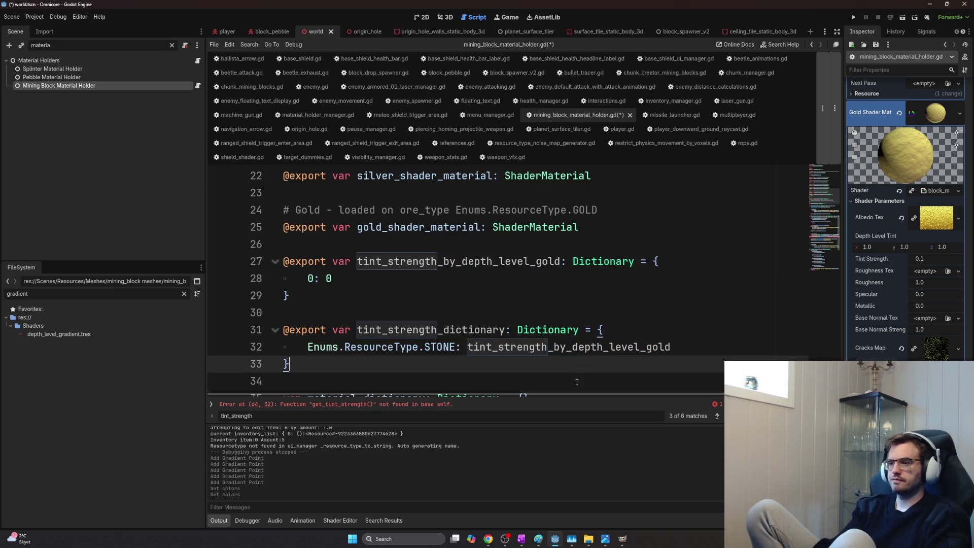
scroll(548, 387, "down", 1)
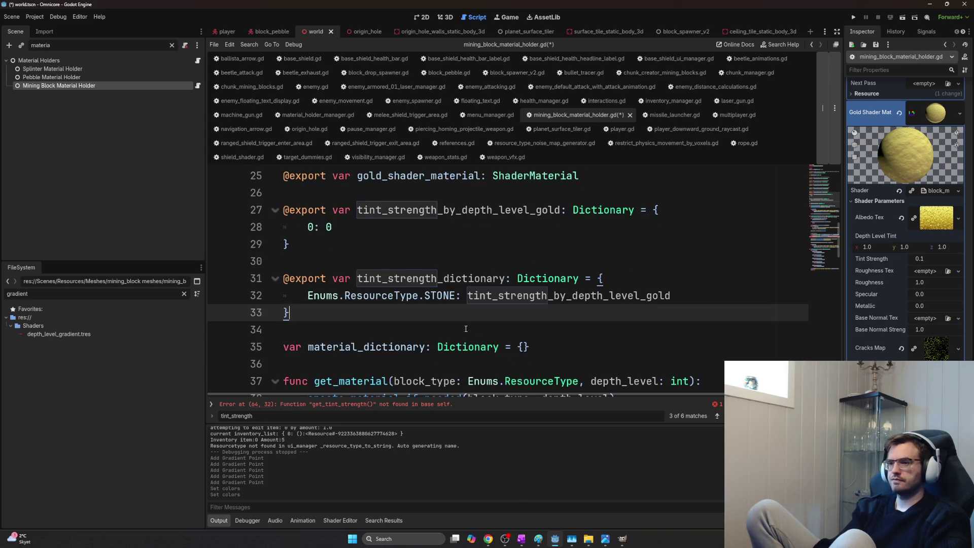
Rename the combined dictionary to tint_strength_by_block_type_depth_level_dictionary.
double_click(446, 280)
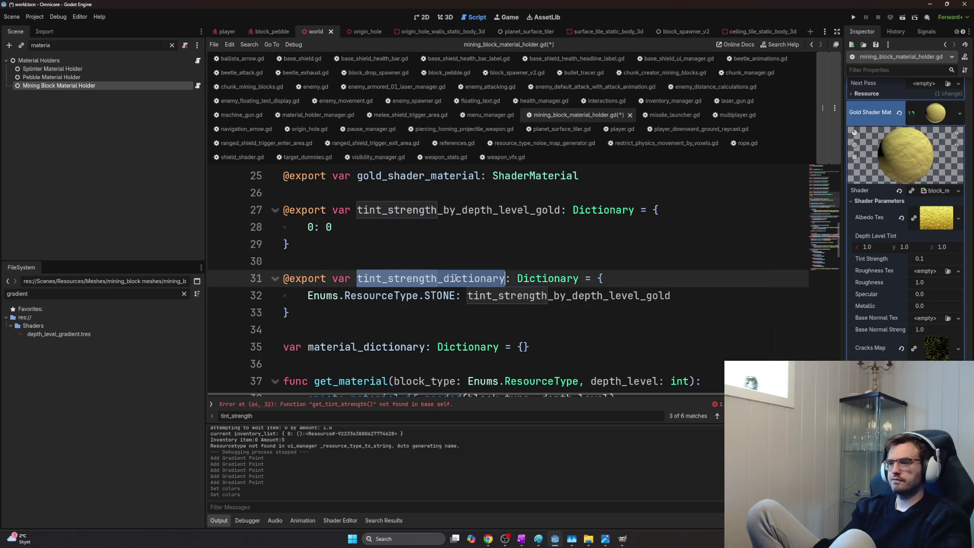
left_click(482, 282)
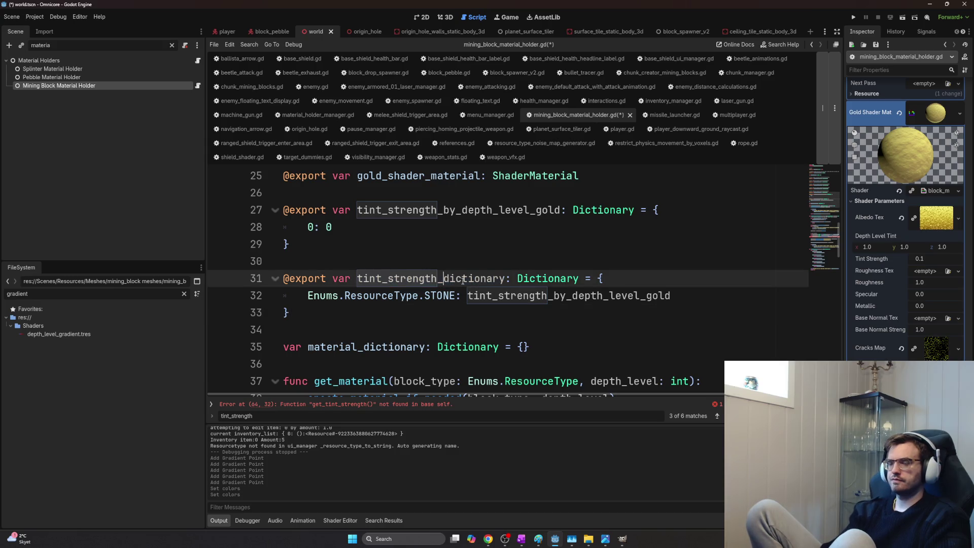
type("by_")
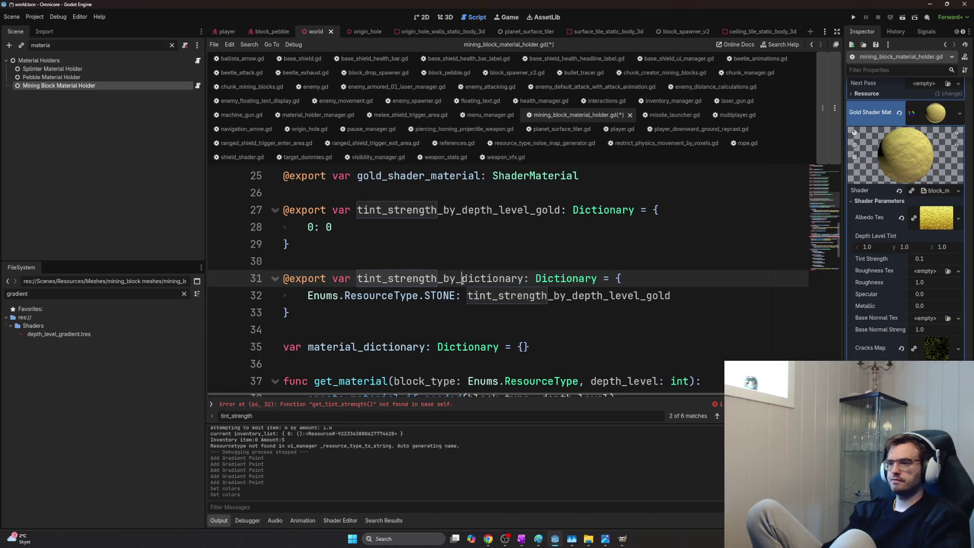
type("block")
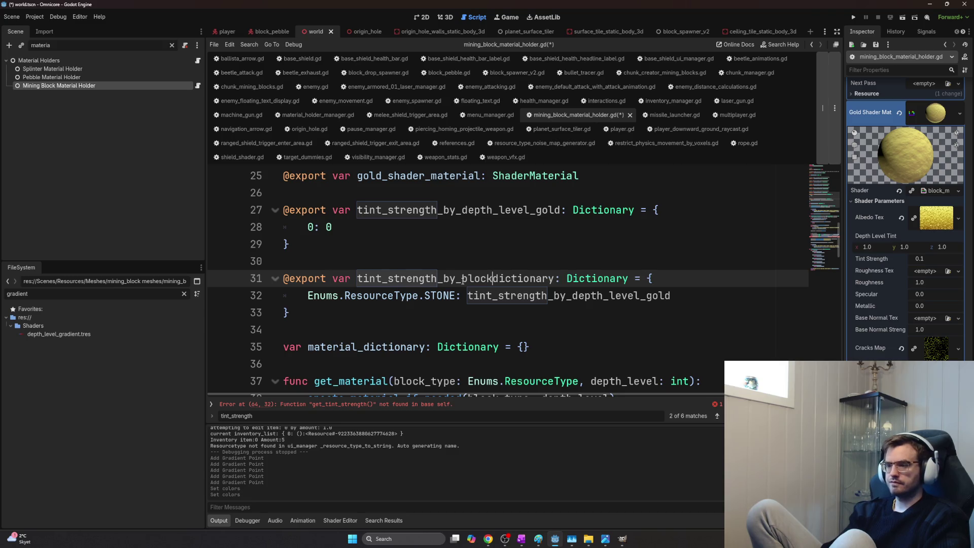
type("_type_")
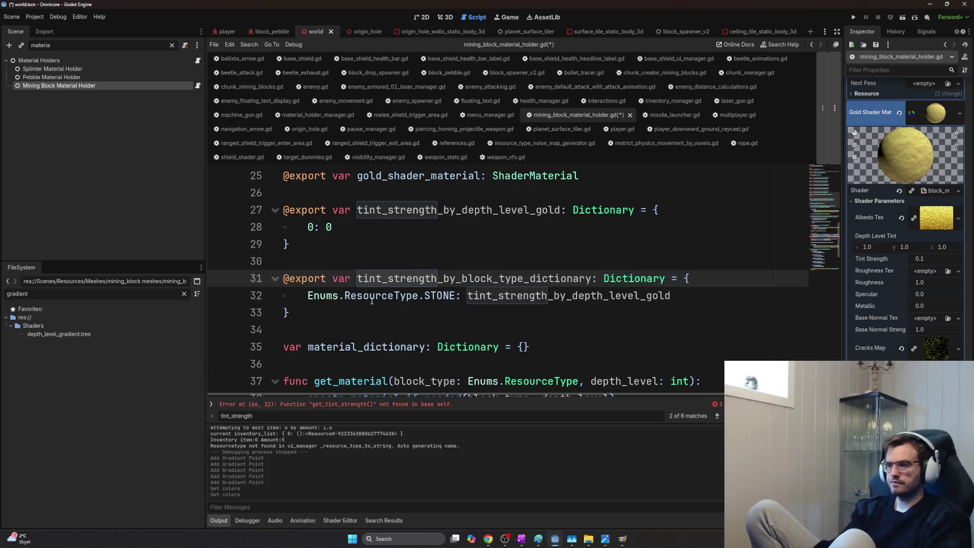
left_click_drag(289, 313, 270, 259)
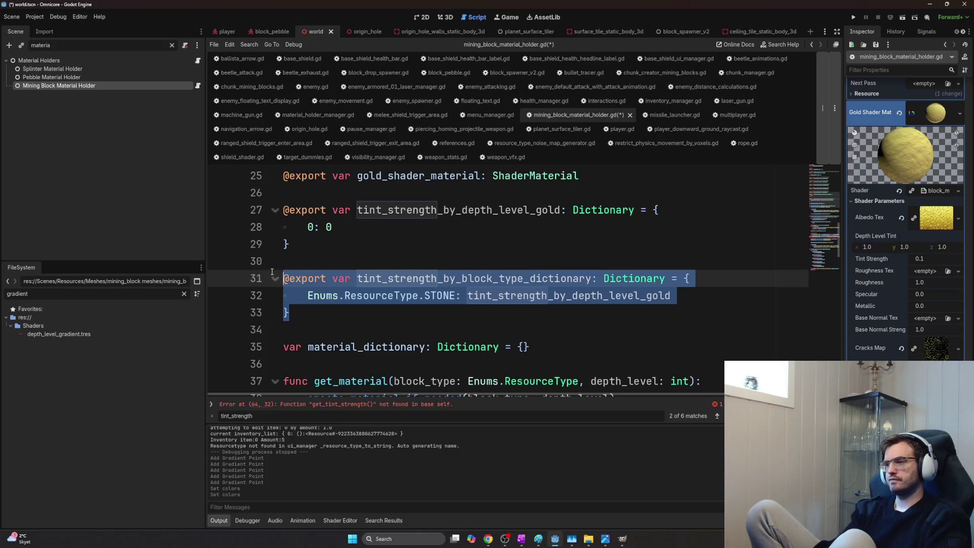
left_click(493, 308)
left_click_drag(493, 308, 400, 278)
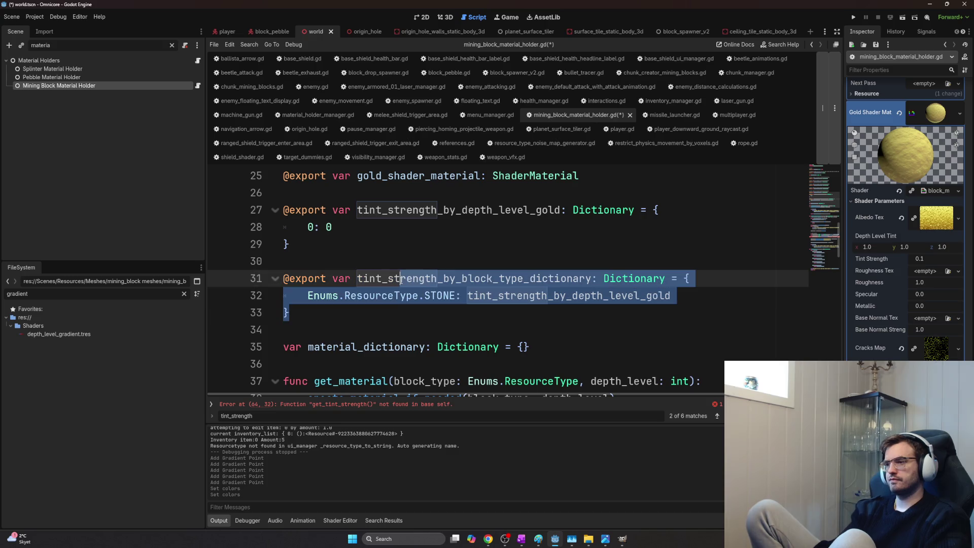
left_click(529, 295)
key("Up")
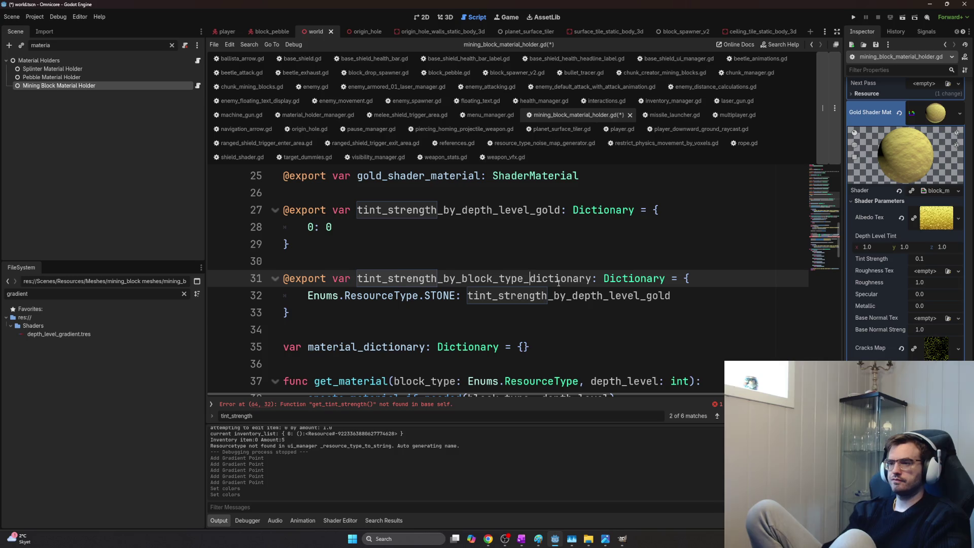
type("depth")
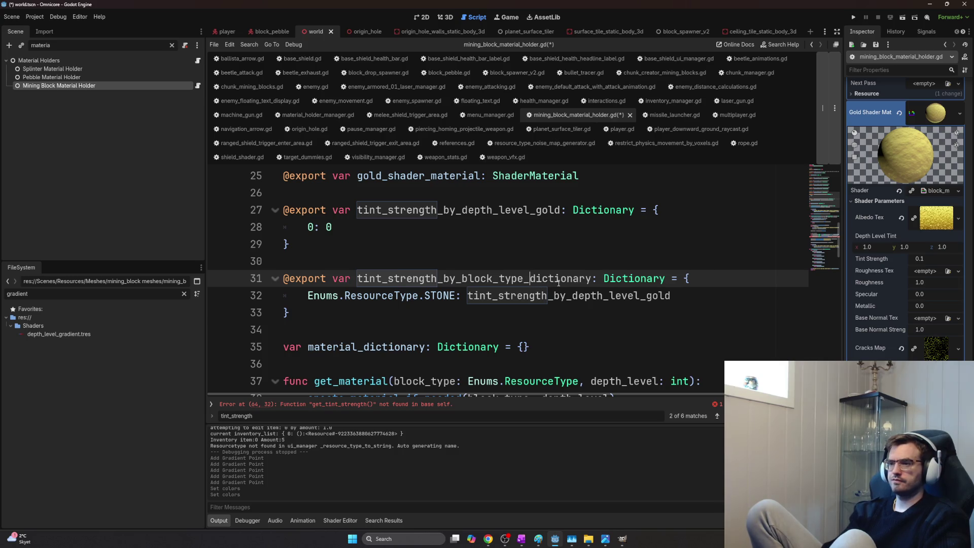
type("_level_")
key("shift+Right")
key("shift+Right")
key("shift+Right")
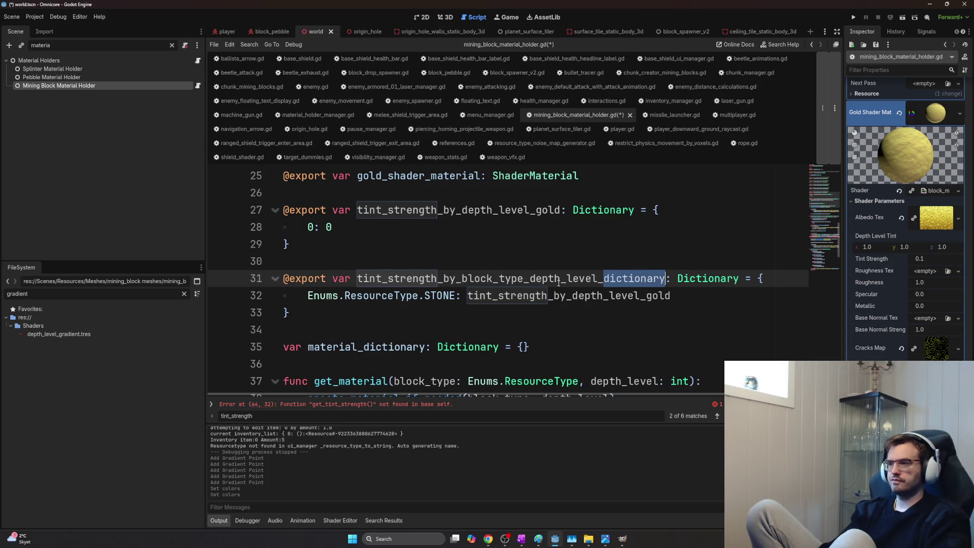
double_click(487, 282)
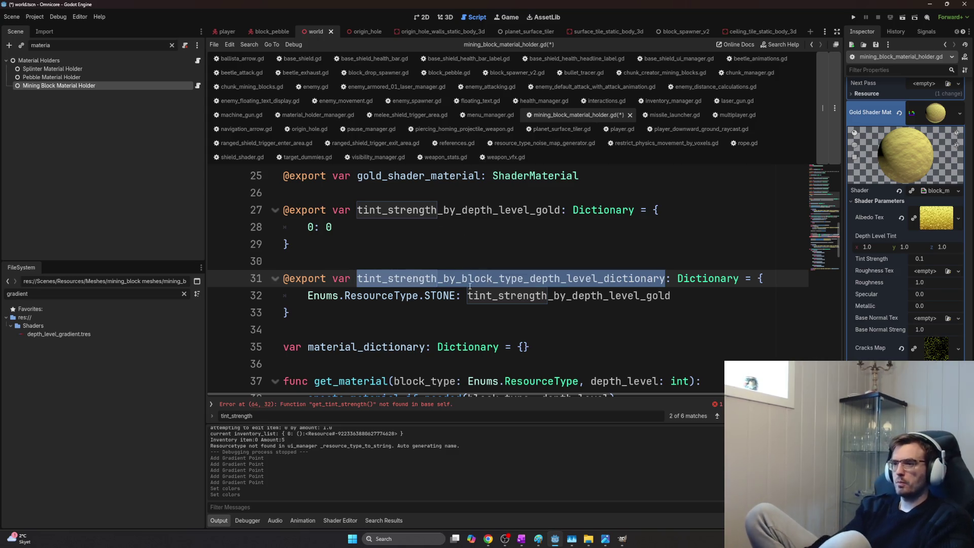
left_click(413, 229)
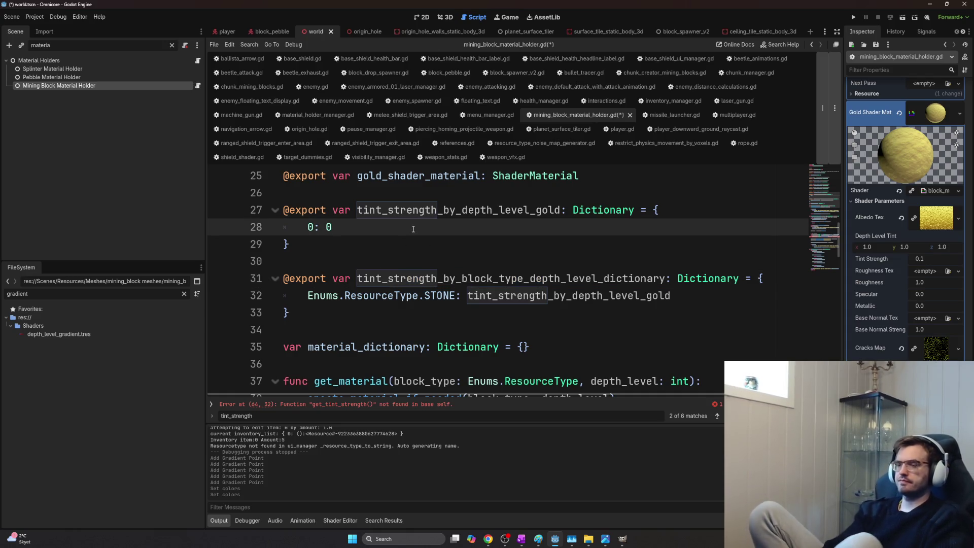
Add a 1: 0.04 entry to the gold dictionary and point STONE at tint_strength_by_depth_level_stone.
type(",")
key("Return")
type("0:")
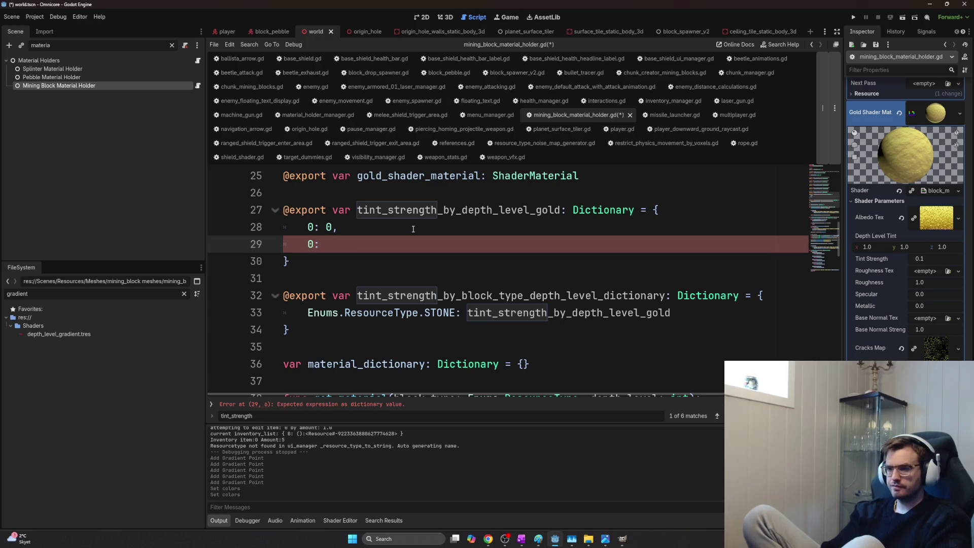
key("BackSpace")
key("BackSpace")
type("1: ")
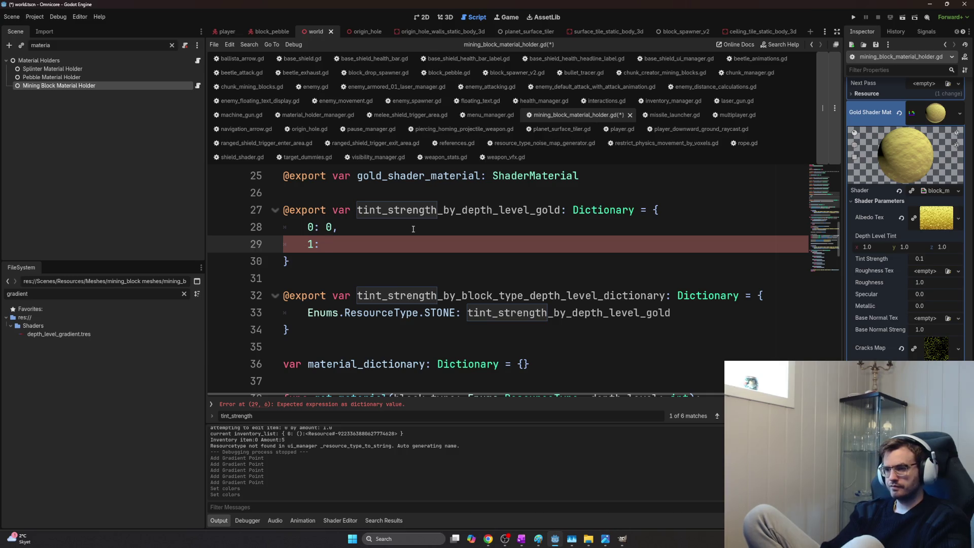
type("0.04")
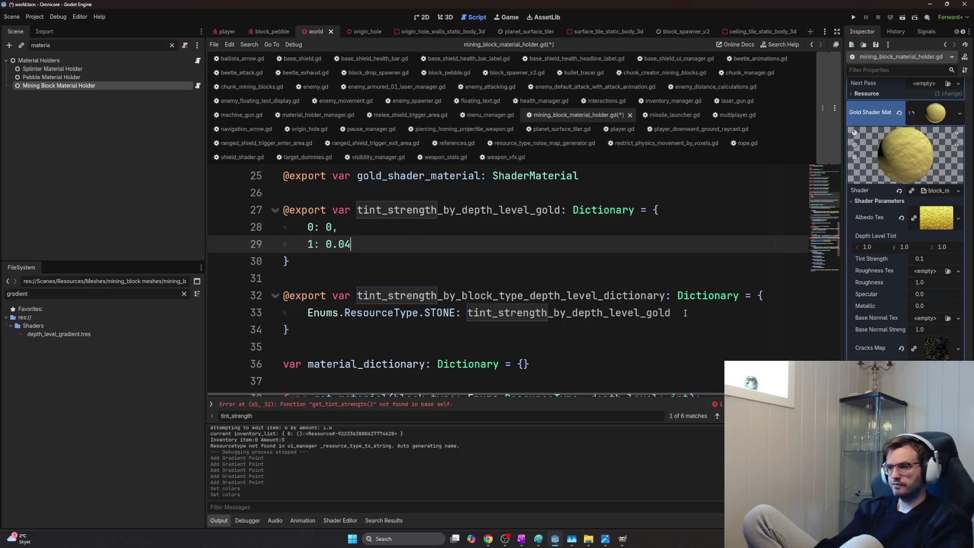
double_click(659, 313)
key("BackSpace")
type("stone")
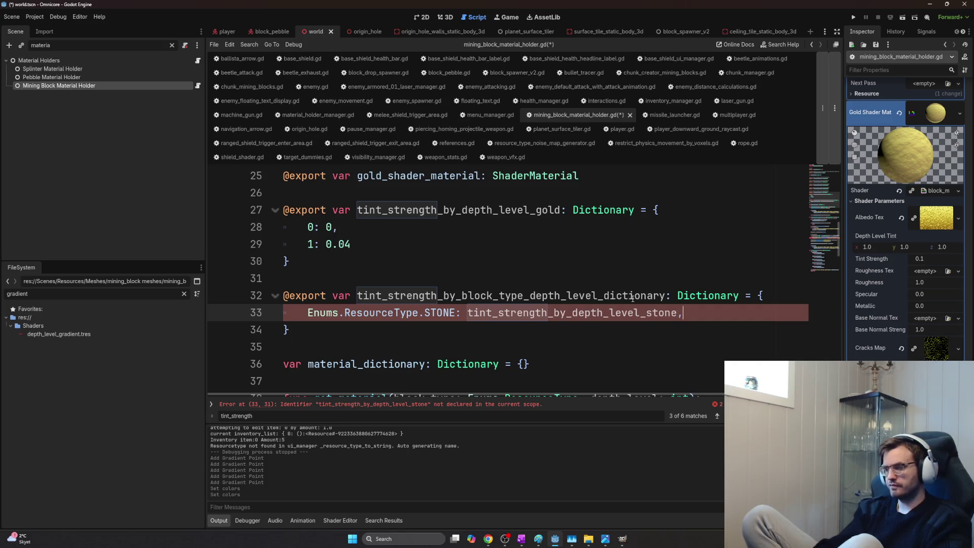
type(",")
Change the gold dictionary's depth 1 entry to 1: 0.03.
scroll(422, 279, "up", 1)
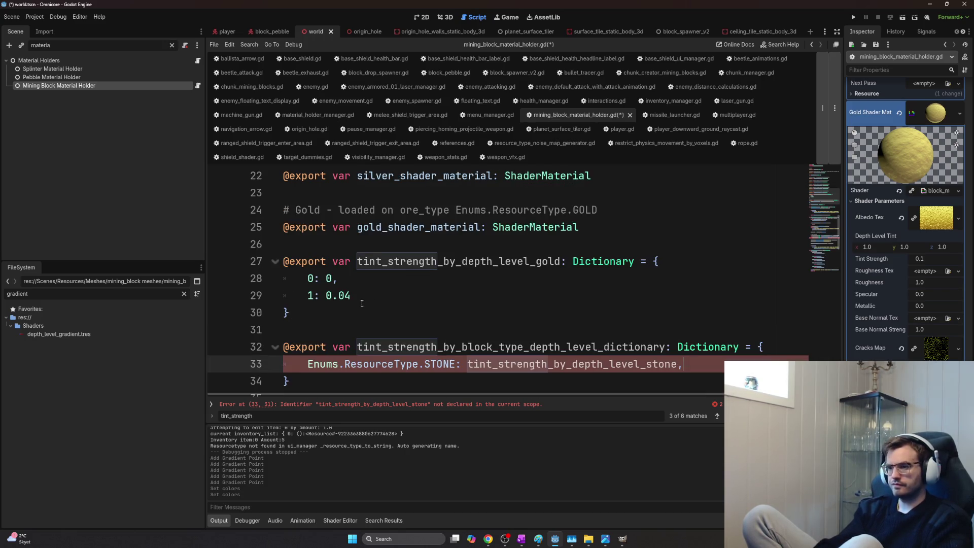
left_click_drag(351, 296, 299, 296)
key("BackSpace")
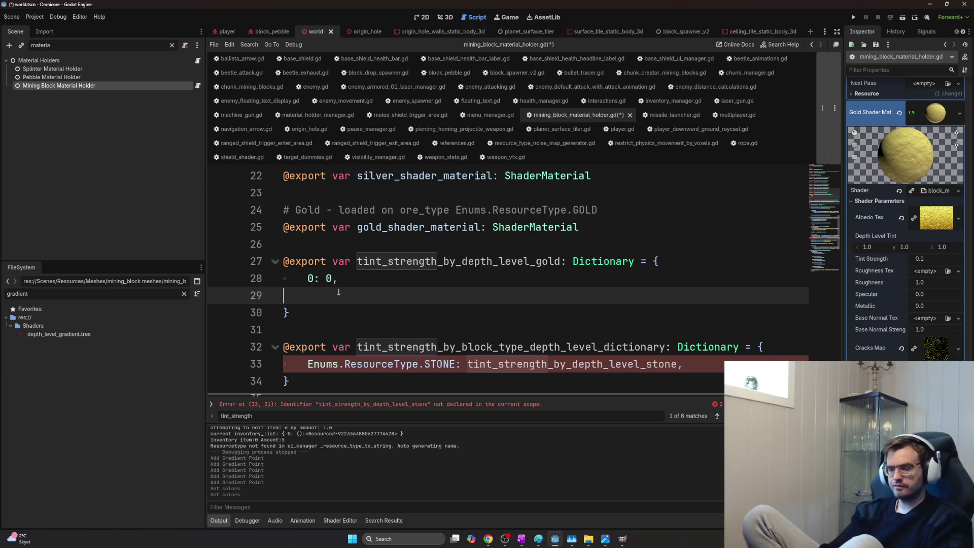
key("Tab")
type("1: 0.03")
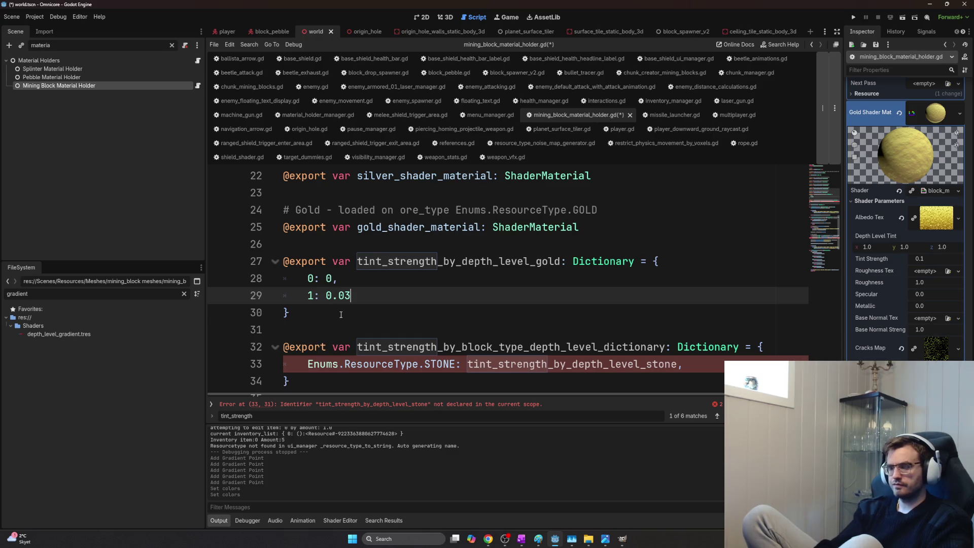
scroll(341, 314, "up", 1)
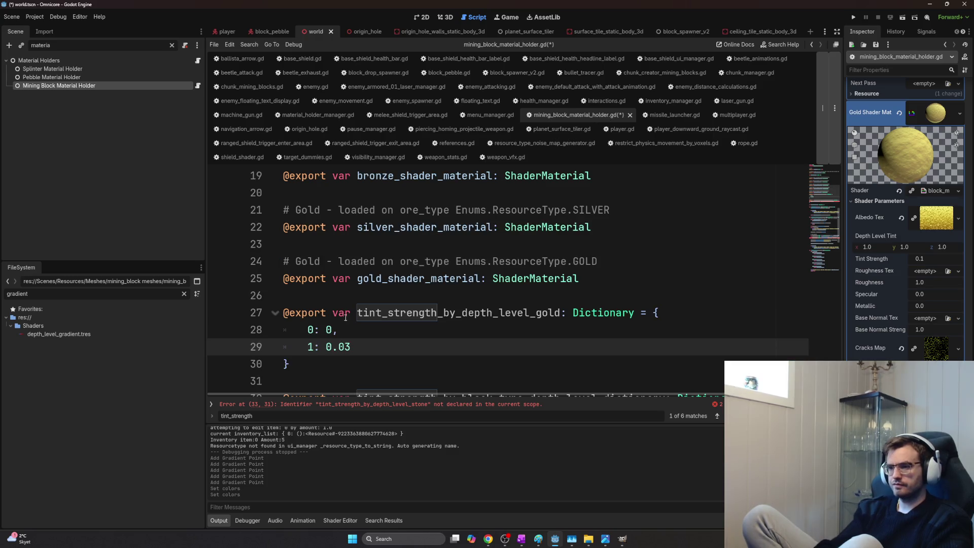
double_click(435, 312)
Correct the silver comment to 'Silver' and paste a tint_strength_by_depth_level_silver dictionary below it.
mouse_move(384, 364)
left_mouse_down()
mouse_move(310, 329)
mouse_move(302, 287)
left_mouse_up()
key("ctrl+c")
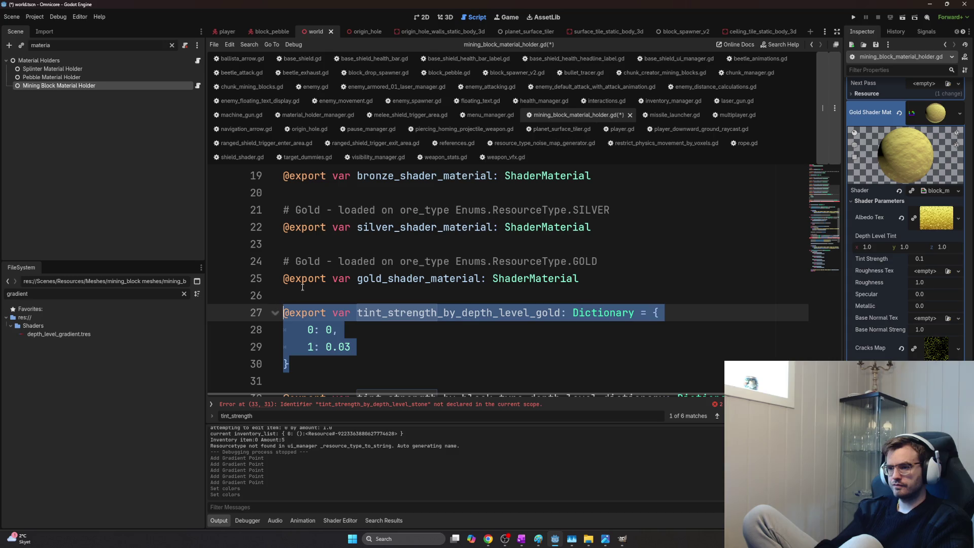
left_click(308, 244)
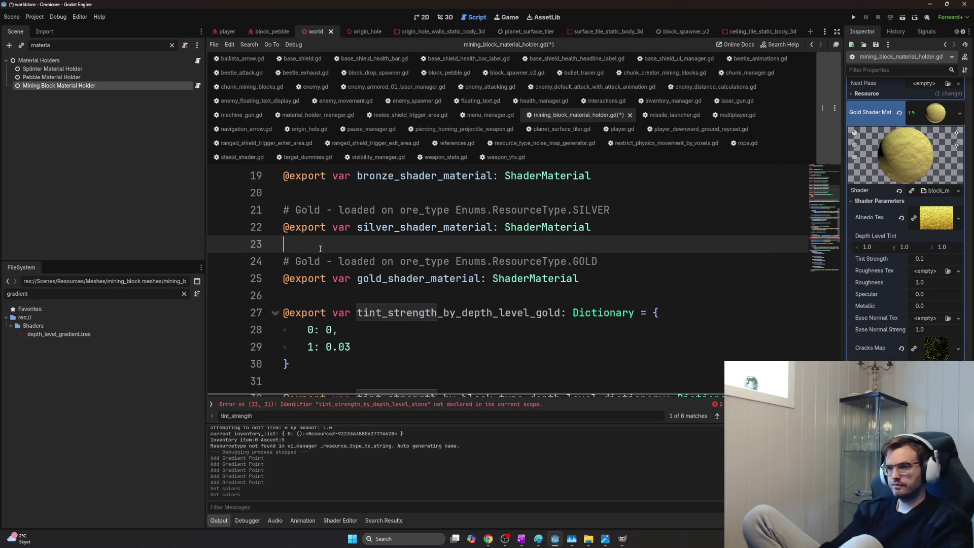
double_click(310, 210)
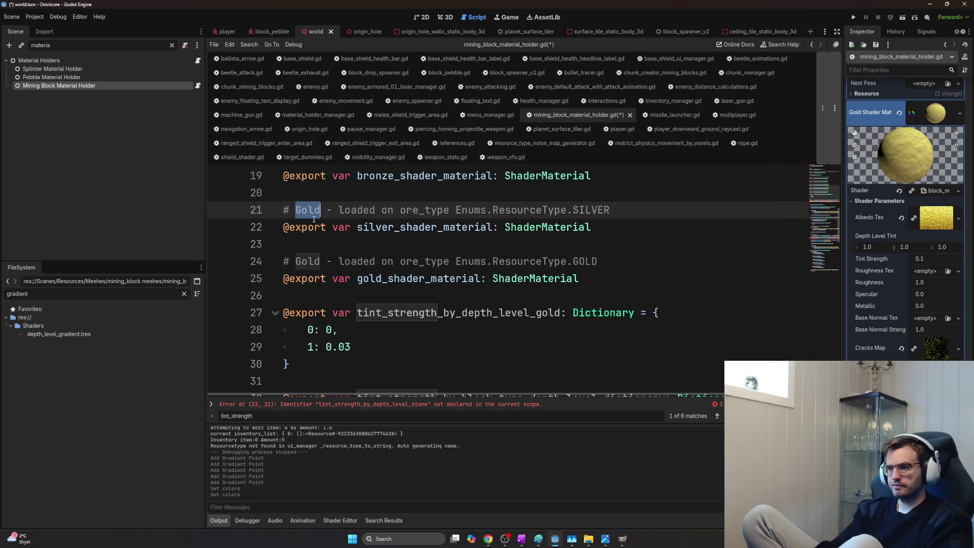
type("Silver")
left_click(302, 228)
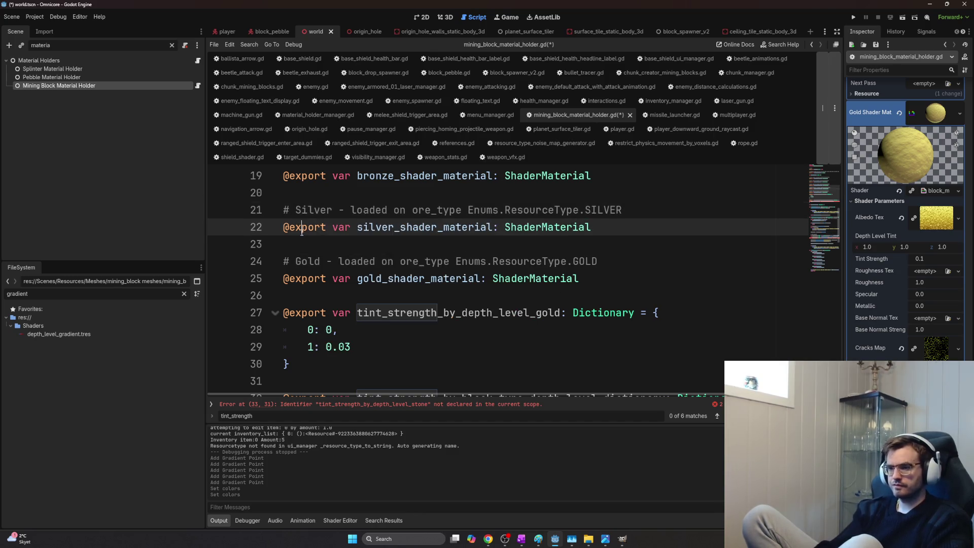
key("Return")
key("Return")
key("ctrl+v")
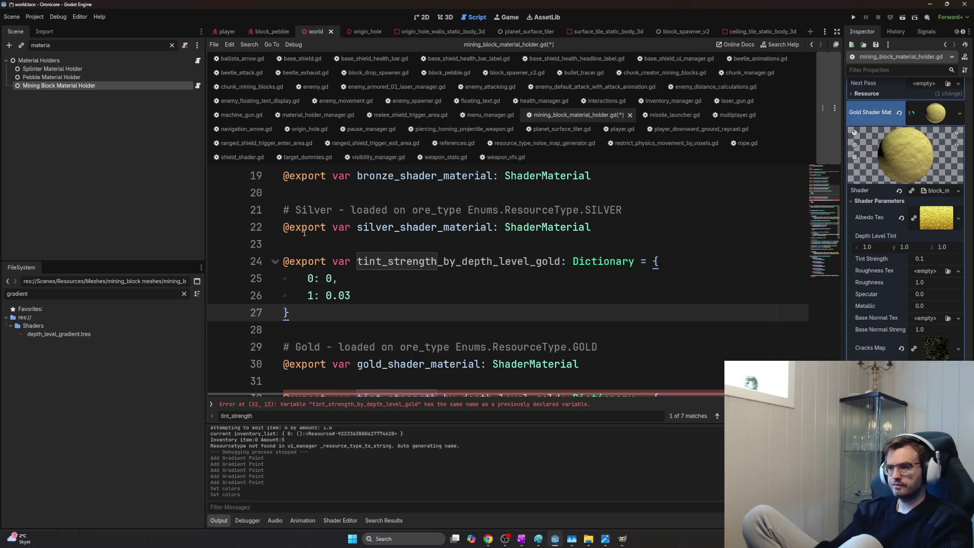
double_click(547, 262)
type("s")
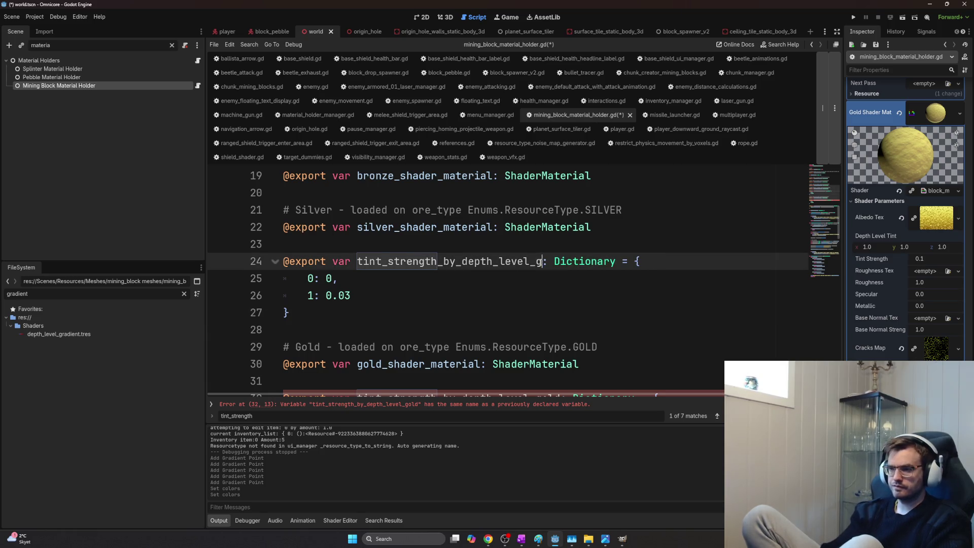
type("ilver")
scroll(356, 252, "up", 1)
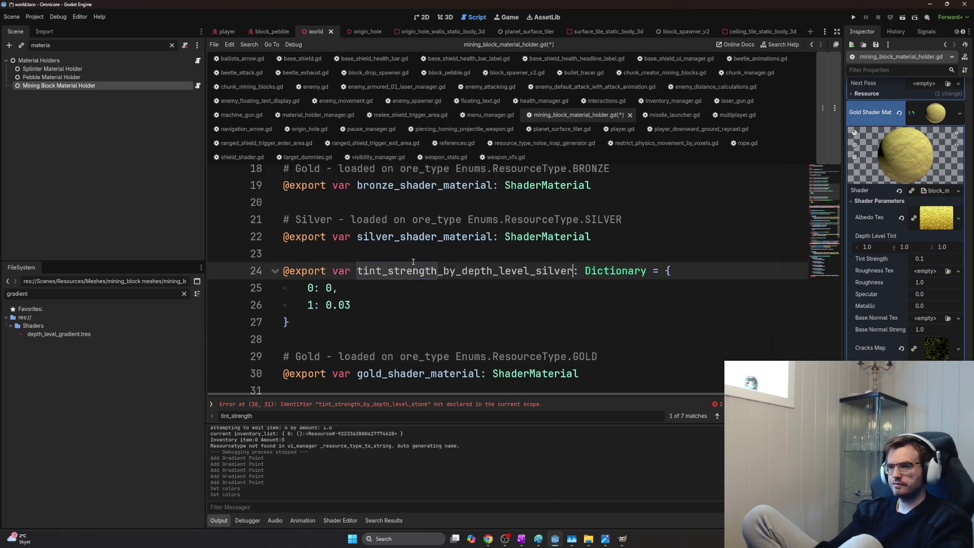
left_click(355, 246)
key("Return")
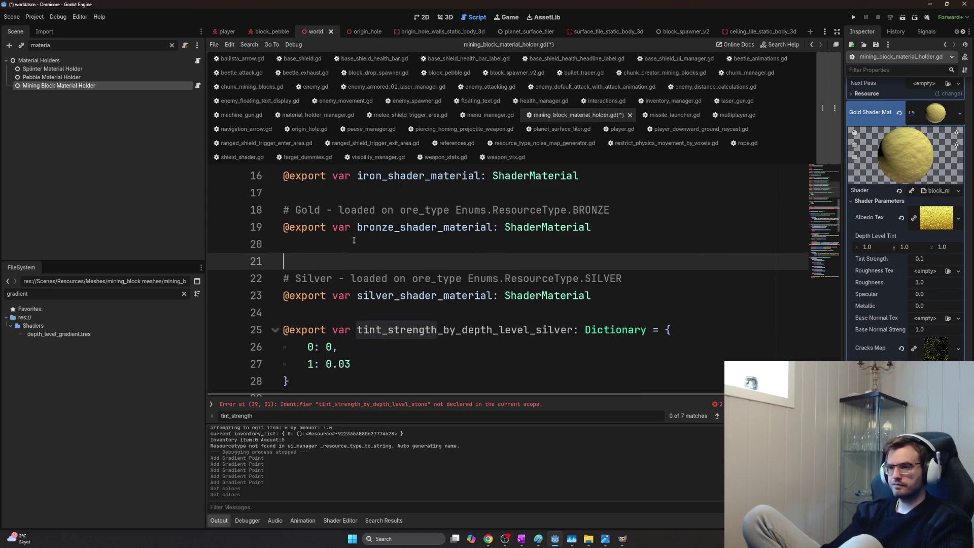
key("Return")
key("Up")
type("@exporet")
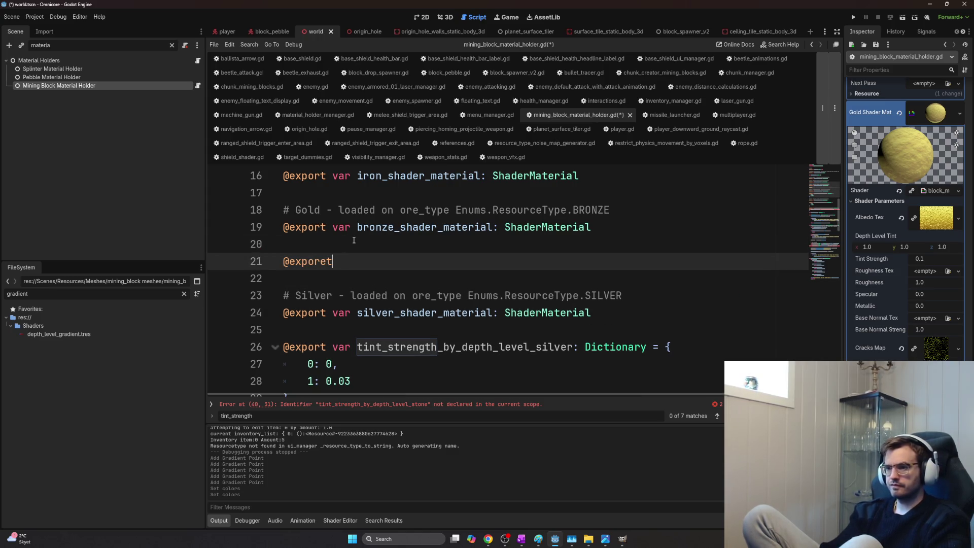
key("BackSpace")
type("t var")
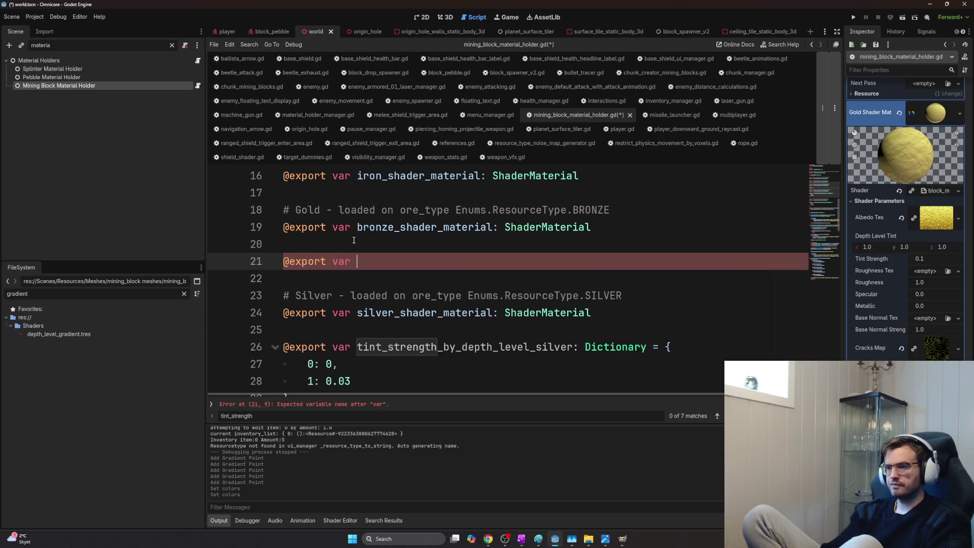
scroll(345, 284, "down", 1)
left_click(337, 345)
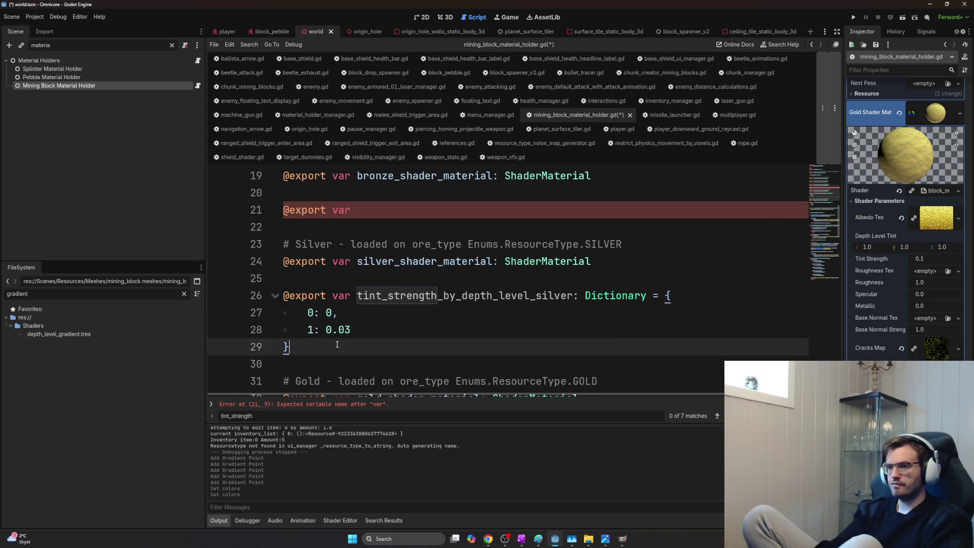
left_click_drag(337, 346, 333, 295)
left_click(375, 296)
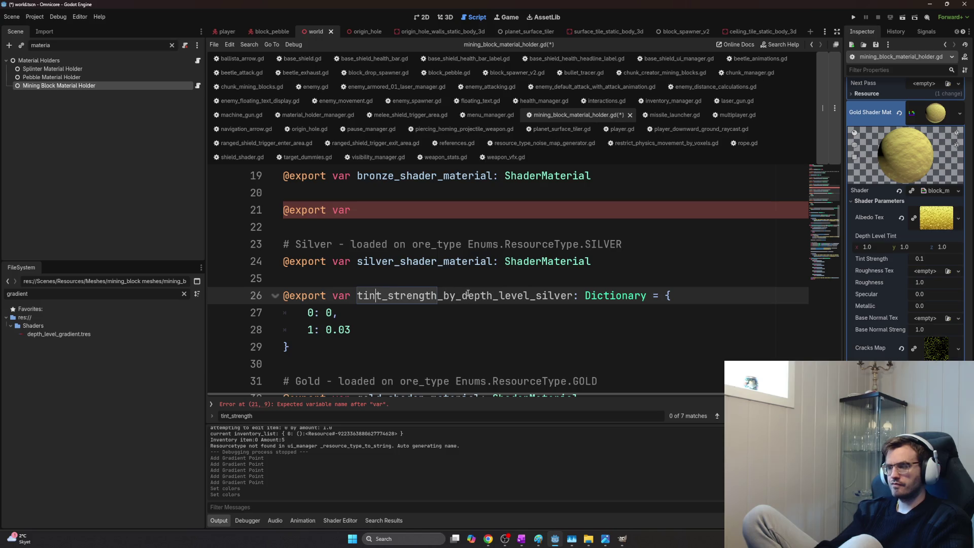
scroll(912, 236, "up", 6)
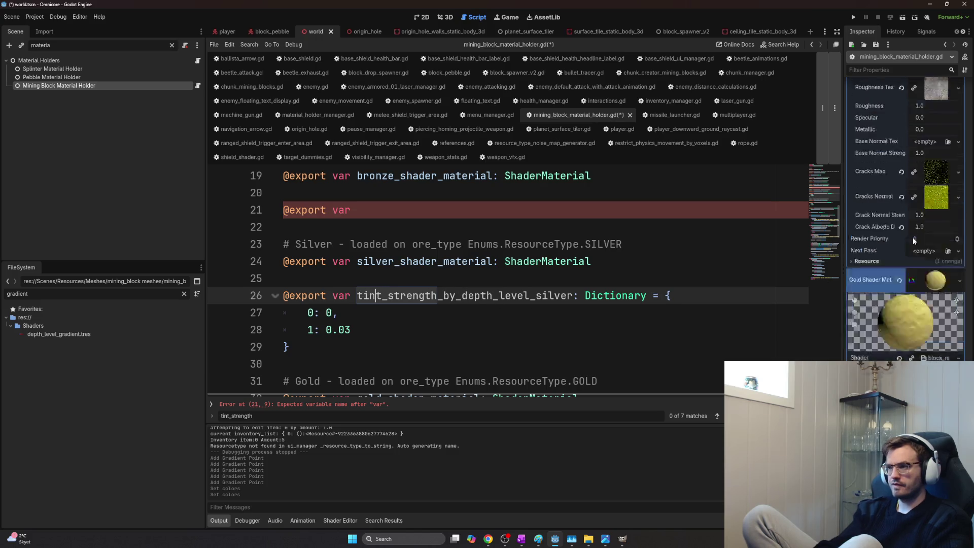
scroll(919, 244, "up", 8)
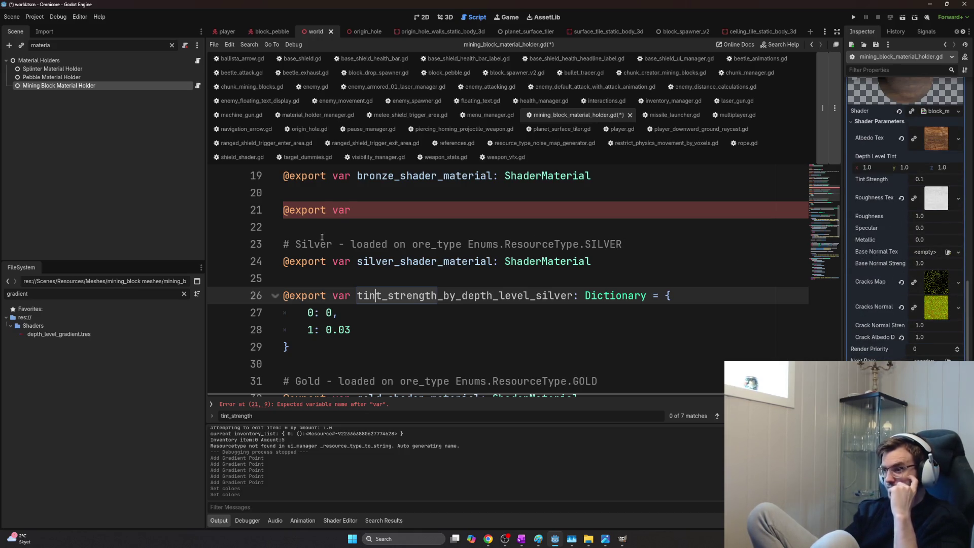
left_click(332, 295)
key("shift+Home")
key("BackSpace")
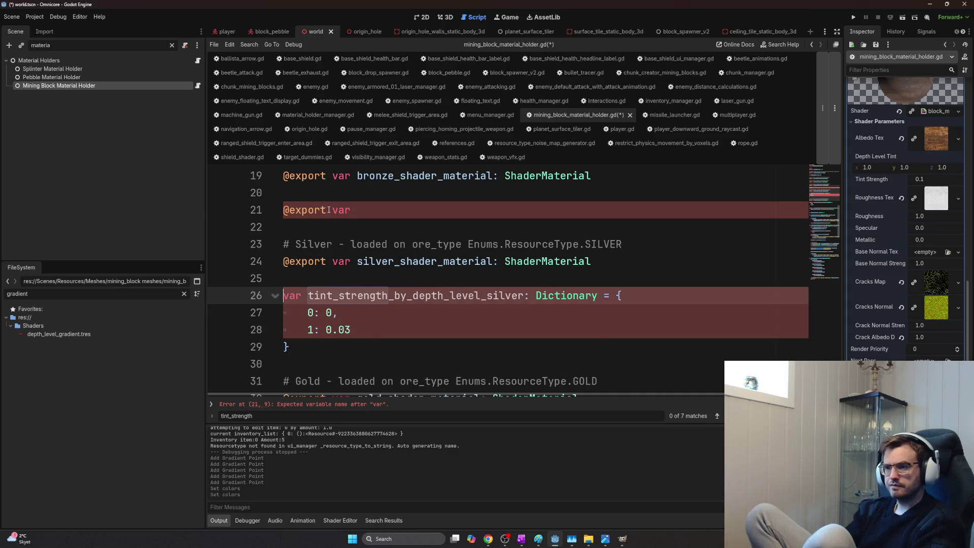
Add the comment '# Tint strength dictionary for all blocktypes and depth levels' above the combined dictionary.
scroll(325, 254, "down", 3)
left_click(316, 330)
key("Return")
type("# Tint strength ")
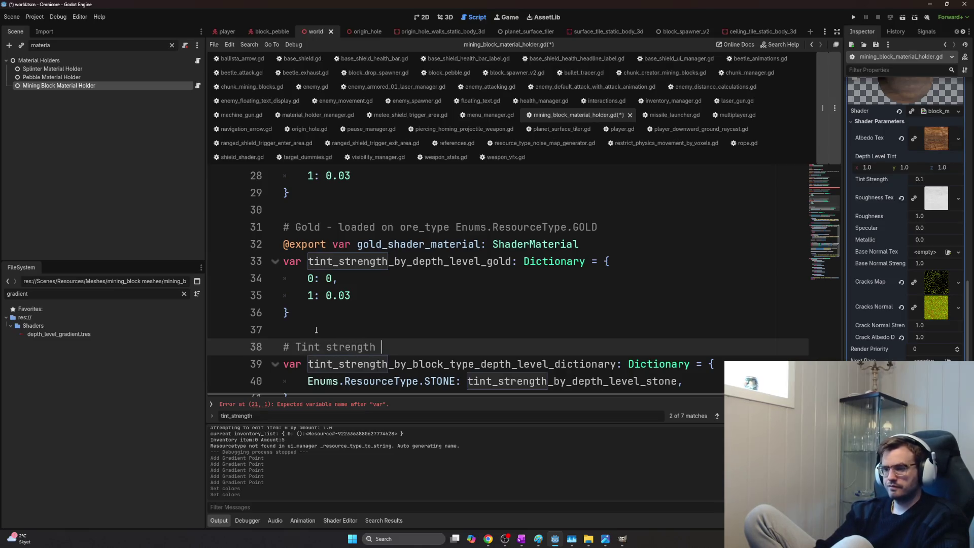
type("dictionary for all blocktypes and depth levels")
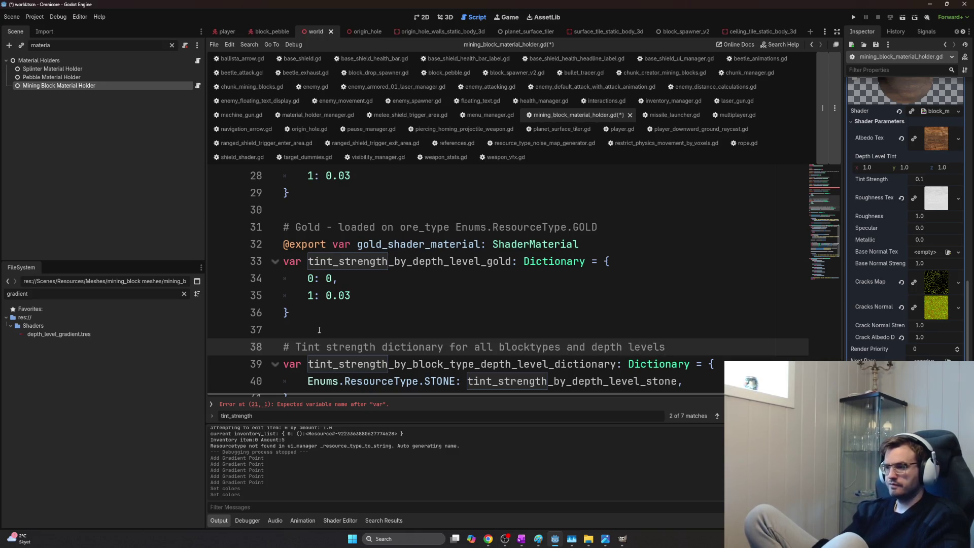
Copy the silver dictionary in as tint_strength_by_depth_level_bronze and correct the comment to 'Bronze'.
scroll(422, 285, "up", 1)
scroll(422, 285, "down", 1)
scroll(423, 289, "up", 5)
scroll(425, 294, "down", 2)
left_click_drag(302, 345, 264, 289)
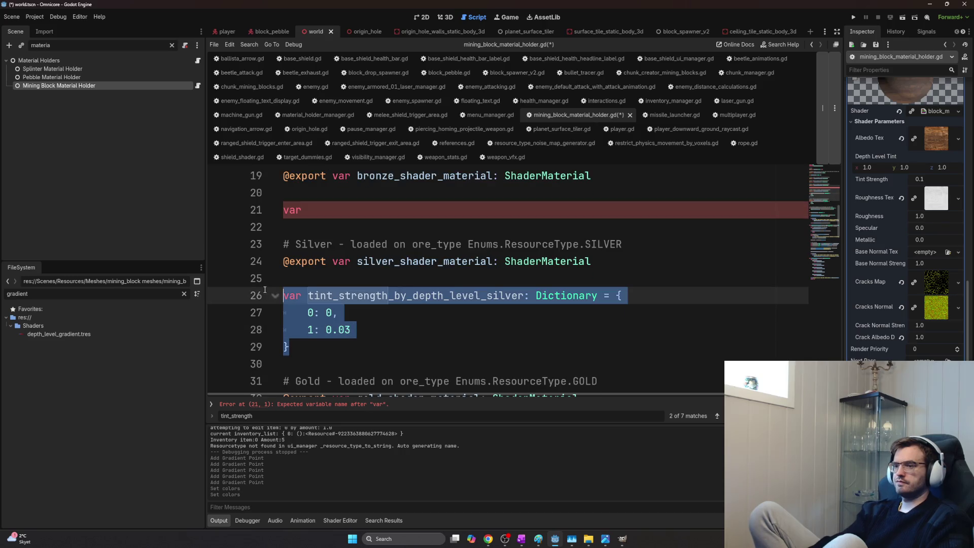
key("ctrl+c")
scroll(432, 302, "up", 1)
double_click(292, 260)
key("ctrl+v")
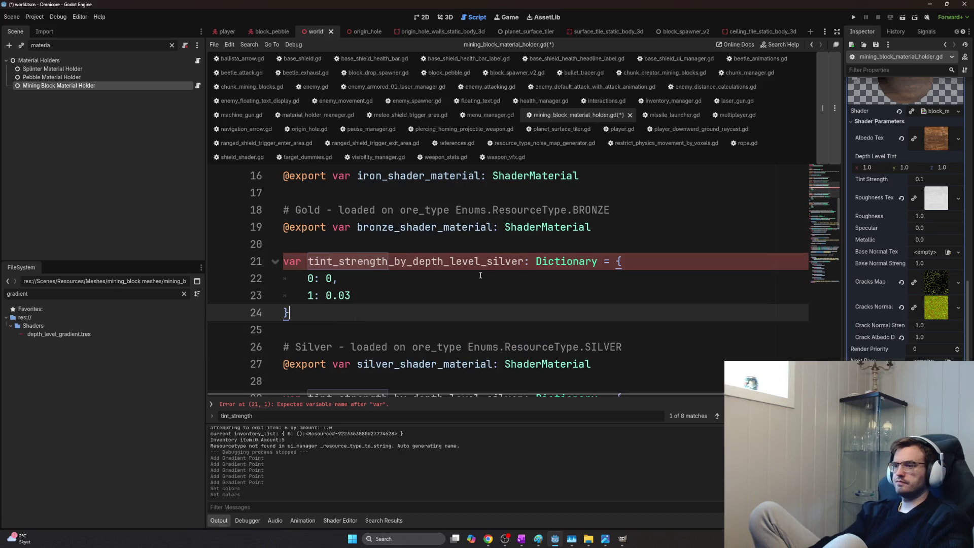
mouse_move(519, 262)
left_mouse_down()
mouse_move(475, 262)
mouse_move(486, 262)
left_mouse_up()
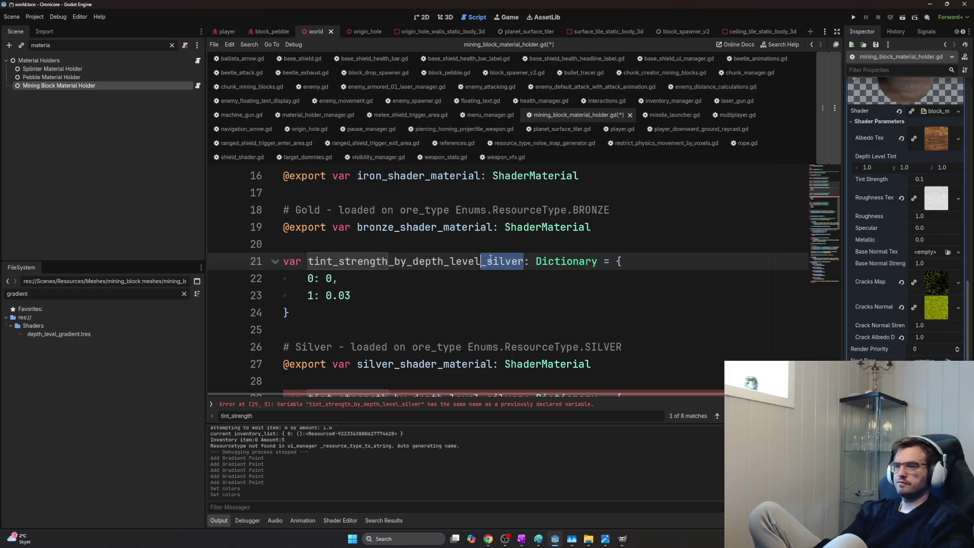
type("bronze")
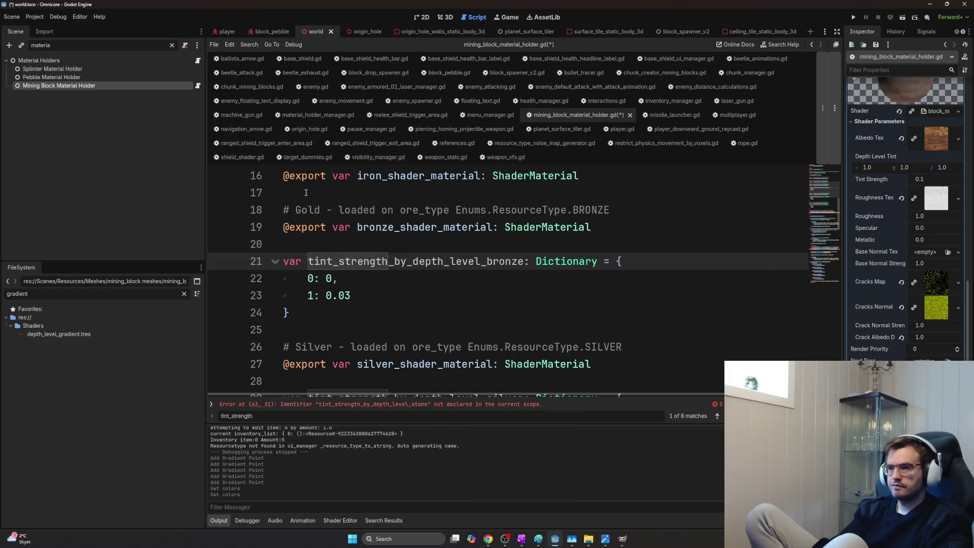
left_click_drag(326, 209, 296, 209)
type("Br")
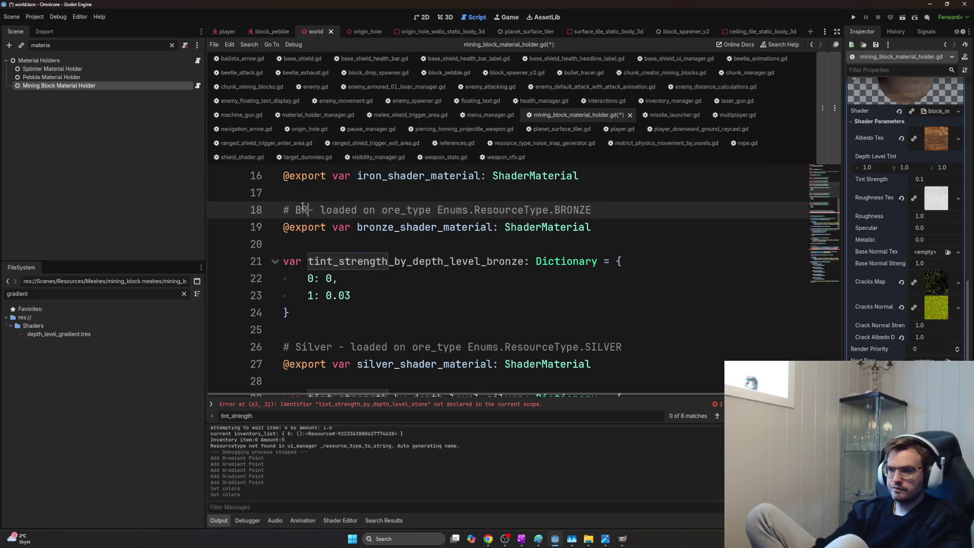
type("onze")
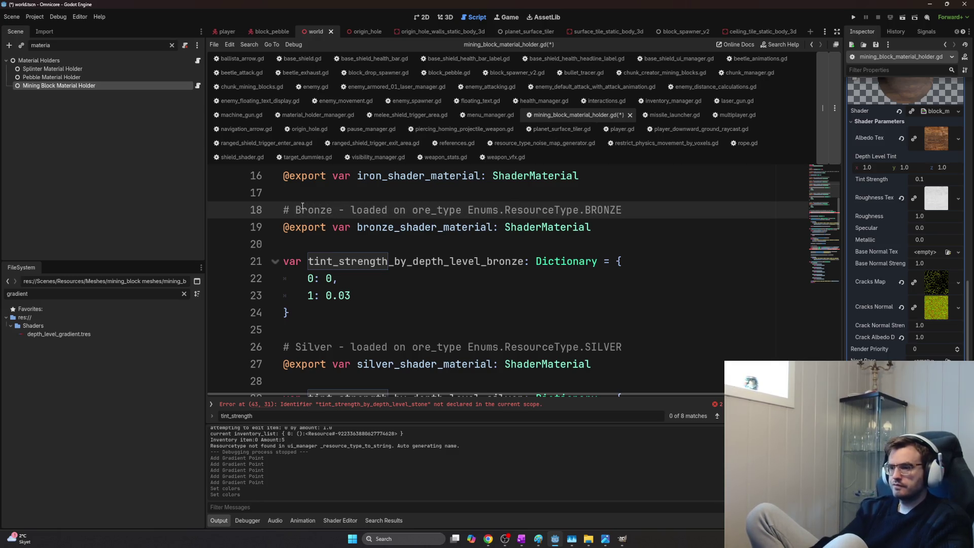
Add a tint_strength_by_depth_level_iron dictionary under the iron material.
left_click_drag(291, 313, 268, 262)
scroll(268, 262, "up", 1)
left_click(357, 246)
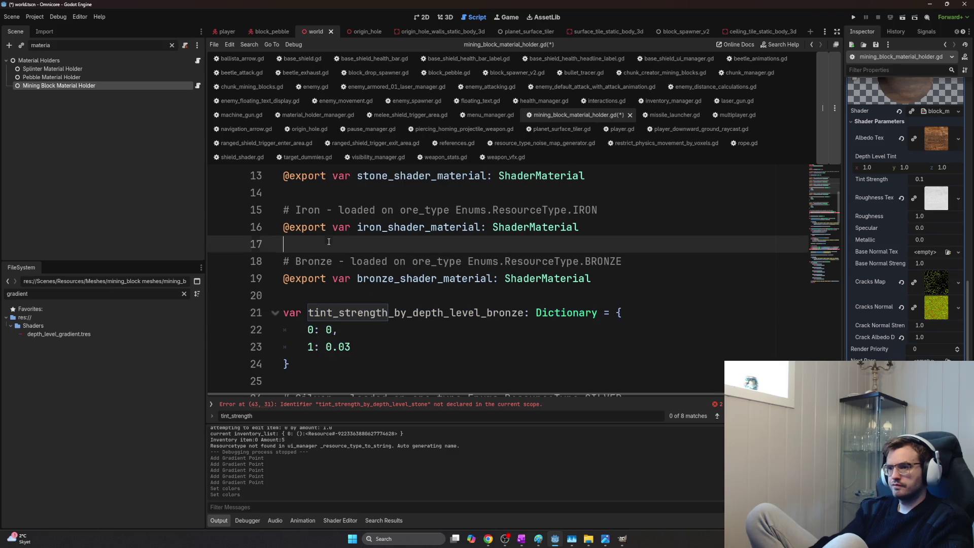
key("Return")
key("Return")
key("Up")
key("ctrl+v")
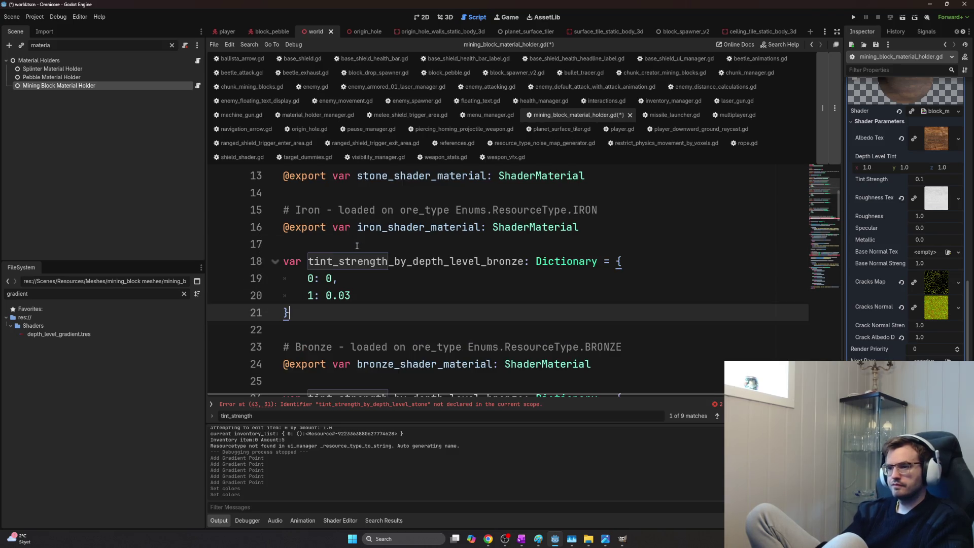
left_click(524, 262)
left_click_drag(524, 261, 492, 262)
key("BackSpace")
type("iron")
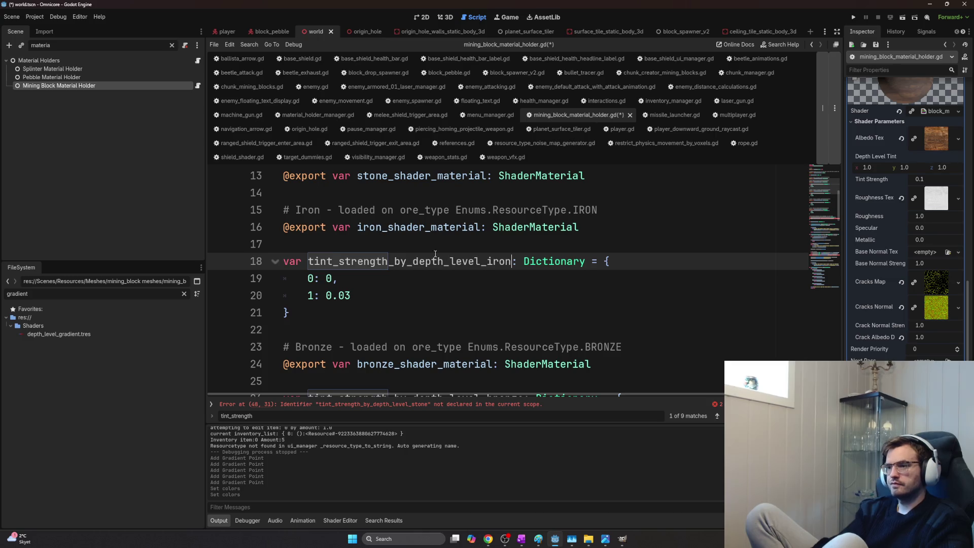
Add a tint_strength_by_depth_level_stone dictionary under the stone material.
scroll(351, 237, "up", 1)
left_click(330, 242)
key("ctrl+v")
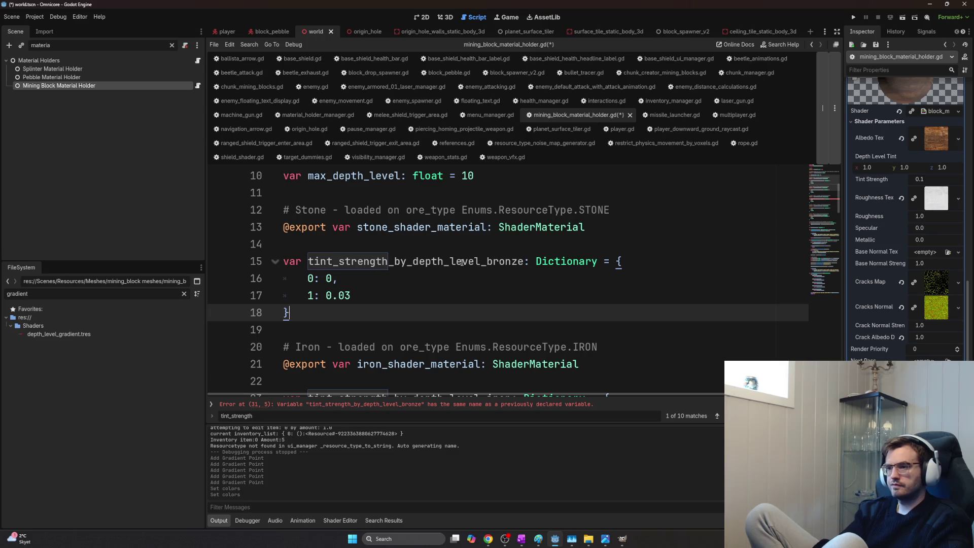
left_click_drag(521, 261, 493, 261)
key("BackSpace")
key("BackSpace")
type("stone")
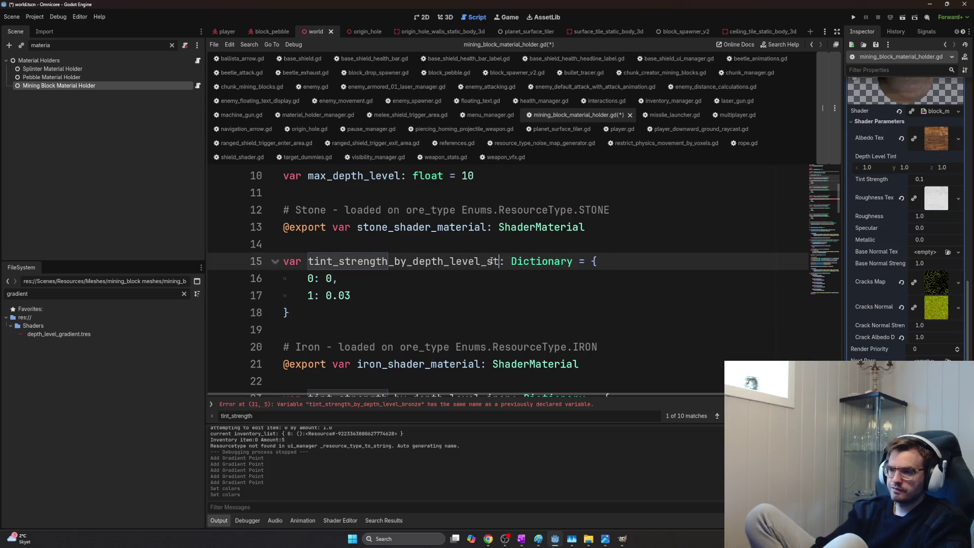
left_click(287, 209)
scroll(465, 292, "down", 13)
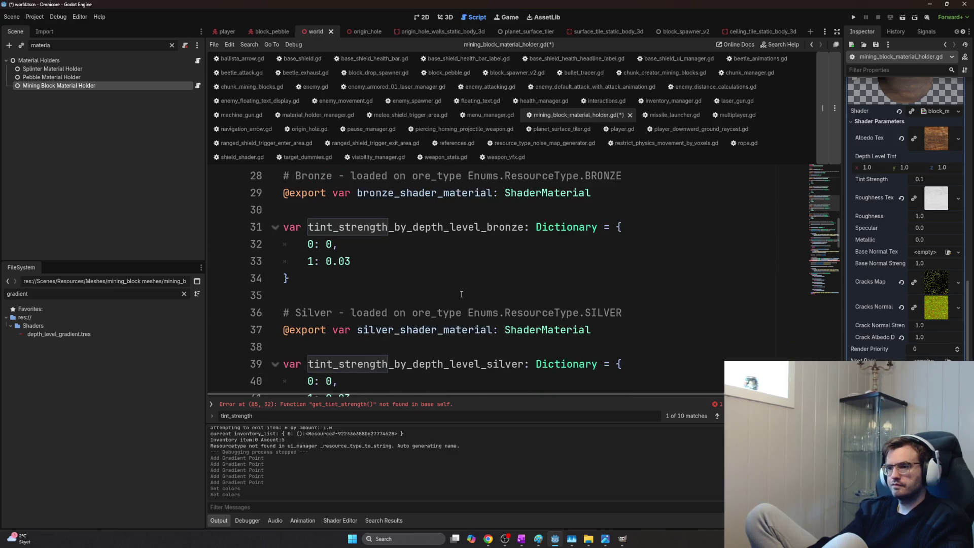
scroll(465, 292, "down", 2)
scroll(458, 285, "up", 2)
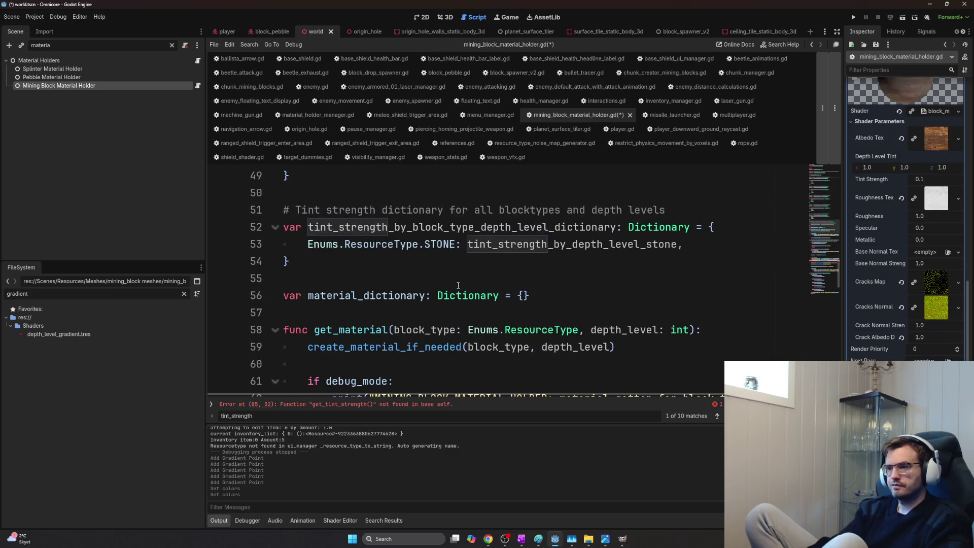
triple_click(685, 243)
Add an IRON: tint_strength_by_depth_level_iron entry plus duplicate entries keyed BRONZE, SILVER and GOLD.
left_click(685, 244)
key("Return")
type("Enums.ResourceType.")
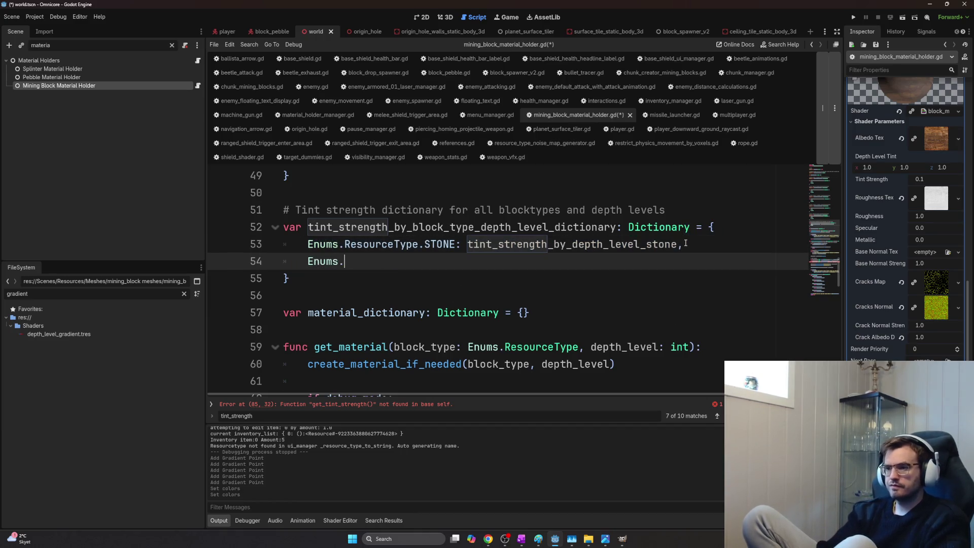
type("IRON: tint_strength_b")
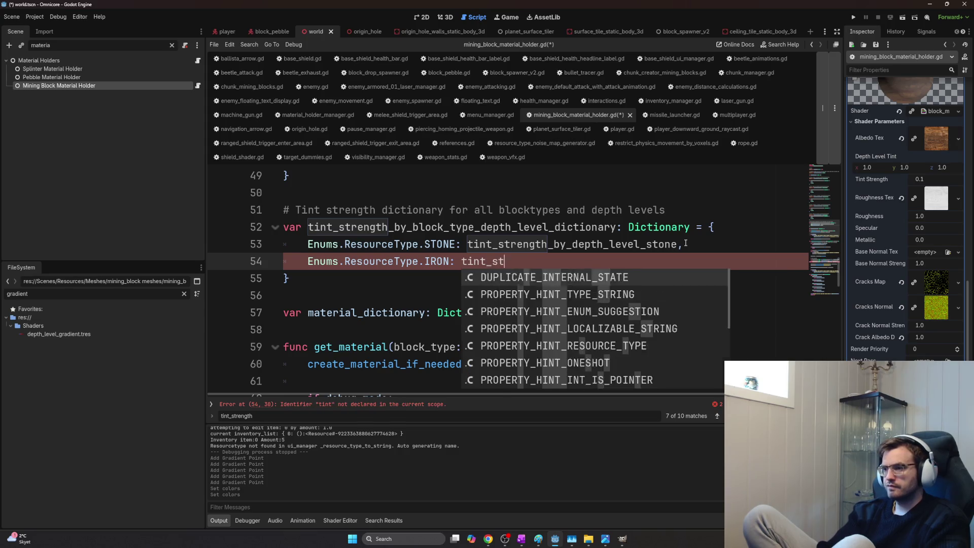
type("y_depth_level_")
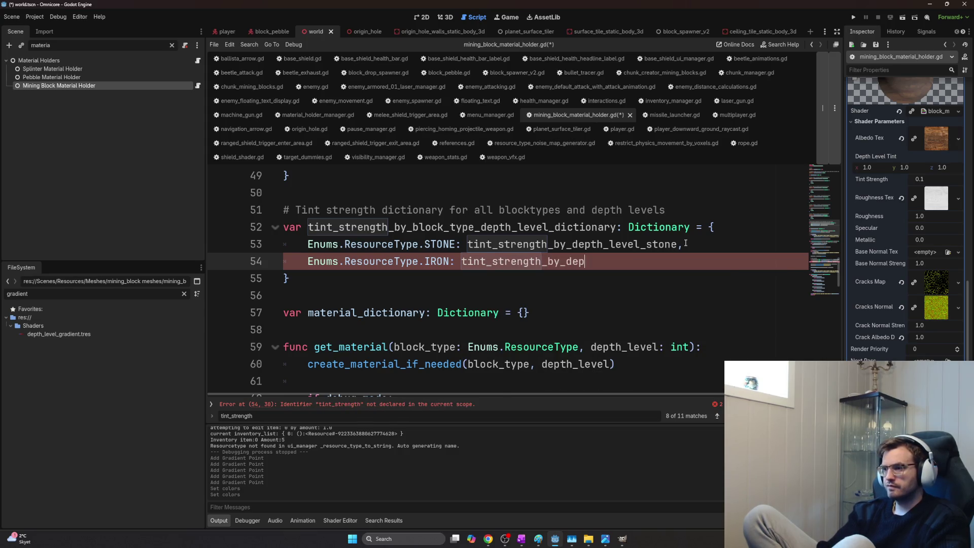
type("iron,")
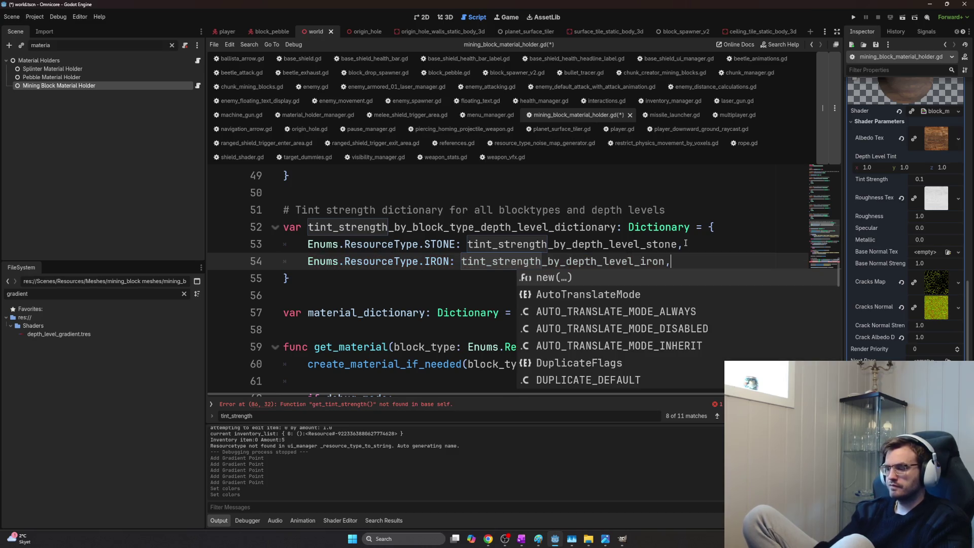
key("ctrl+shift+d")
key("ctrl+shift+d")
key("ctrl+shift+d")
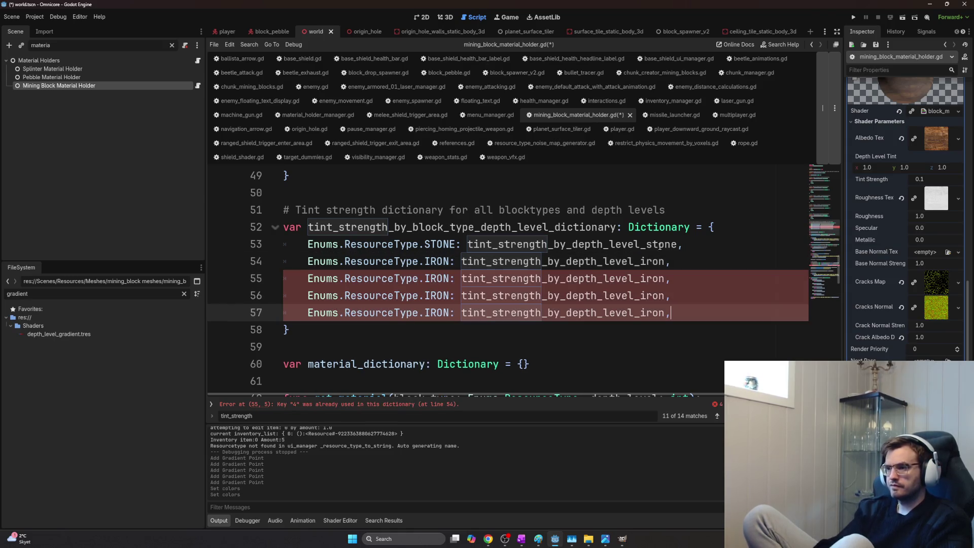
double_click(440, 278)
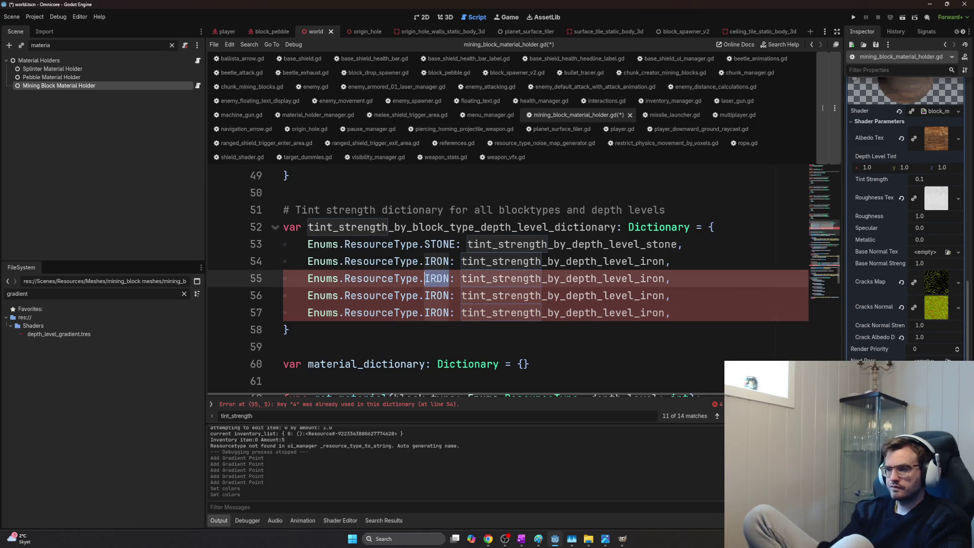
type("BRO")
key("Return")
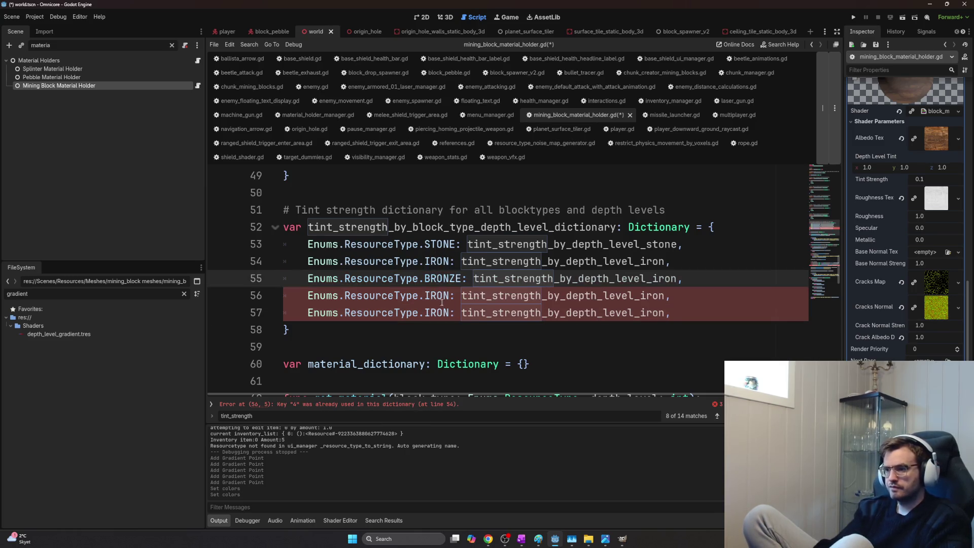
double_click(435, 292)
type("S")
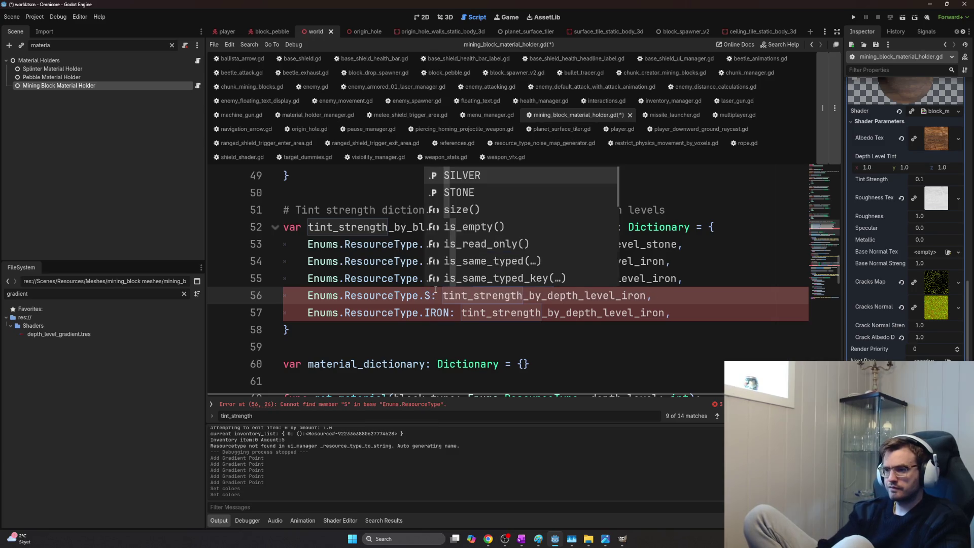
key("Return")
double_click(434, 311)
type("G")
key("Return")
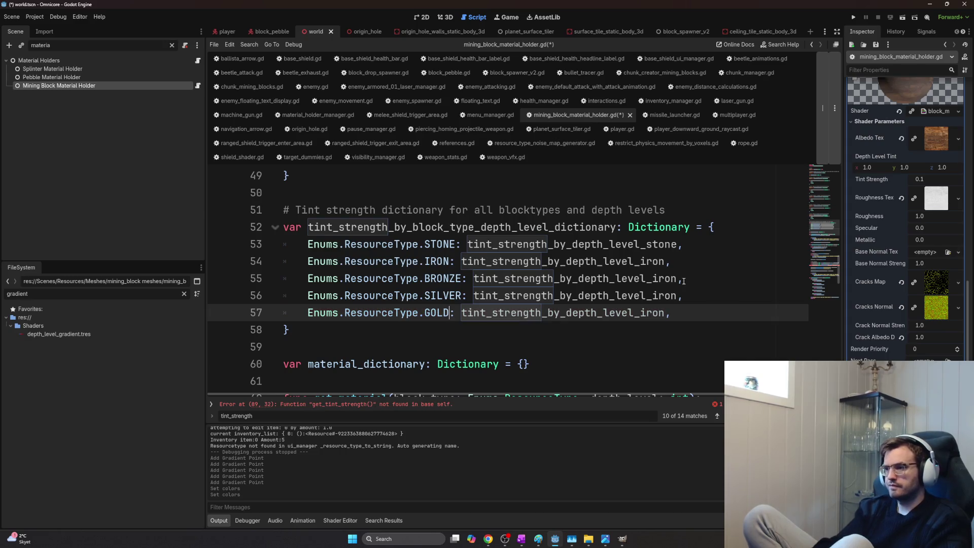
Point the BRONZE, SILVER and GOLD entries at their _bronze, _silver and _gold dictionaries.
double_click(660, 278)
type("bronze")
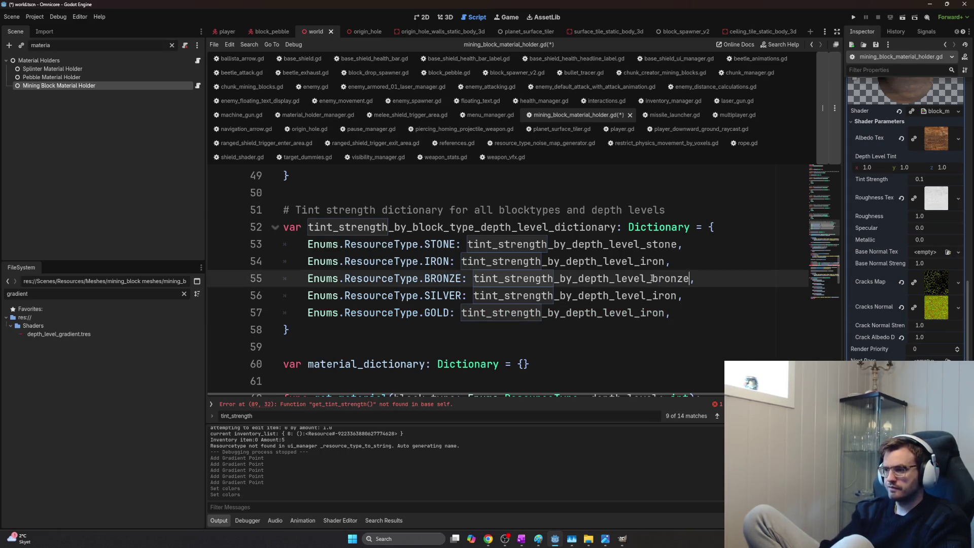
key("Down")
key("Left")
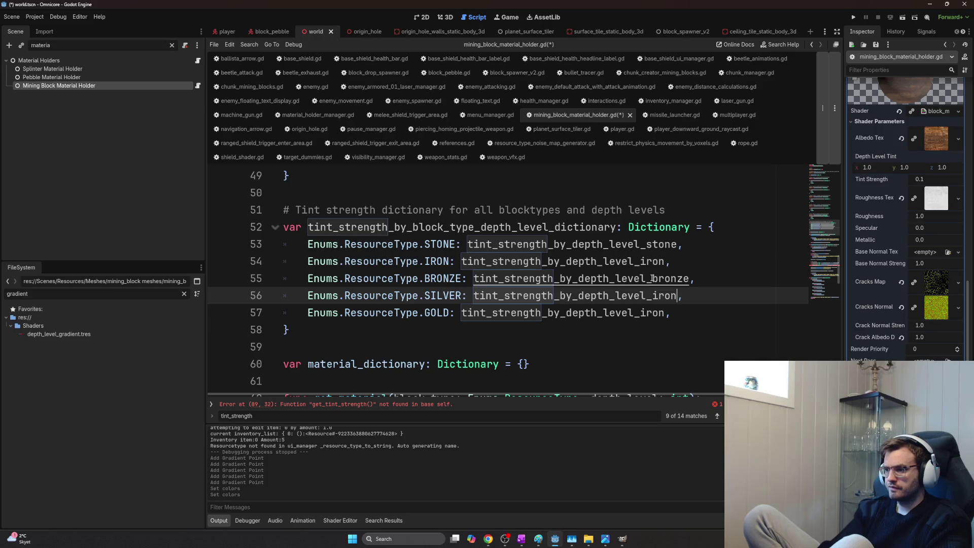
key("ctrl+Right")
key("shift+Left")
key("shift+Left")
key("shift+Left")
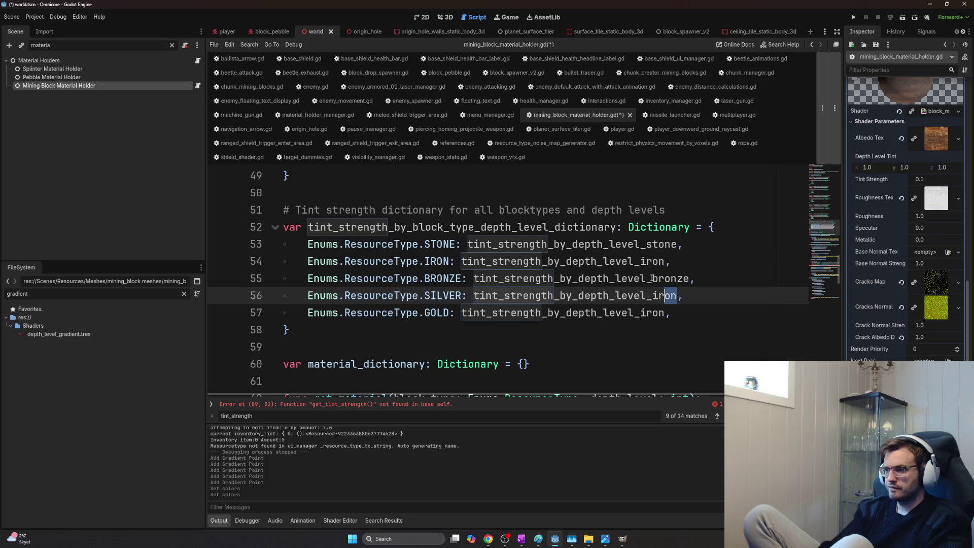
type("silver")
key("Down")
key("Left")
key("shift+Left")
key("shift+Left")
key("shift+Left")
type("gold")
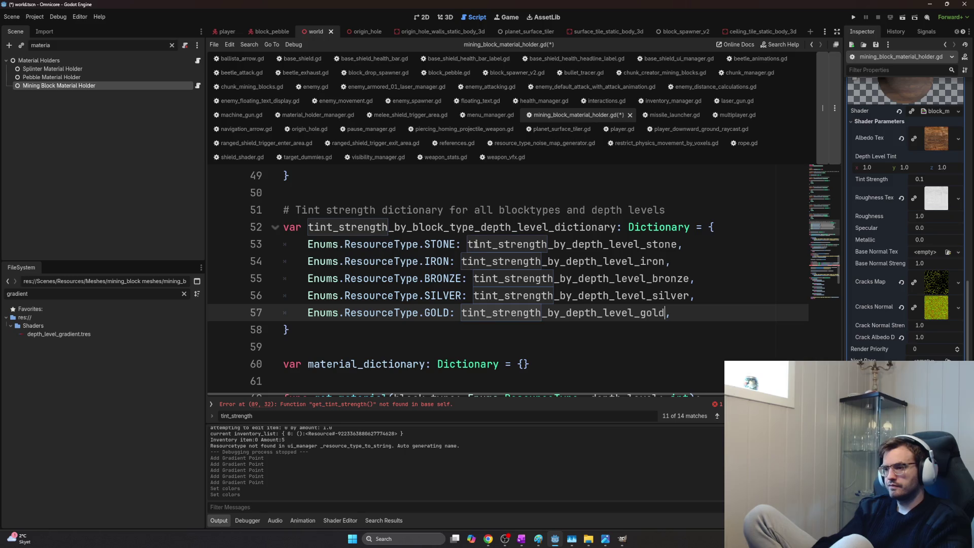
Save mining_block_material_holder.gd with Ctrl+S.
key("ctrl+s")
key("Down")
scroll(356, 302, "up", 4)
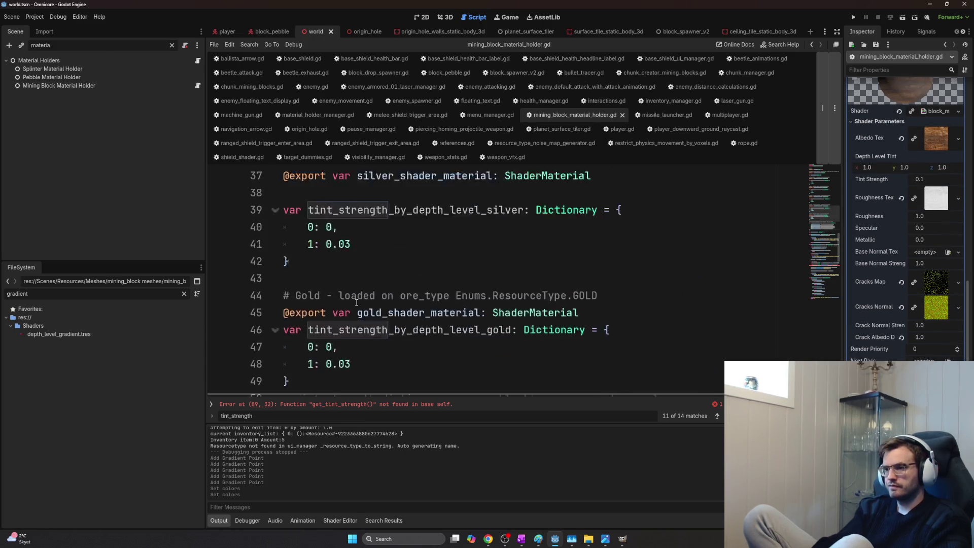
Look over the stone-through-gold tint dictionaries, then switch to the ChatGPT window.
scroll(356, 303, "up", 1)
scroll(358, 305, "up", 4)
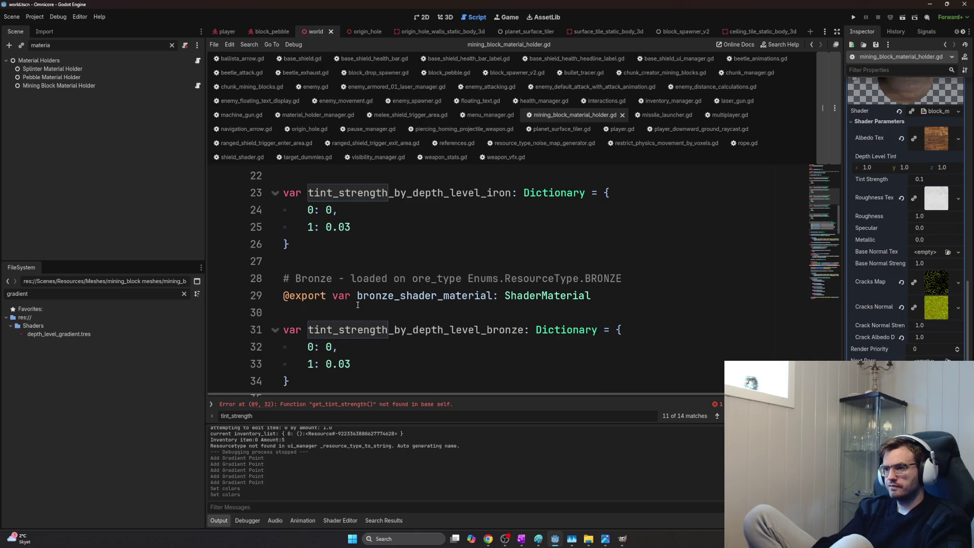
scroll(358, 305, "up", 5)
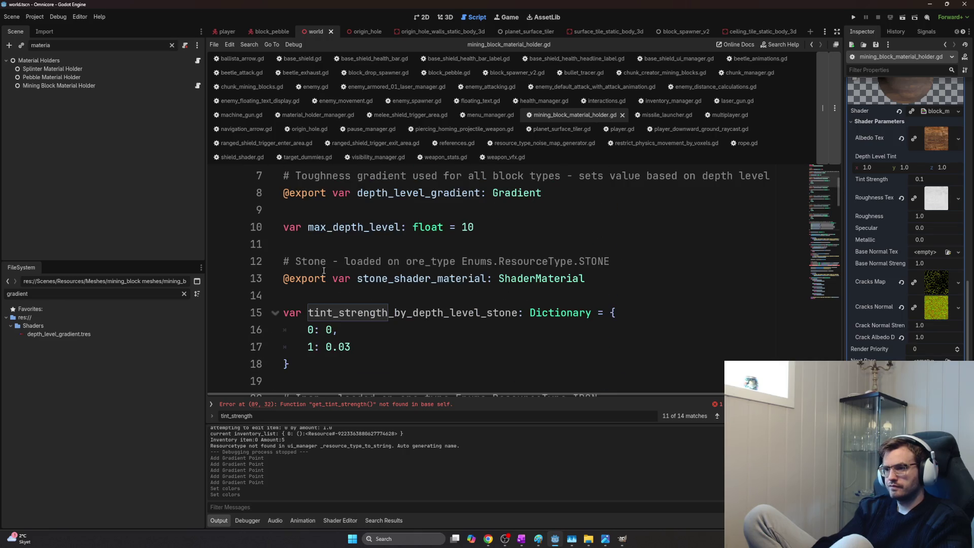
left_click(283, 261, "shift")
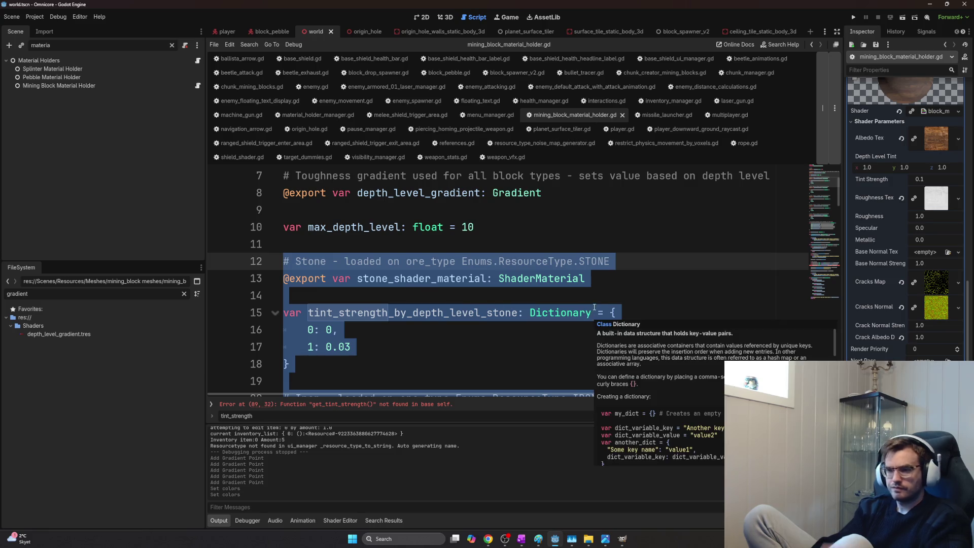
mouse_move(590, 306)
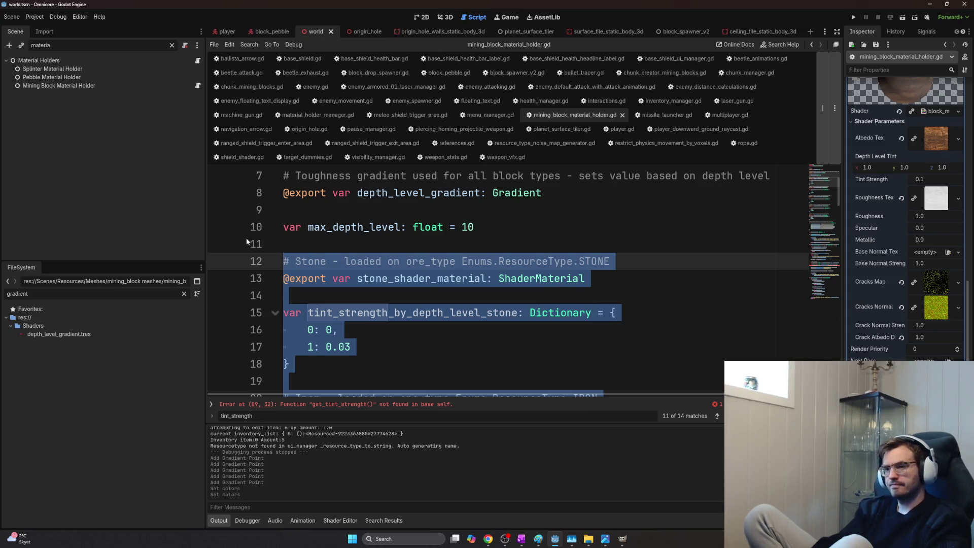
scroll(561, 309, "down", 8)
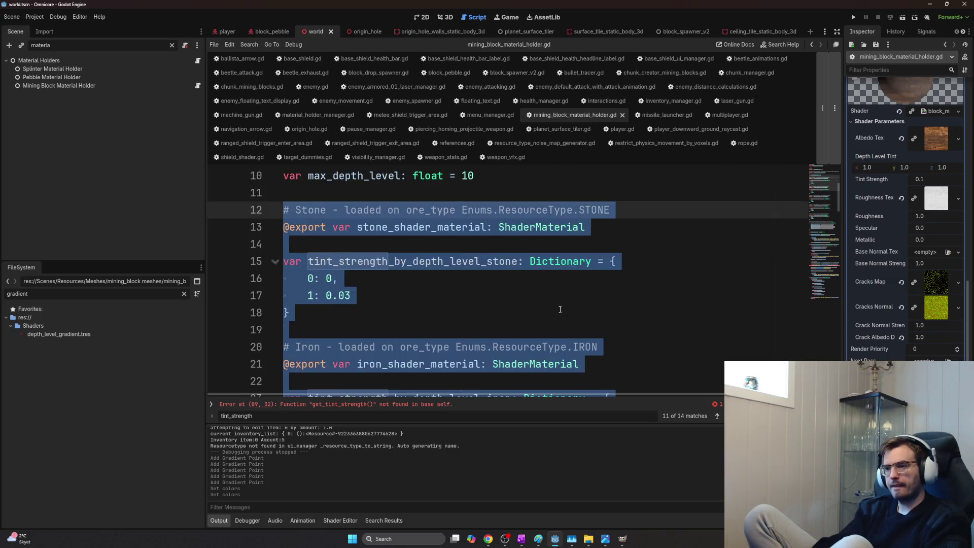
scroll(560, 311, "down", 6)
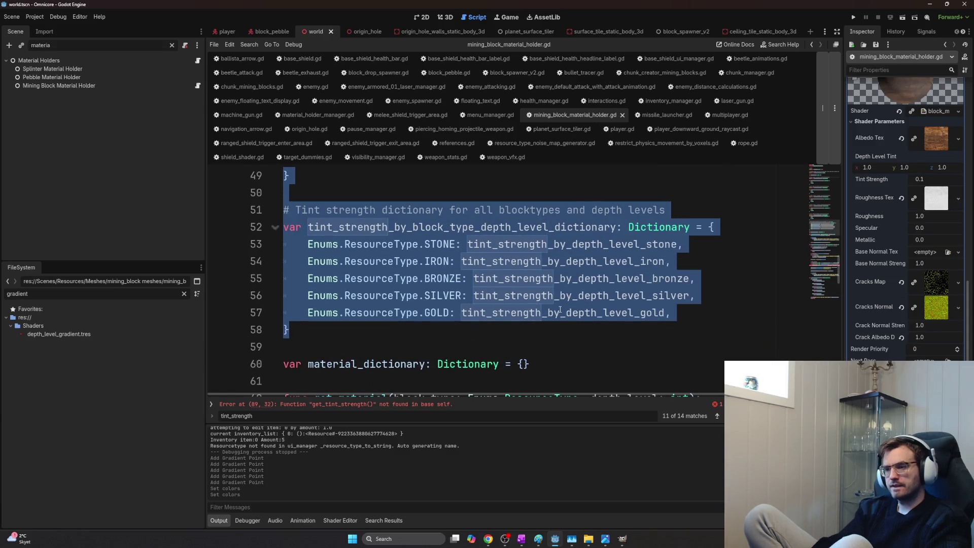
key("alt+Tab")
key("alt+Tab")
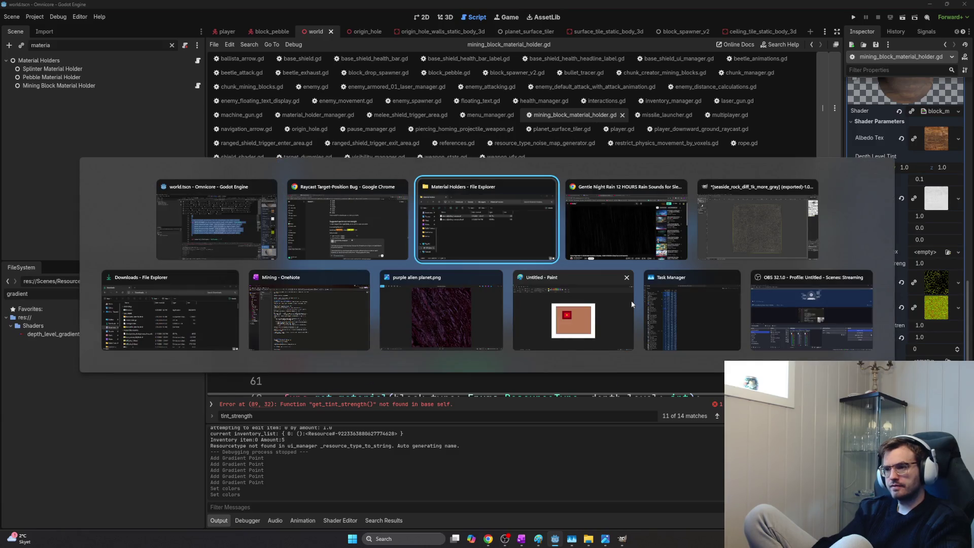
key("alt+shift+Tab")
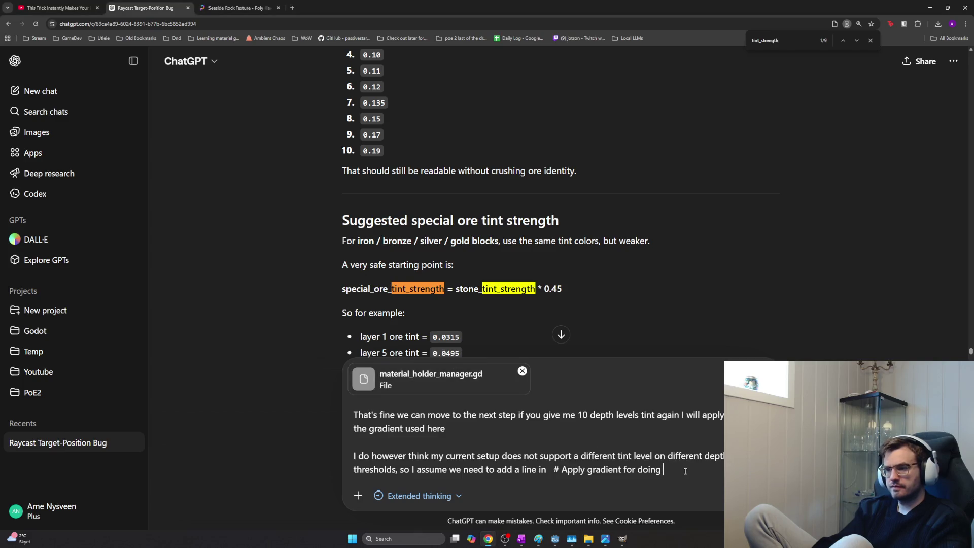
Explain the new block-type/depth tint dictionary and ask to fill each to depth 10, zero at level 0.
scroll(683, 466, "down", 1)
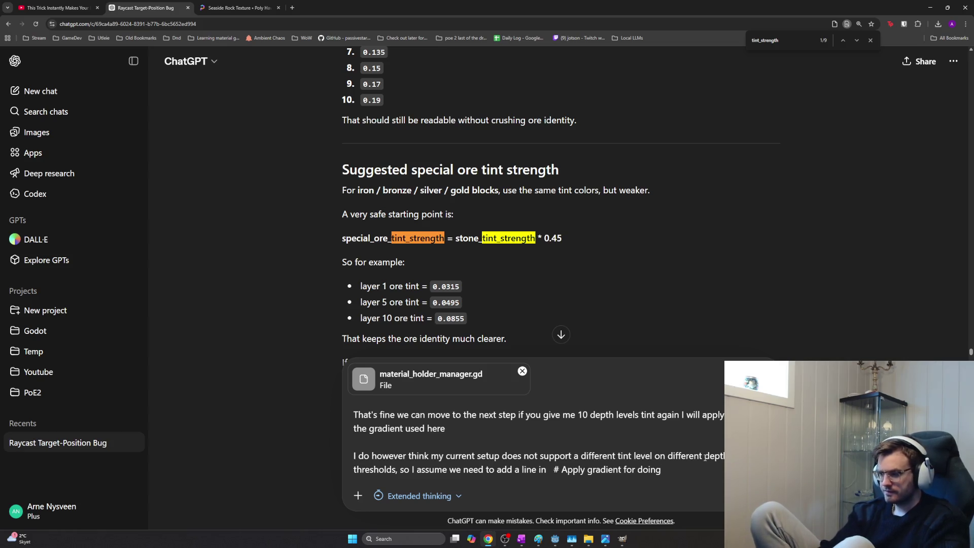
type("to get ")
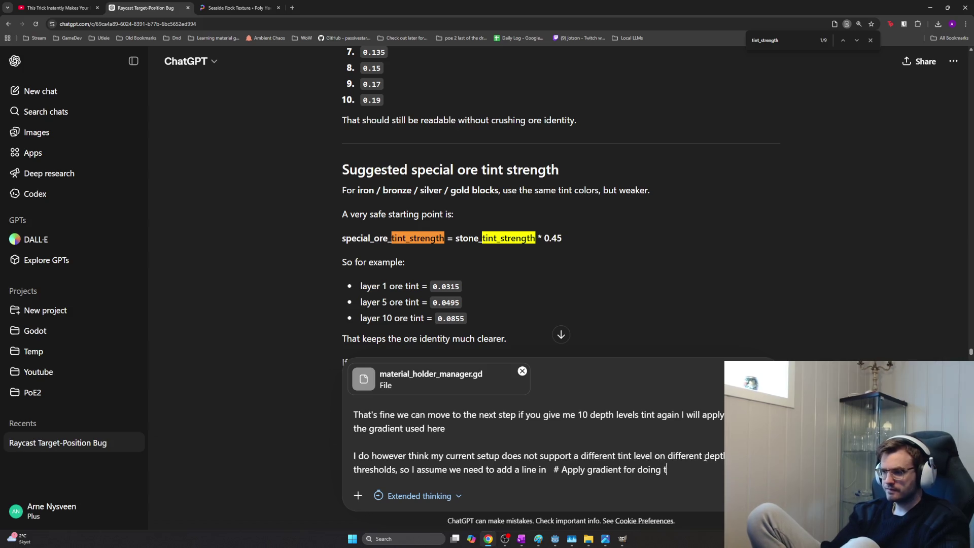
type("bl")
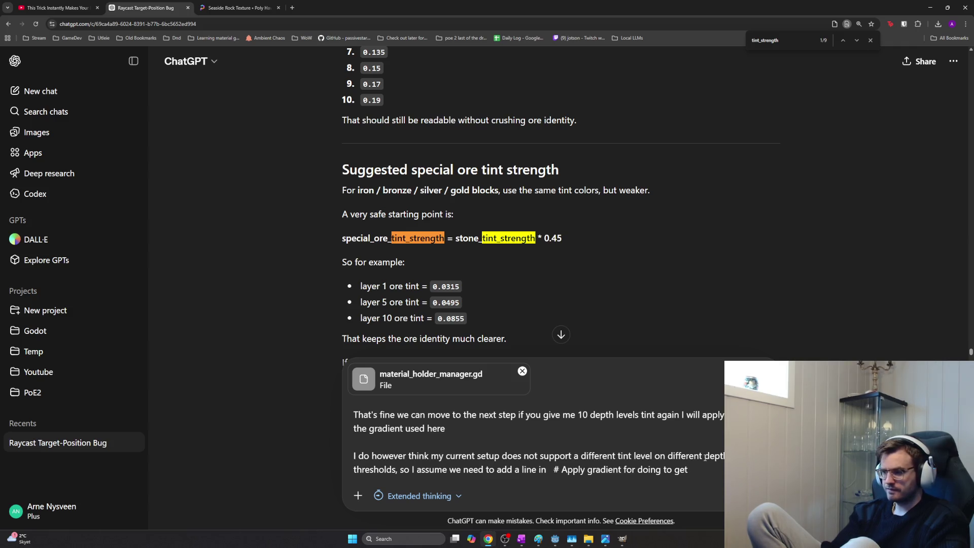
type("the corre ")
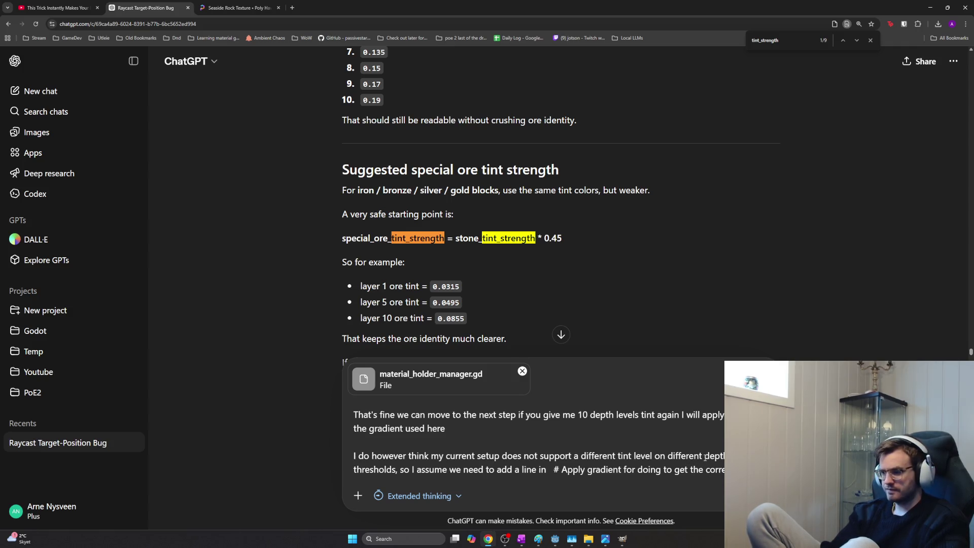
type("strength from a new dictionary ")
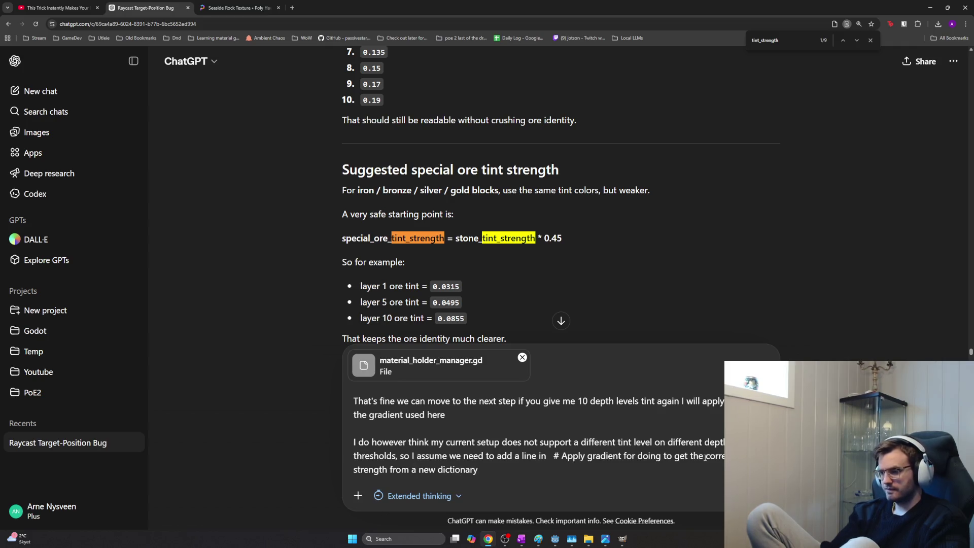
type("based on block typ")
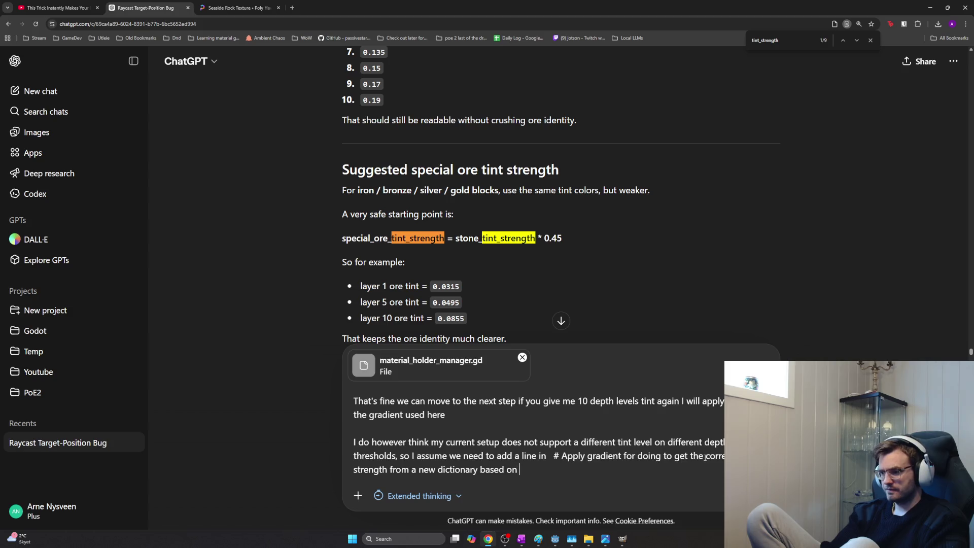
type("e and depth level")
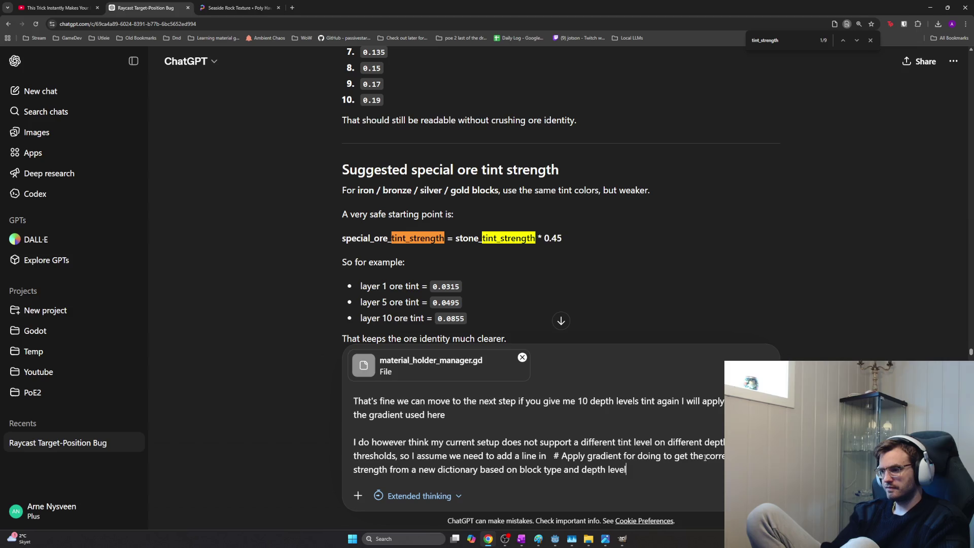
key("shift+Return")
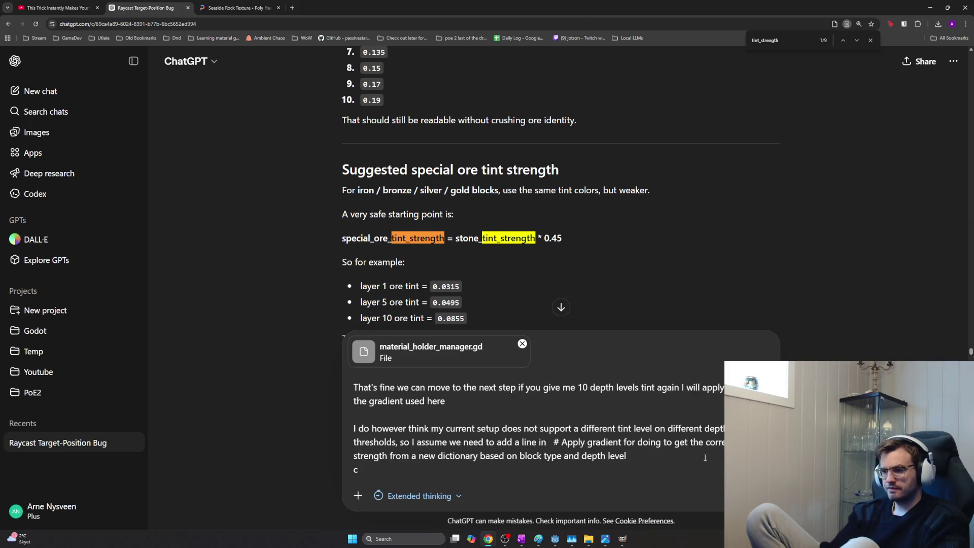
key("shift+Return")
type("Can you fill out ")
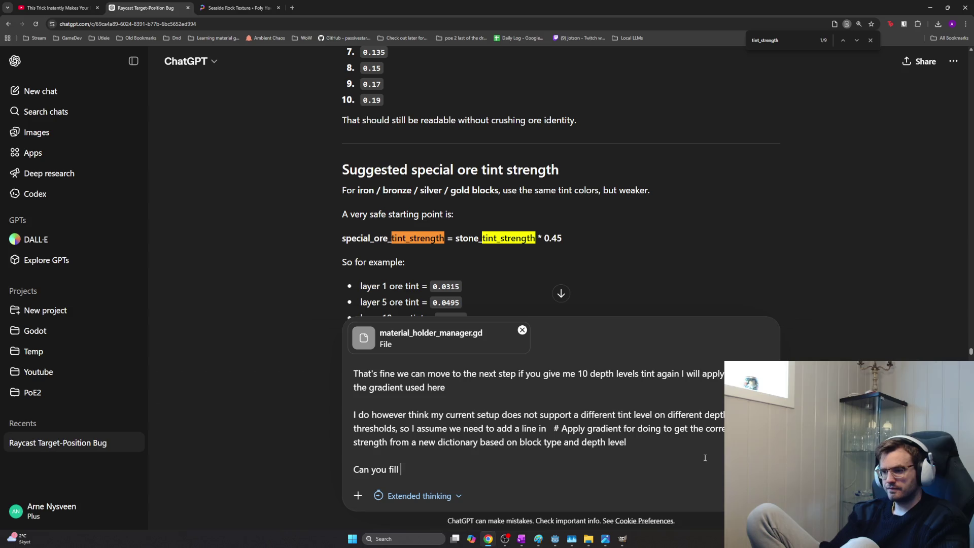
type("each of these ")
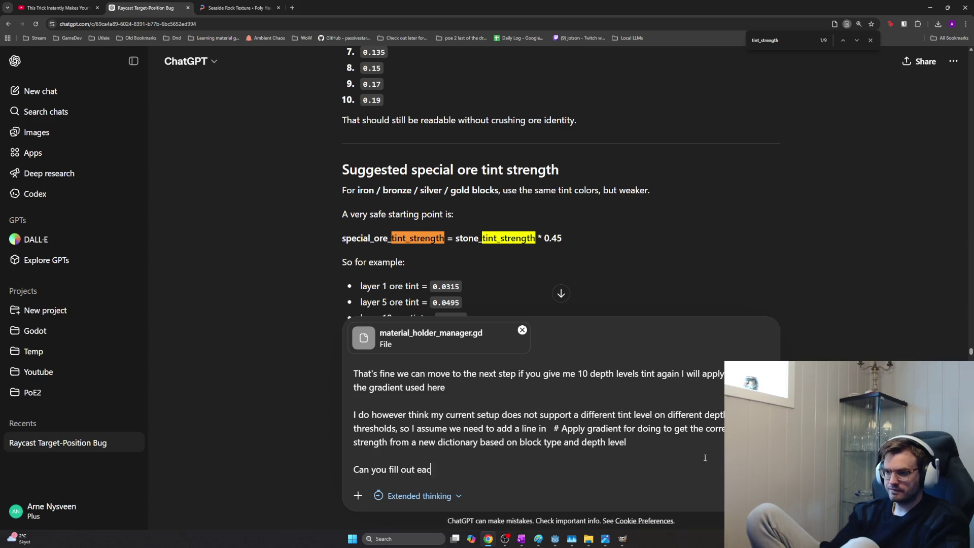
type("up to depth level 10")
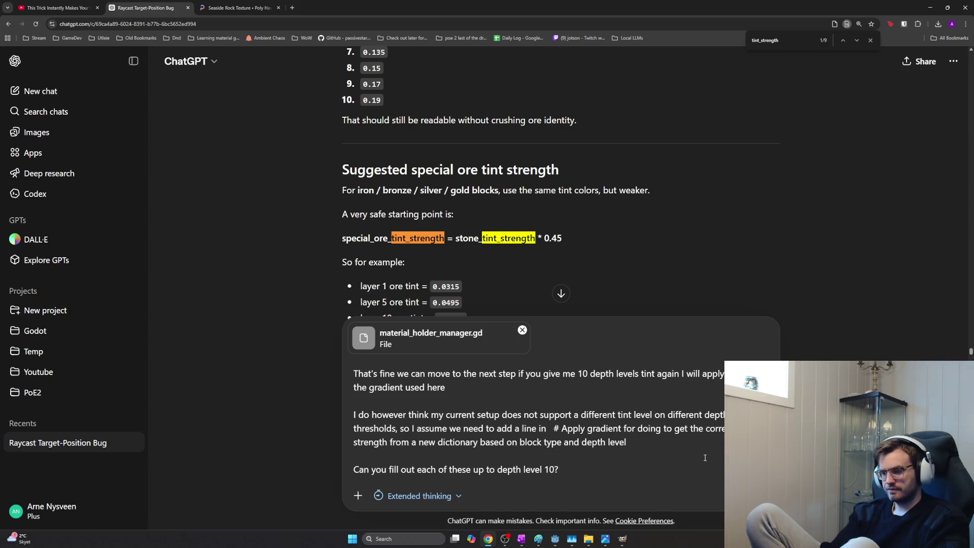
key("shift+Return")
type("Just make sure th")
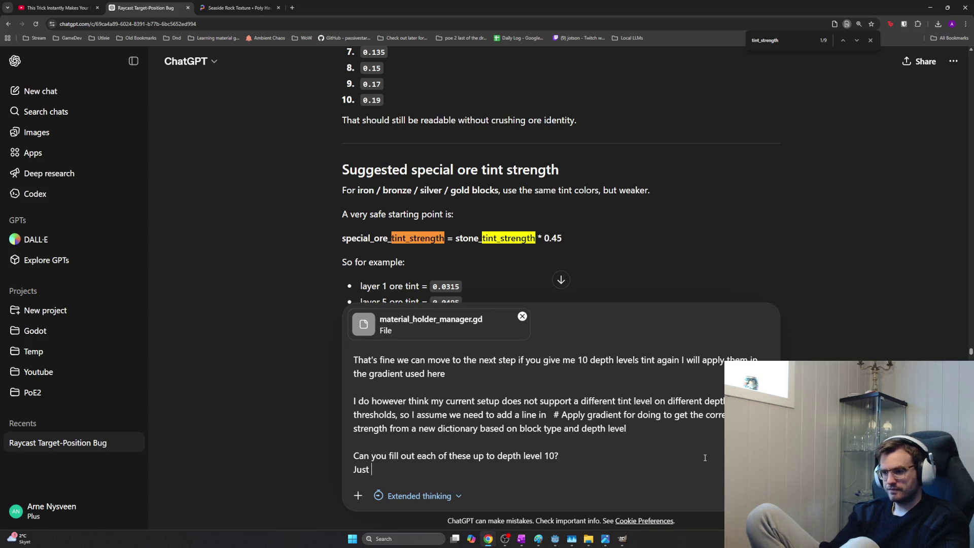
type("ey are all 0 at ")
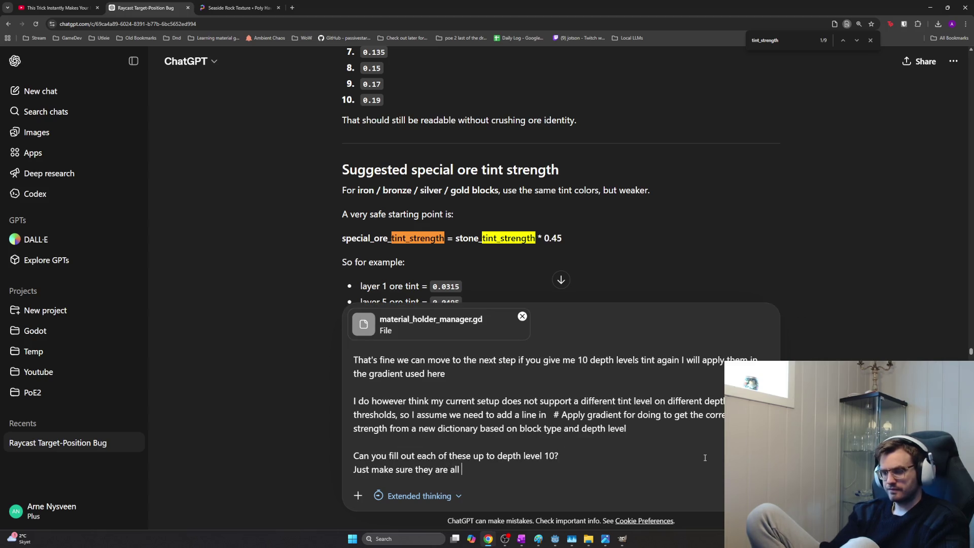
type("depth level 0")
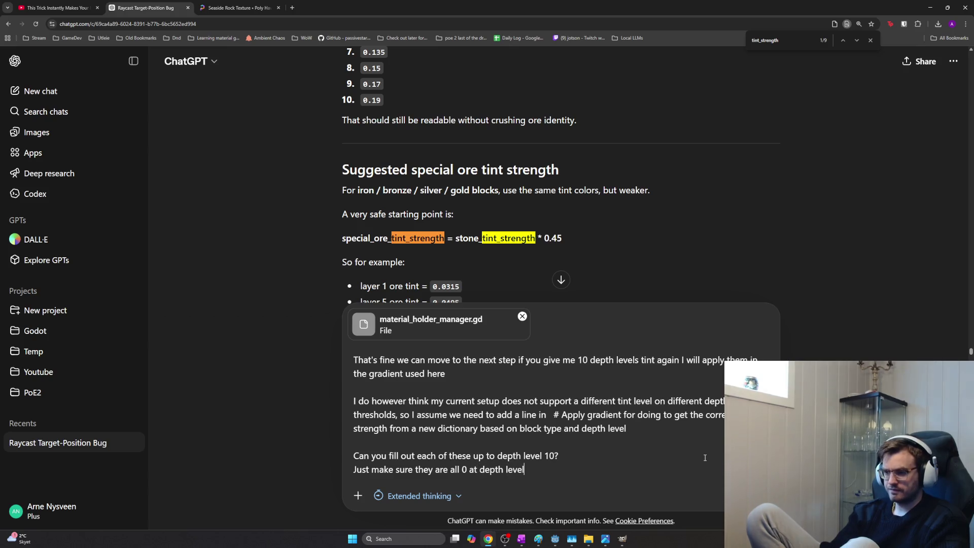
Paste the per-block tint dictionary code and ask for sensible tint_strength values otherwise.
key("shift+Return")
key("shift+Return")
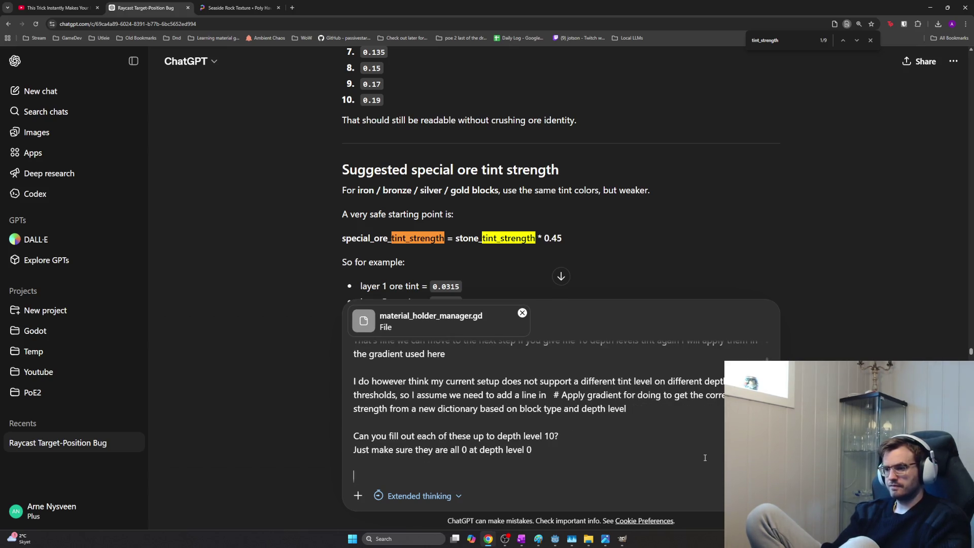
type("# Stone - loaded on ore_type Enums.ResourceType.STONE @export var stone_shader_material: ShaderMaterial")
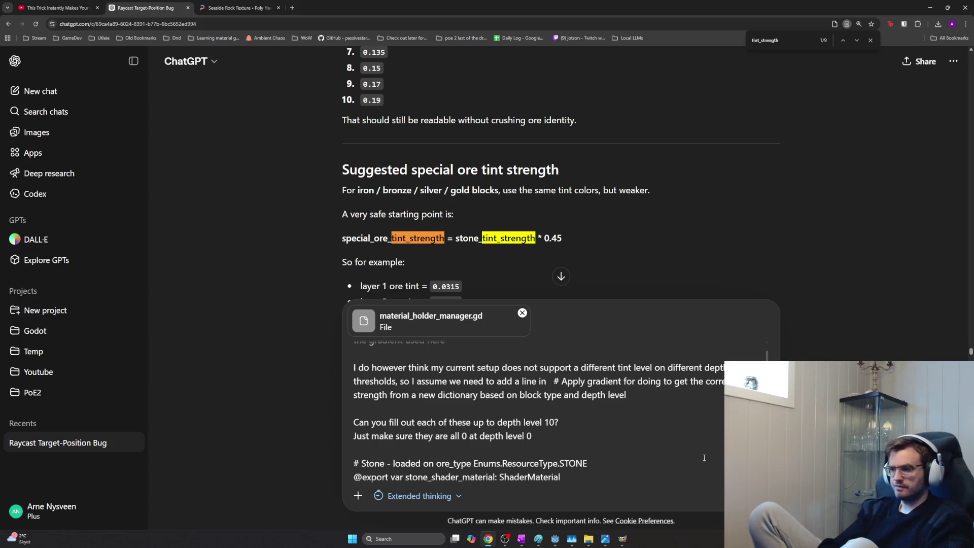
scroll(600, 440, "down", 6)
scroll(601, 441, "down", 8)
scroll(589, 433, "up", 2)
scroll(589, 432, "up", 10)
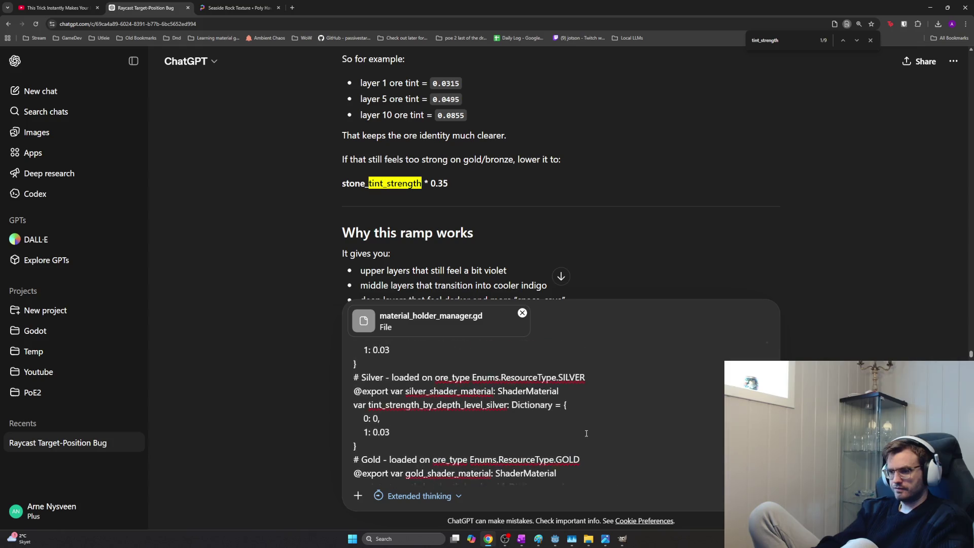
scroll(586, 433, "up", 2)
scroll(588, 432, "down", 5)
scroll(588, 432, "up", 5)
scroll(560, 456, "up", 1)
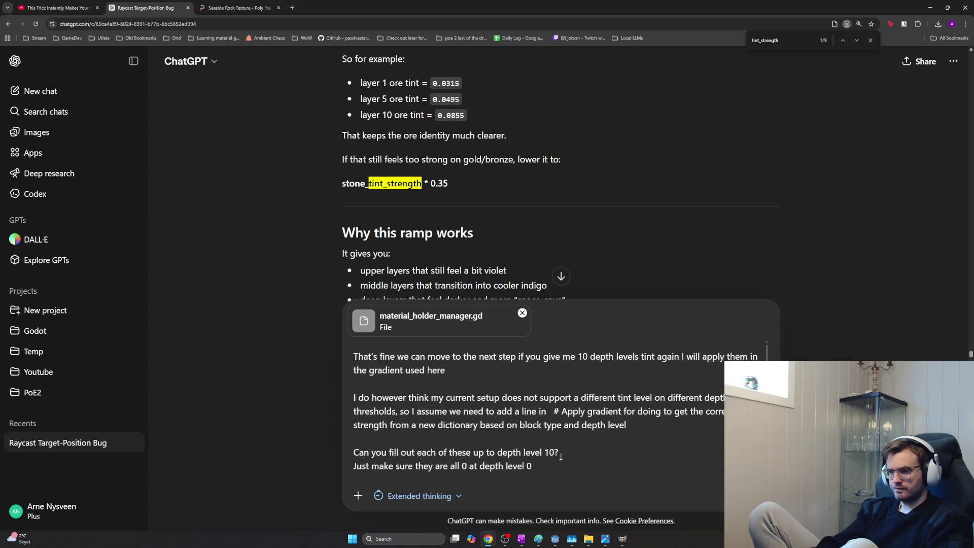
type(", other than that ")
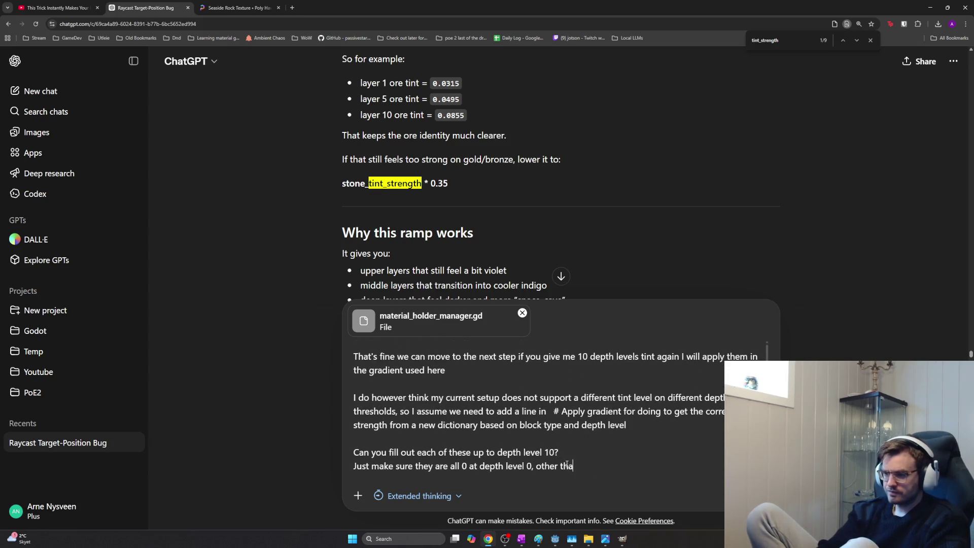
type("fillout with values t")
type("ou think are")
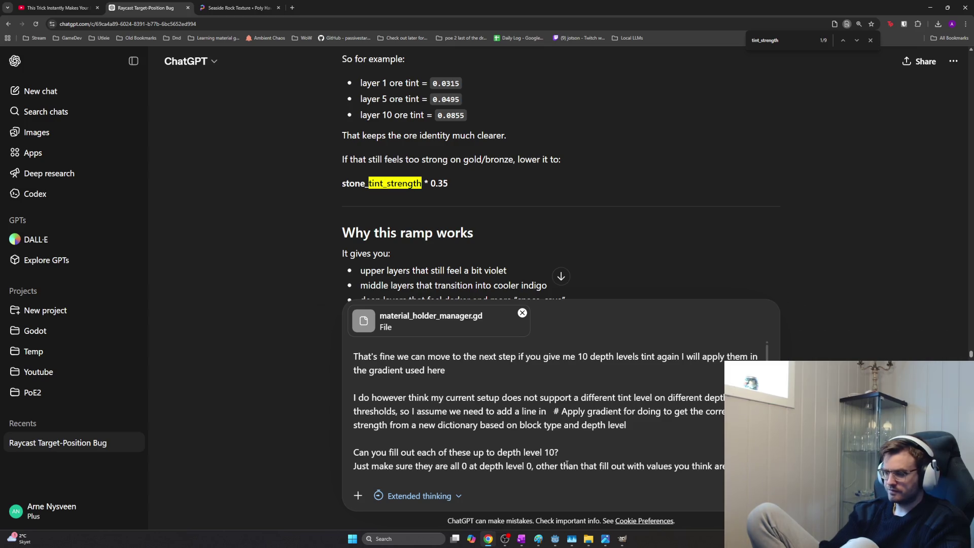
type(" just")
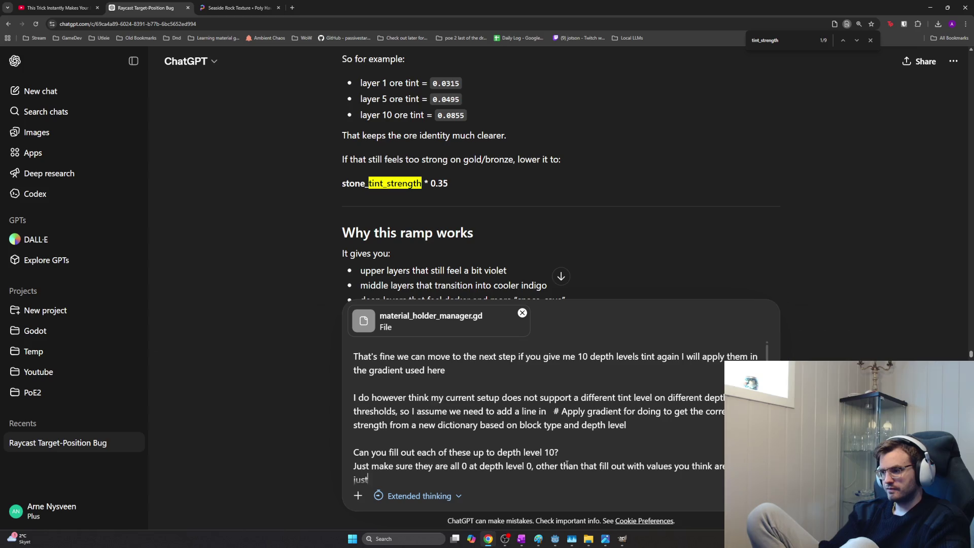
type("keep in mind that ")
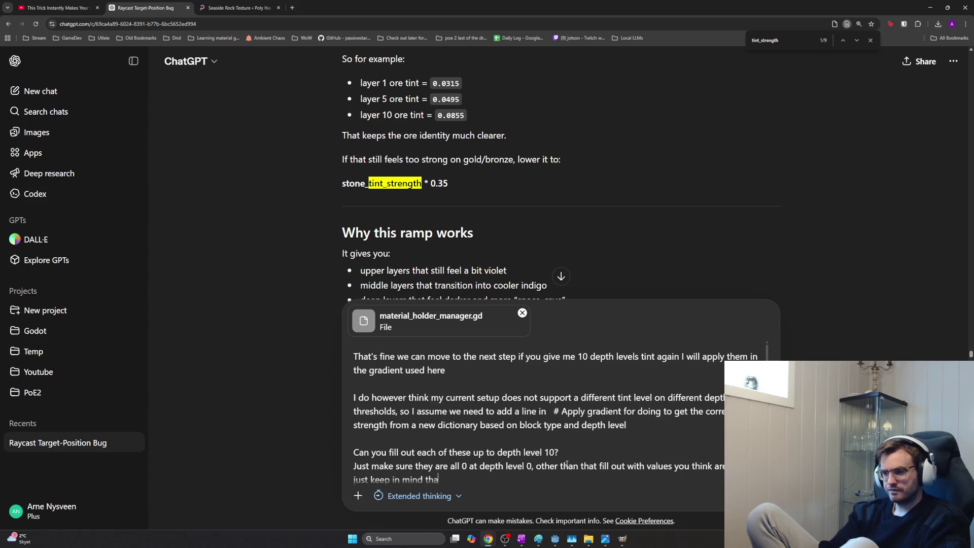
type("depth lev")
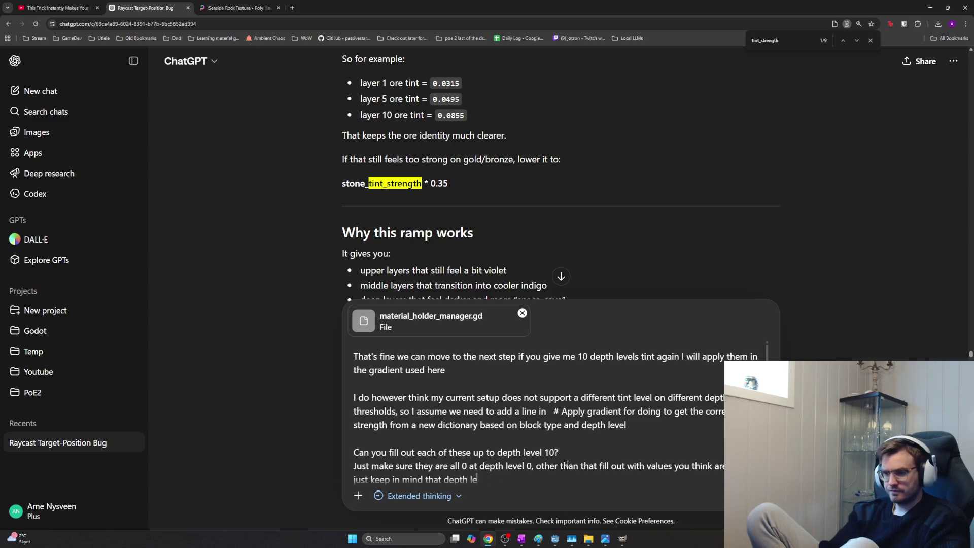
key("BackSpace")
key("BackSpace")
type("tint_strength")
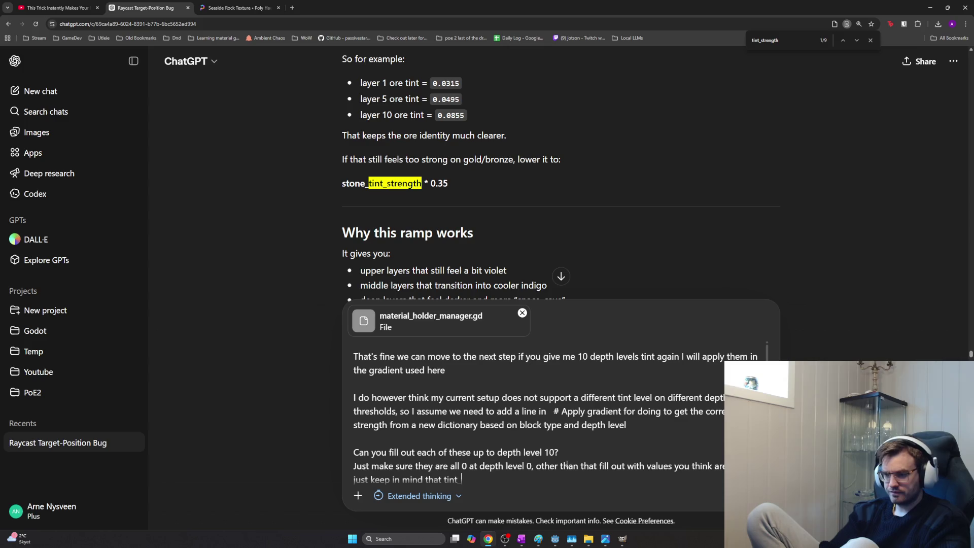
Add the stone tint dictionary code and note that 0.03 is already quite strong.
key("alt+Tab")
key("alt+Tab")
key("alt+Tab")
key("alt+Tab")
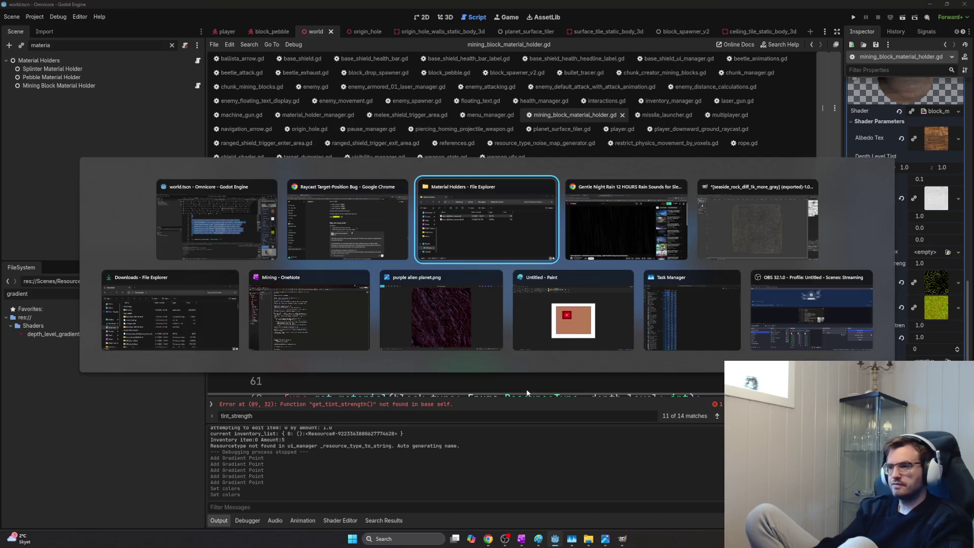
left_click(704, 245)
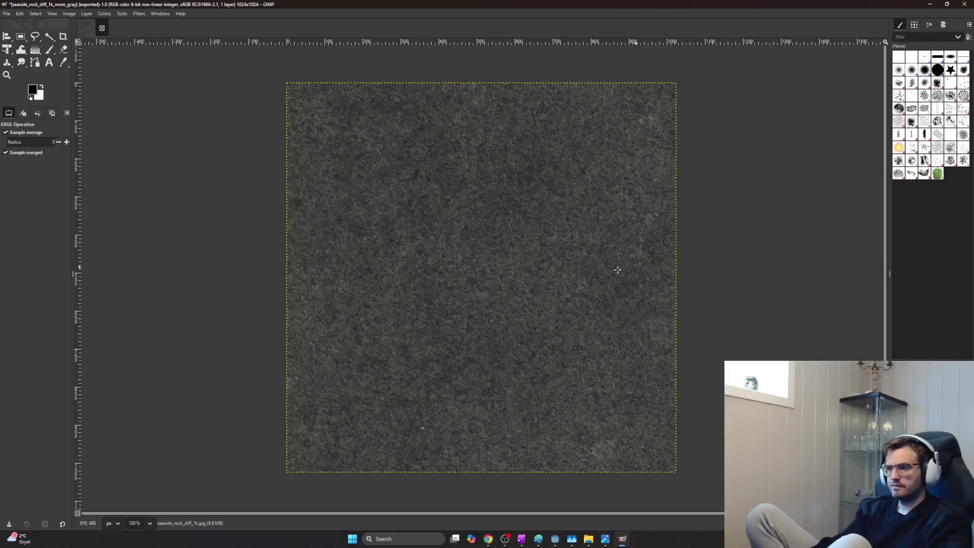
key("alt+Tab")
key("alt+Tab")
left_click(524, 237)
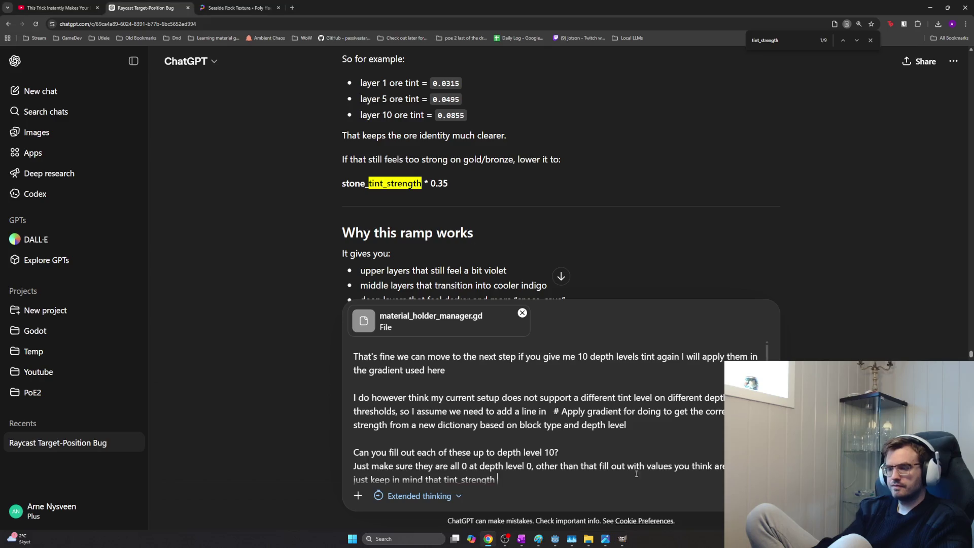
key("alt+Tab")
key("alt+Tab")
key("alt+shift+Tab")
key("alt+shift+Tab")
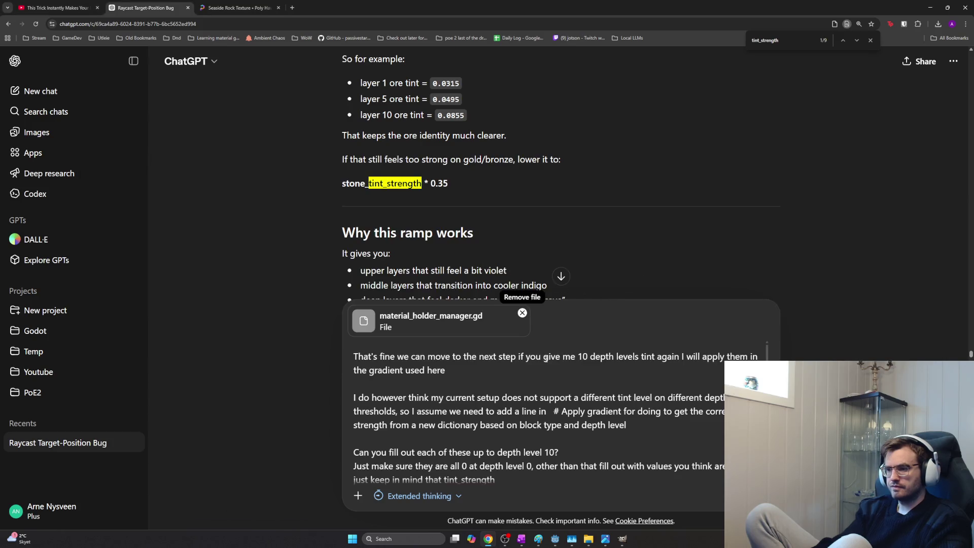
key("ctrl+v")
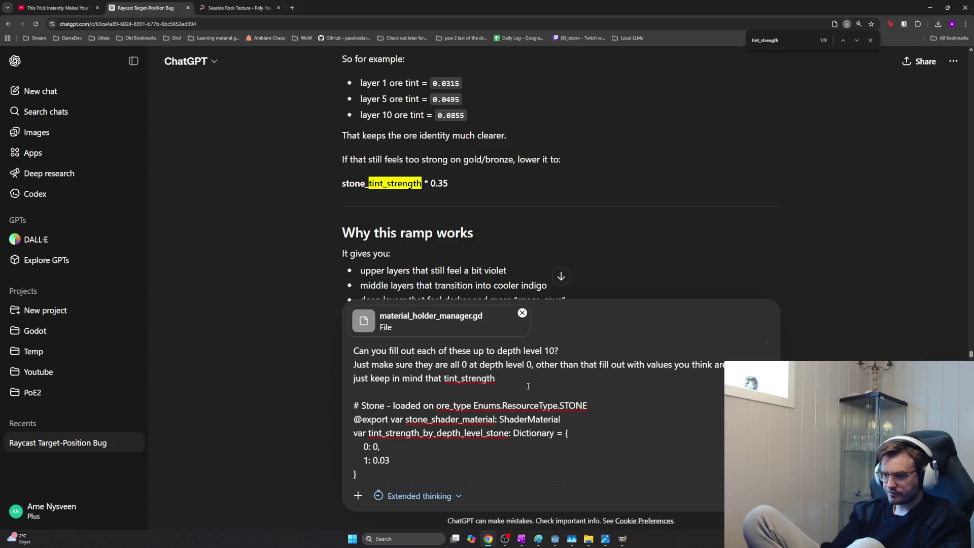
type("0.05")
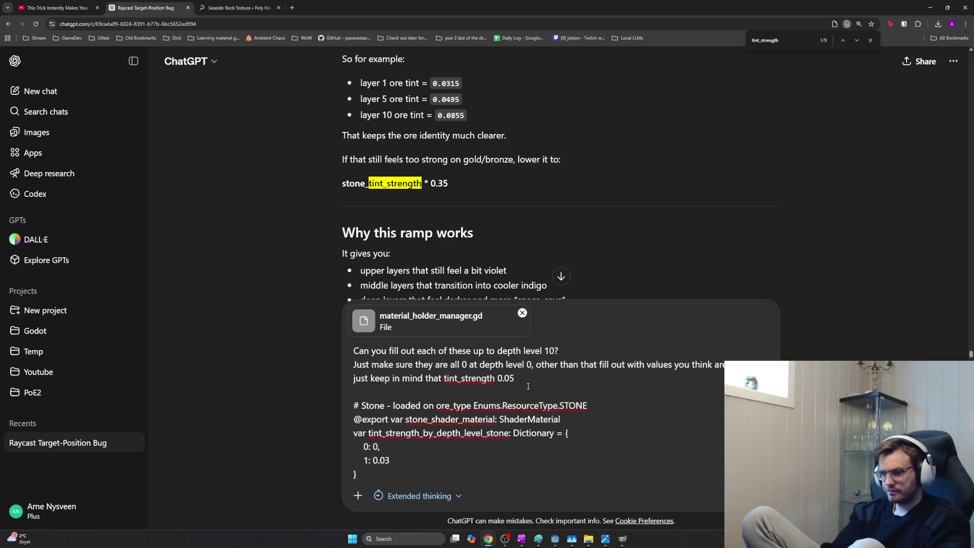
type(" is already quit")
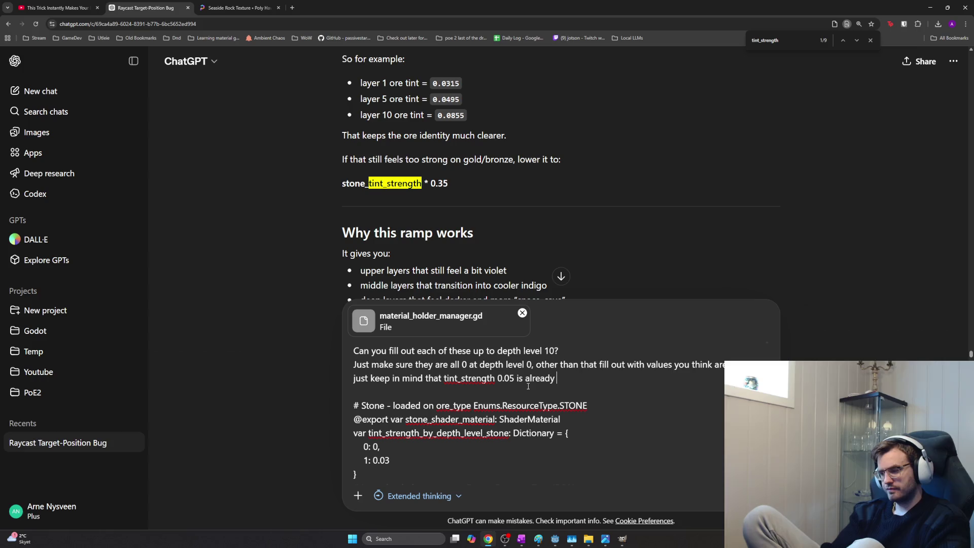
key("BackSpace")
key("BackSpace")
key("BackSpace")
type("e s")
key("BackSpace")
key("BackSpace")
key("BackSpace")
type("3 i")
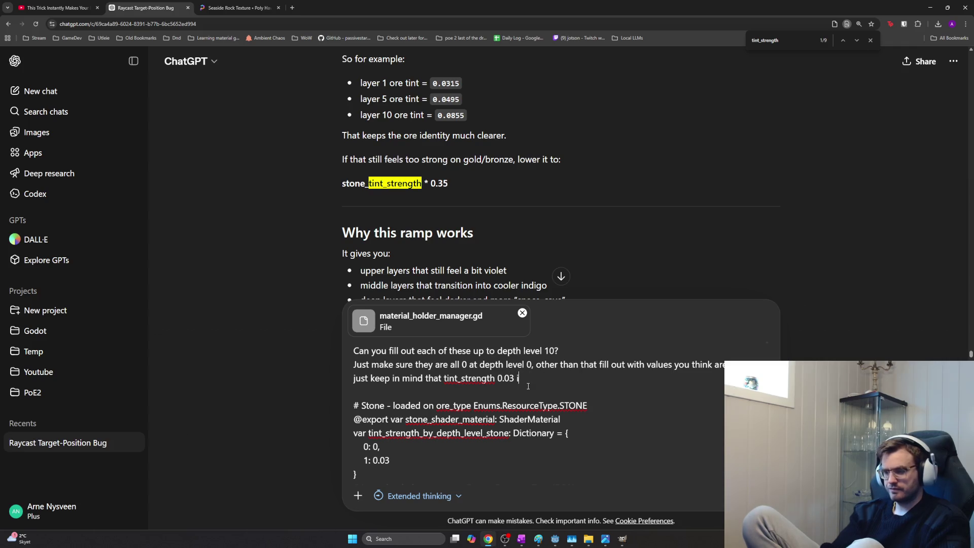
type("s already quite strong")
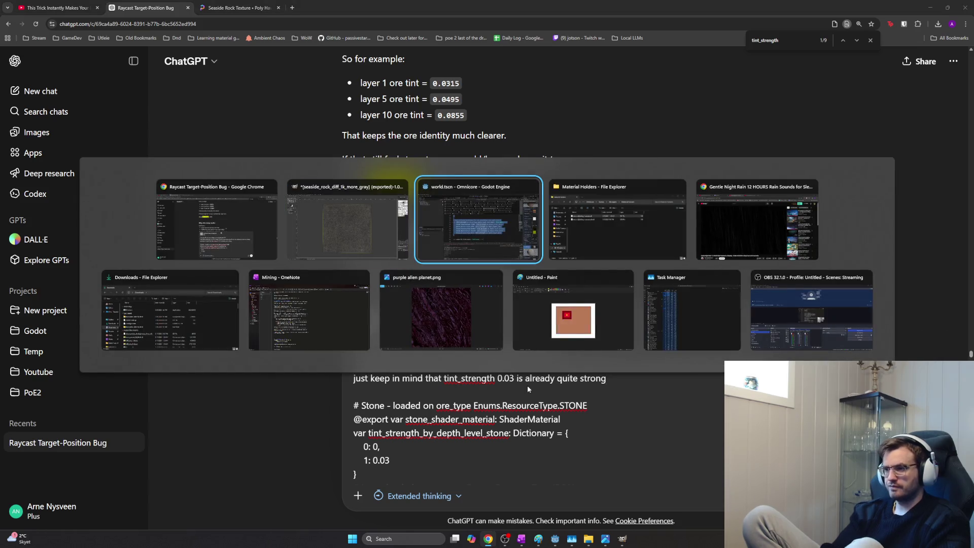
key("alt+Tab")
Replace line 89's get_tint_strength call with a combined tint dictionary lookup by [block_type][depth_level].
left_click(477, 297)
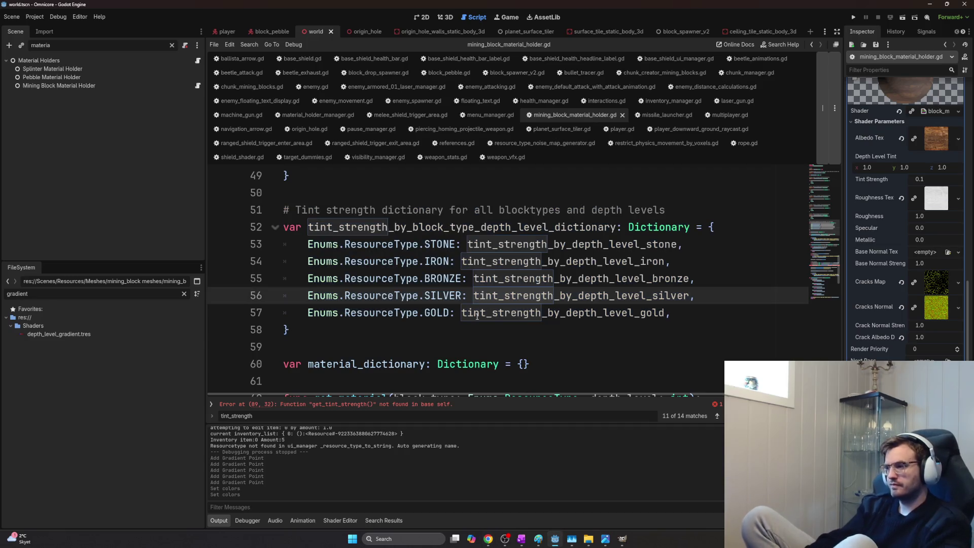
scroll(477, 316, "down", 10)
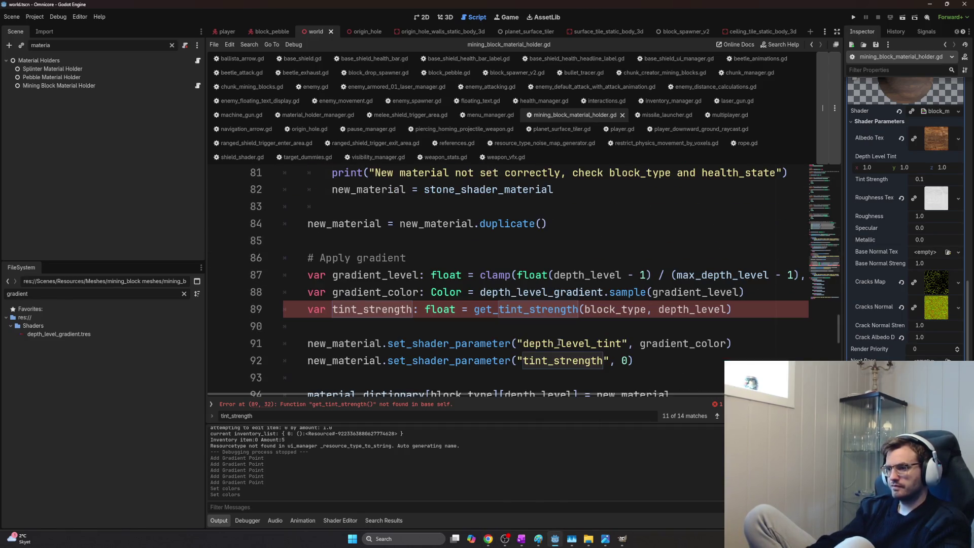
mouse_move(749, 309)
left_mouse_down()
mouse_move(431, 309)
mouse_move(436, 291)
mouse_move(474, 309)
left_mouse_up()
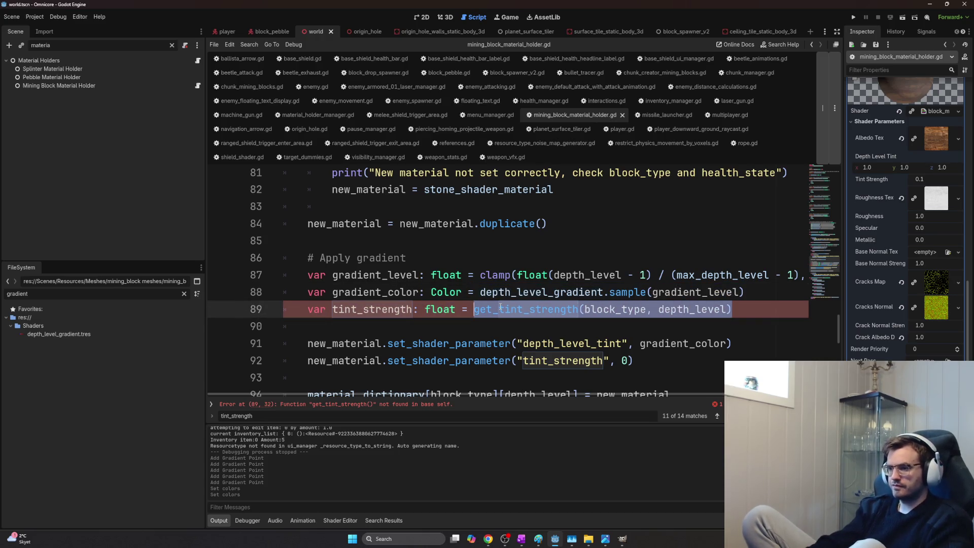
type("d")
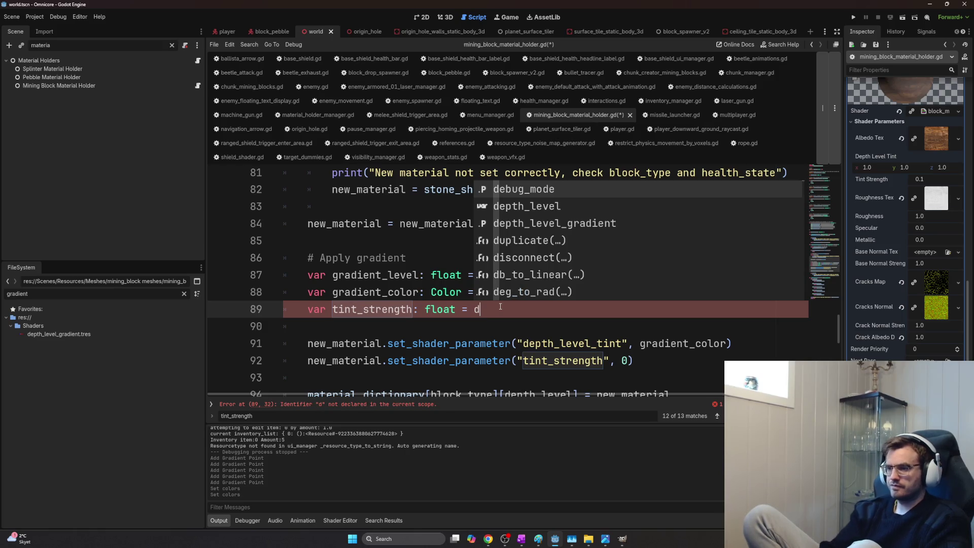
key("BackSpace")
type("tint")
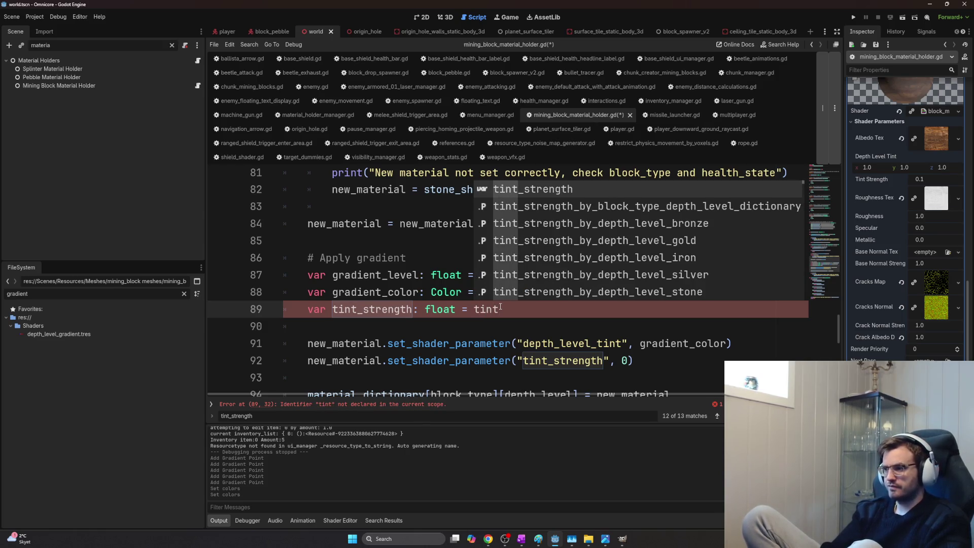
key("Return")
type("[")
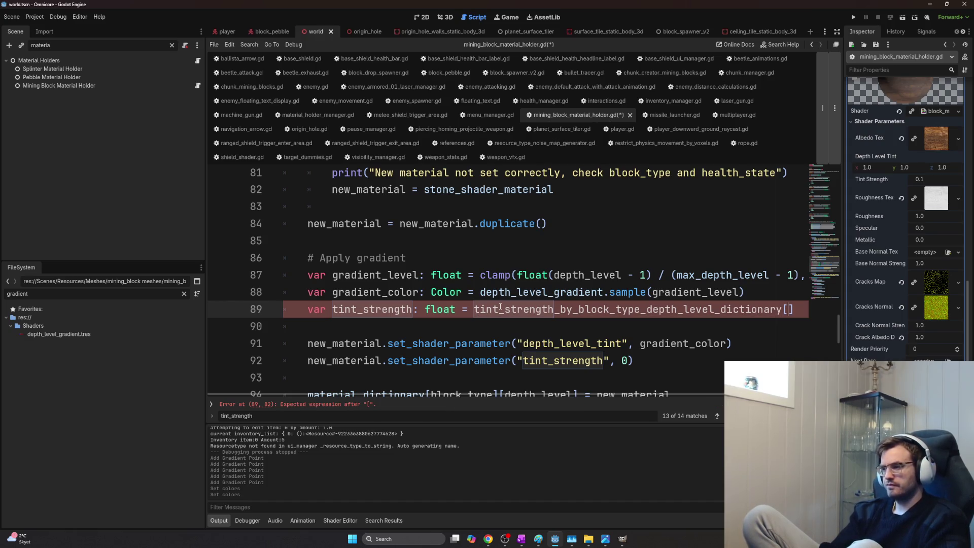
type("block_type")
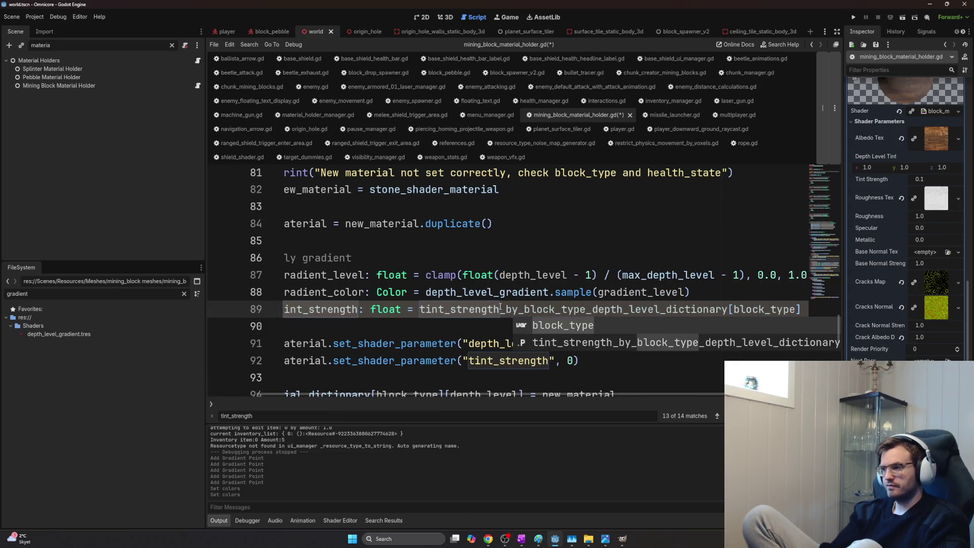
type("][")
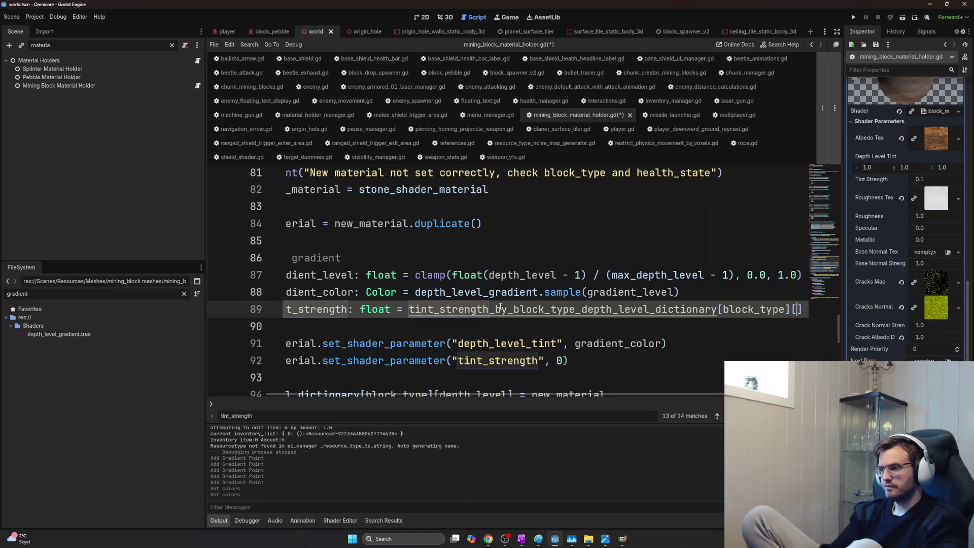
type("tint")
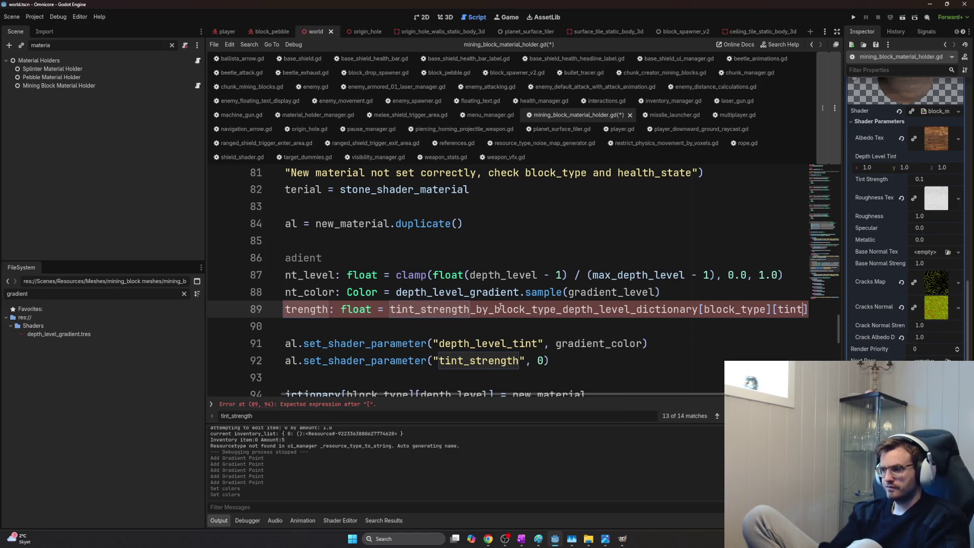
key("BackSpace")
key("BackSpace")
key("BackSpace")
type("depth_level")
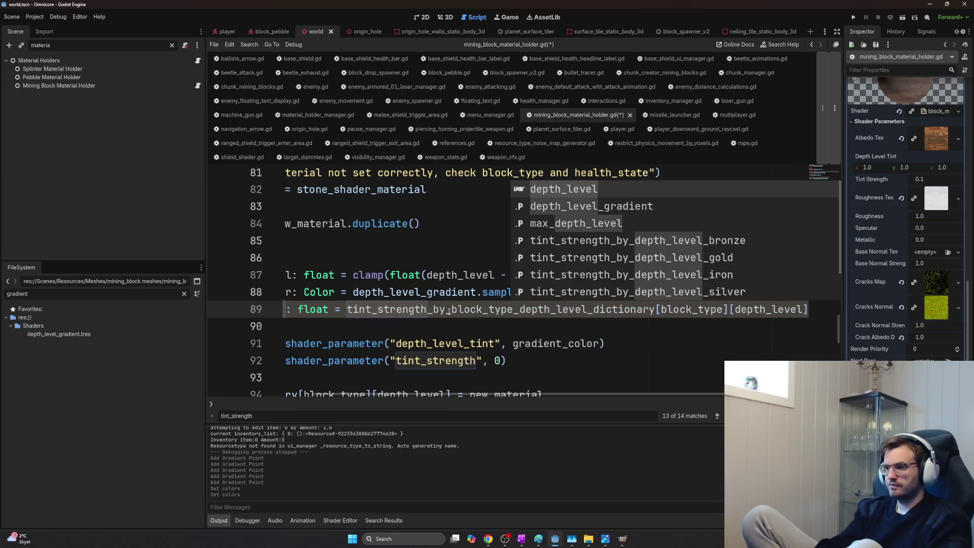
Split the long tint dictionary lookup across two lines with a backslash continuation.
left_click(426, 308)
type("\\")
key("Return")
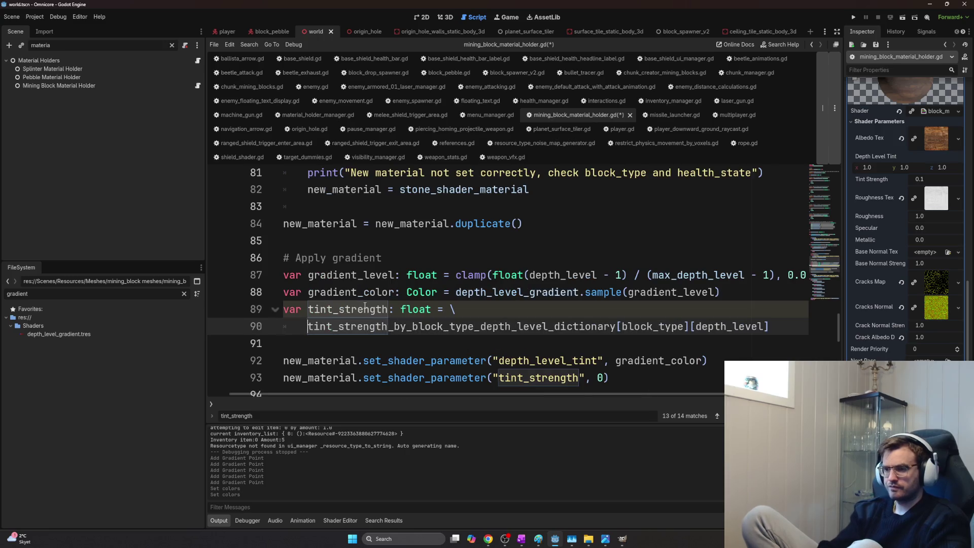
left_click_drag(768, 326, 274, 303)
left_click(663, 347)
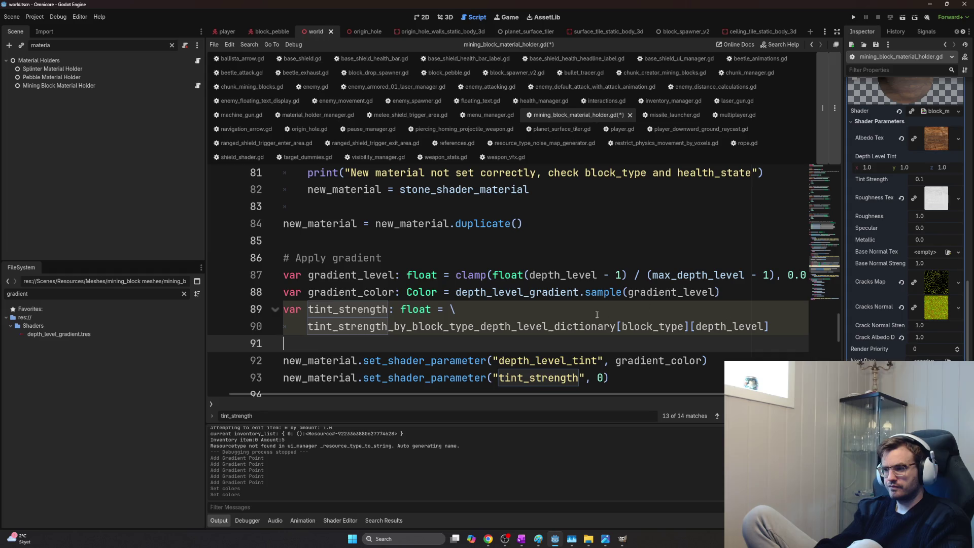
left_click(622, 325)
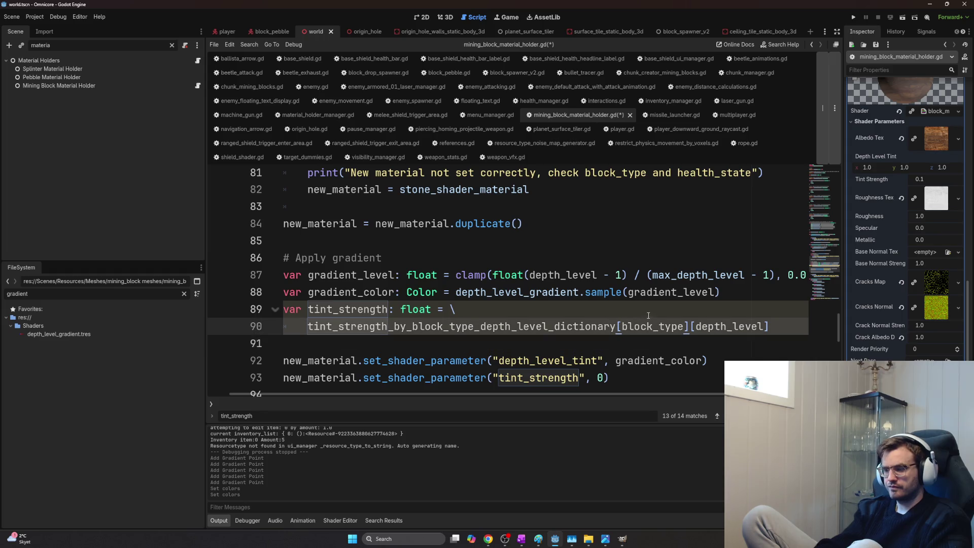
left_click(773, 307)
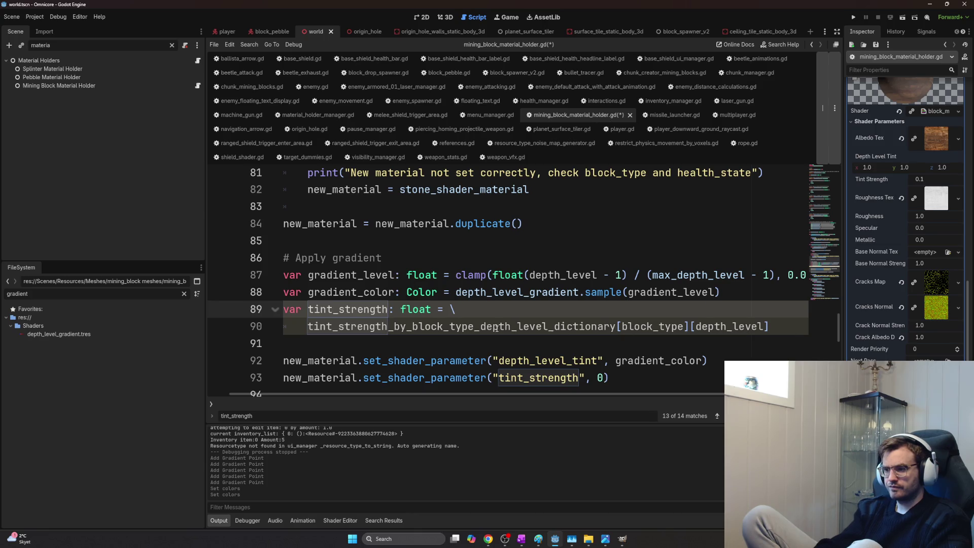
left_click(620, 325)
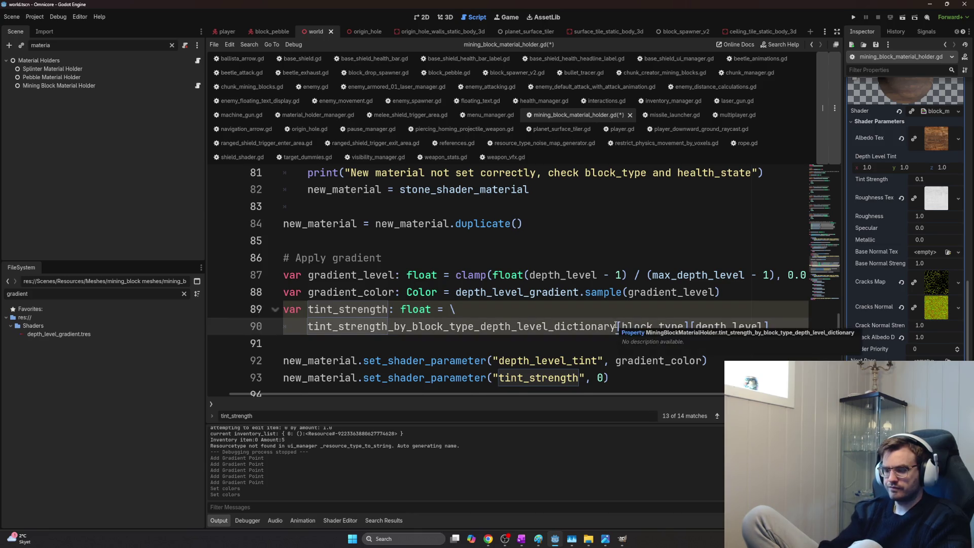
type("\\")
key("Return")
key("BackSpace")
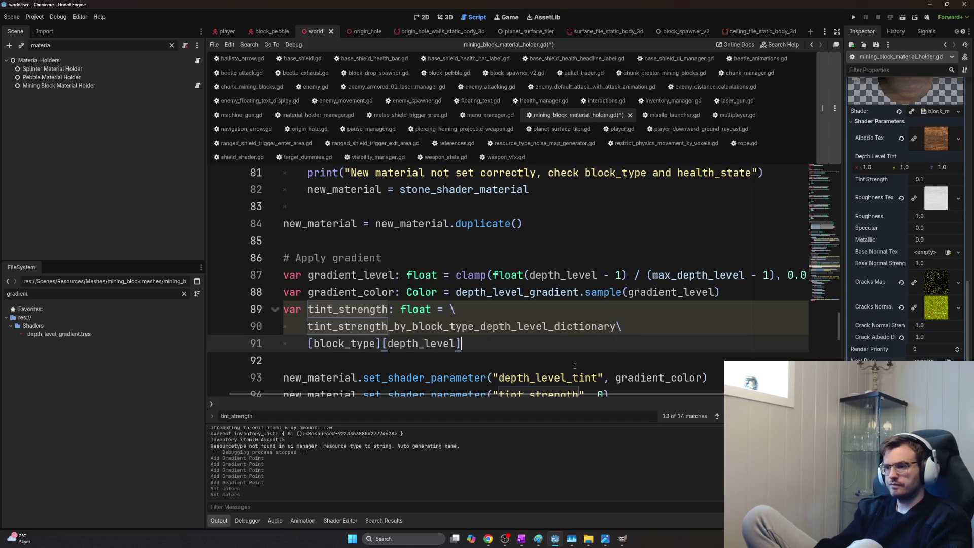
left_click(541, 356)
Pass tint_strength instead of 0 to set_shader_parameter, save the script and run the game.
scroll(547, 354, "down", 1)
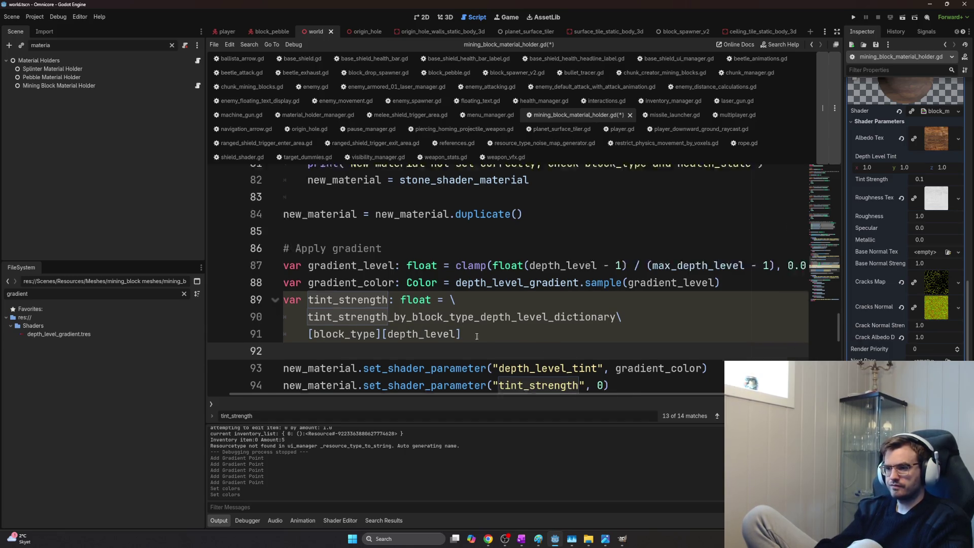
key("shift+F3")
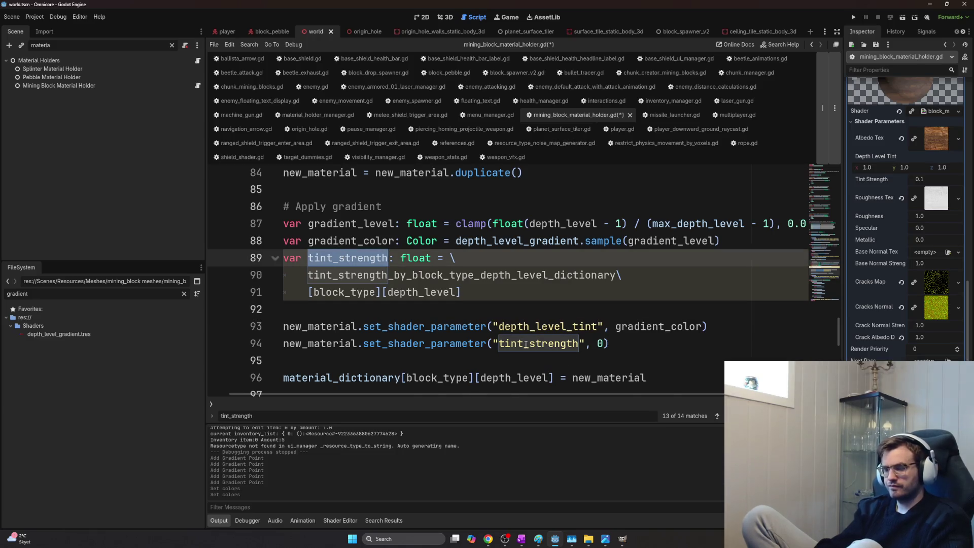
scroll(543, 347, "down", 1)
double_click(600, 292)
type("tint_strength")
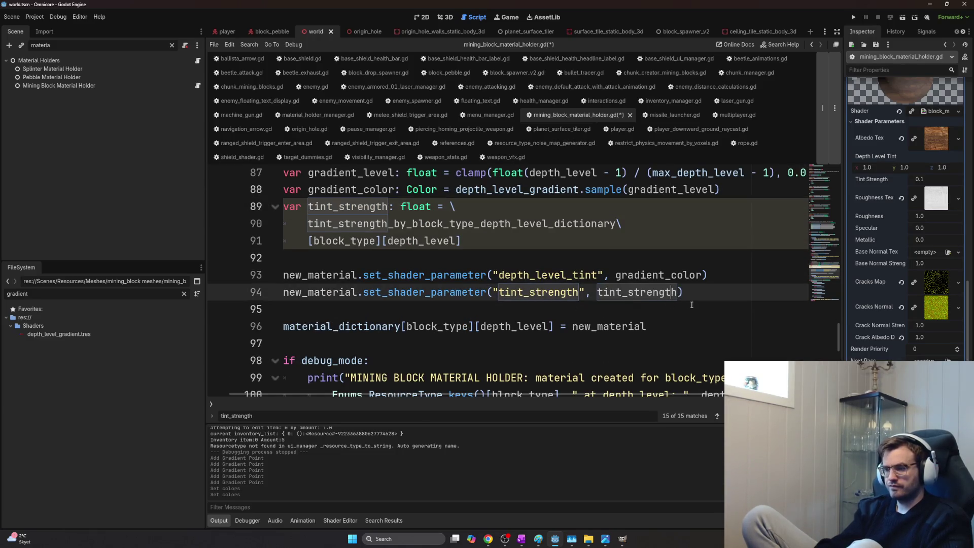
left_click(676, 303)
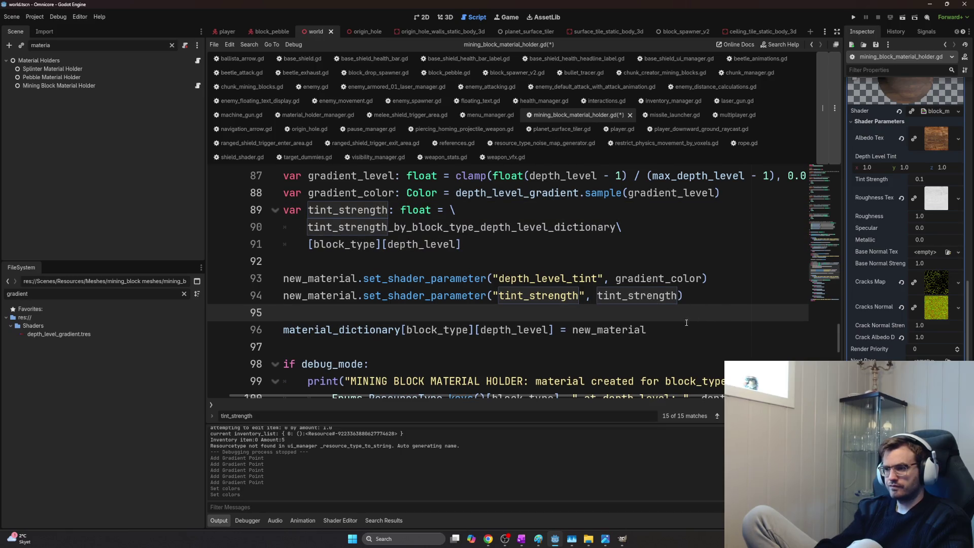
key("ctrl+s")
scroll(598, 307, "up", 2)
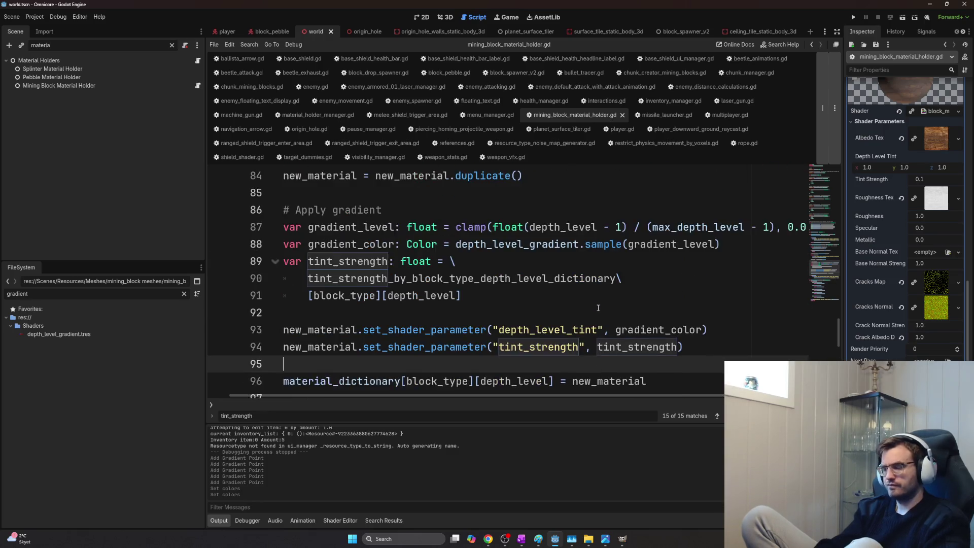
key("F5")
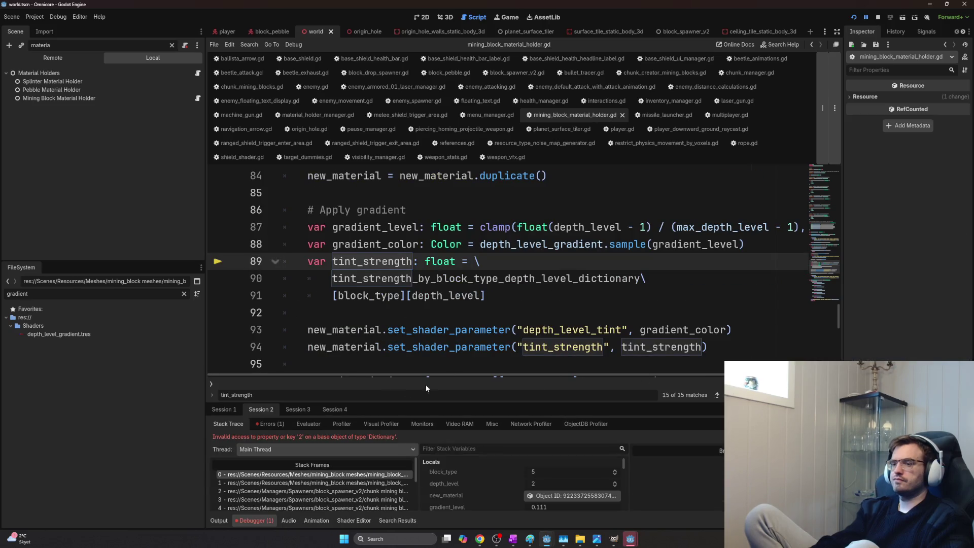
Review the invalid key 2 error and step through tint_strength matches to the per-ore tint dictionaries.
scroll(467, 305, "down", 2)
scroll(485, 321, "up", 2)
key("F3")
key("F3")
key("F3")
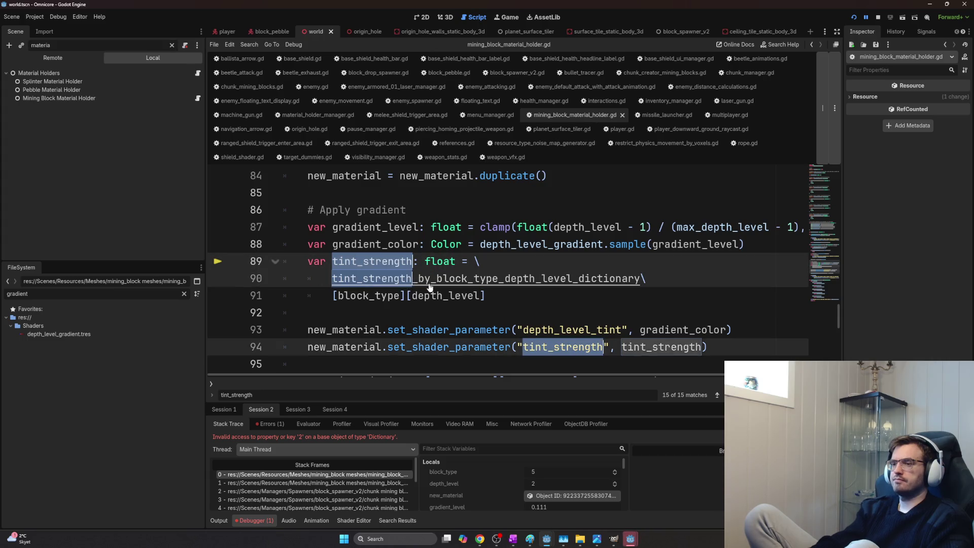
scroll(468, 300, "up", 2)
scroll(469, 305, "down", 9)
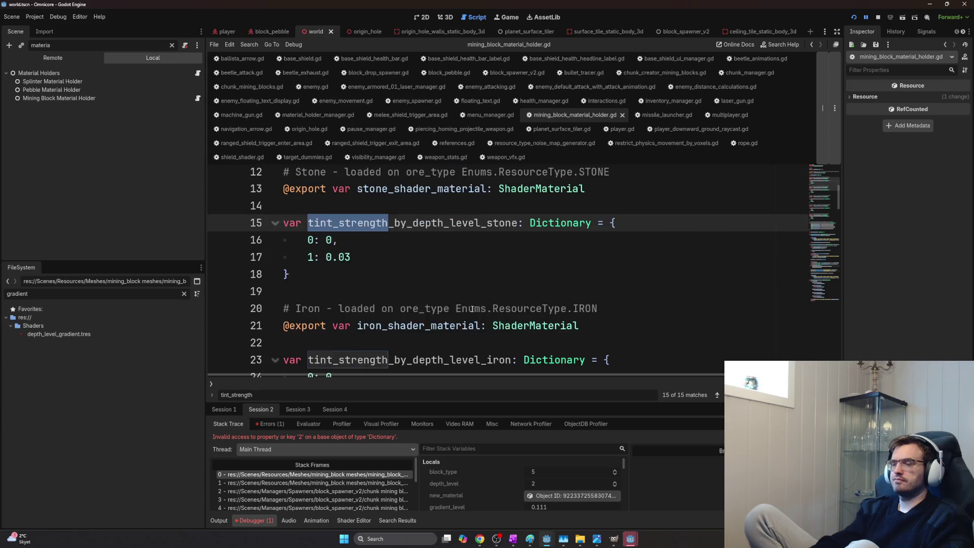
scroll(473, 311, "down", 5)
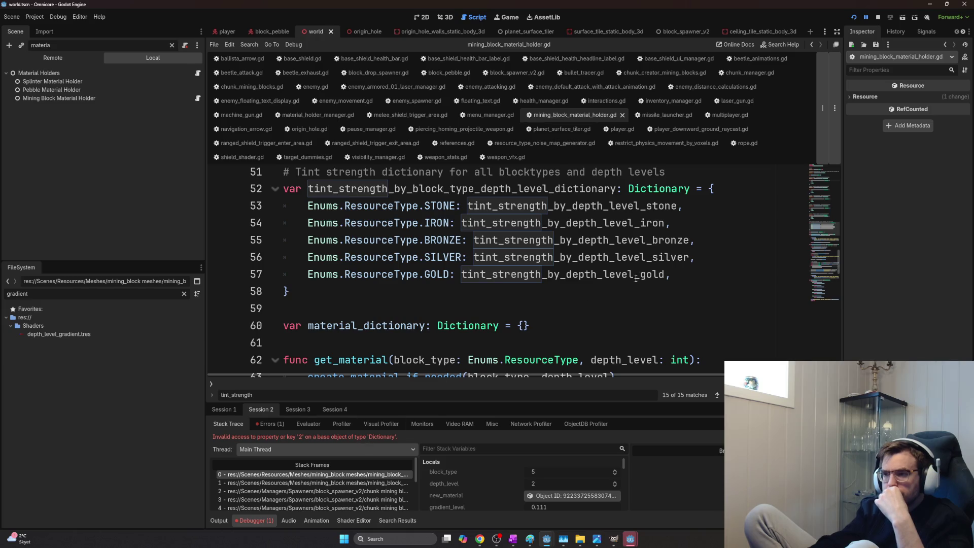
scroll(555, 238, "up", 4)
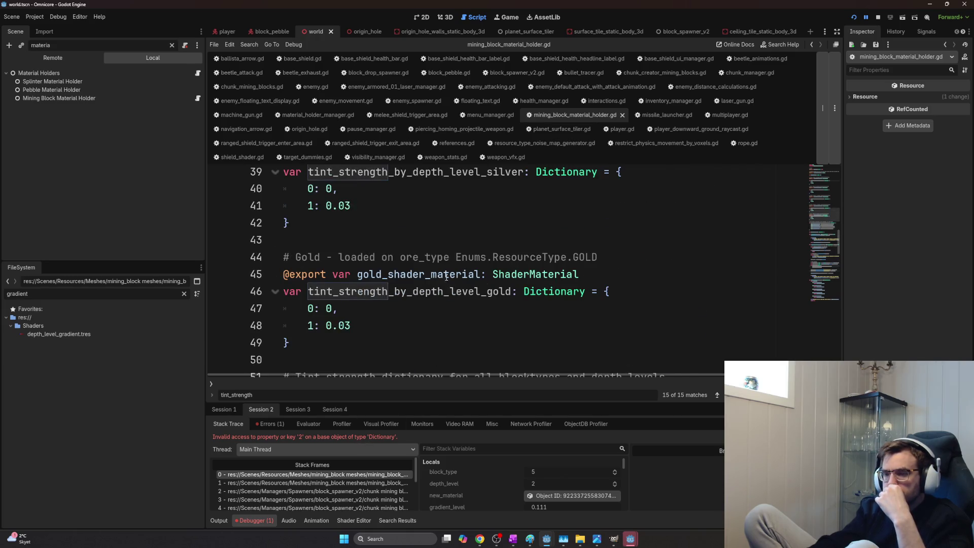
scroll(400, 235, "up", 7)
Add a '2: 0.1' entry to the iron tint dictionary and save.
left_click(376, 240)
left_click(376, 291)
type(",")
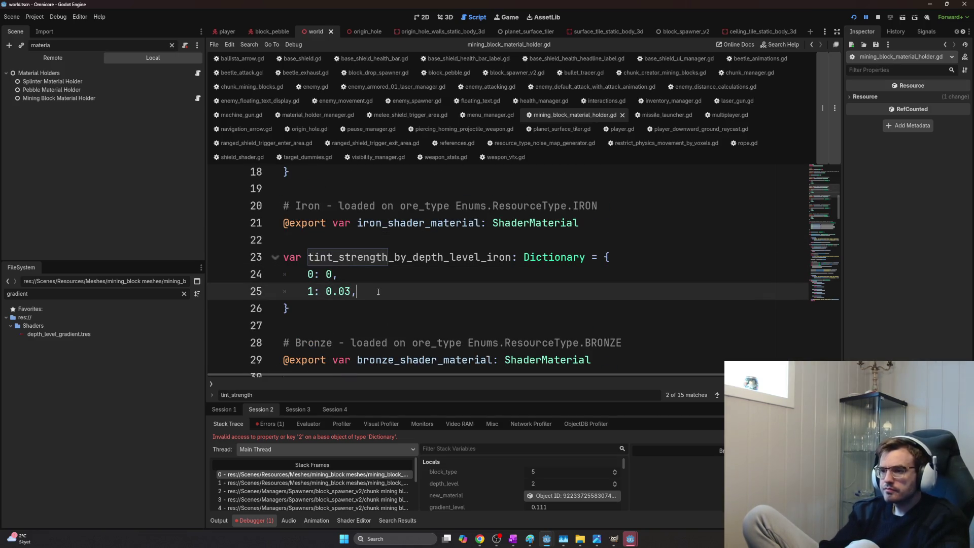
key("Return")
type("2: 0")
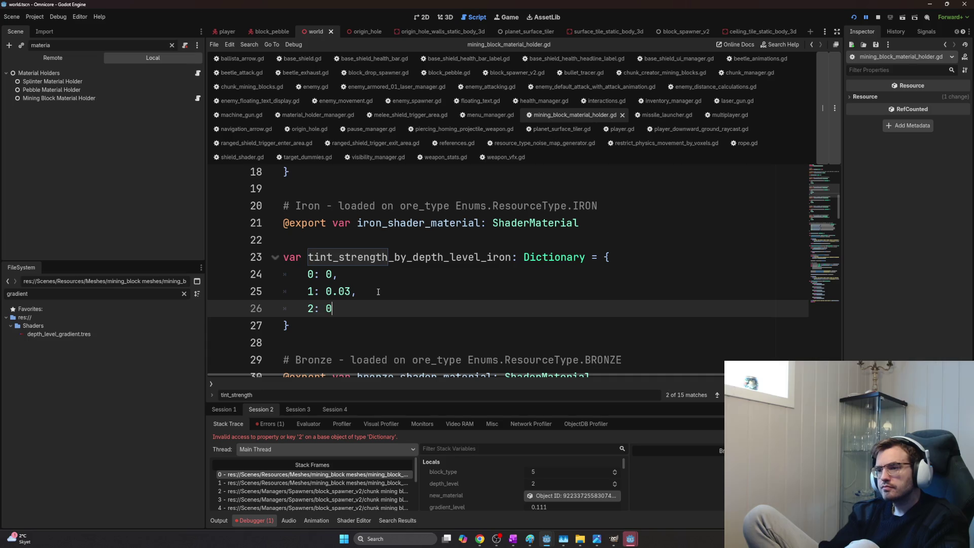
key("BackSpace")
key("BackSpace")
key("BackSpace")
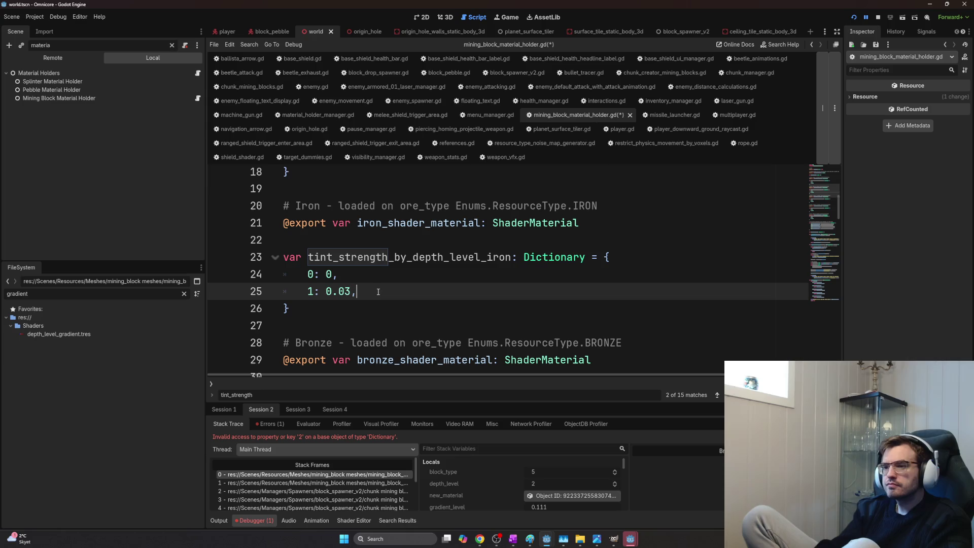
key("ctrl+s")
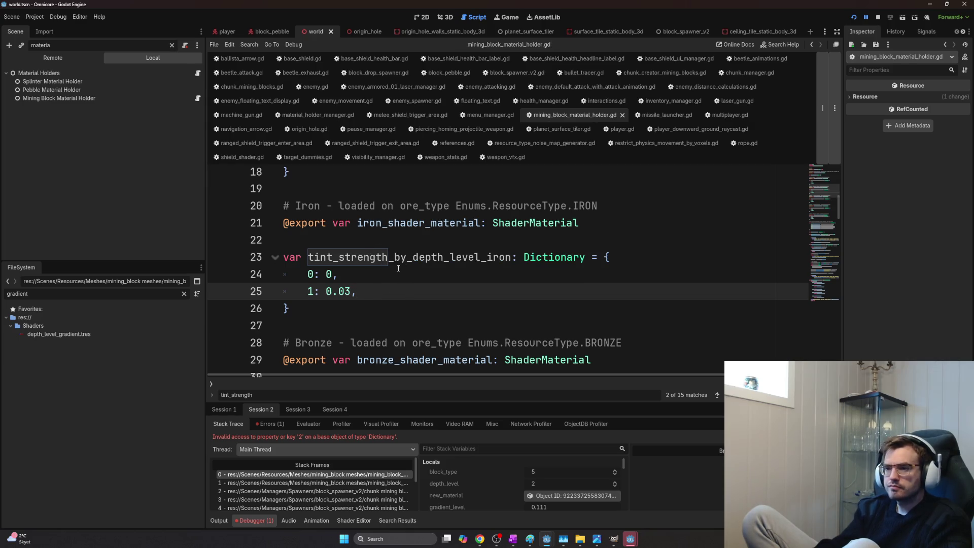
key("Return")
type("2: 0")
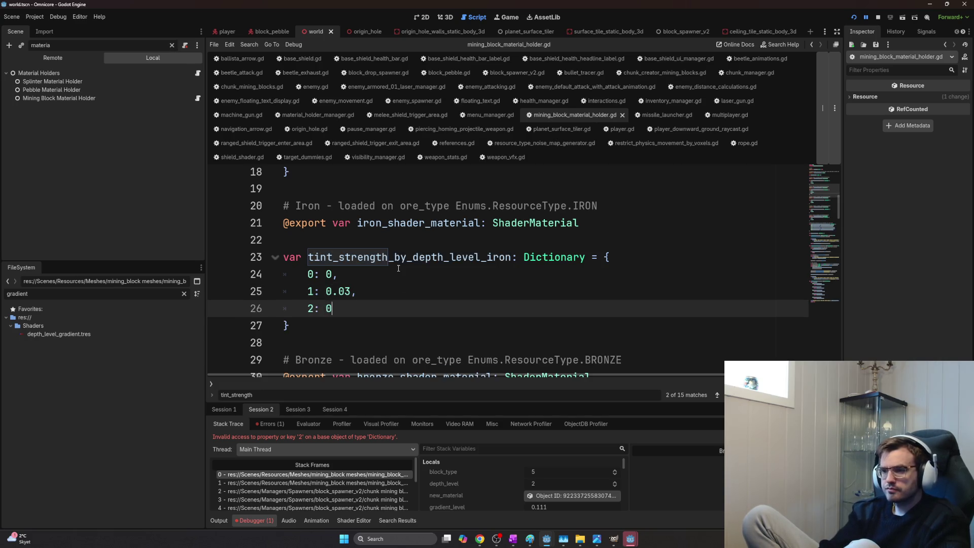
key("BackSpace")
type("1")
Copy iron's three entries over the bronze, silver and gold dictionaries and rerun the game.
mouse_move(290, 325)
left_mouse_down()
mouse_move(282, 256)
mouse_move(288, 272)
mouse_move(309, 278)
left_mouse_up()
key("ctrl+c")
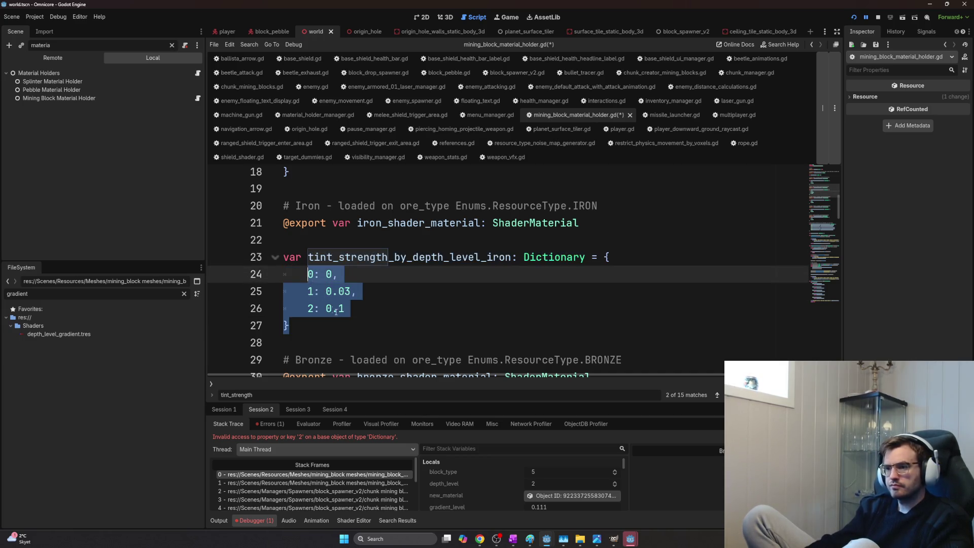
scroll(335, 311, "down", 2)
left_click_drag(289, 360, 308, 325)
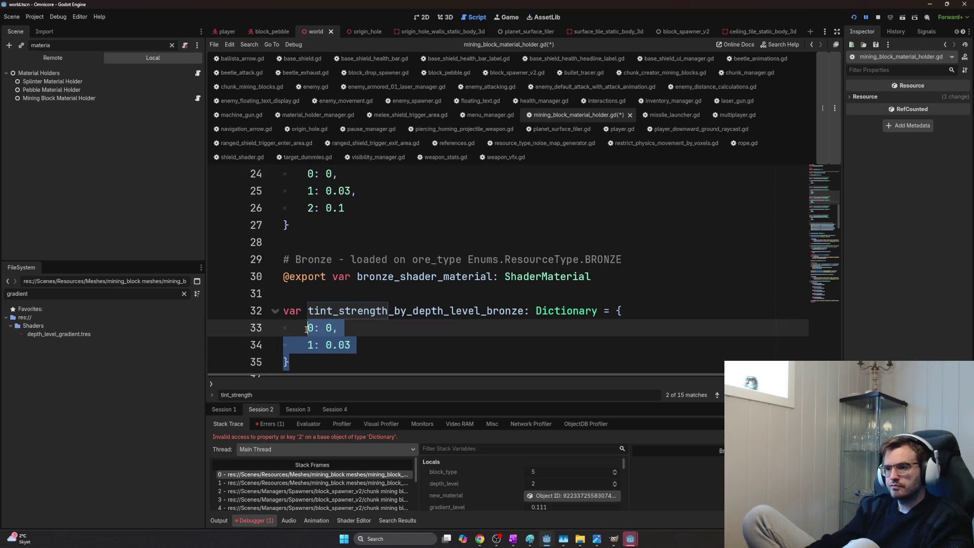
key("ctrl+v")
scroll(333, 346, "down", 2)
scroll(334, 346, "down", 2)
left_click_drag(289, 295, 307, 261)
key("ctrl+v")
scroll(343, 302, "down", 1)
key("Return")
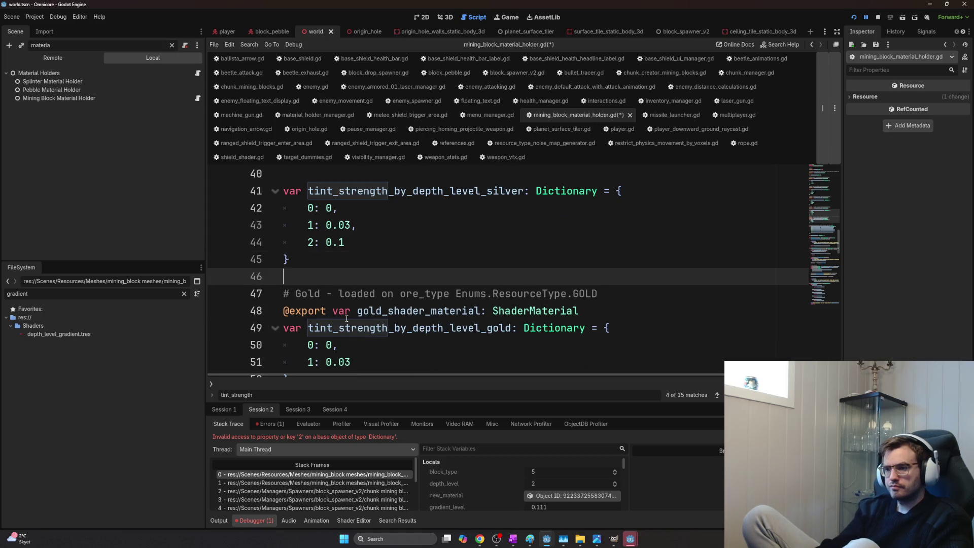
scroll(303, 322, "down", 2)
left_click_drag(289, 276, 307, 242)
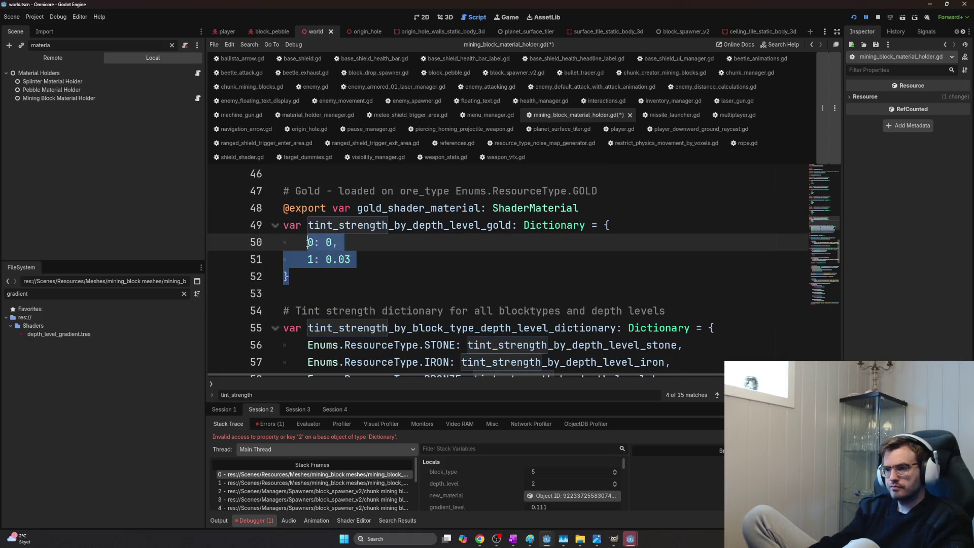
key("ctrl+v")
scroll(332, 313, "down", 2)
scroll(333, 313, "down", 1)
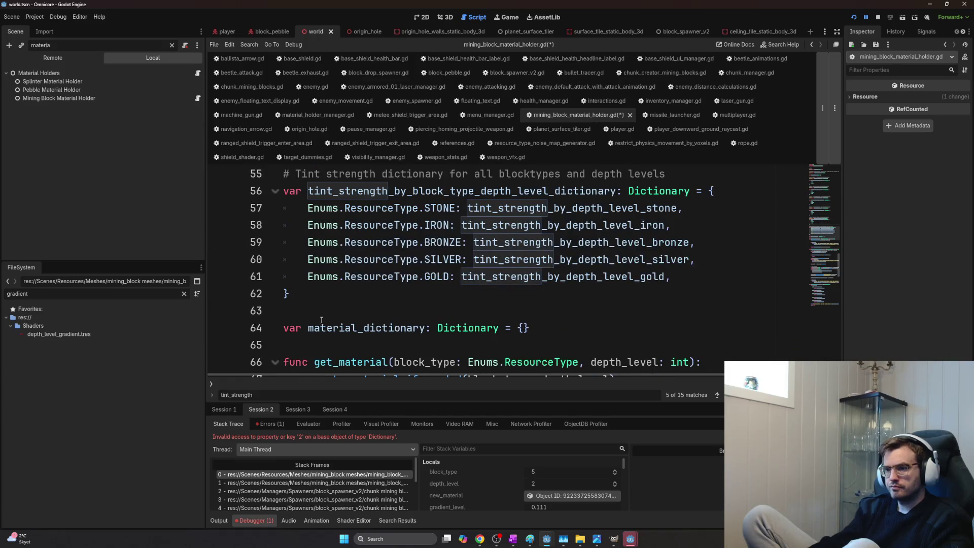
scroll(322, 320, "down", 1)
key("F5")
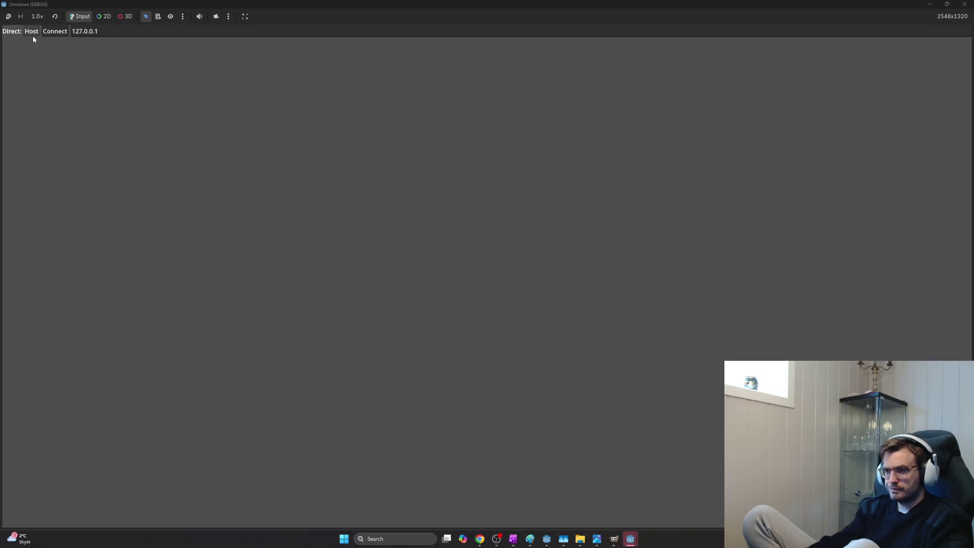
Host a session, then trace the error's stack frames to the failing tint lookup on line 93.
left_click(32, 32)
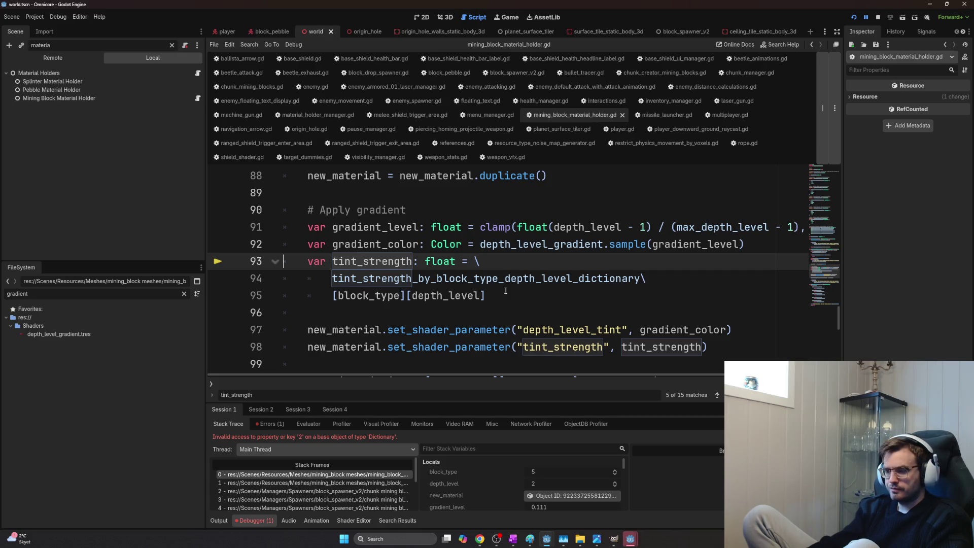
double_click(398, 295)
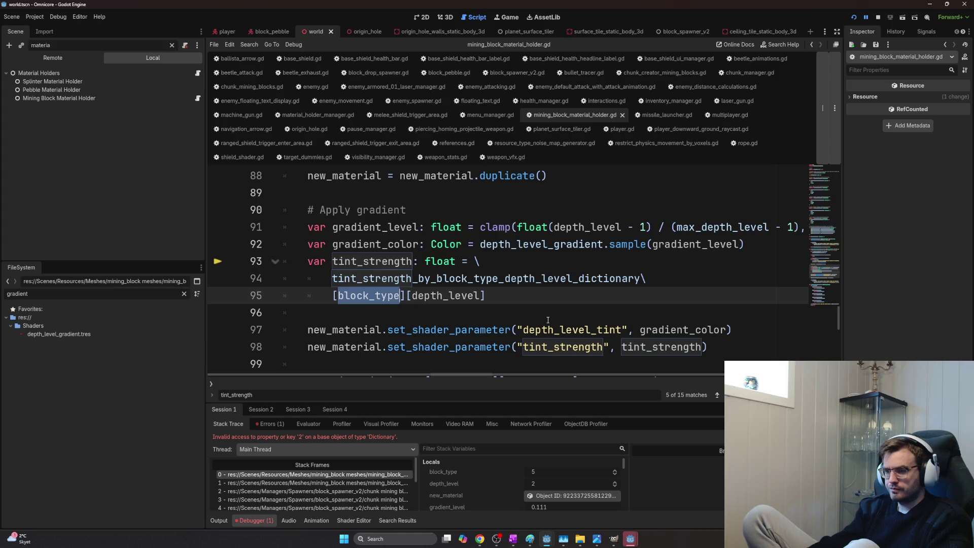
scroll(547, 320, "up", 5)
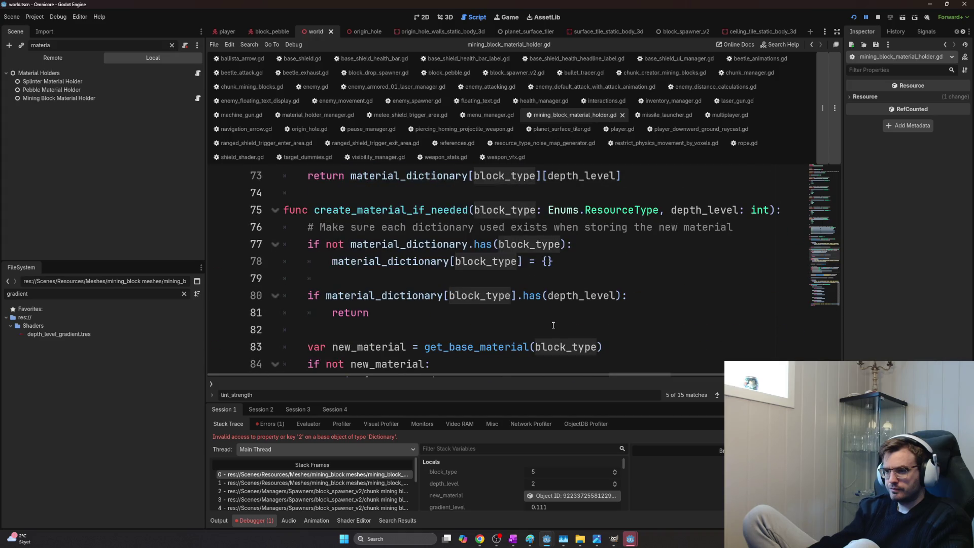
scroll(556, 329, "down", 4)
scroll(367, 489, "down", 3)
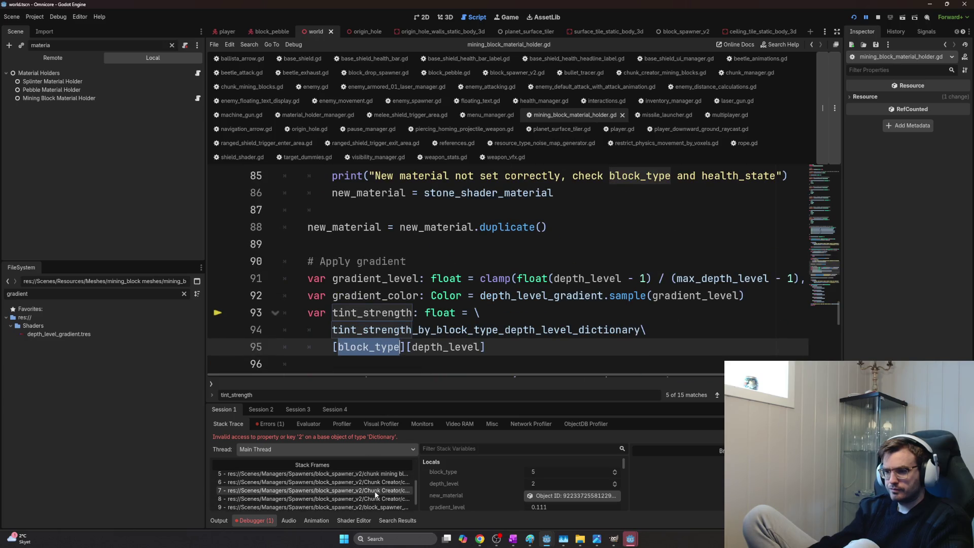
scroll(376, 494, "down", 2)
left_click(377, 504)
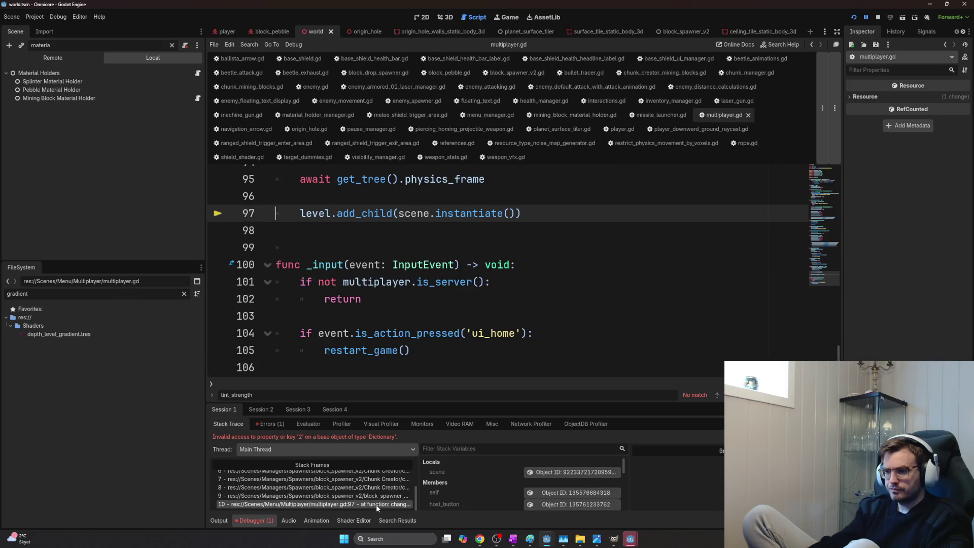
left_click(381, 496)
scroll(381, 487, "up", 2)
scroll(382, 484, "up", 3)
left_click(388, 477)
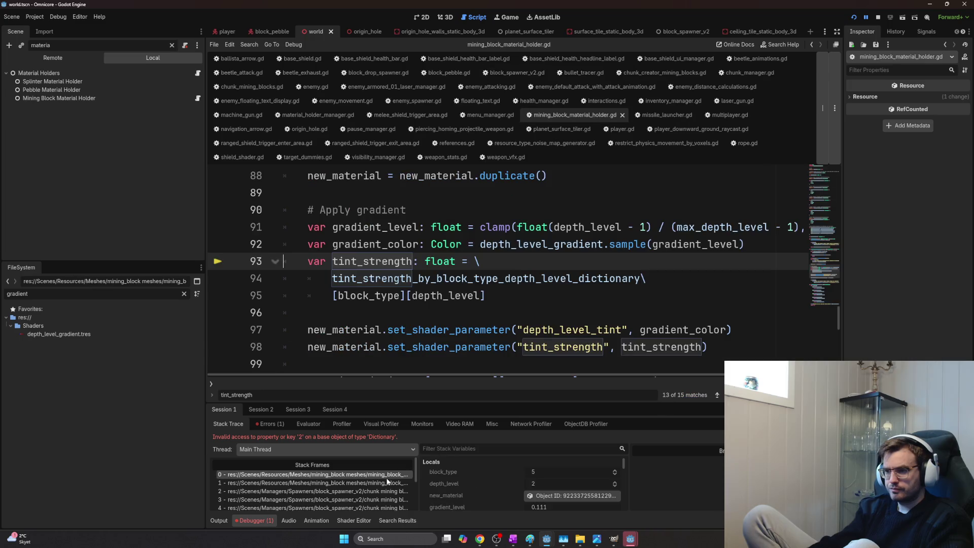
left_click(381, 483)
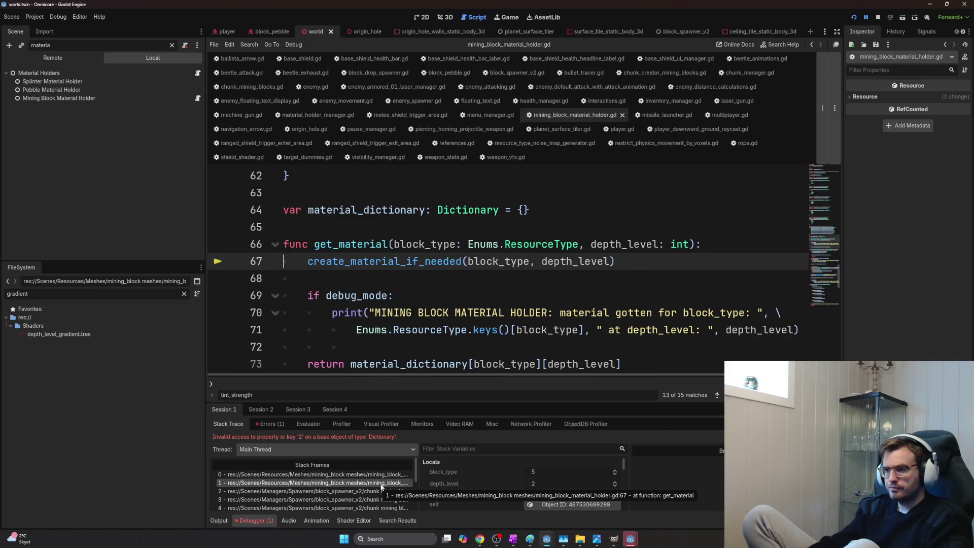
left_click(376, 476)
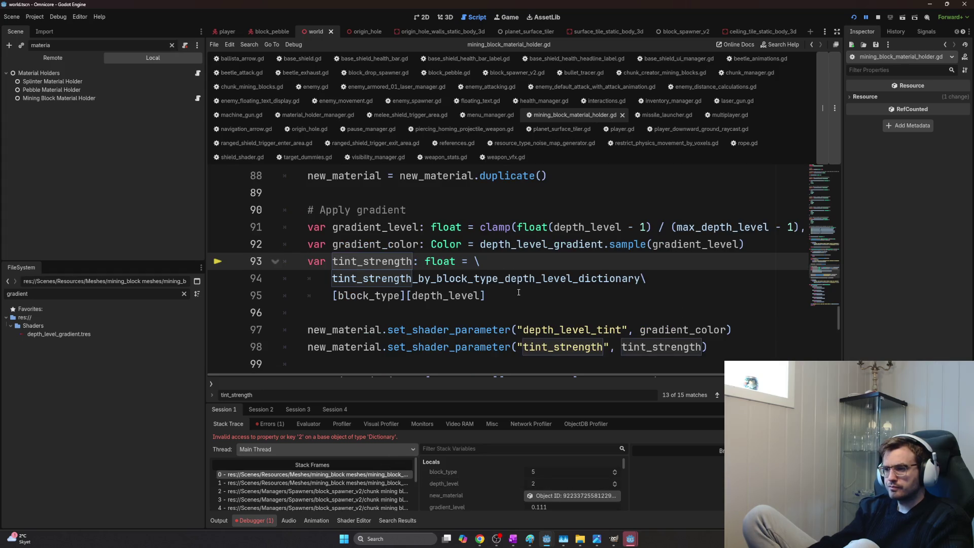
Select and copy the tint strength lookup code on lines 93–95.
double_click(445, 261)
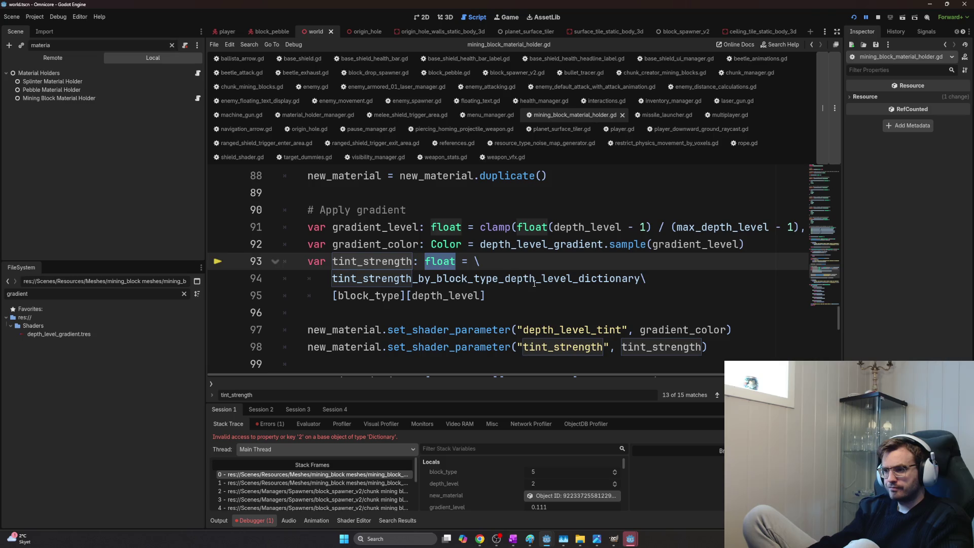
double_click(507, 279)
left_click(487, 301)
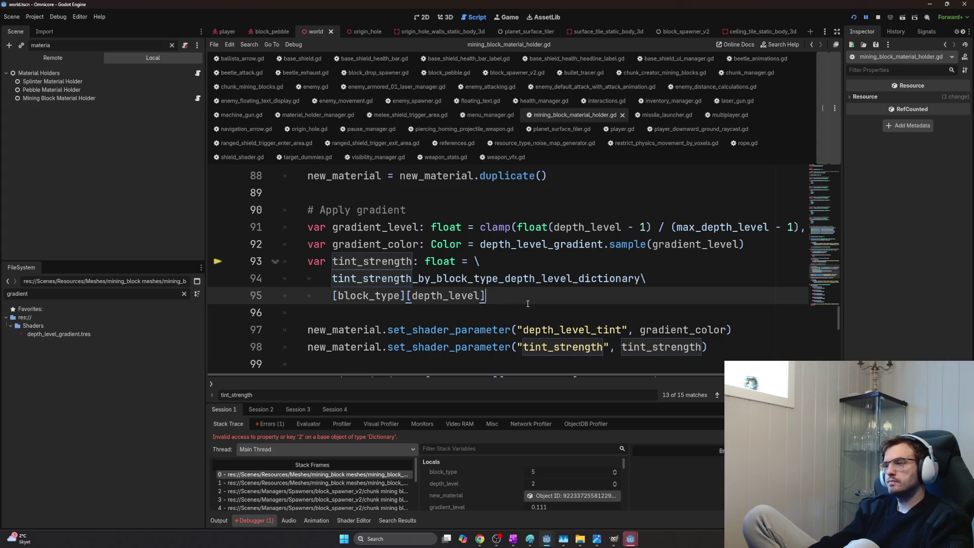
mouse_move(407, 297)
left_mouse_down()
mouse_move(512, 303)
mouse_move(300, 268)
left_mouse_up()
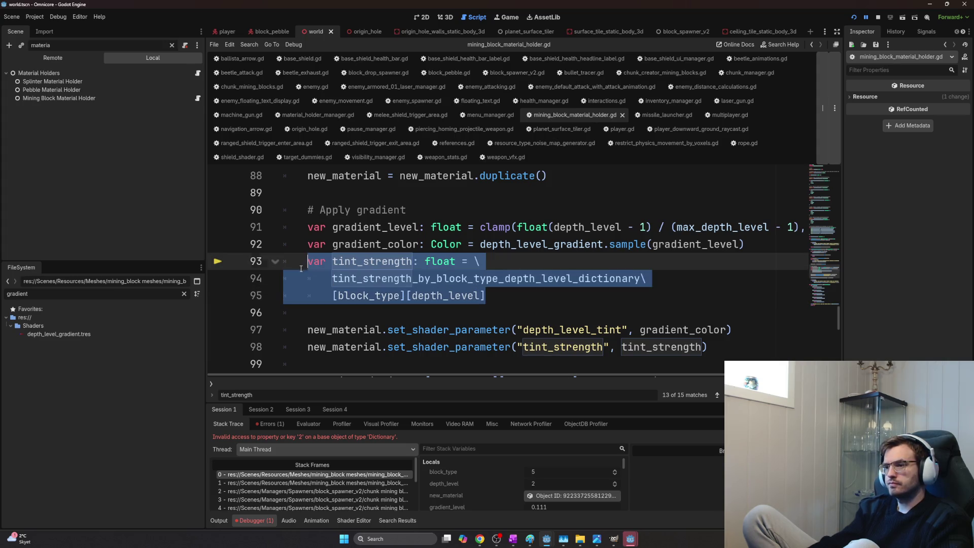
key("alt+Tab")
key("alt+Tab")
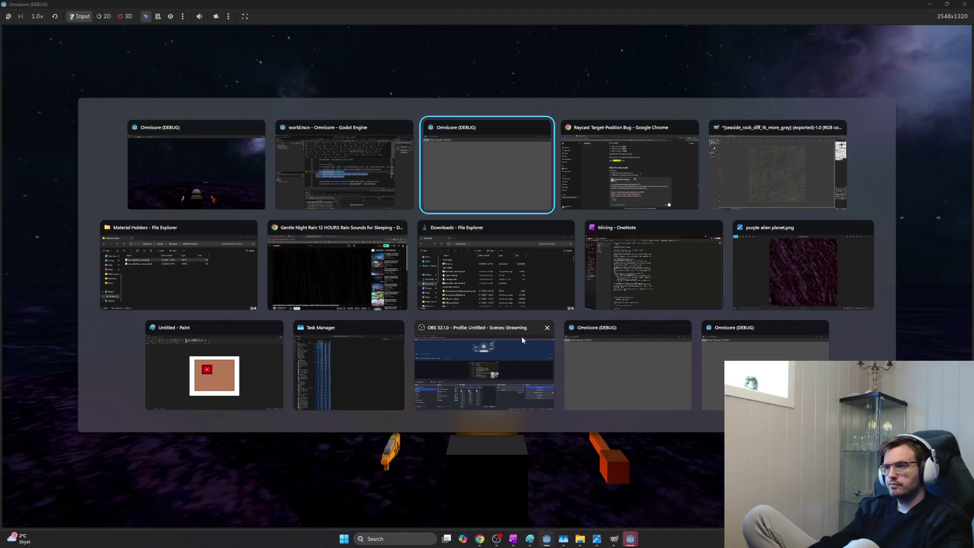
key("alt+Tab")
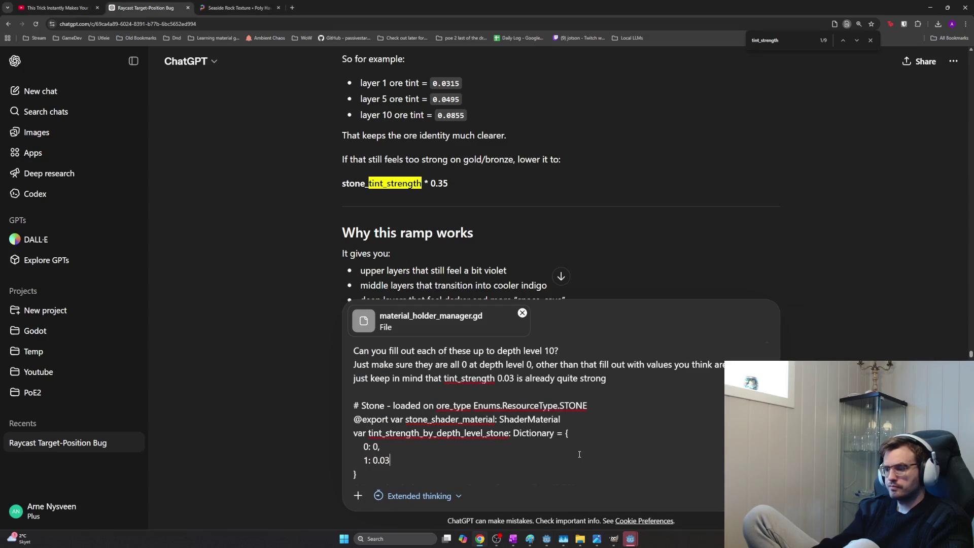
Paste the combined dictionary and lookup snippet, asking if this is how to access a dictionary value.
type("# Tint strength dictionary for all blocktypes and depth levels var tint_strength_by_block_type_depth_level_dictionary: Dictionary = { \tEnums.ResourceType.STONE: tint_strength_by_depth_level_stone, \tEnums.ResourceType.IRON: tint_strength_by_depth_level_iron, \tEnums.ResourceType.BRONZE: tint_strength_by_depth_level_bronze, \tEnums.ResourceType.SILVER: tint_strength_by_depth_level_silver, \tEnums.ResourceType.GOLD: tint_strength_by_depth_level_gold, }")
key("shift+Return")
key("shift+Return")
type("and is it li")
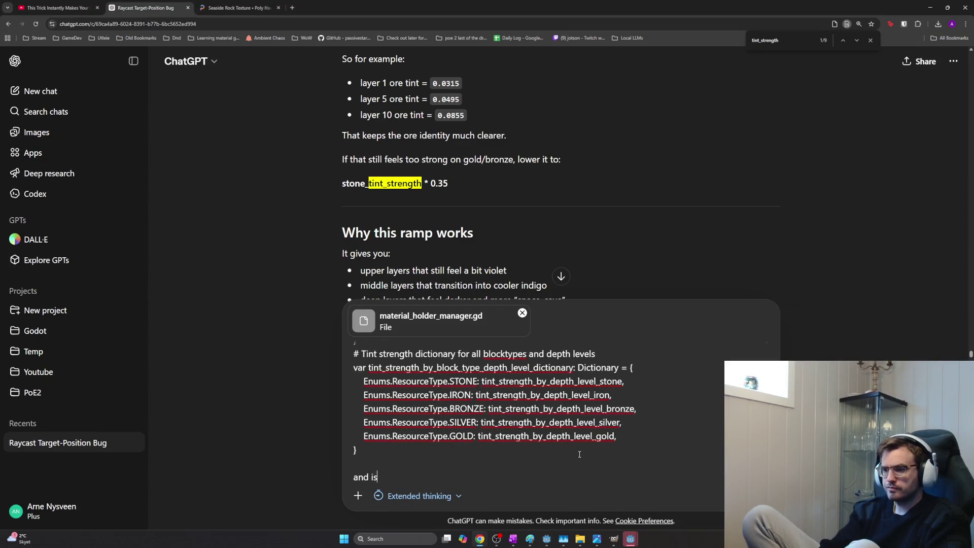
type("ke this I access a val")
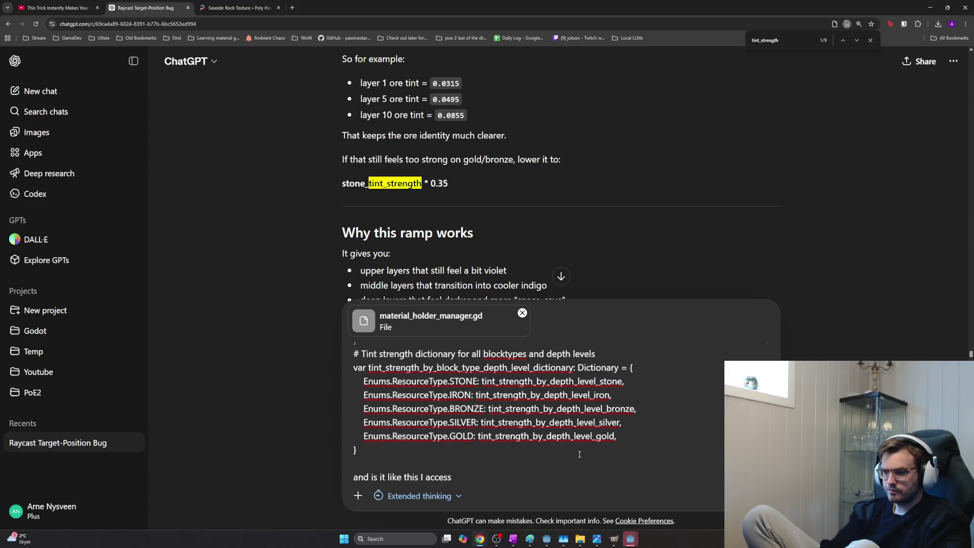
type("ue in the dictionary?")
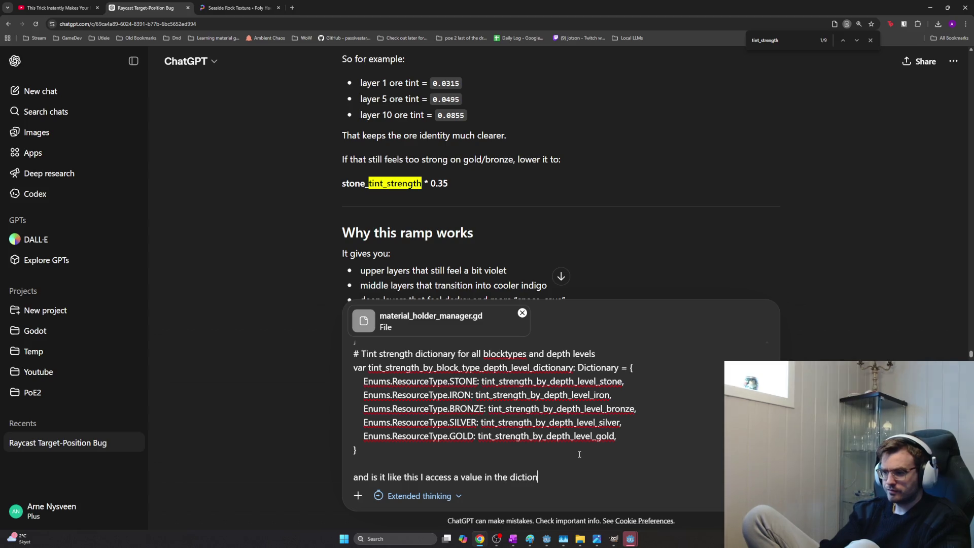
key("shift+Return")
key("shift+Return")
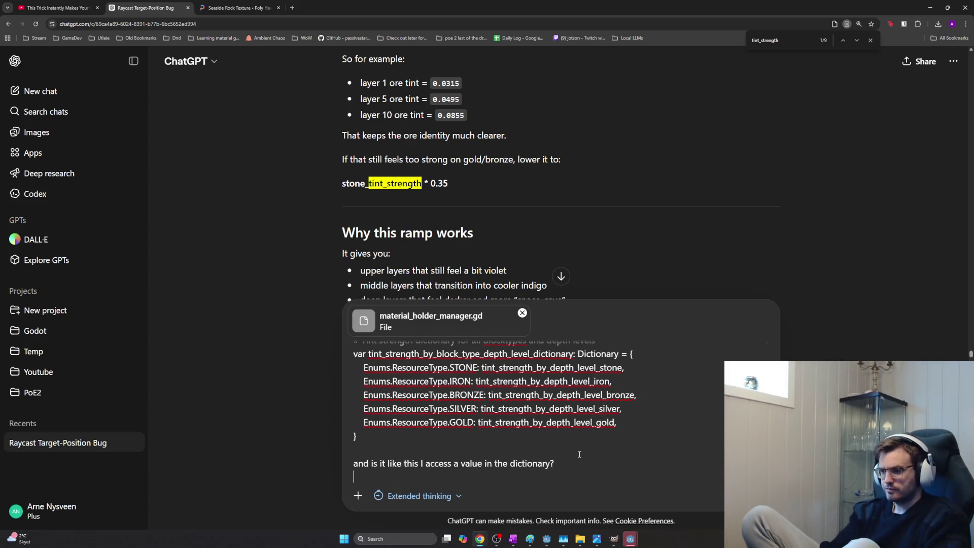
key("ctrl+v")
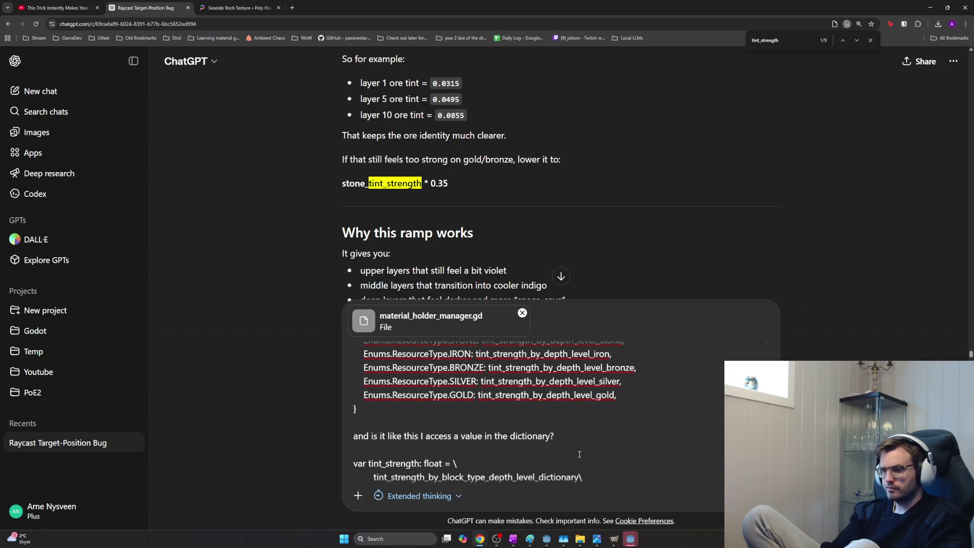
Ask which colour codes to use for the 11 color gradients 0 - 10.
key("shift+Return")
key("shift+Return")
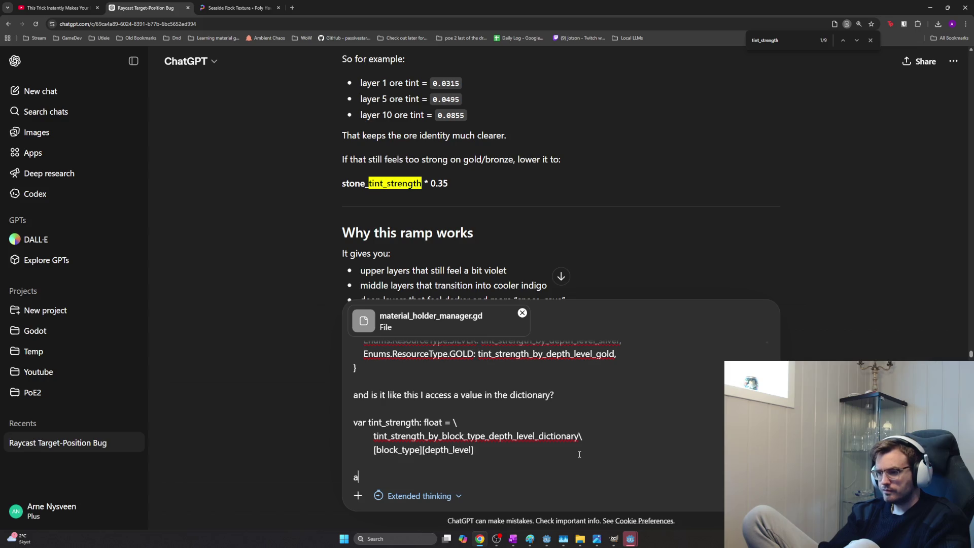
type("he")
type("fina")
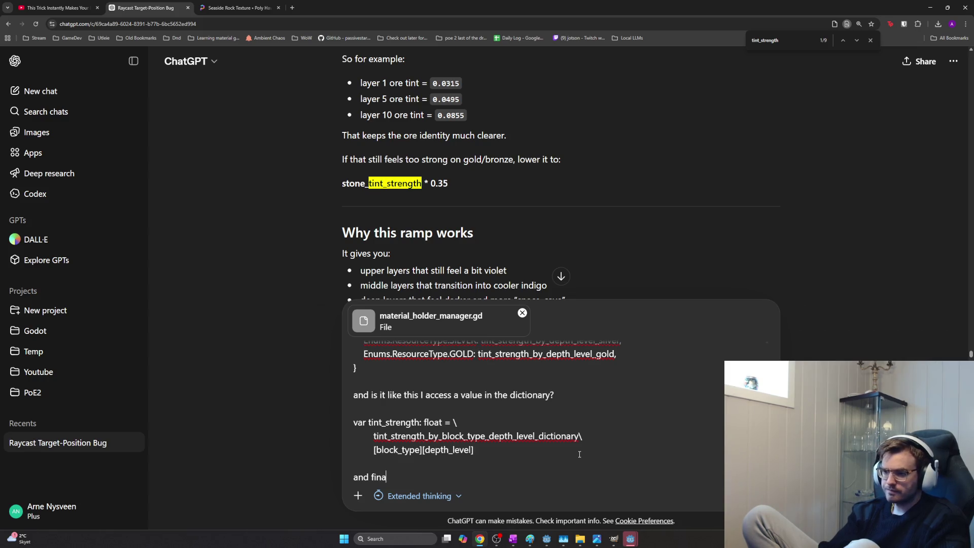
type("give the valu")
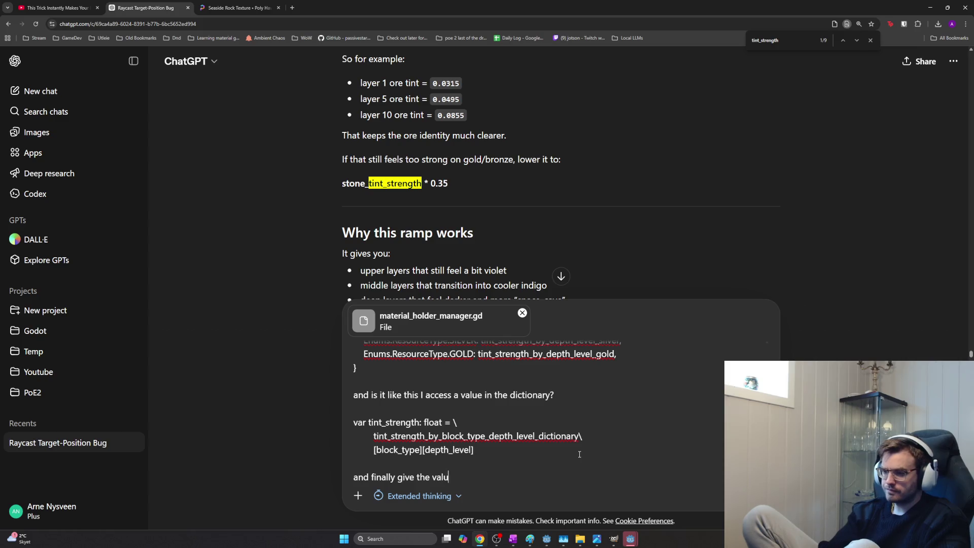
key("BackSpace")
key("BackSpace")
type("of ")
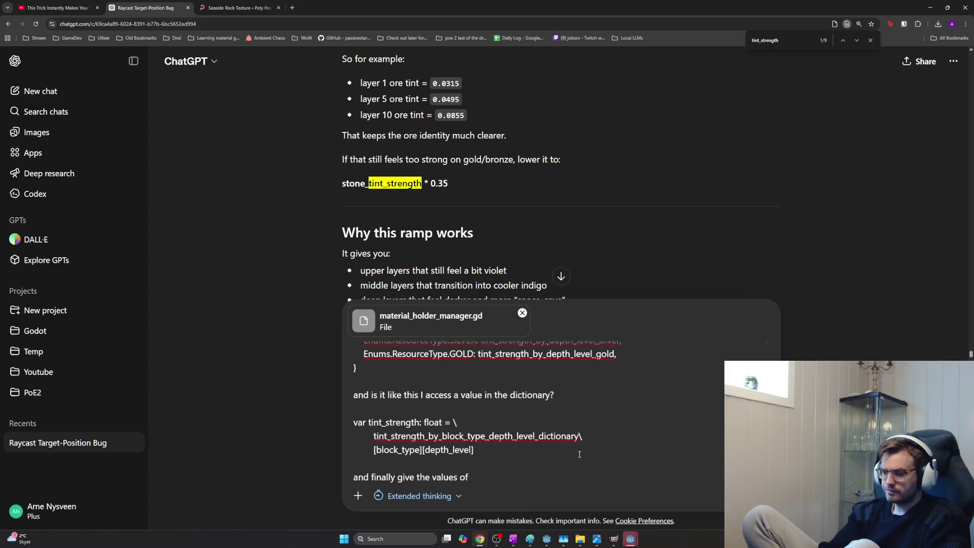
type("de")
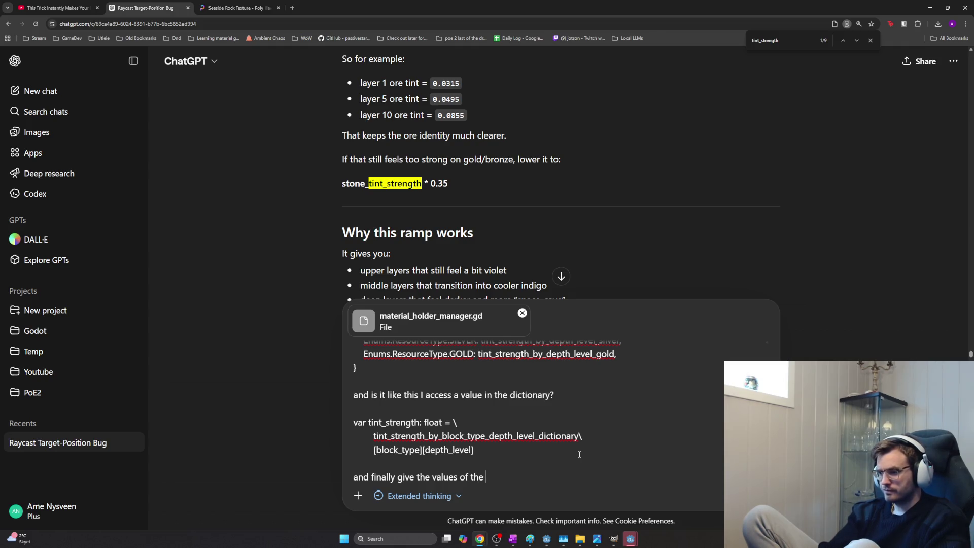
key("BackSpace")
key("BackSpace")
key("BackSpace")
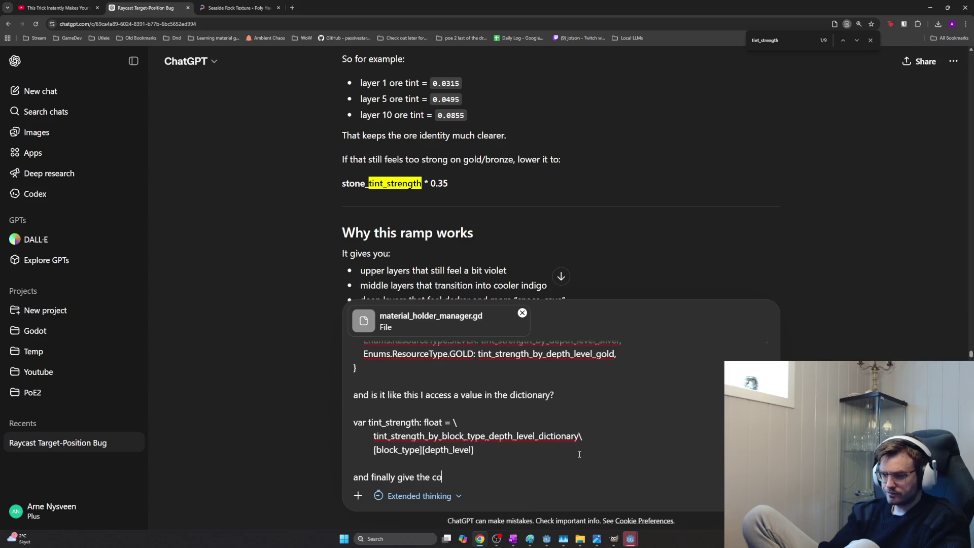
type("codes you t")
key("BackSpace")
key("BackSpace")
key("BackSpace")
type("t")
key("BackSpace")
type("u want me to use f")
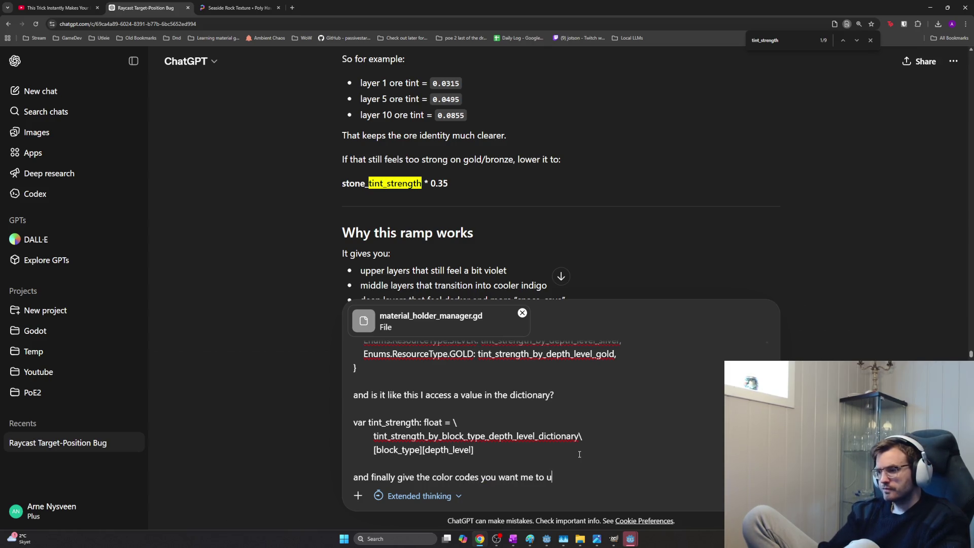
type("or the 11")
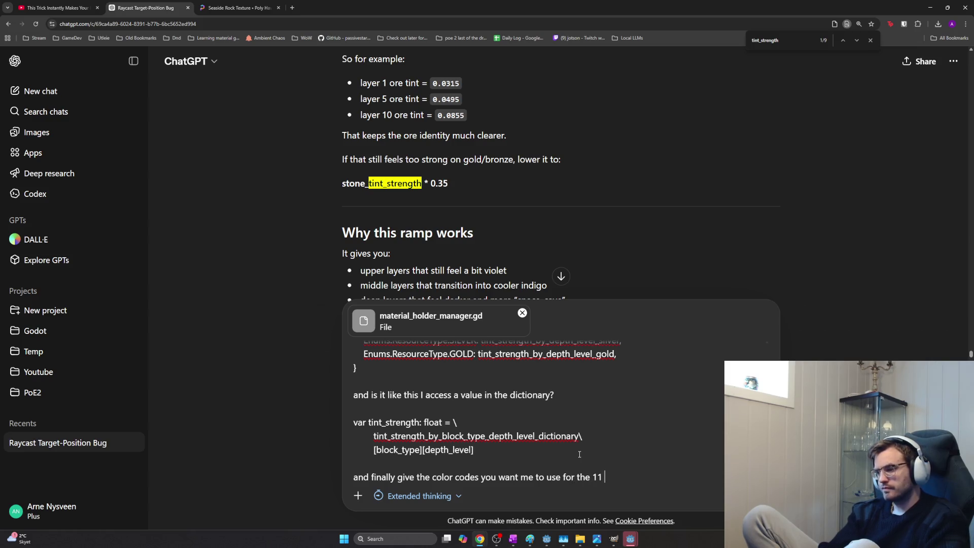
type("color gradients 0 - ")
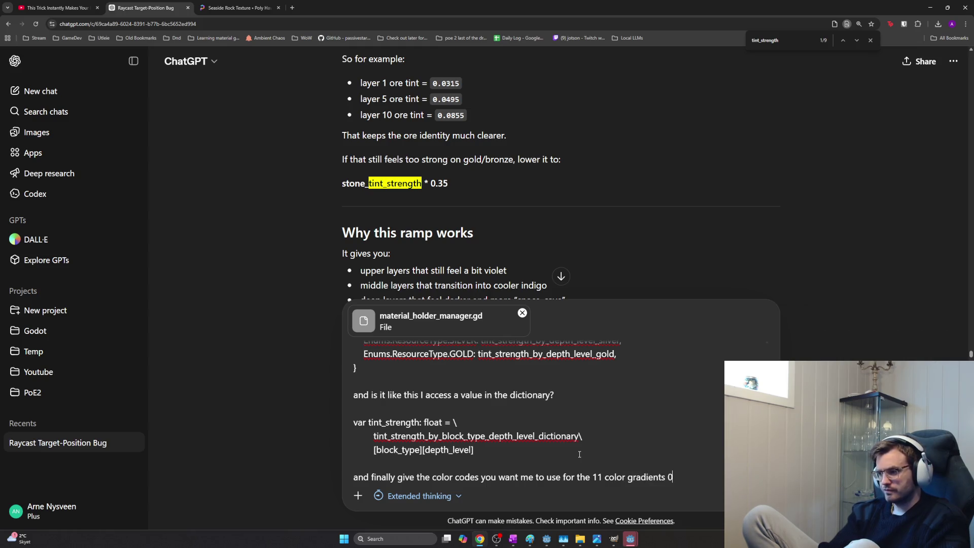
type("10")
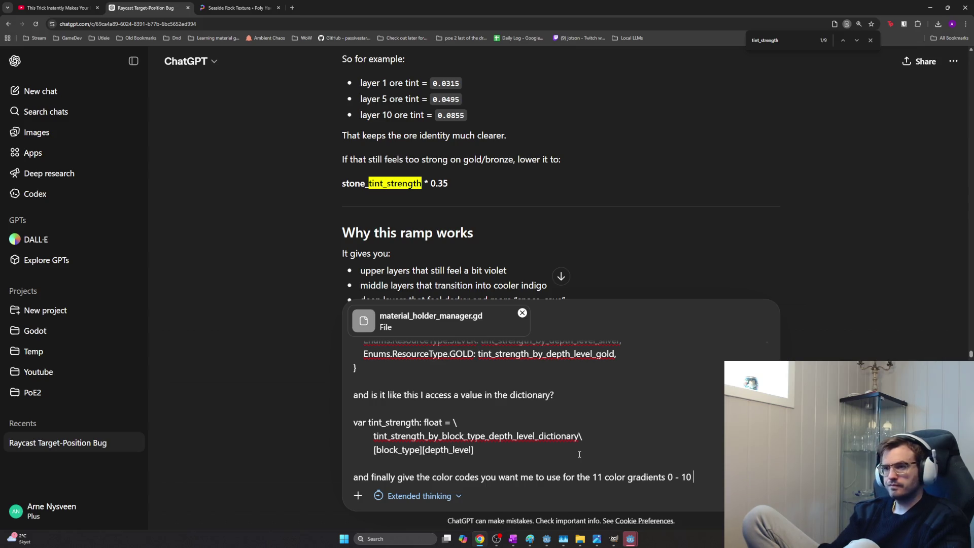
key("alt+Tab")
key("alt+Tab")
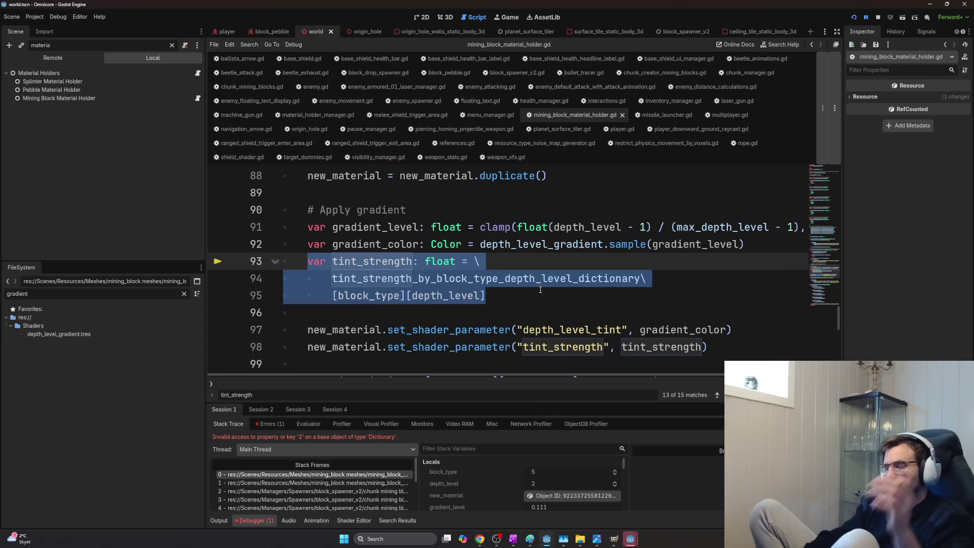
key("alt+Tab")
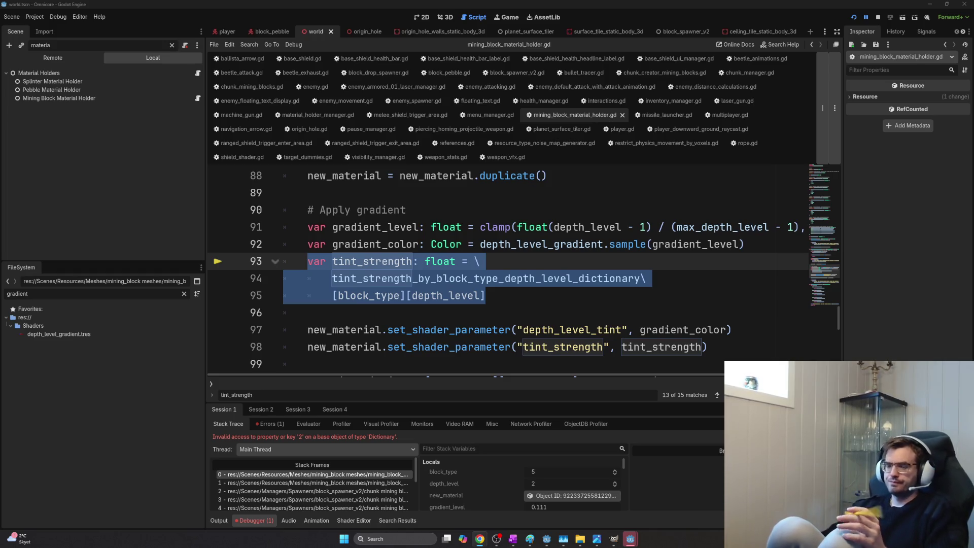
left_click_drag(738, 354, 513, 328)
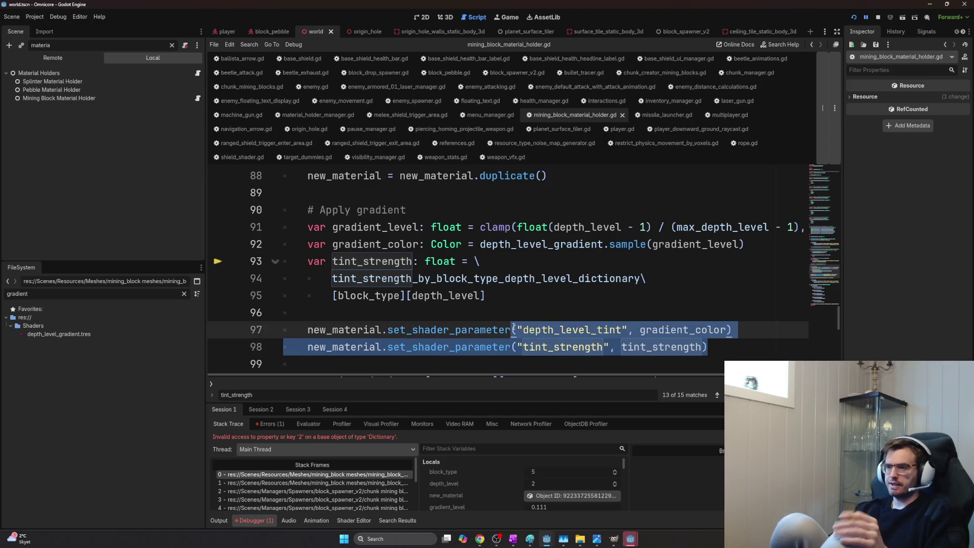
left_click(591, 329)
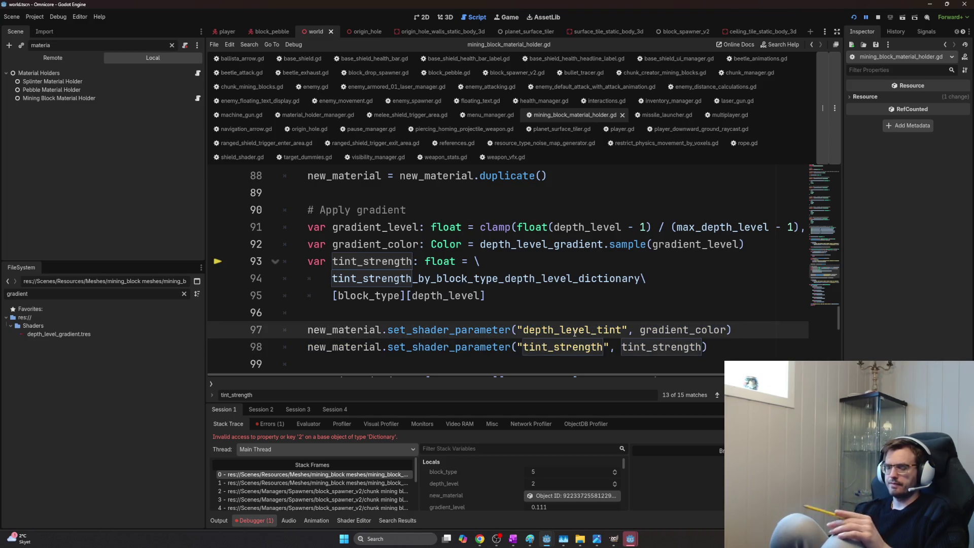
left_click(573, 346)
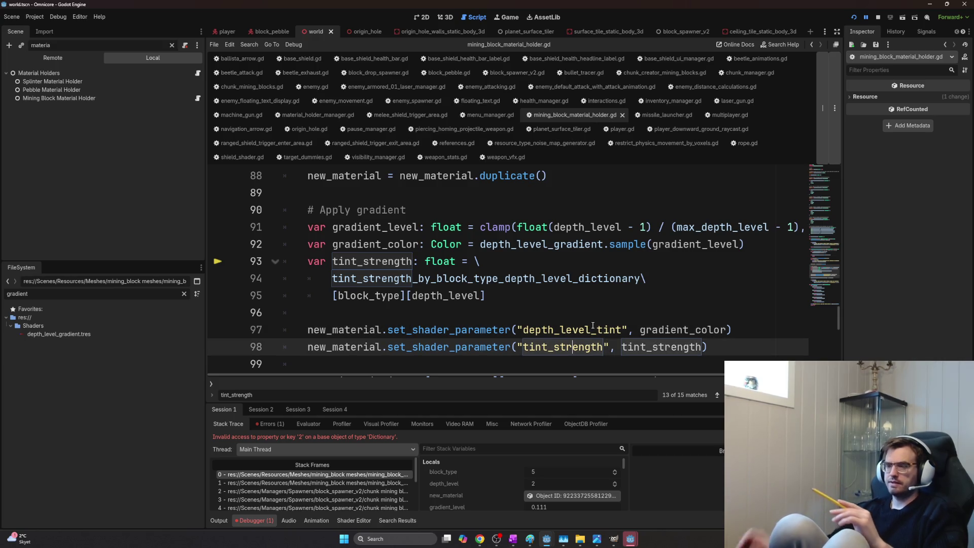